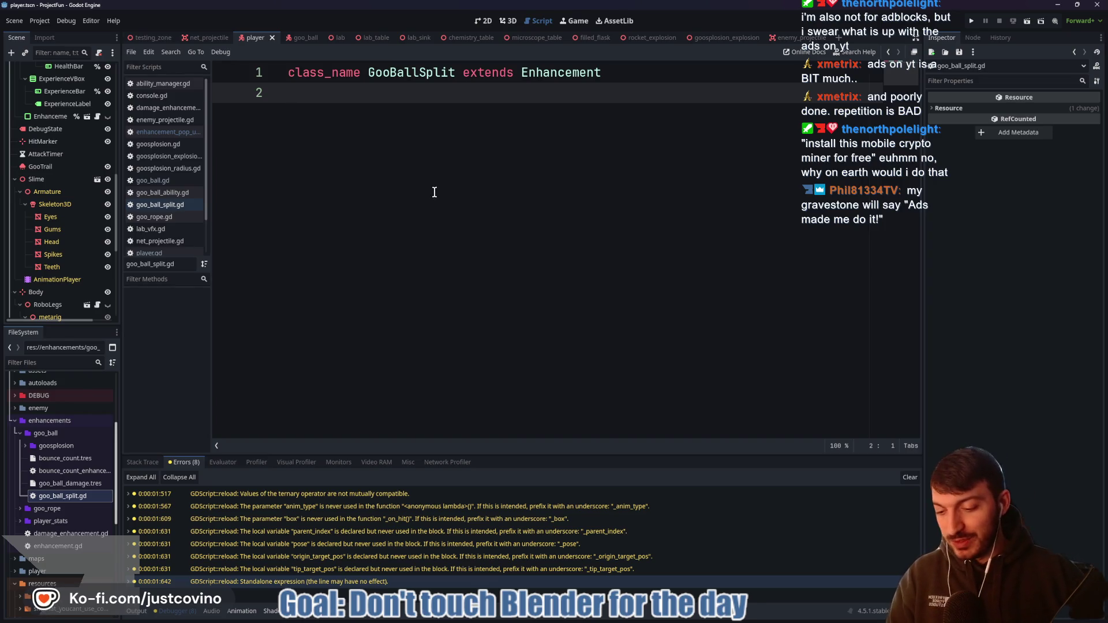
- Add an empty line below the class line, save, then remove the line again
mouse_move(393, 139)
mouse_down()
mouse_move(490, 239)
mouse_move(598, 298)
mouse_up()
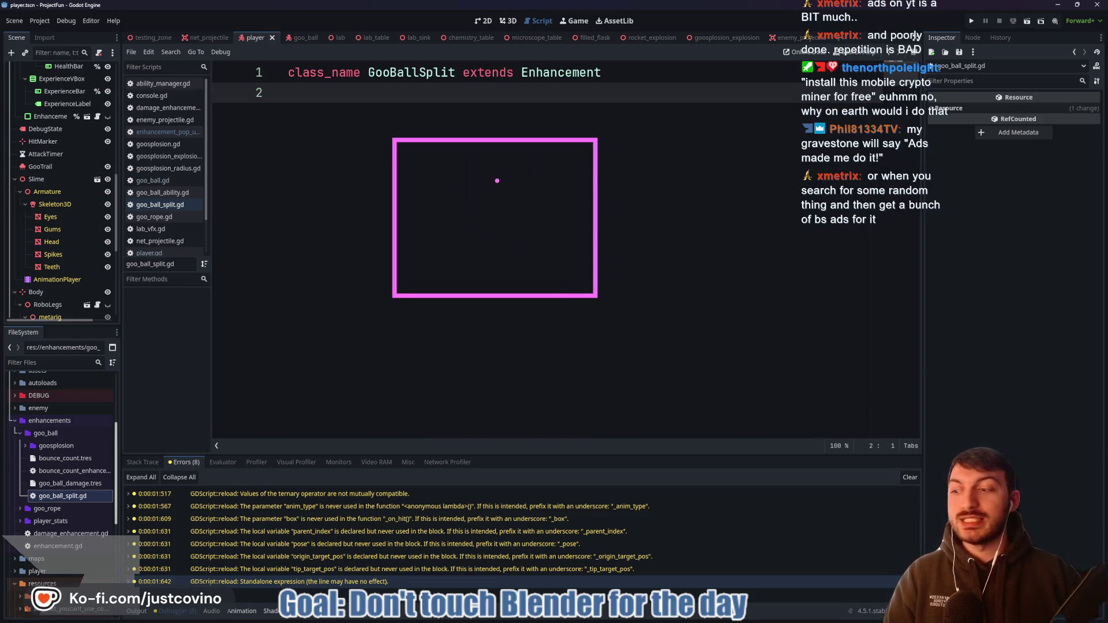
mouse_move(489, 218)
mouse_down()
mouse_move(482, 161)
mouse_move(526, 265)
mouse_up()
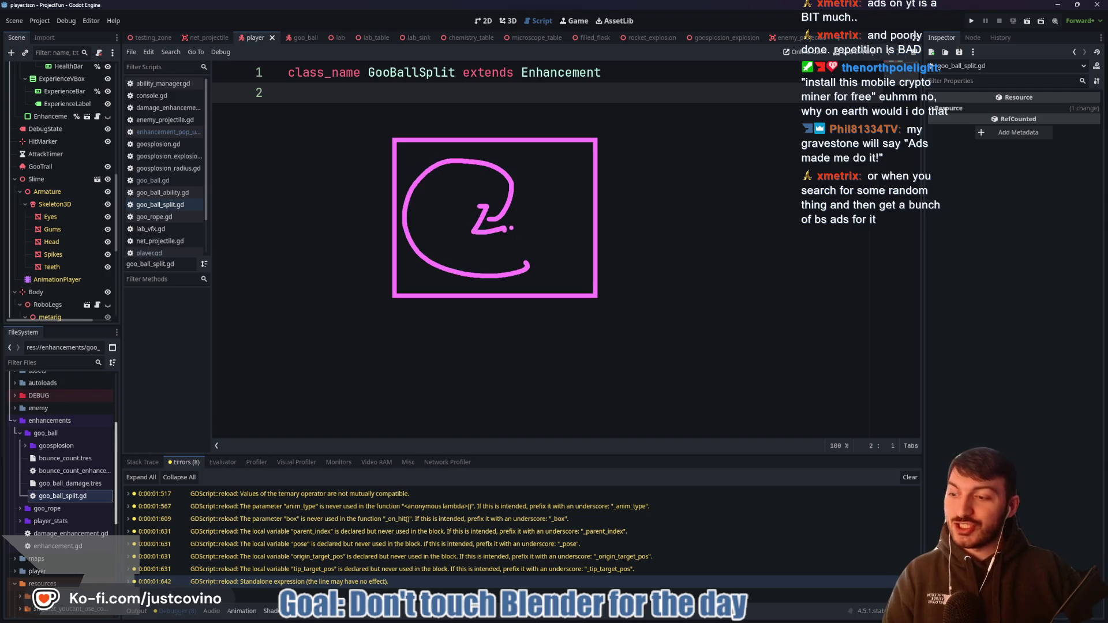
key(Escape)
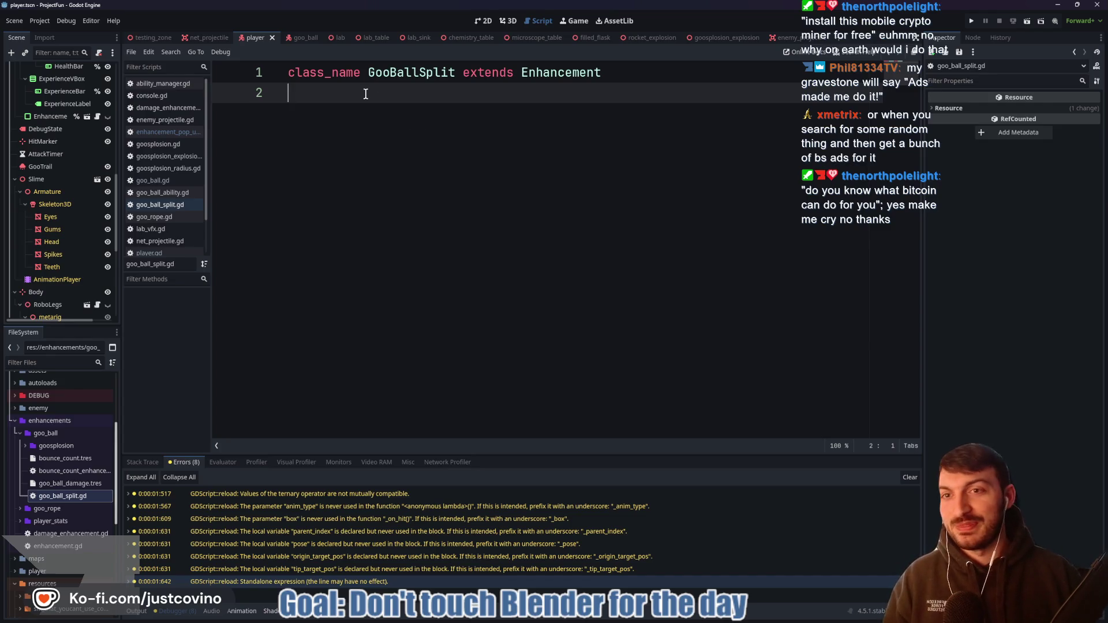
key(Return)
key(ctrl+s)
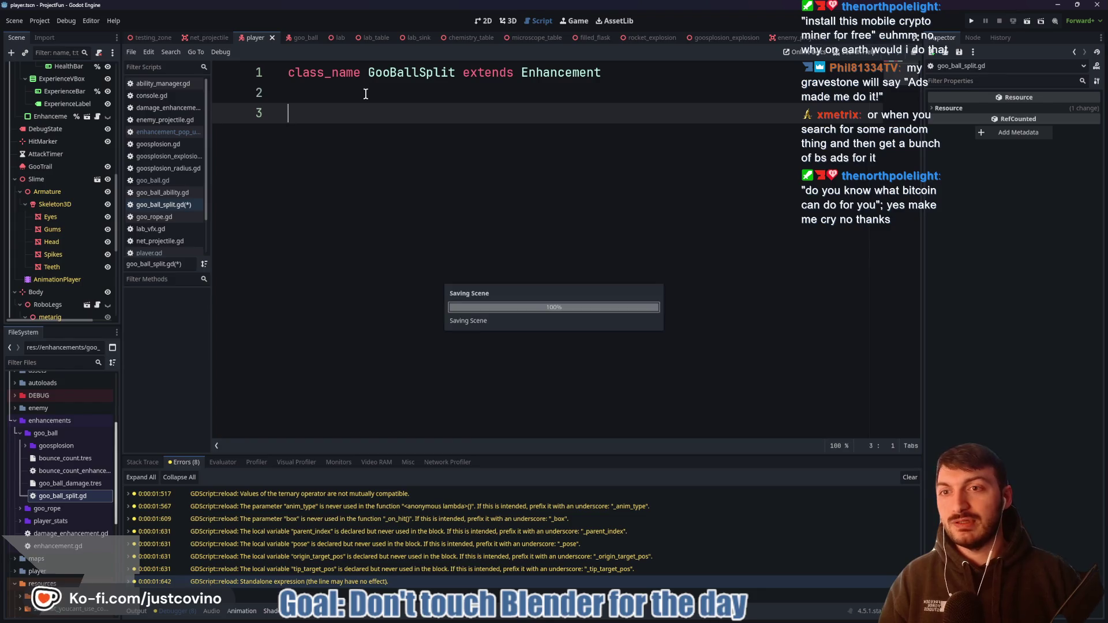
key(BackSpace)
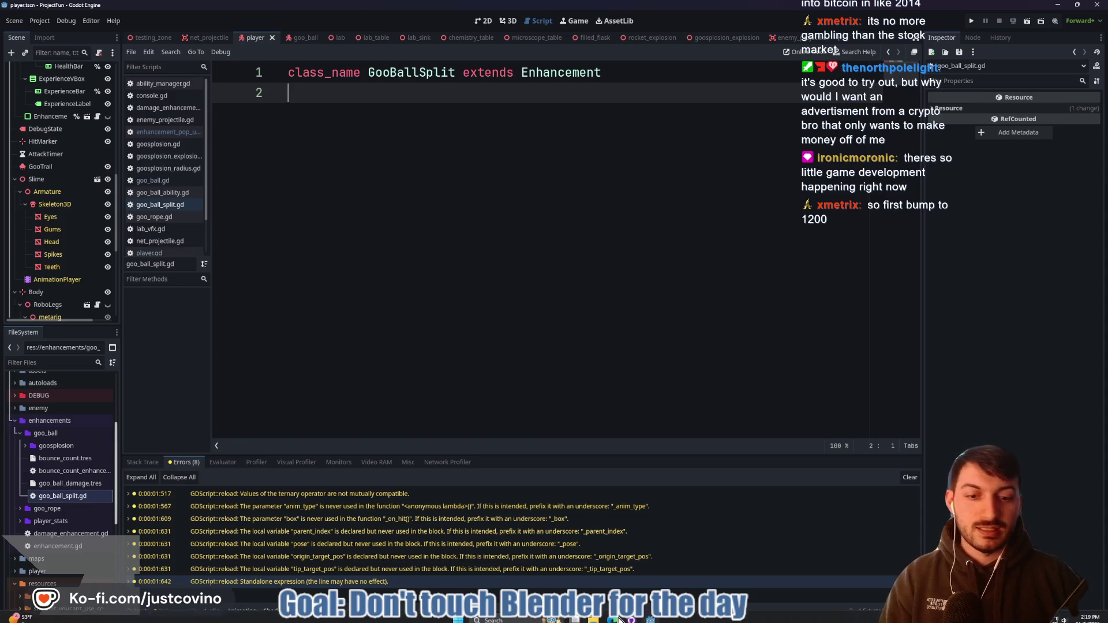
- Launch Godot_v4.5.1-stable_win64 from Desktop > Godot and open Project Goo
click(592, 621)
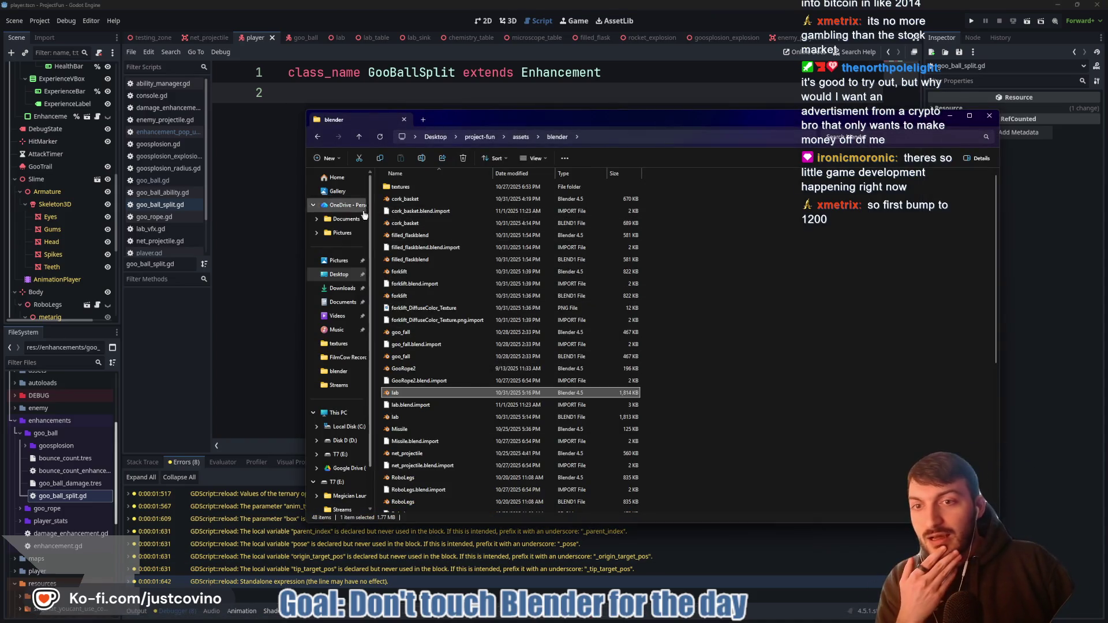
click(339, 275)
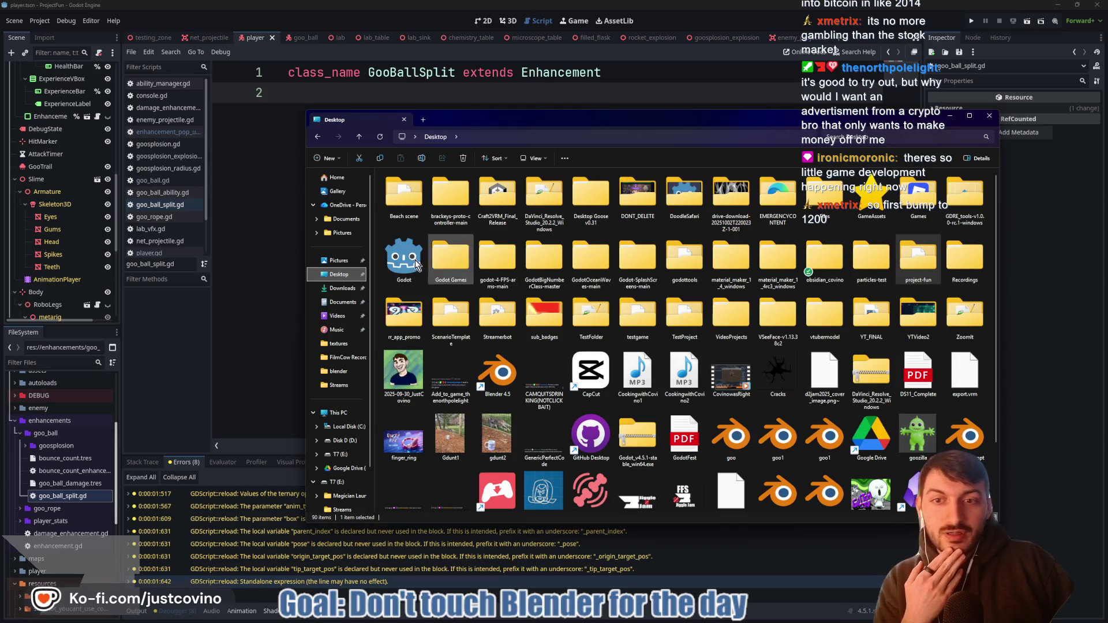
double_click(417, 260)
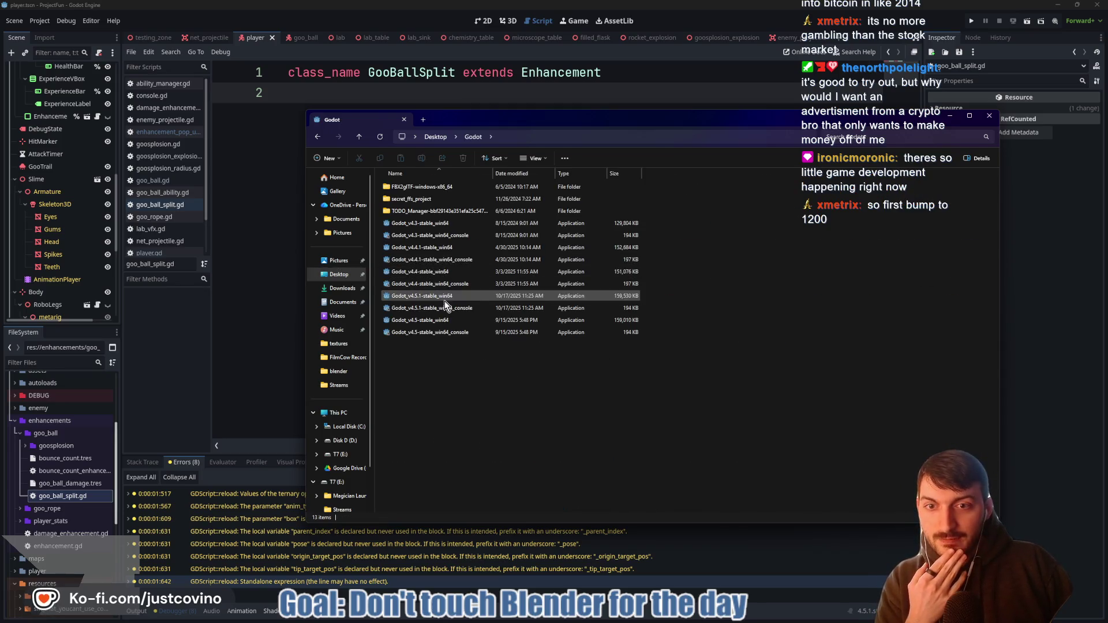
click(438, 296)
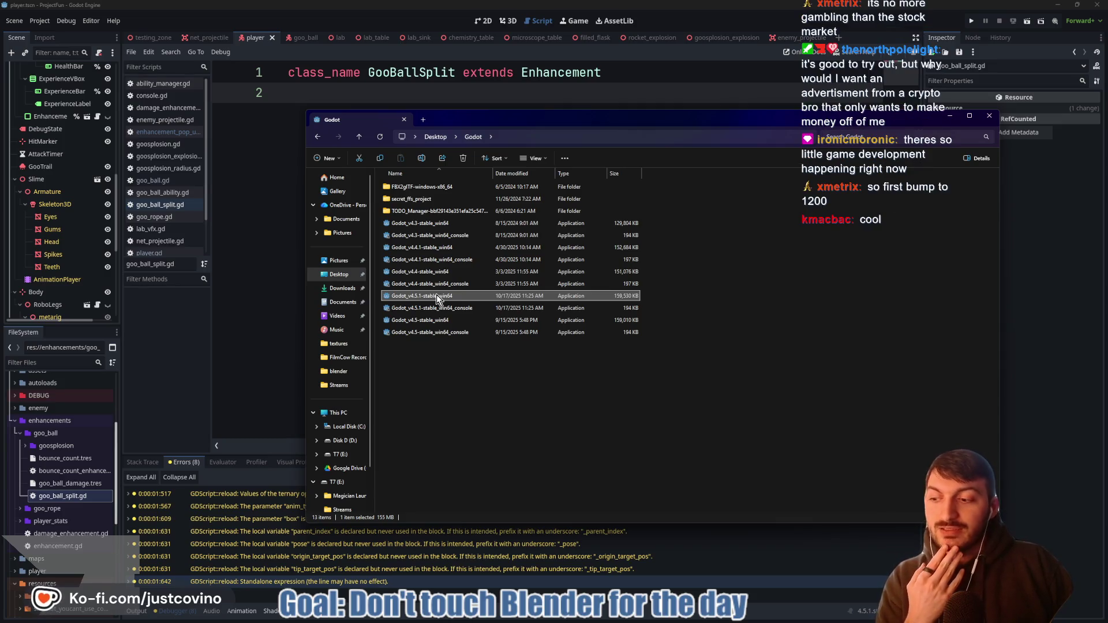
double_click(437, 296)
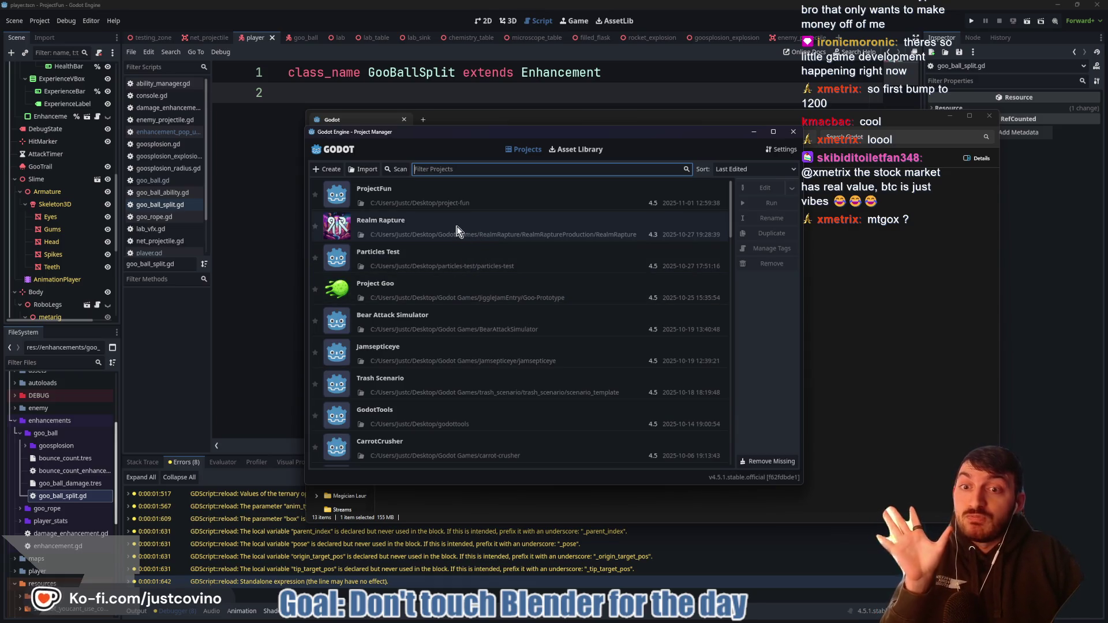
double_click(457, 290)
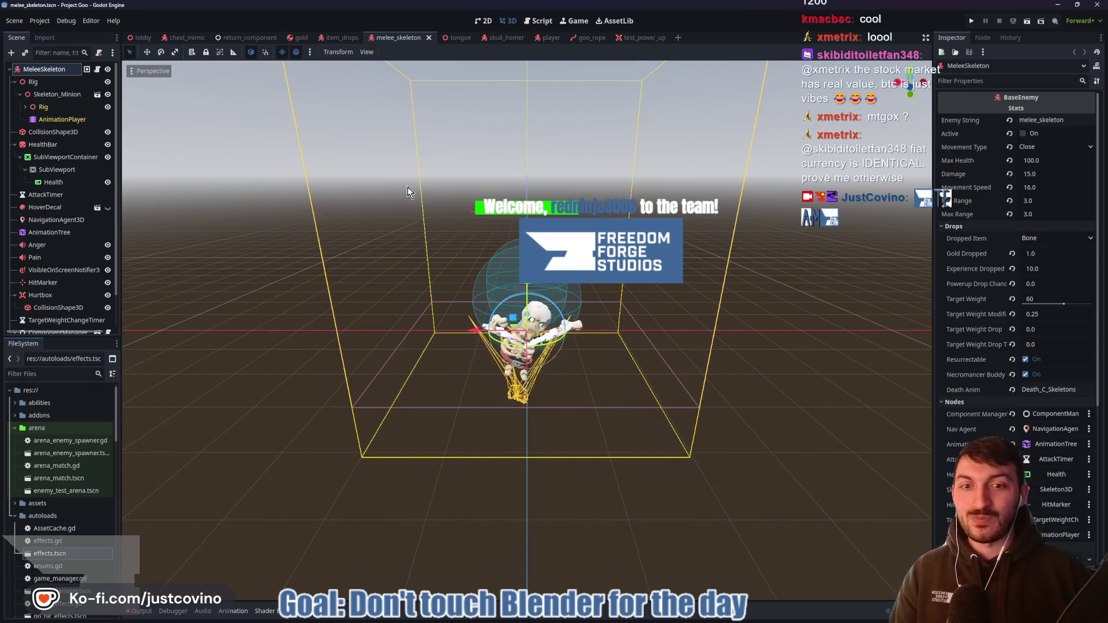
- Orbit the 3D view around the MeleeSkeleton, then filter the project files by 'split'
drag(390, 200, 402, 209)
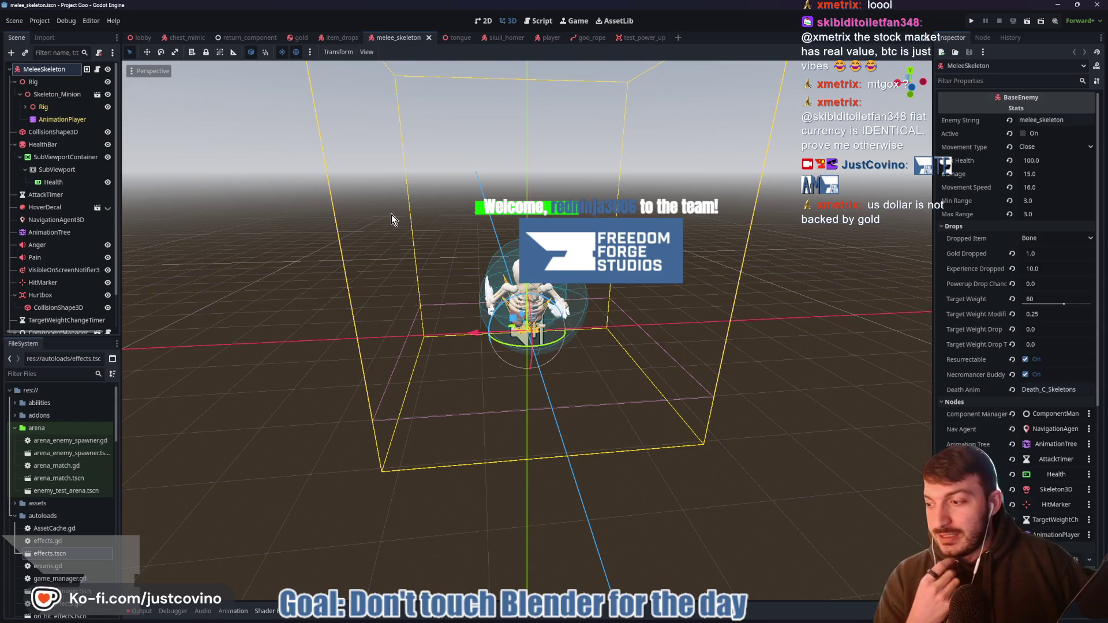
scroll(511, 248, down, 2)
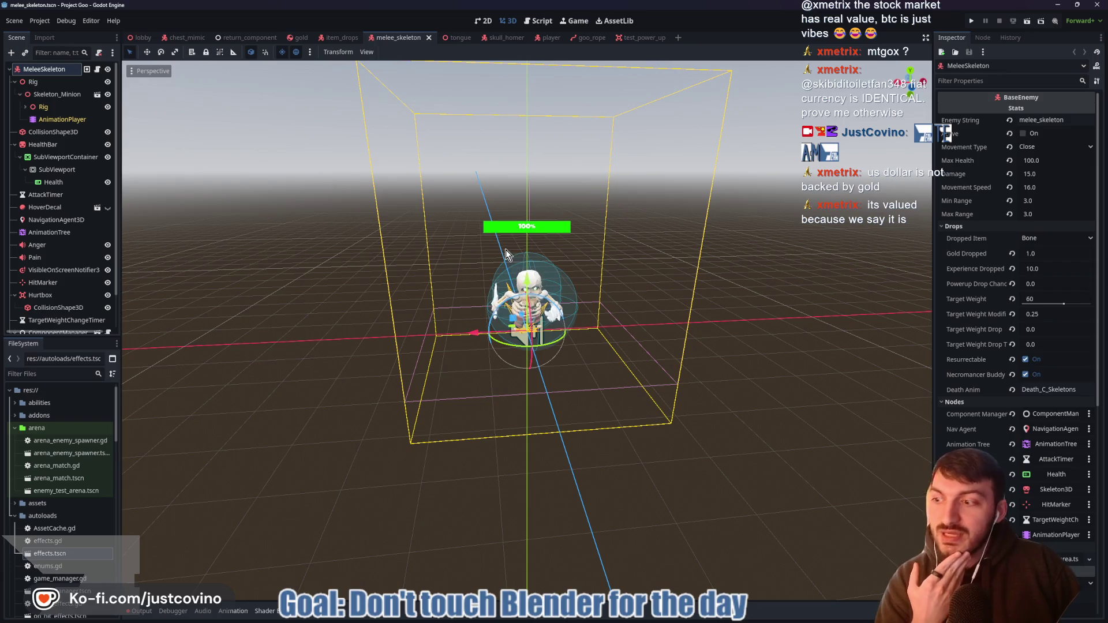
drag(495, 239, 476, 241)
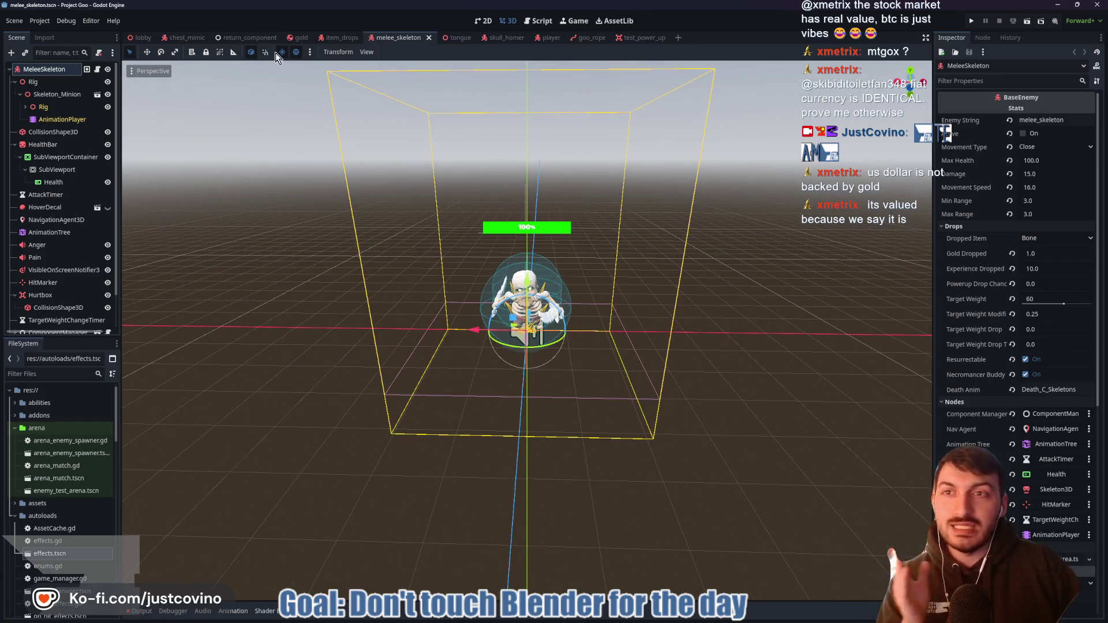
click(59, 374)
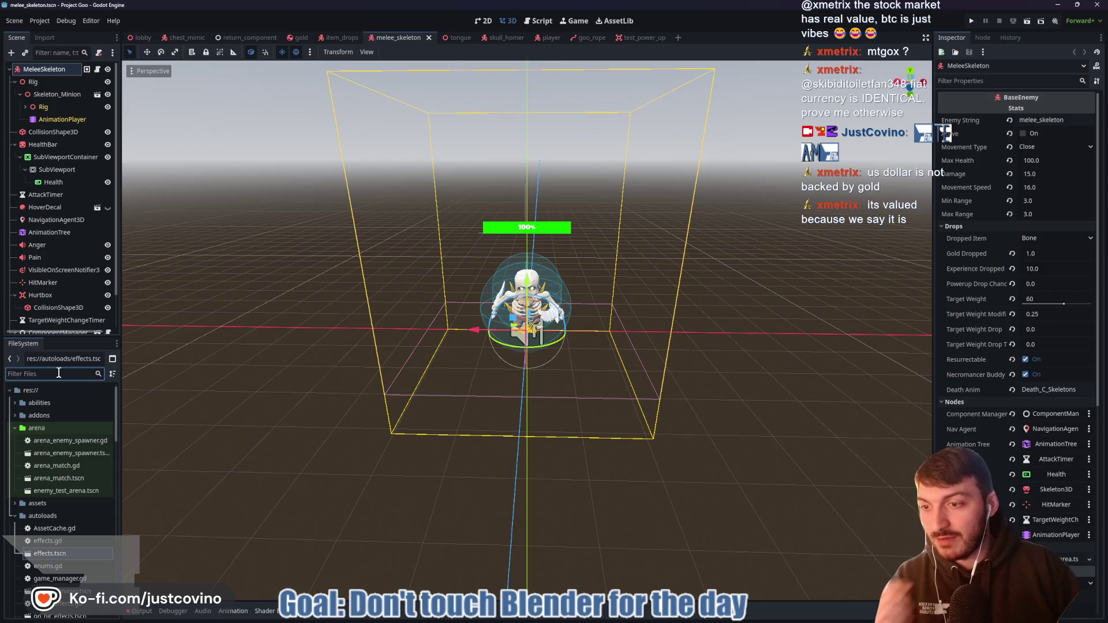
text(split)
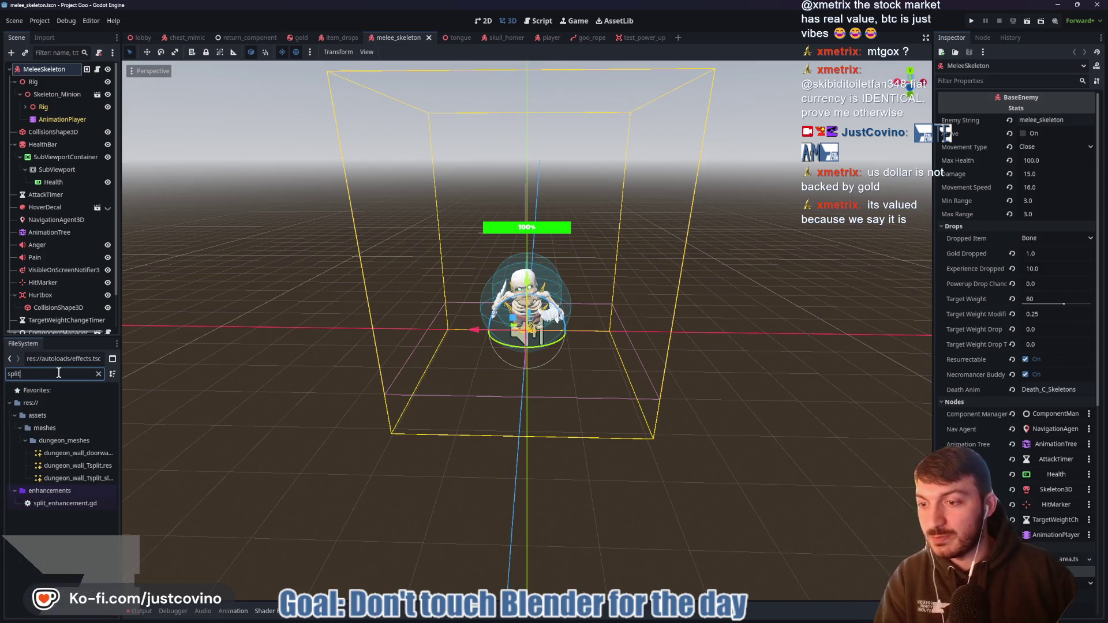
- Open split_enhancement.gd in the script editor
double_click(66, 504)
right_click(67, 505)
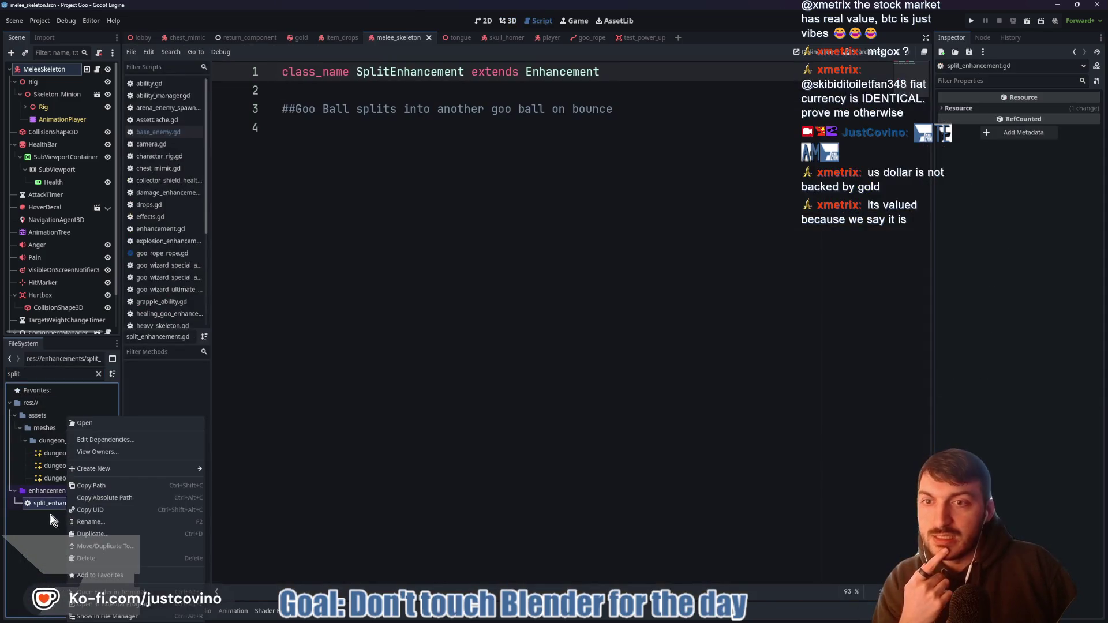
click(363, 314)
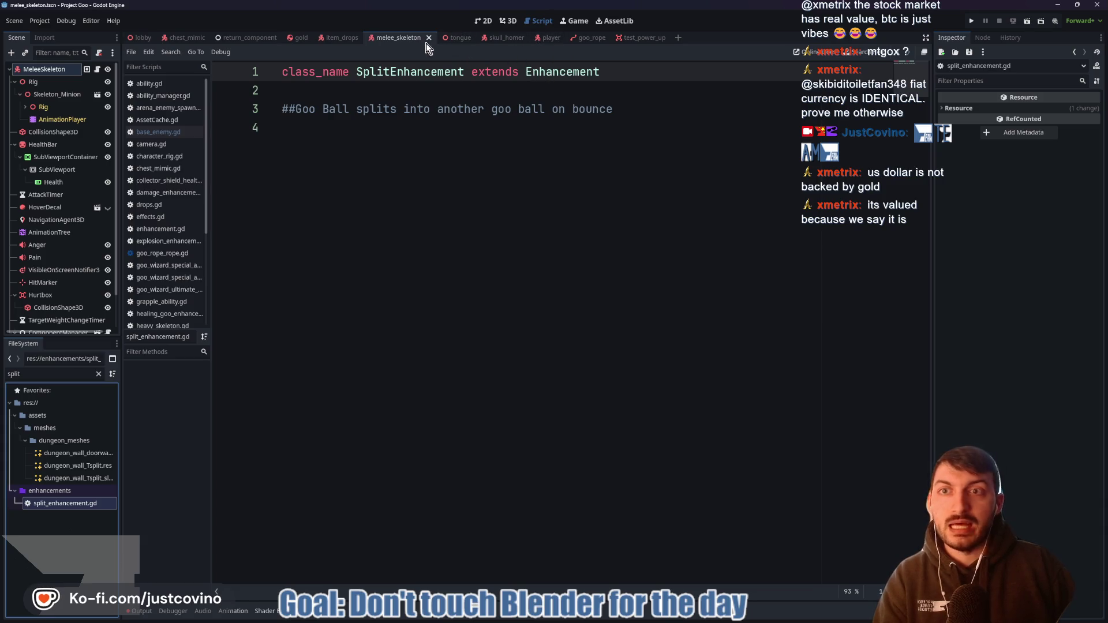
- Refilter files by 'goo_ba' and open the goo_wizard_special_attack_goo_ball scene
click(54, 374)
key(BackSpace)
key(BackSpace)
key(BackSpace)
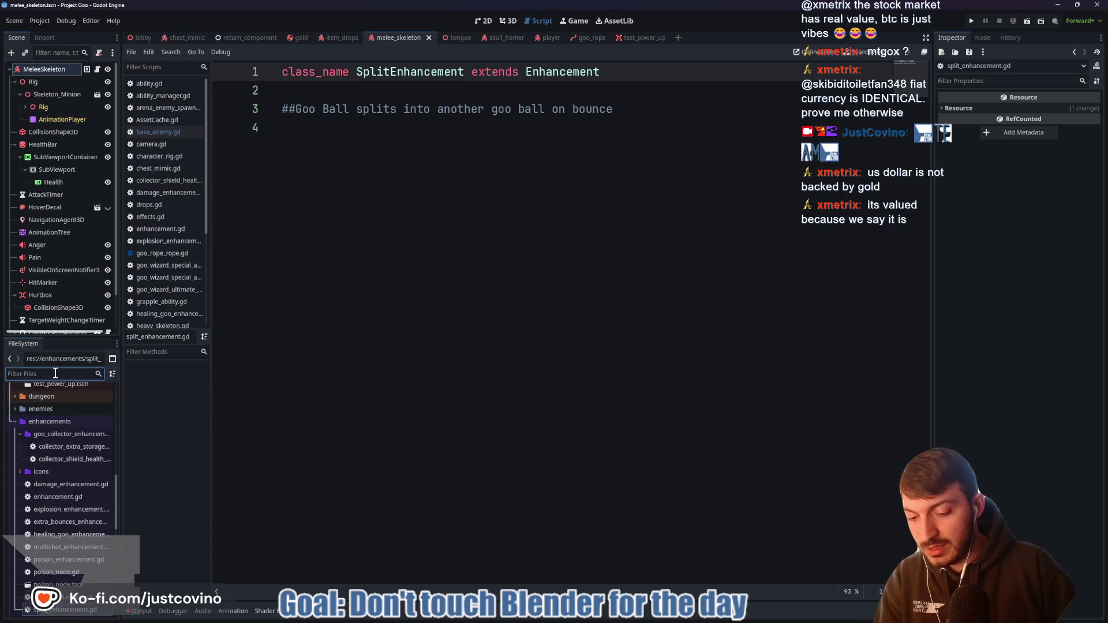
text(gooba)
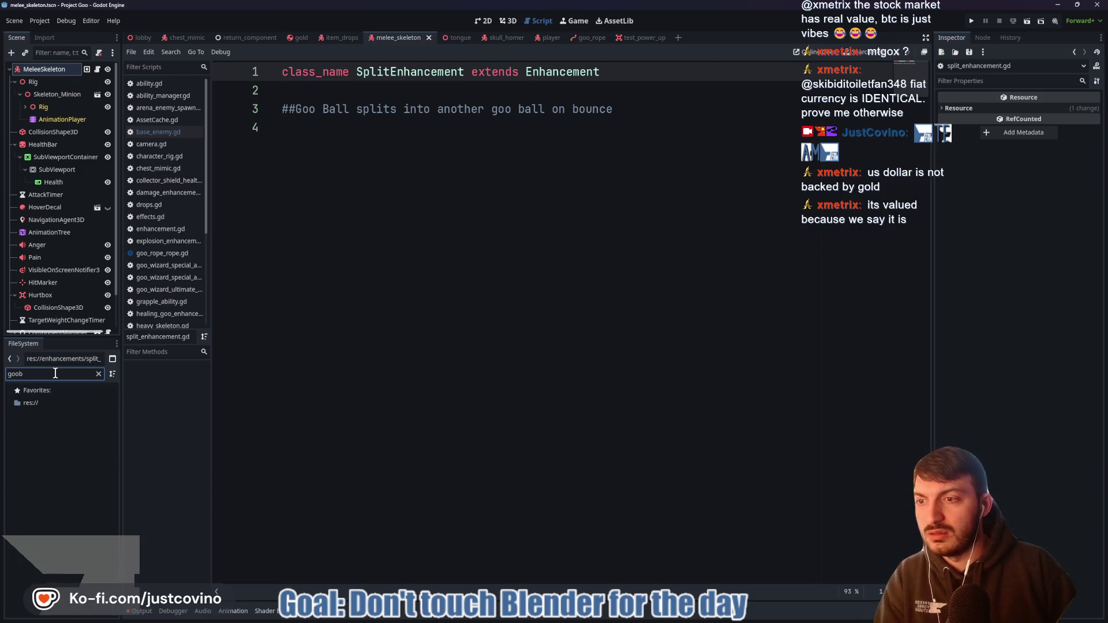
key(BackSpace)
key(BackSpace)
text(o_)
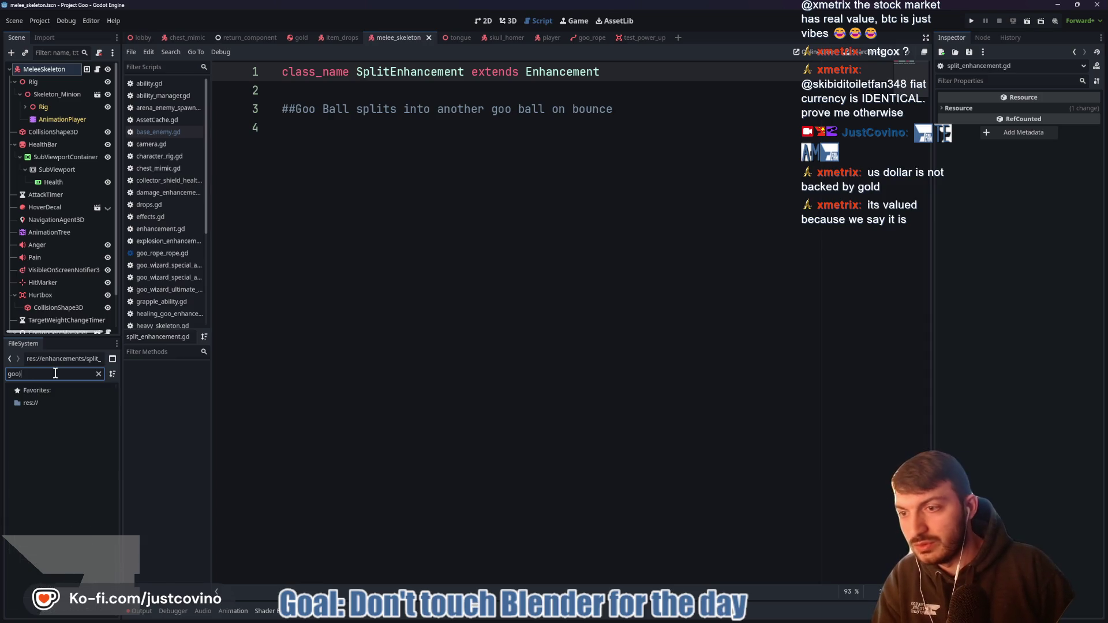
text(ba)
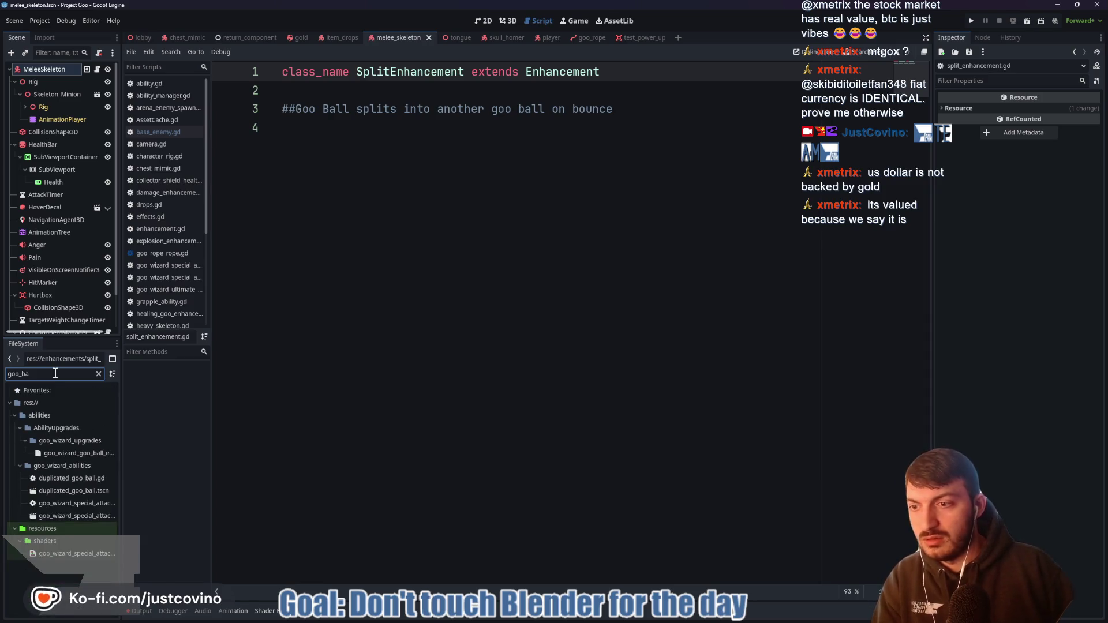
double_click(82, 515)
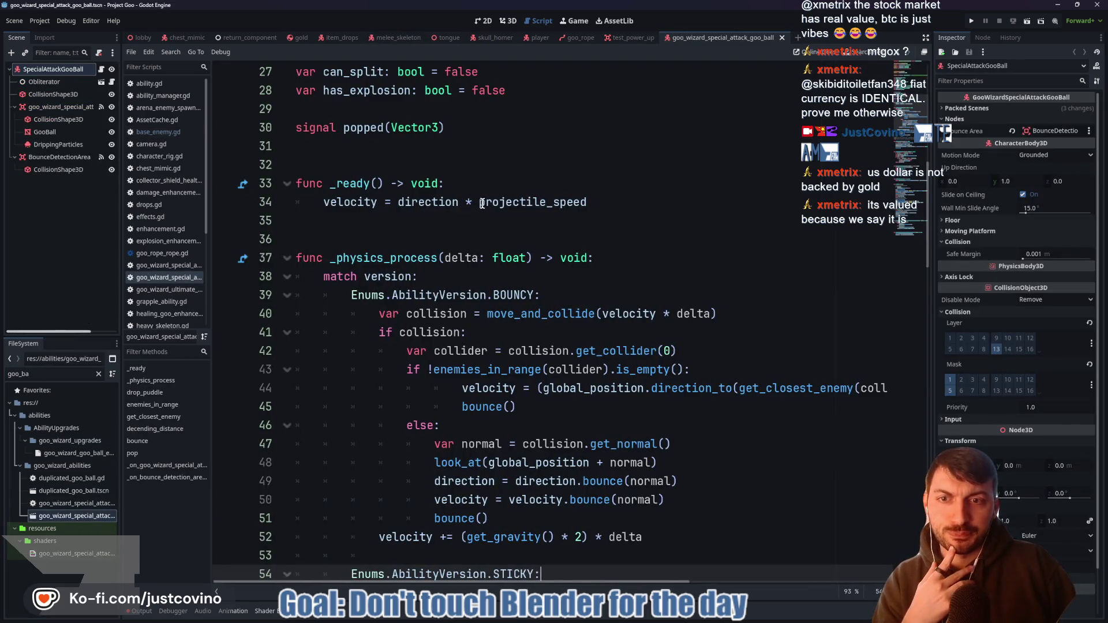
scroll(482, 204, down, 3)
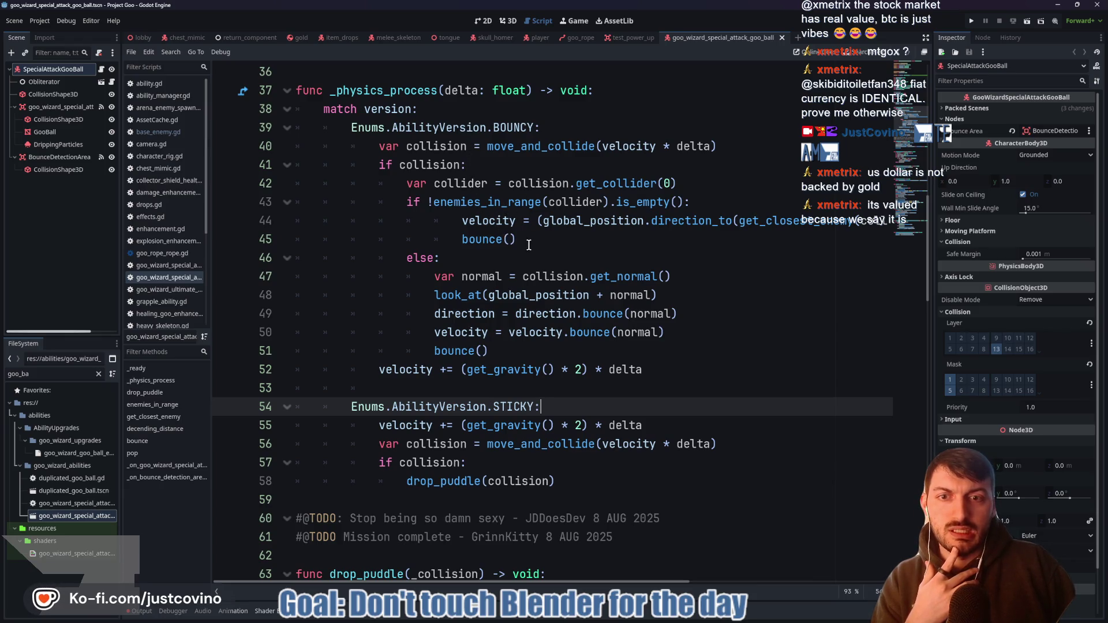
scroll(456, 267, down, 7)
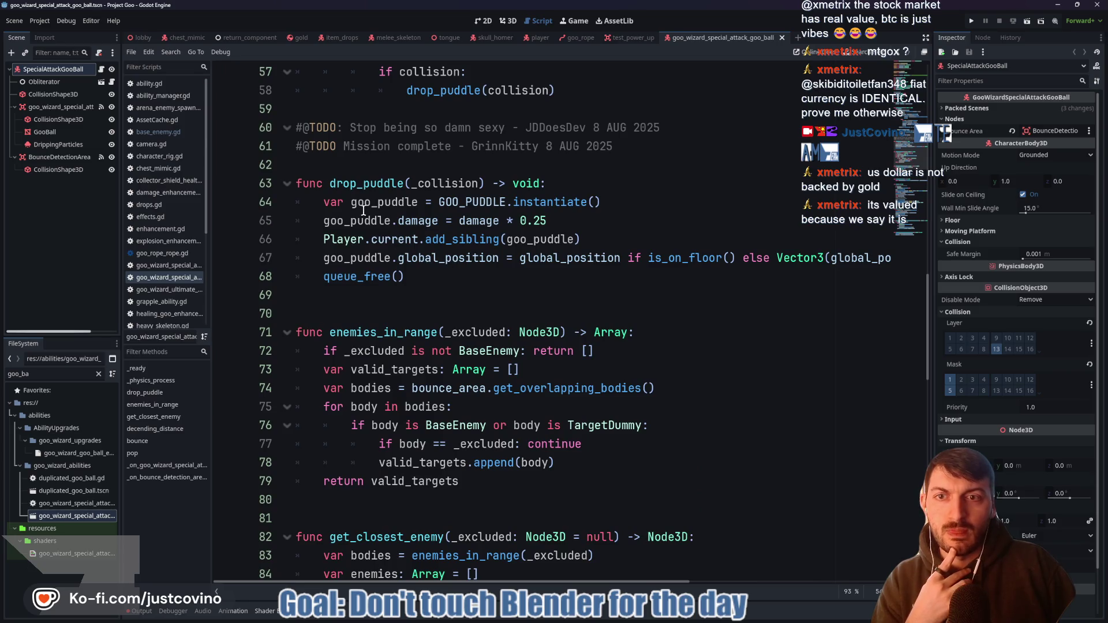
scroll(346, 323, down, 8)
scroll(341, 326, down, 4)
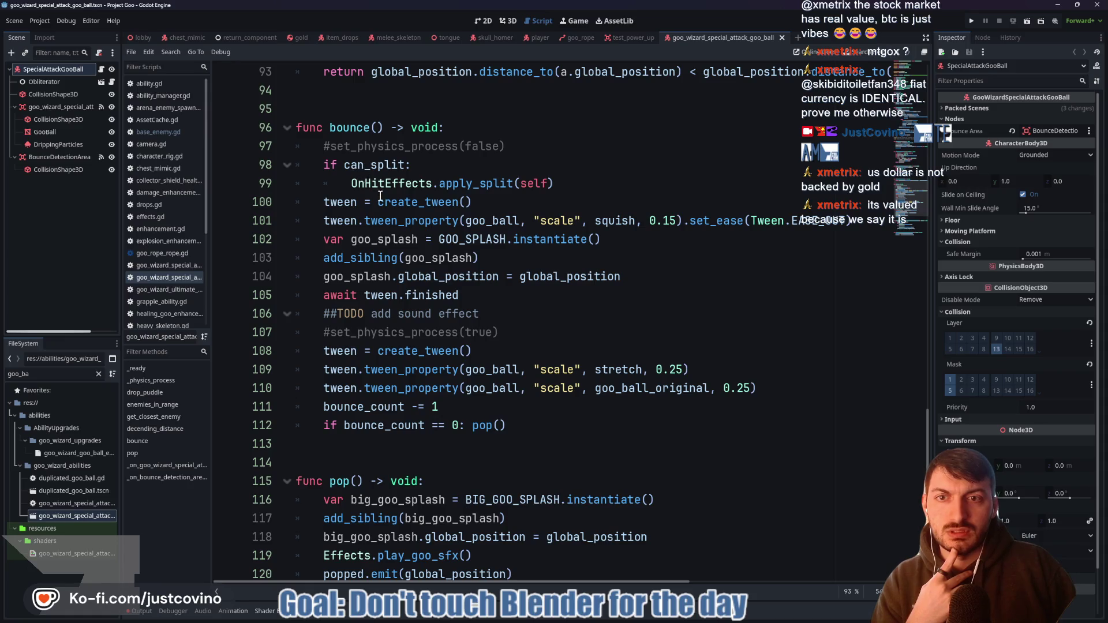
scroll(380, 196, down, 3)
scroll(360, 316, down, 3)
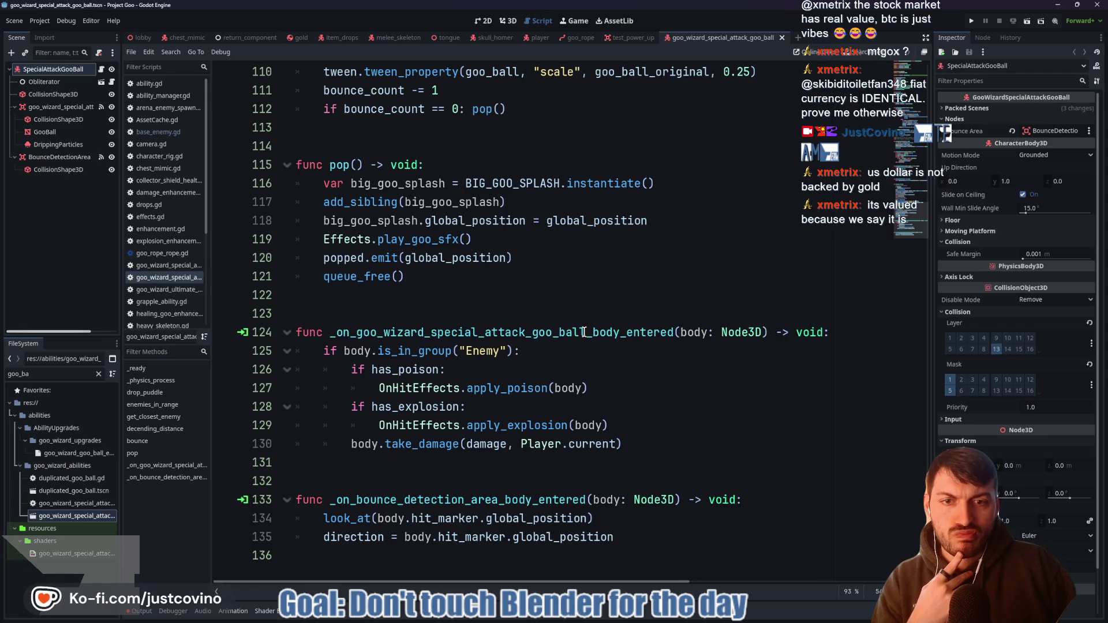
scroll(447, 513, up, 20)
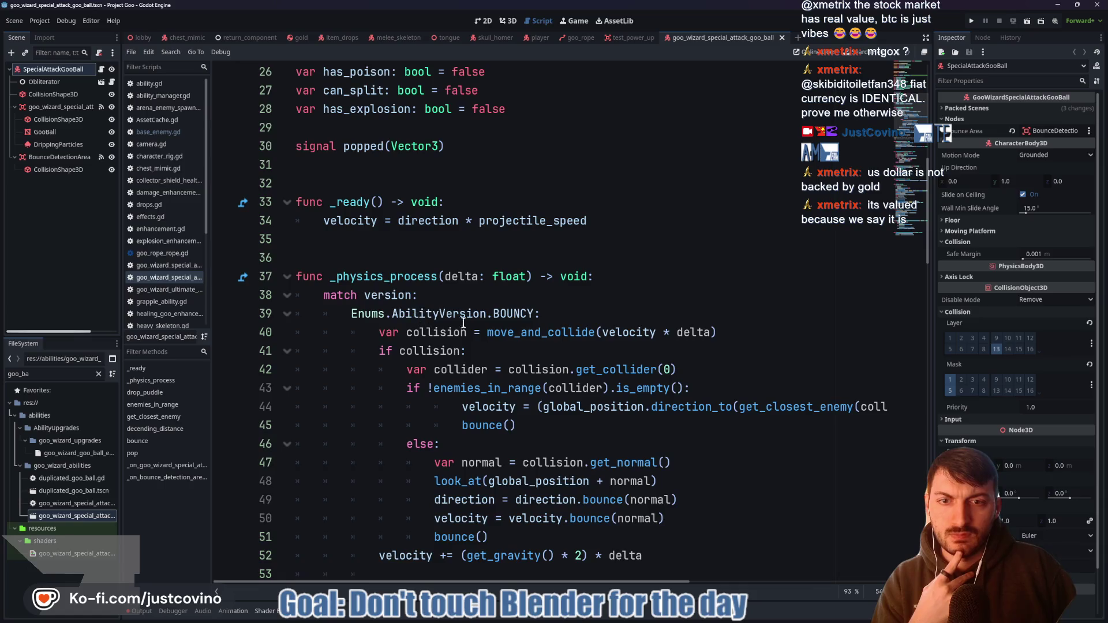
scroll(450, 320, down, 2)
scroll(510, 229, down, 3)
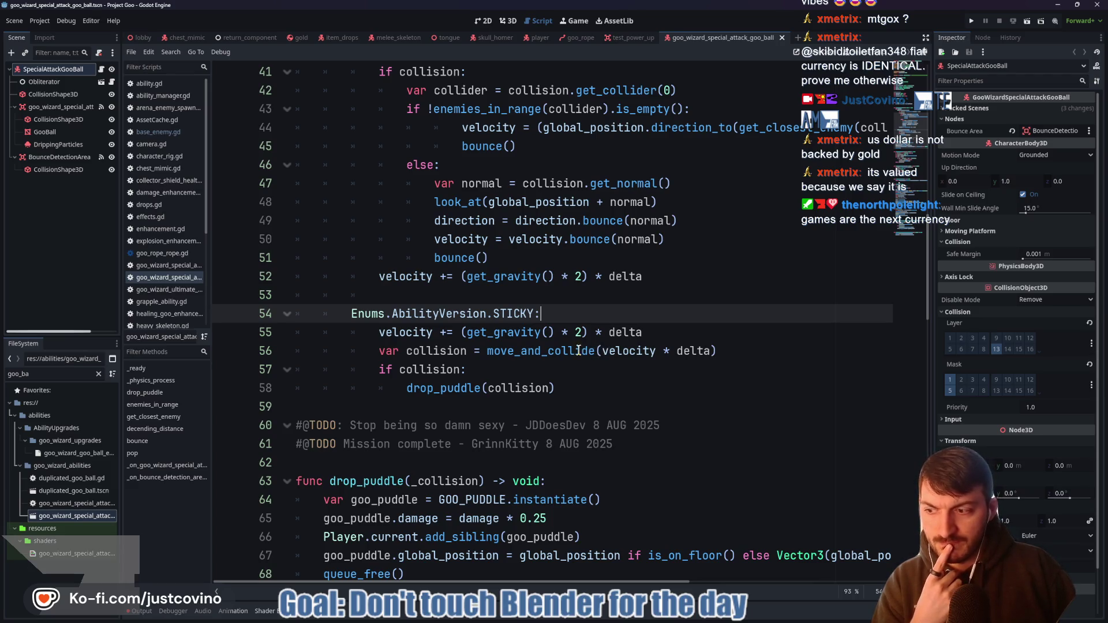
mouse_move(573, 348)
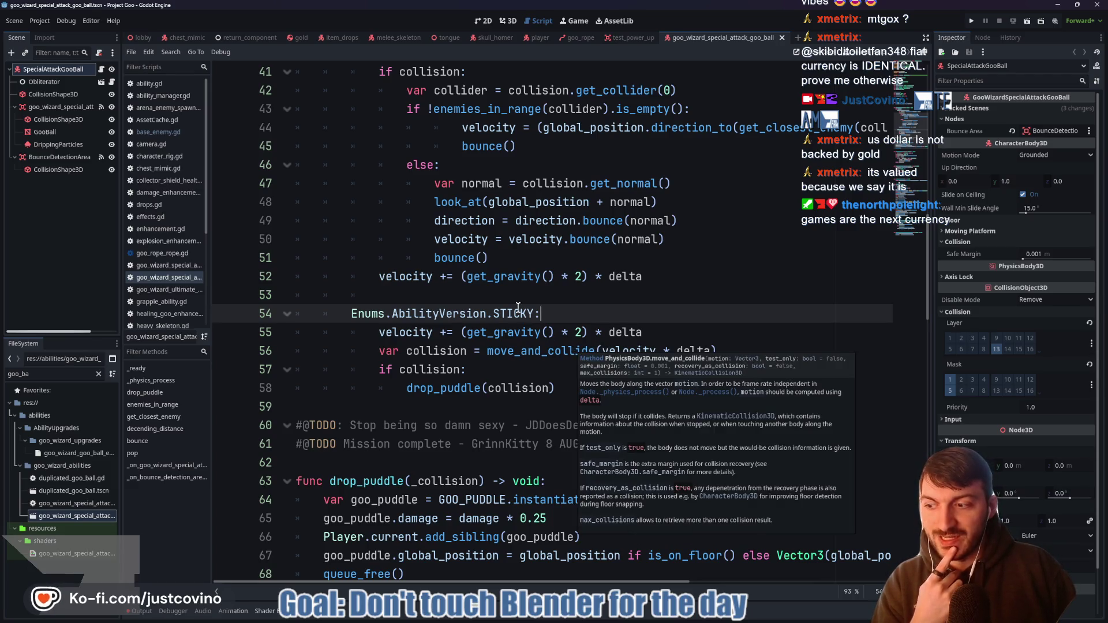
click(553, 294)
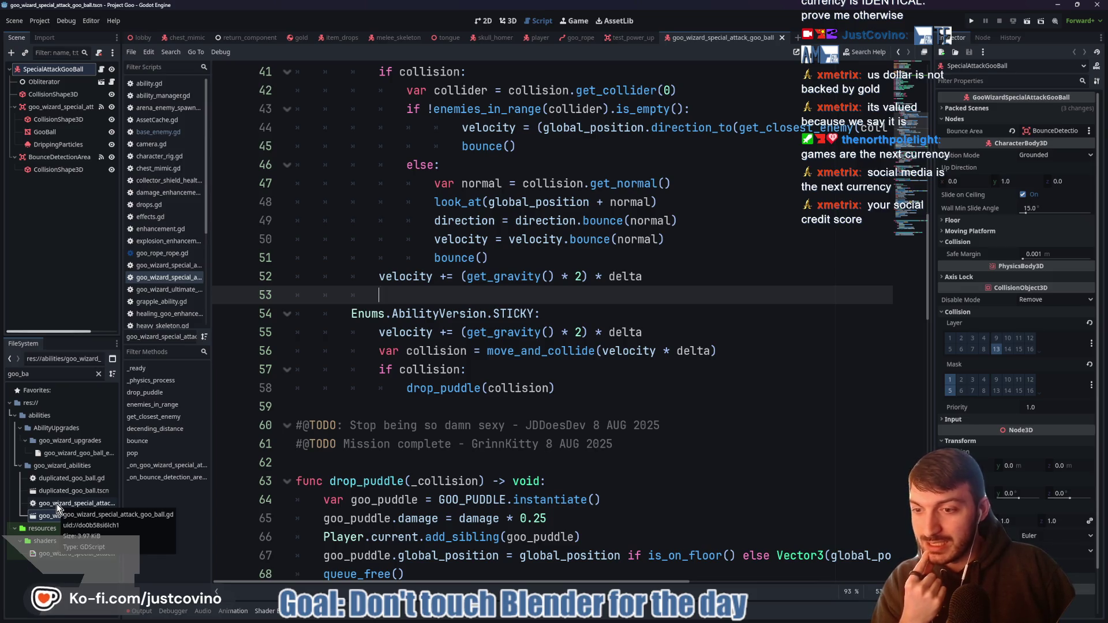
click(56, 504)
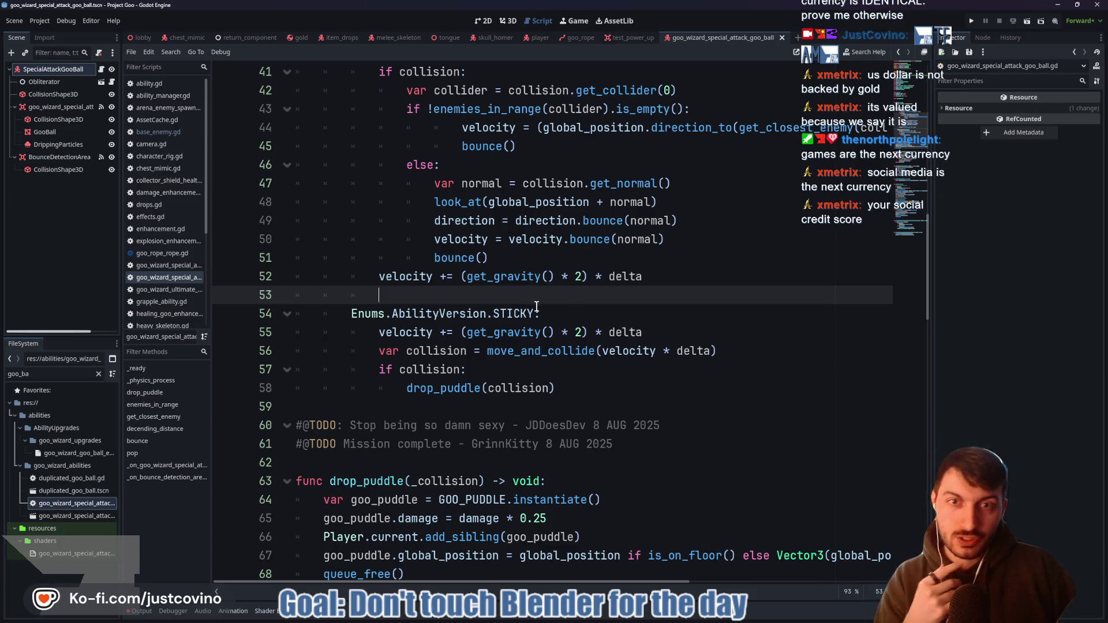
scroll(535, 305, up, 4)
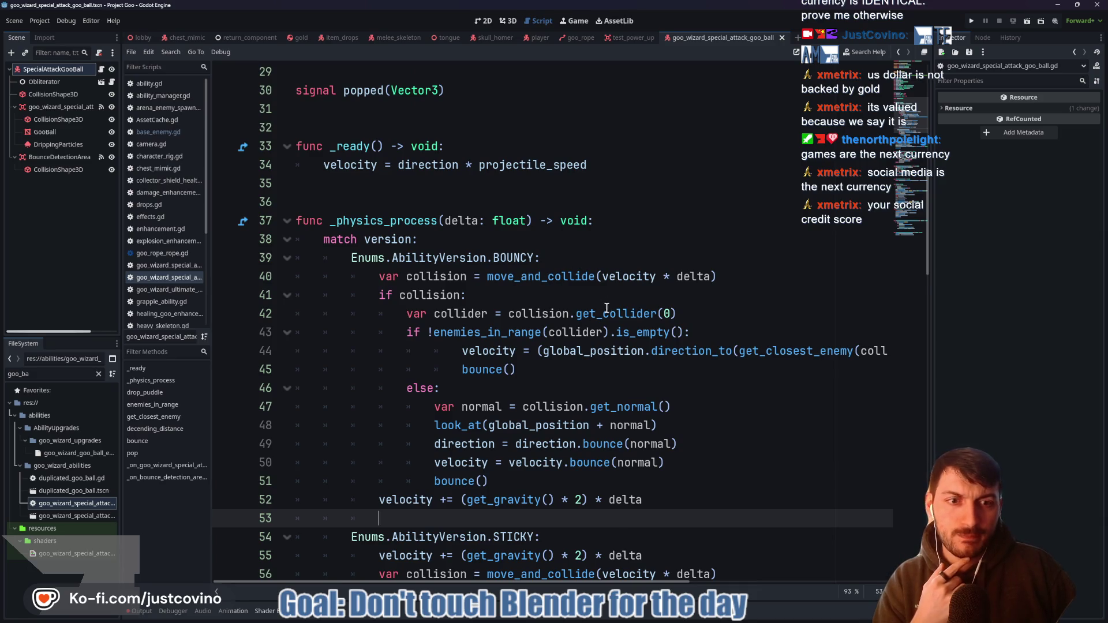
scroll(607, 307, down, 1)
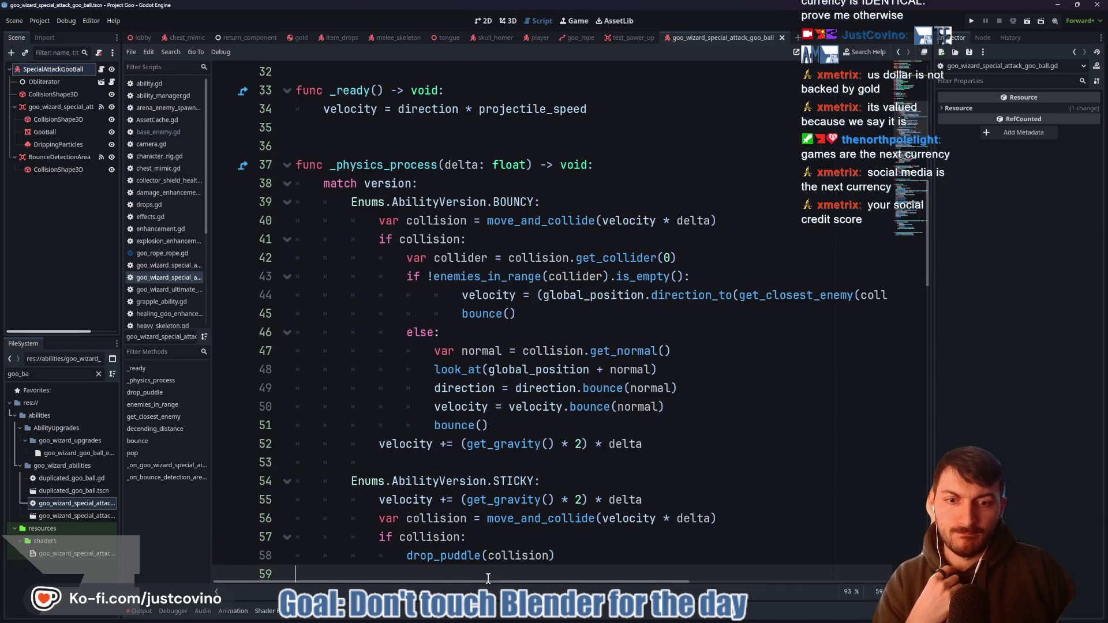
mouse_move(521, 582)
mouse_down()
mouse_move(760, 580)
mouse_move(514, 581)
mouse_up()
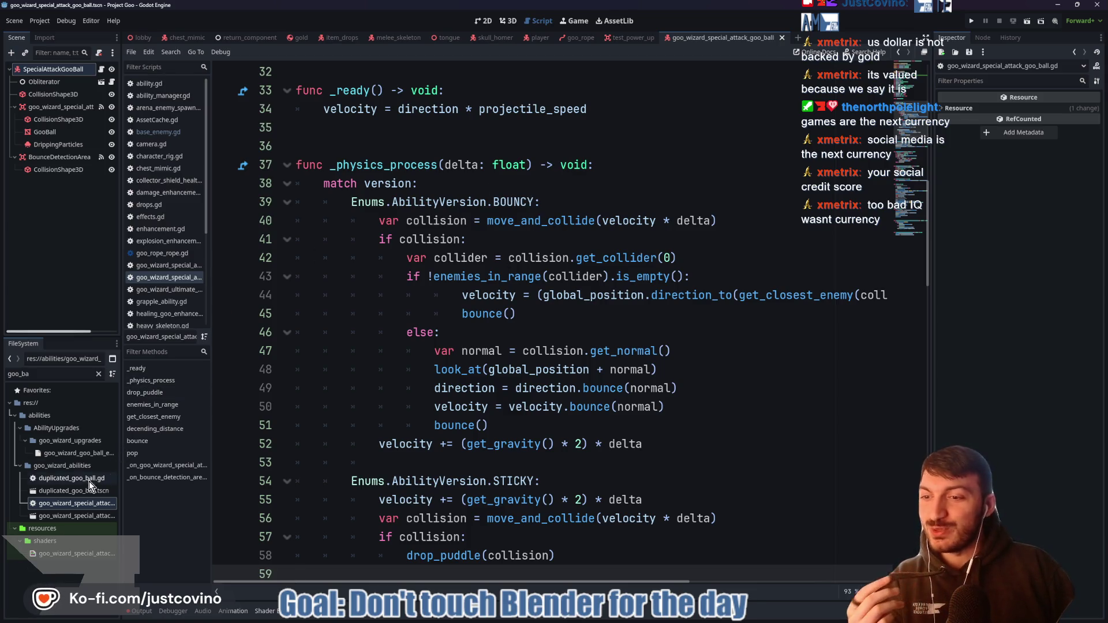
double_click(72, 491)
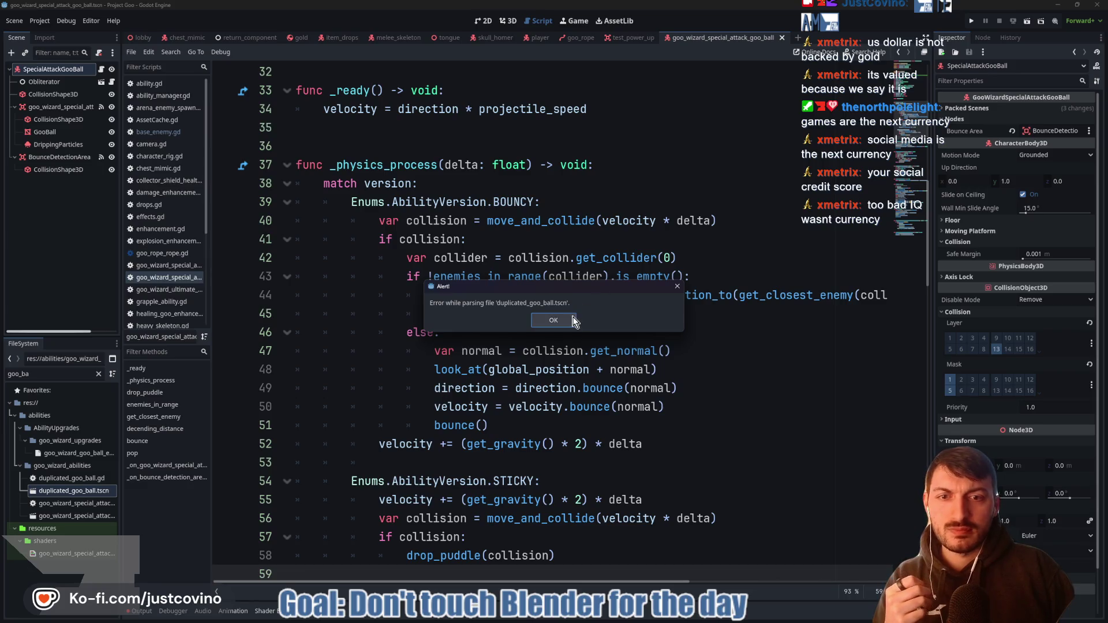
- Dismiss the file parse error and place the caret on line 2 of goo_ball_split.gd
click(554, 320)
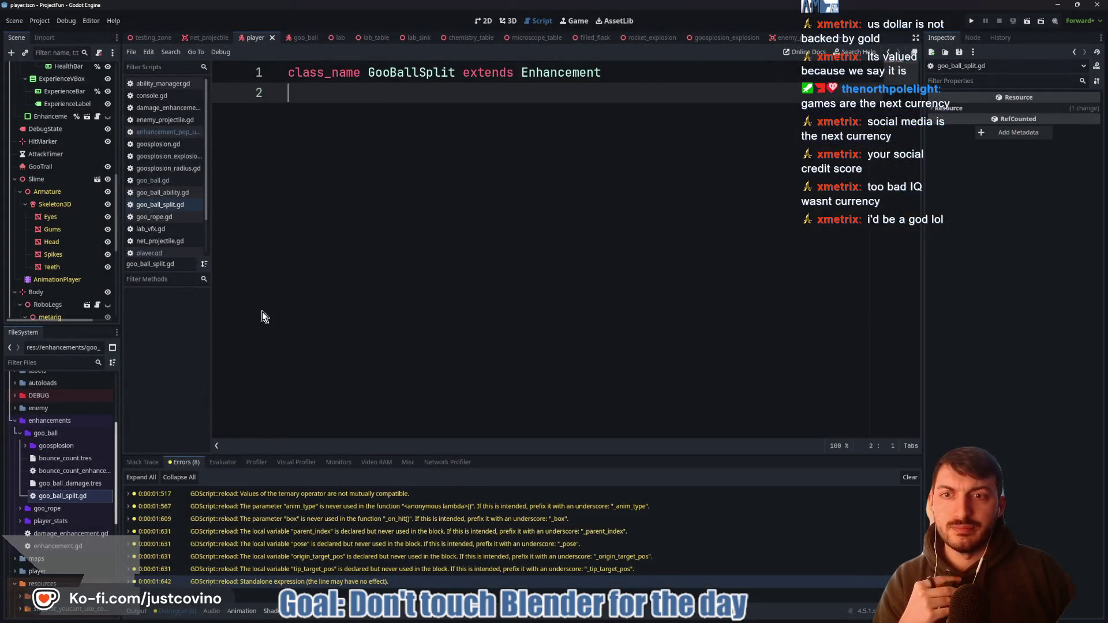
right_click(386, 92)
click(347, 101)
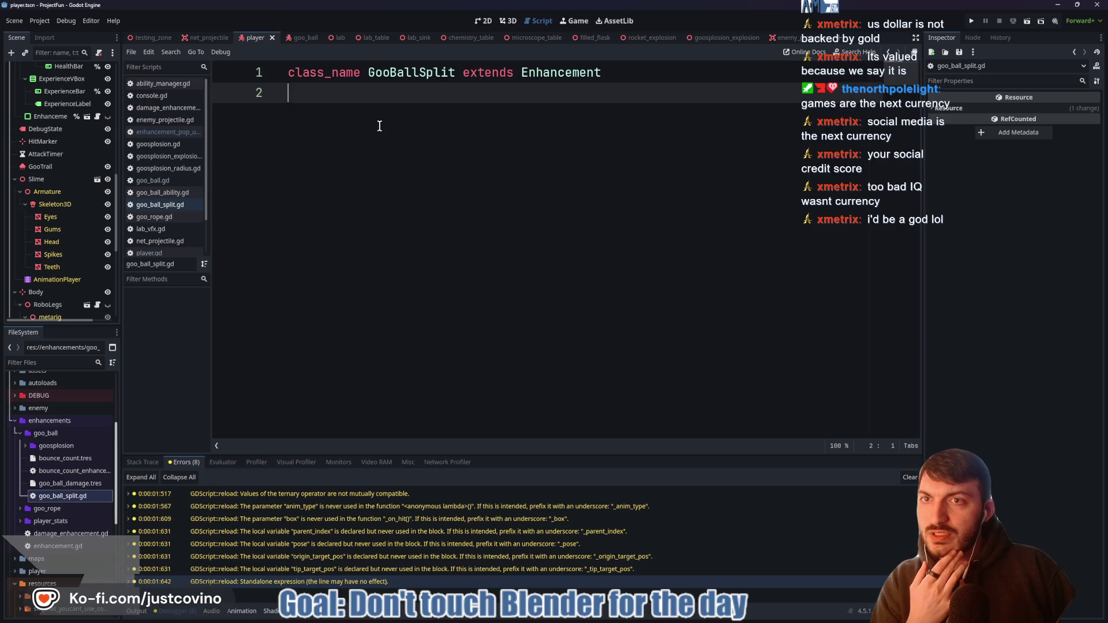
click(378, 119)
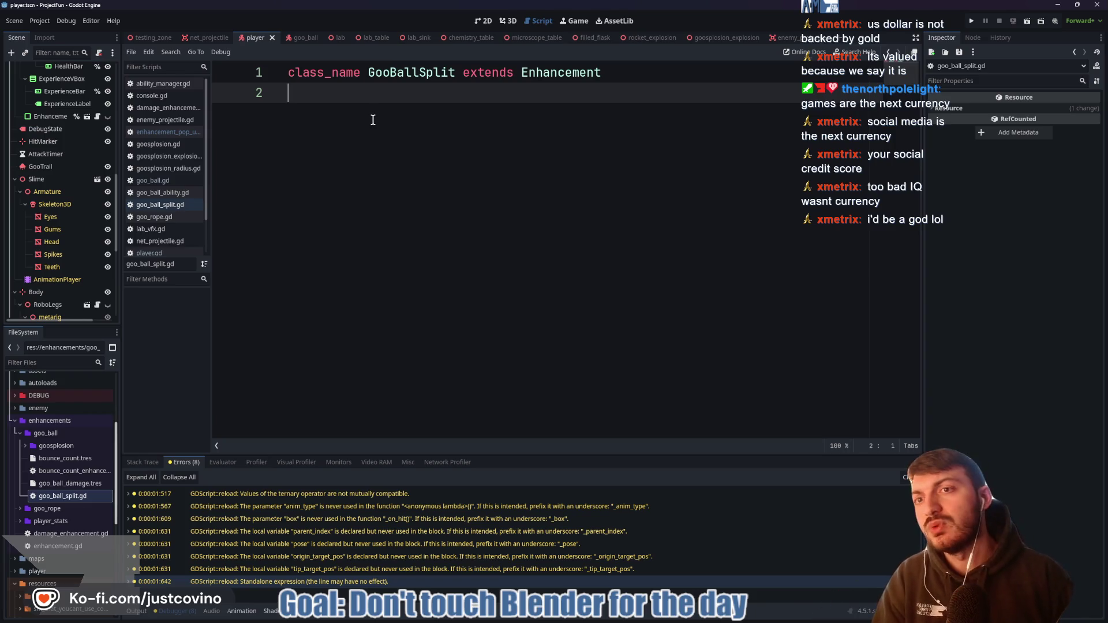
- Add 'var can_split: bool = true' below the GooBallSplit class line and save
key(Return)
text(var can_split)
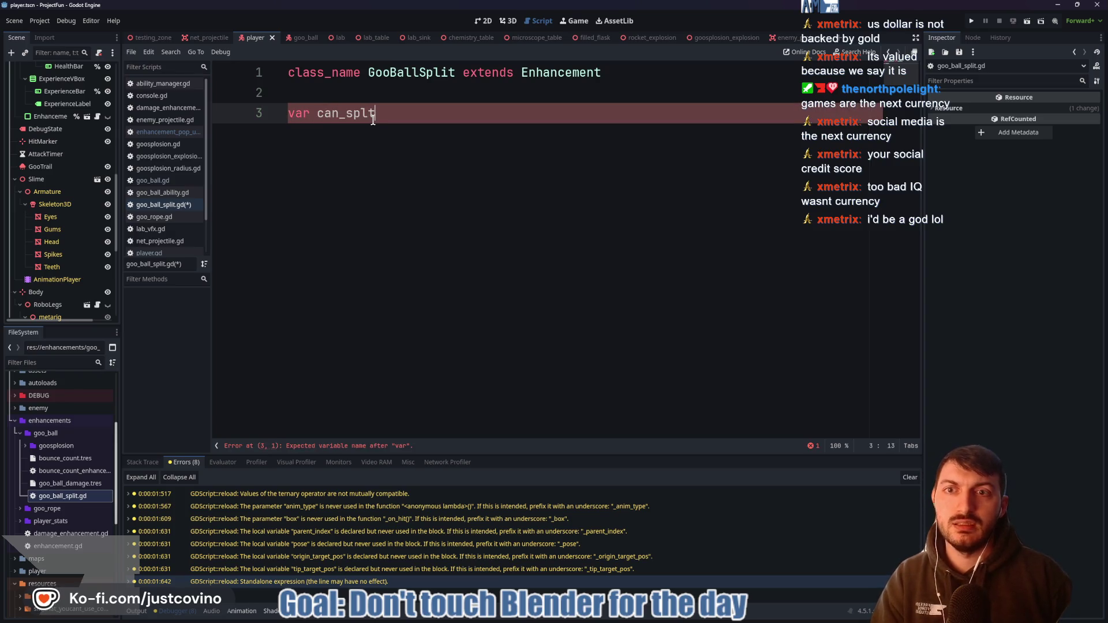
text(: bool = false)
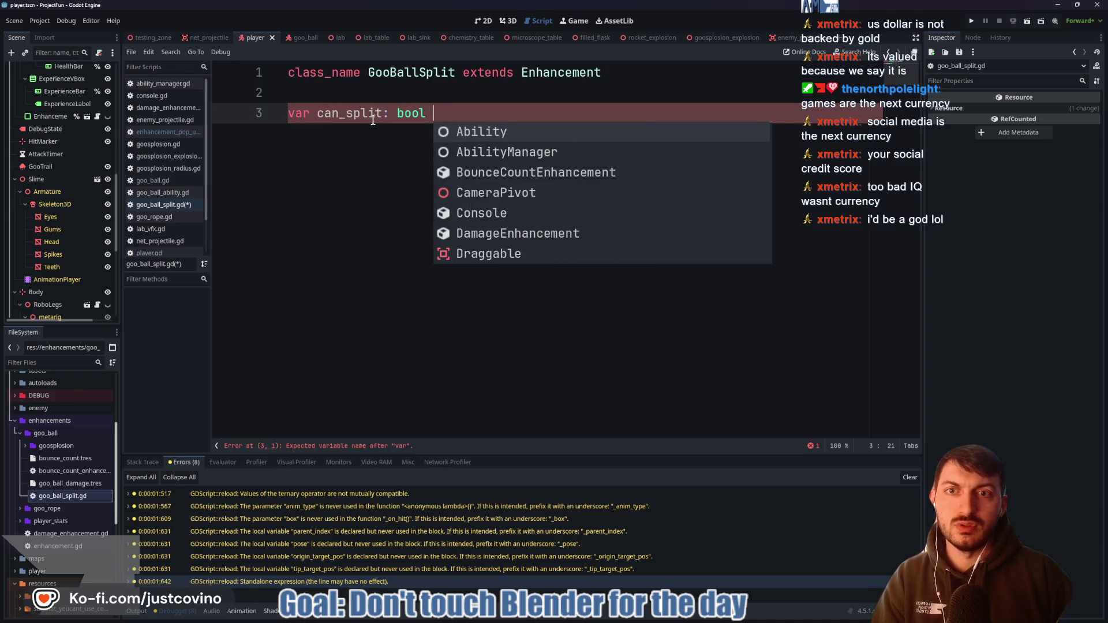
key(BackSpace)
key(BackSpace)
key(BackSpace)
text(true)
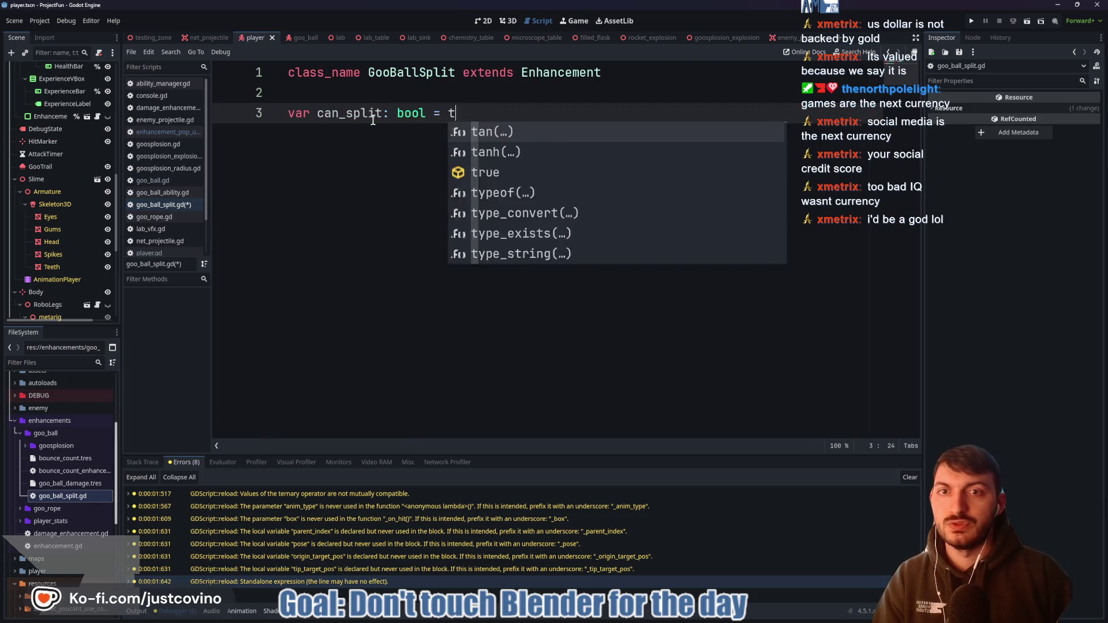
key(ctrl+s)
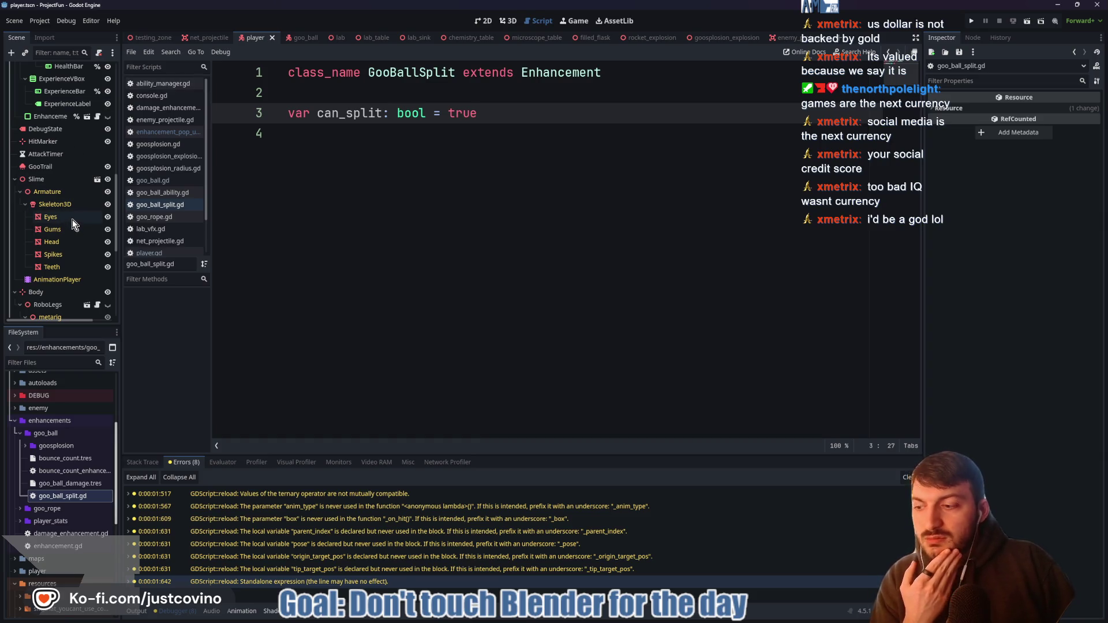
click(98, 120)
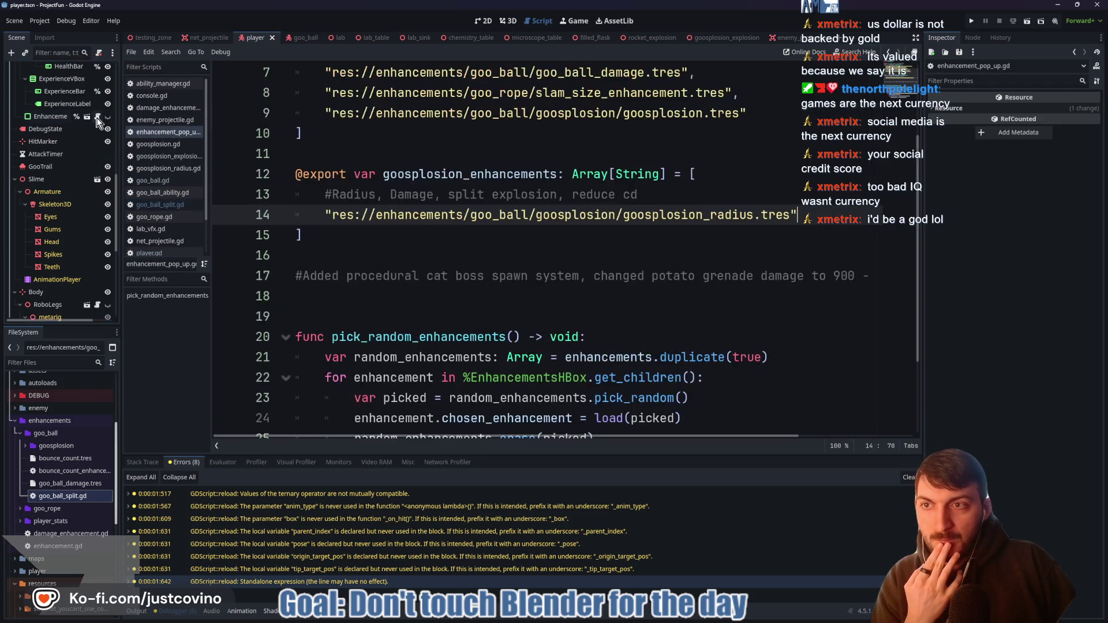
- Review enhancement_pop_up.gd's enhancement paths and place the caret after the goosplosion.tres entry
scroll(676, 251, down, 2)
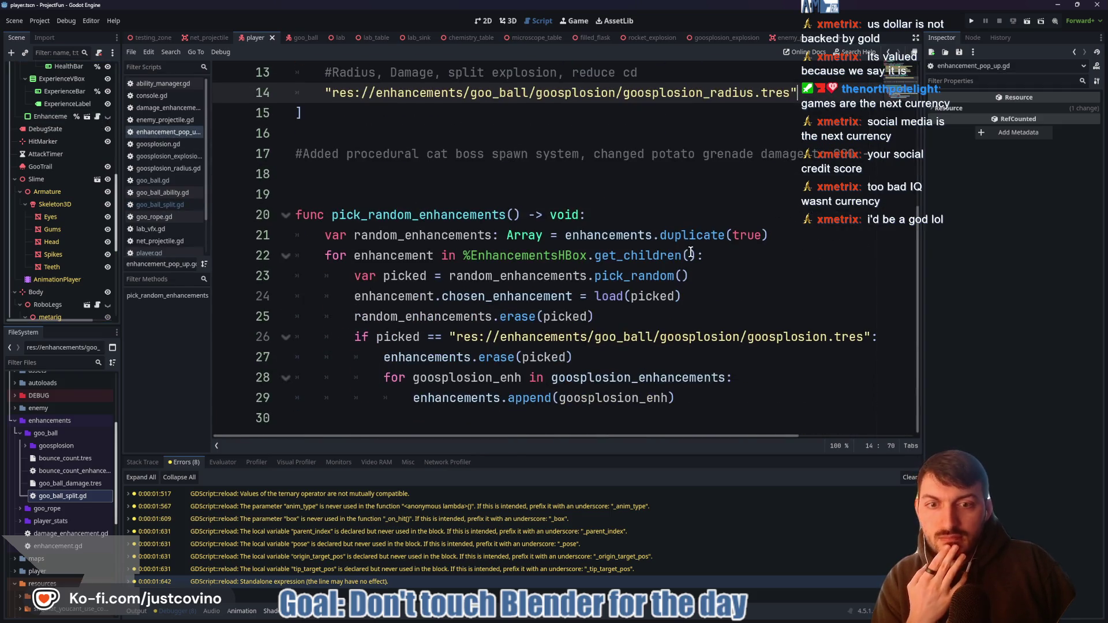
scroll(682, 257, up, 4)
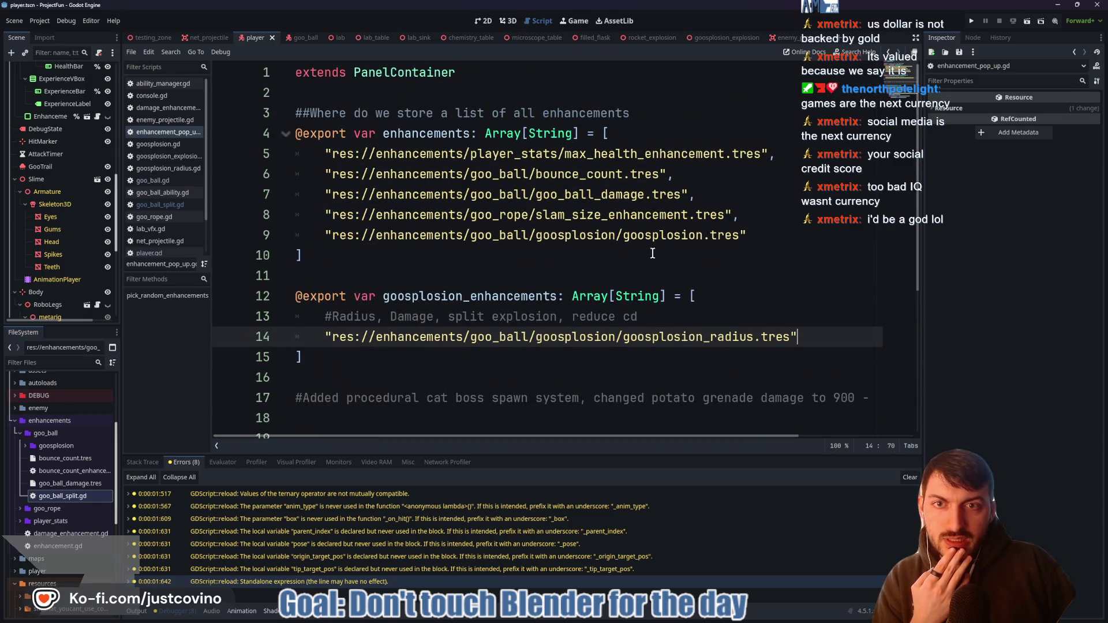
click(632, 140)
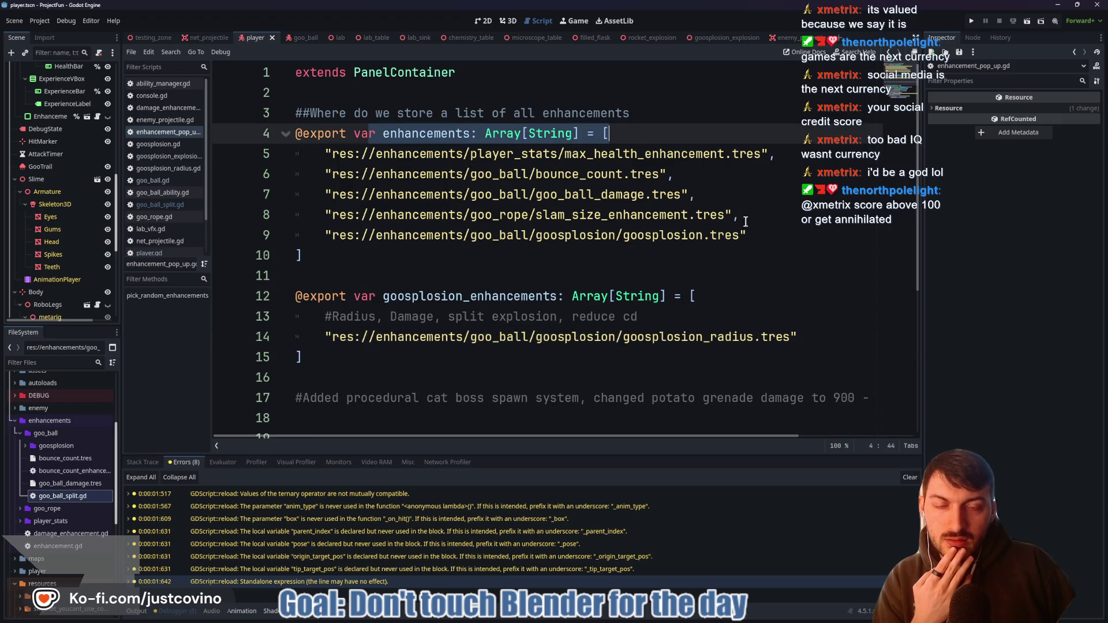
click(785, 235)
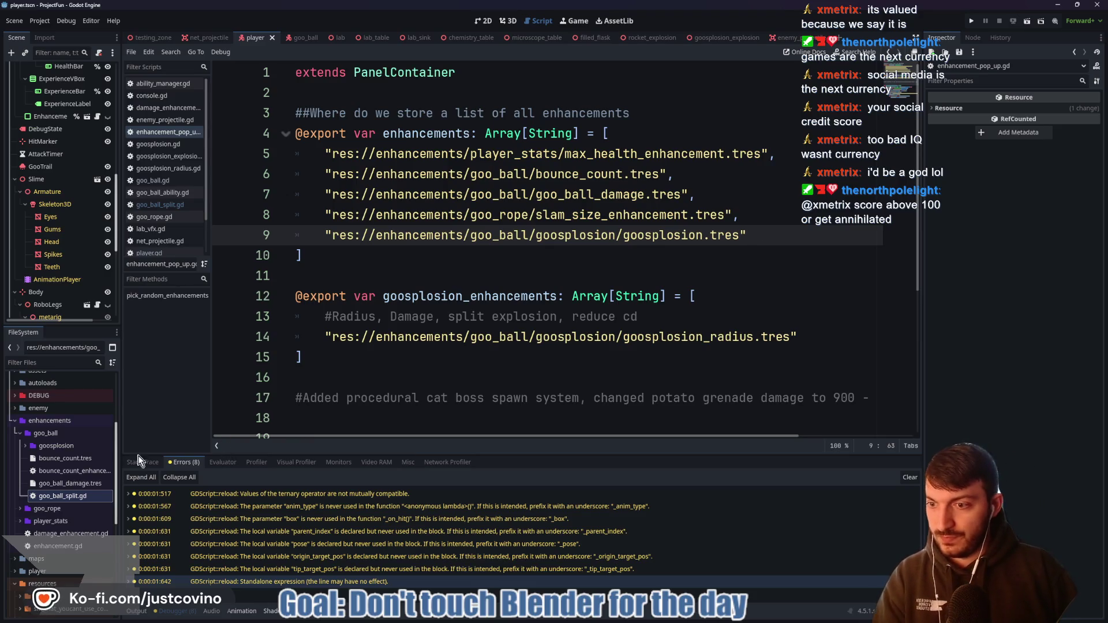
- Create a GooBallSplit resource in the goo_ball folder and save it as goo_ball_split.tres
right_click(33, 440)
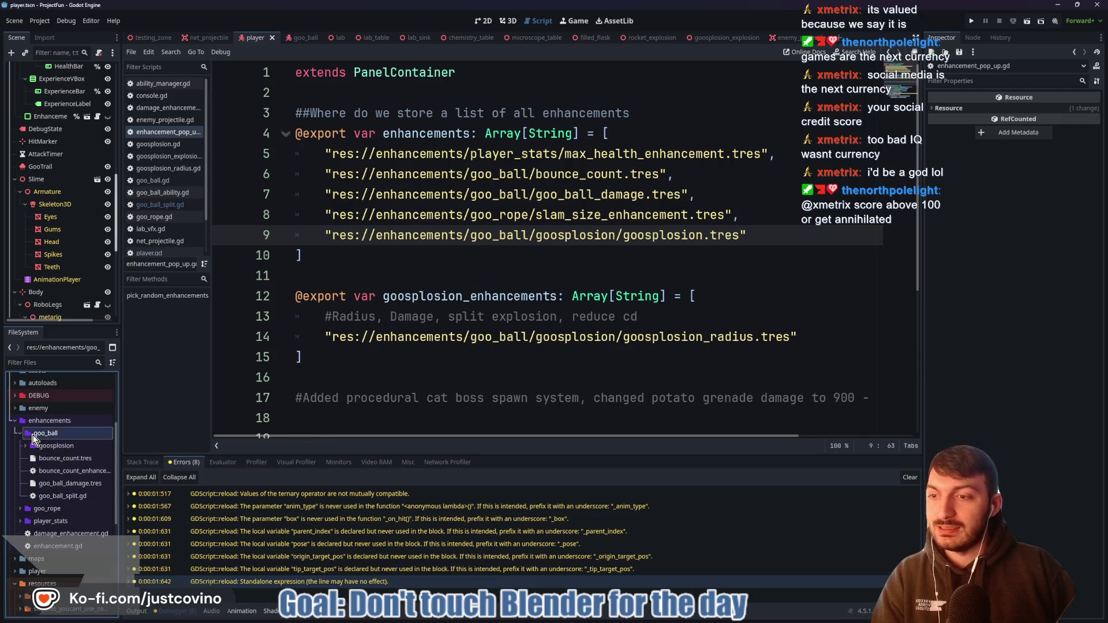
mouse_move(50, 442)
click(172, 476)
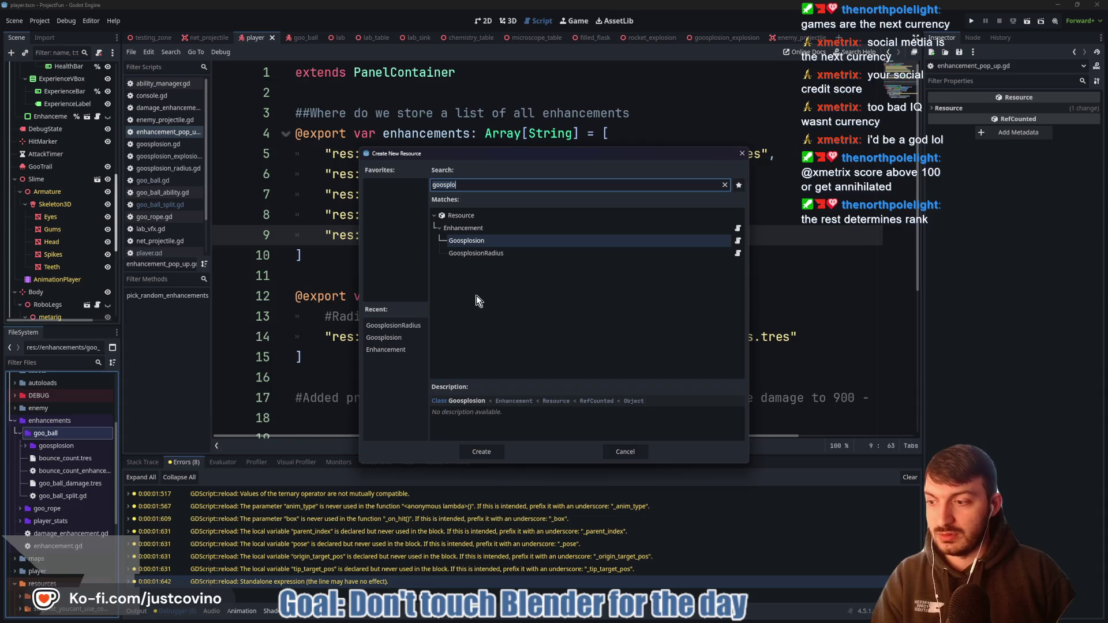
key(BackSpace)
key(BackSpace)
key(BackSpace)
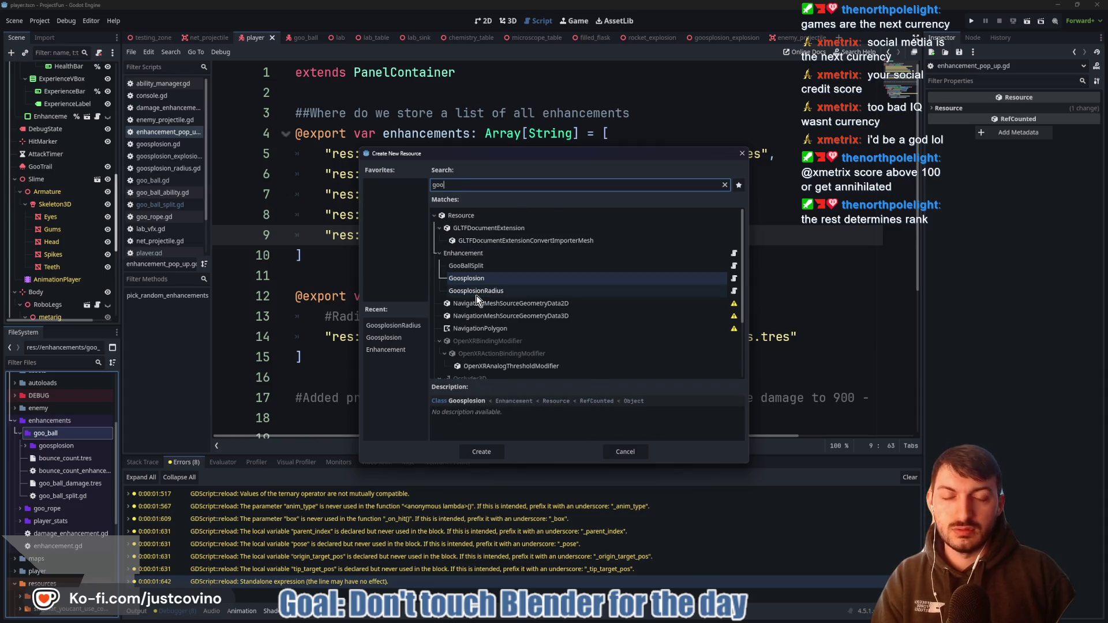
click(469, 266)
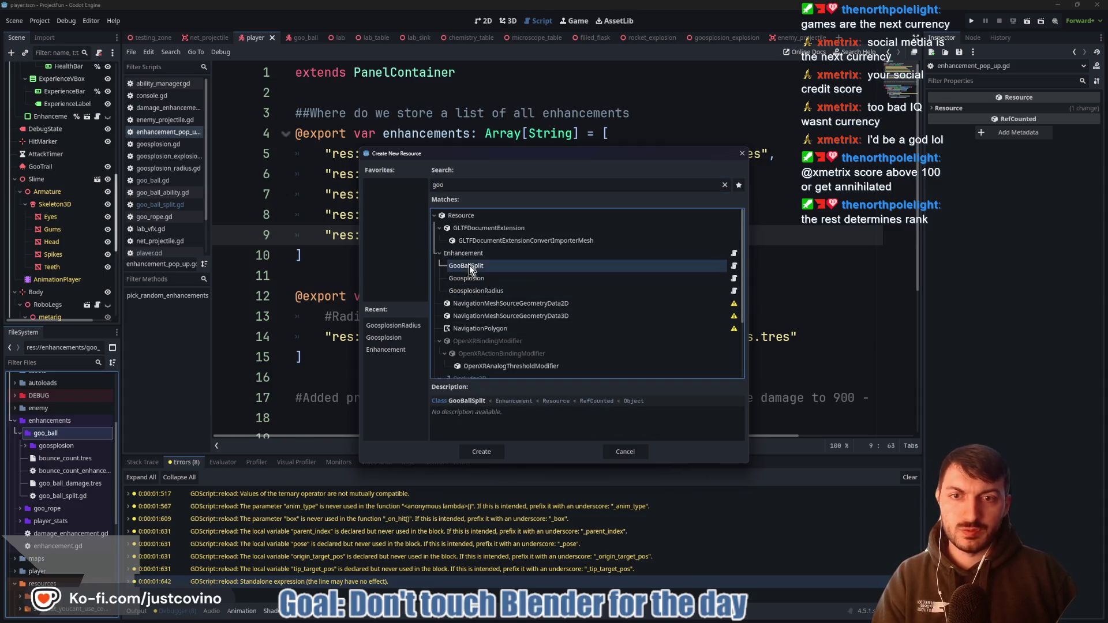
click(473, 450)
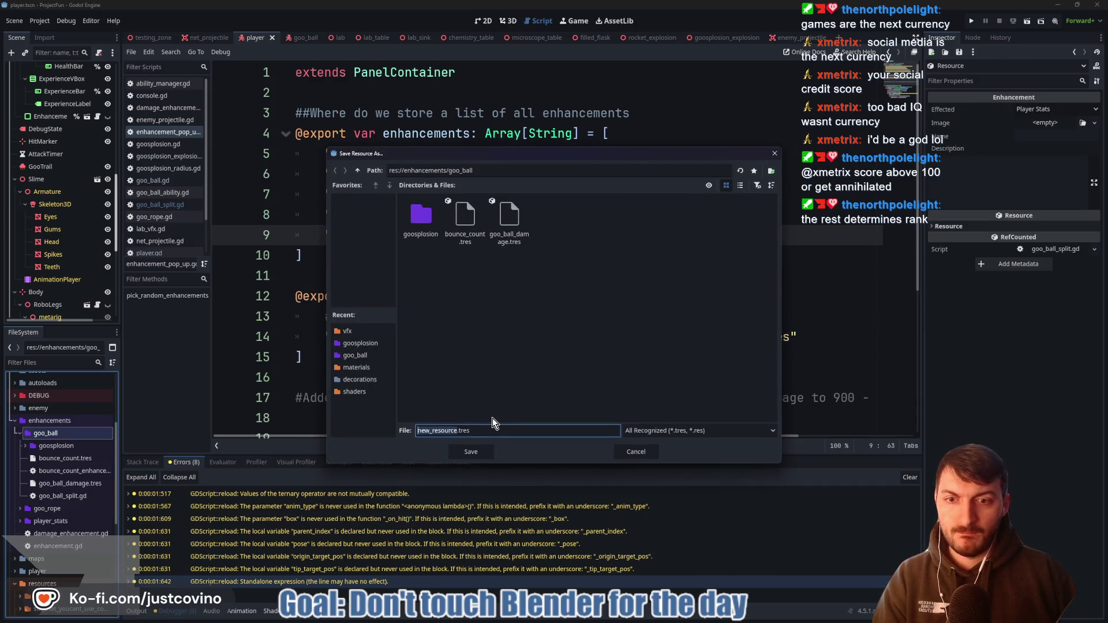
text(goo_ball_split)
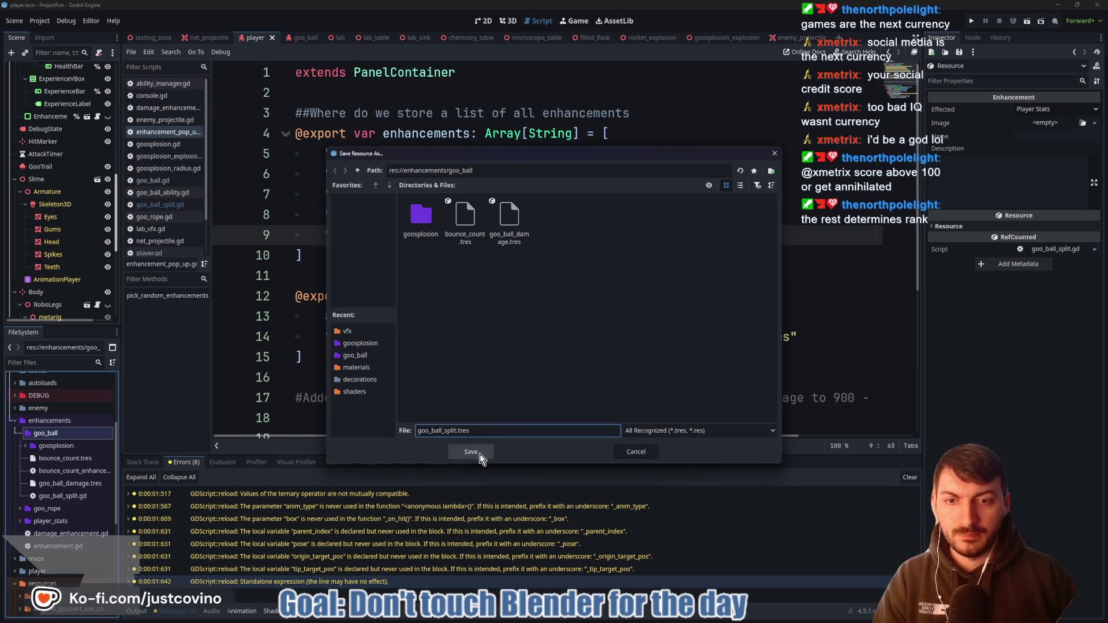
click(482, 453)
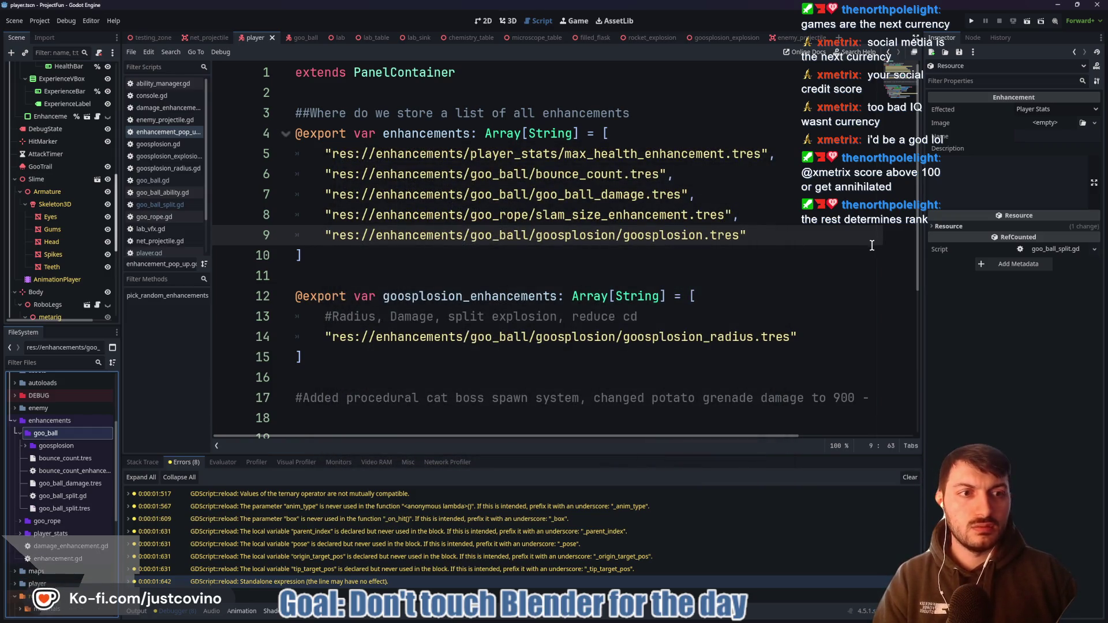
- Make the enhancement affect Goo Ball and use icon.svg as its image
click(1055, 109)
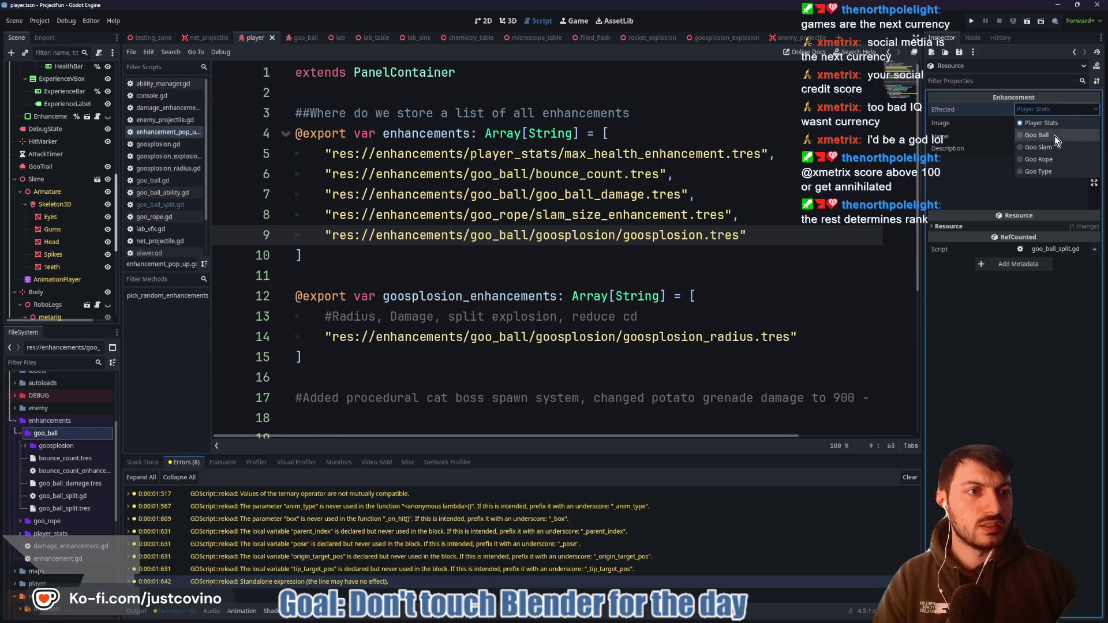
click(1051, 135)
click(1045, 123)
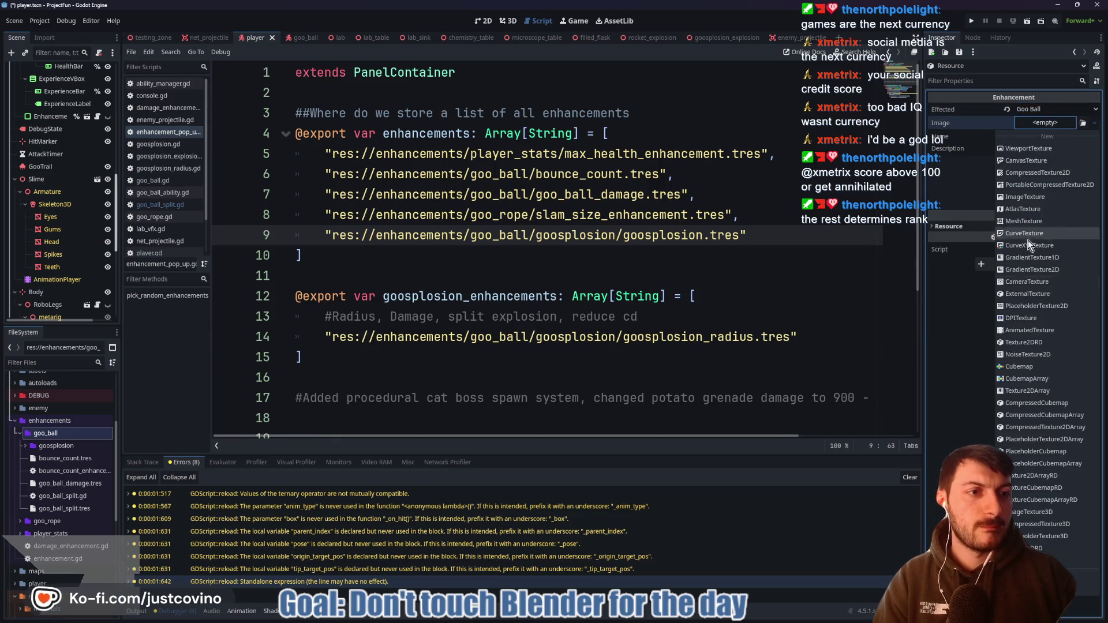
click(1083, 123)
click(474, 215)
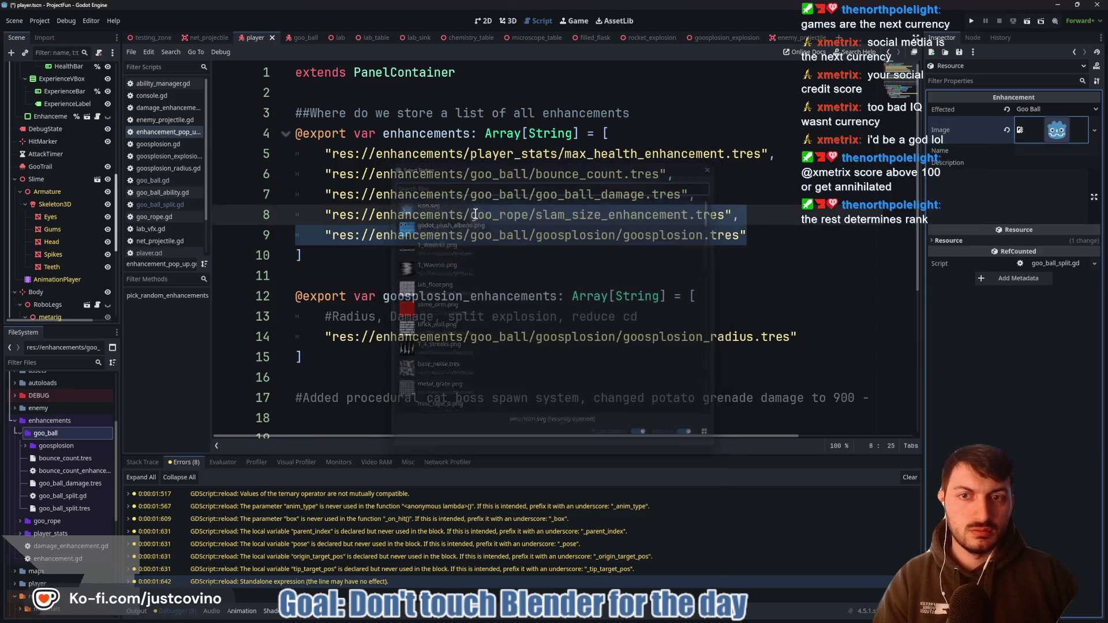
- Name it 'Goo Ball Split', describe splitting on initial bounce, and save
click(1043, 150)
text(Goo Ball Split)
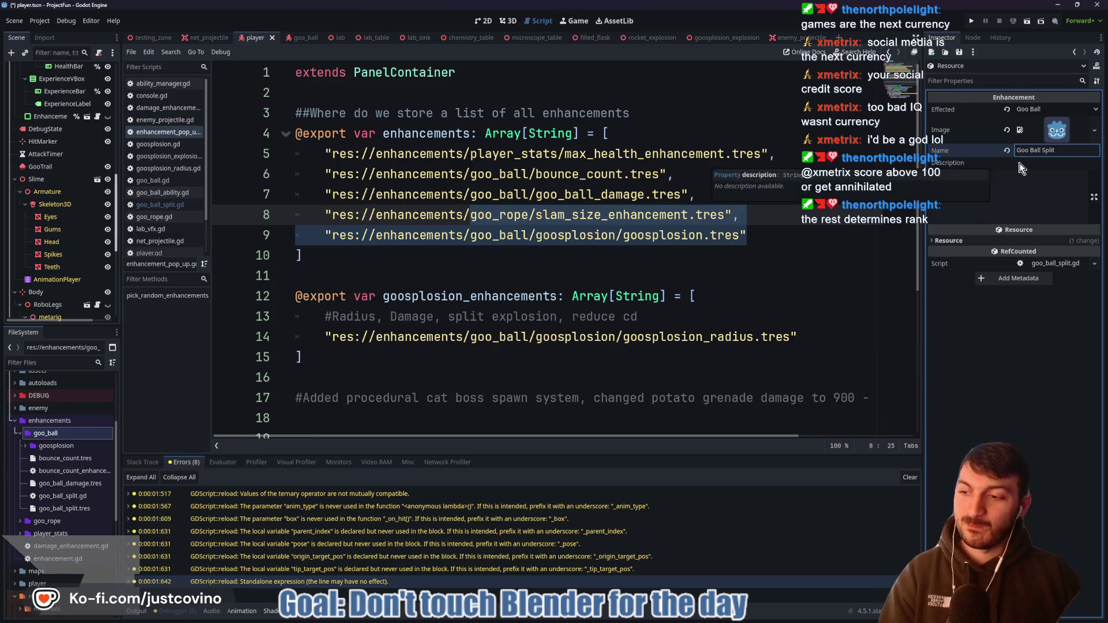
click(1022, 176)
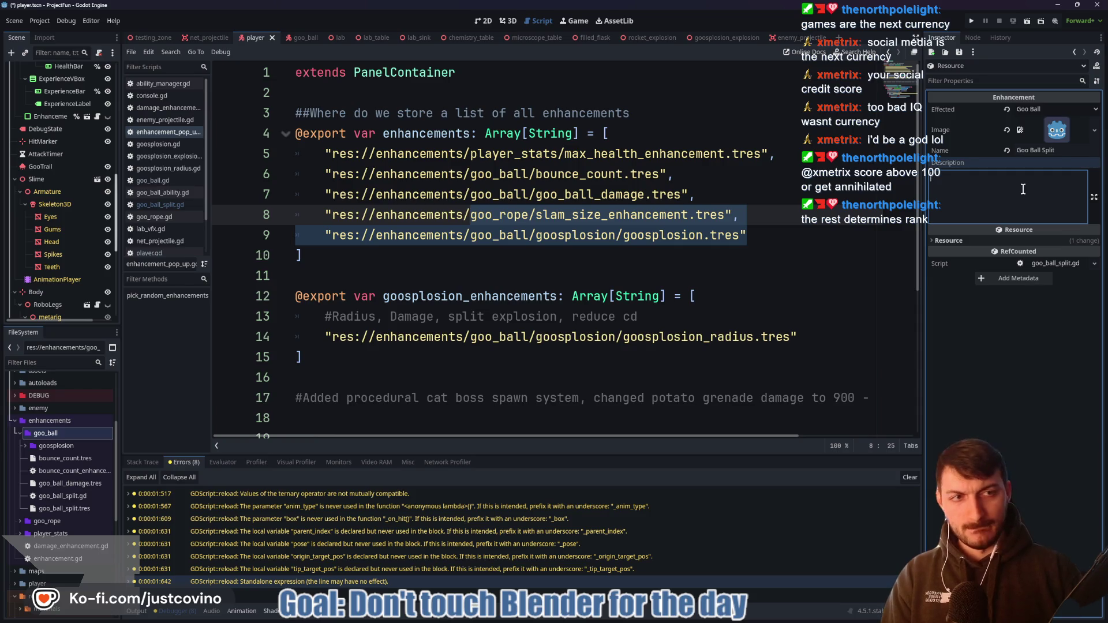
text(Split)
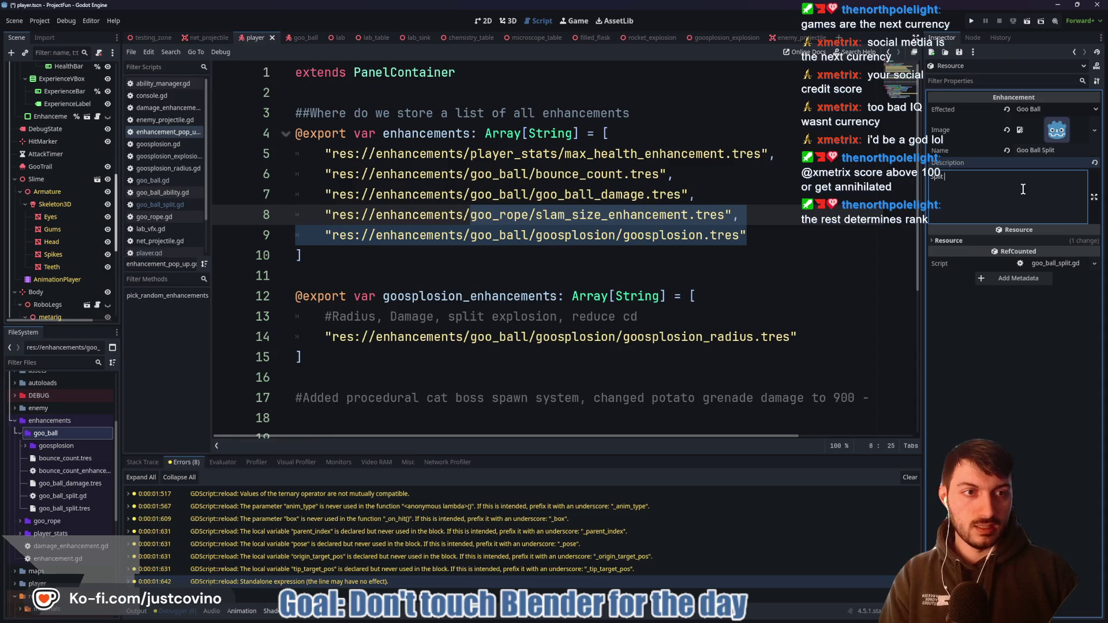
text(Split Goo Ball upon initial)
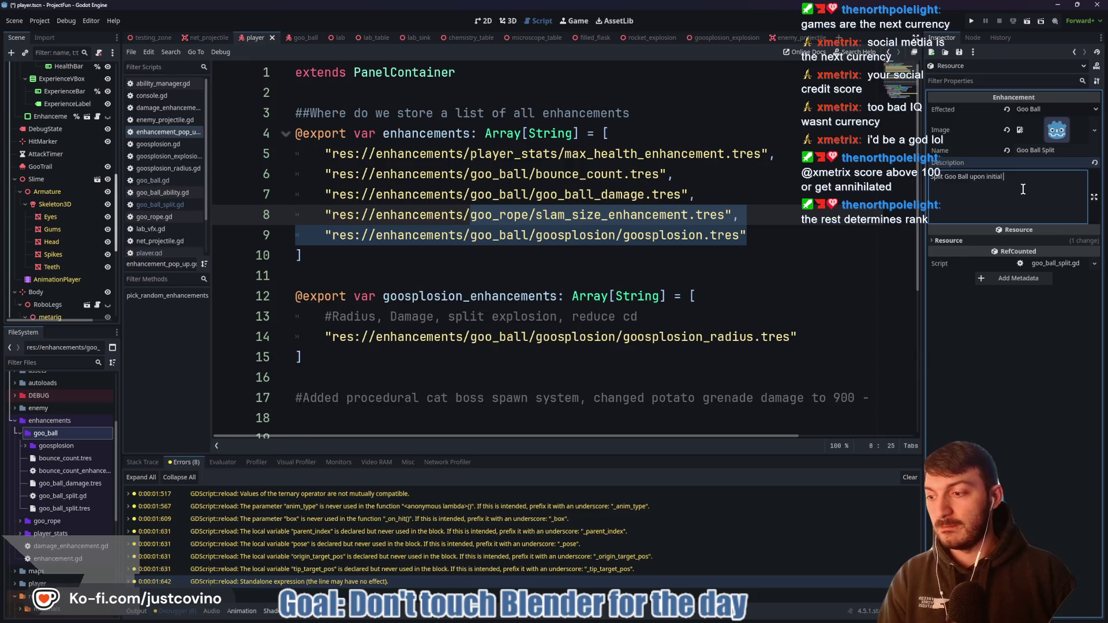
text(bounce)
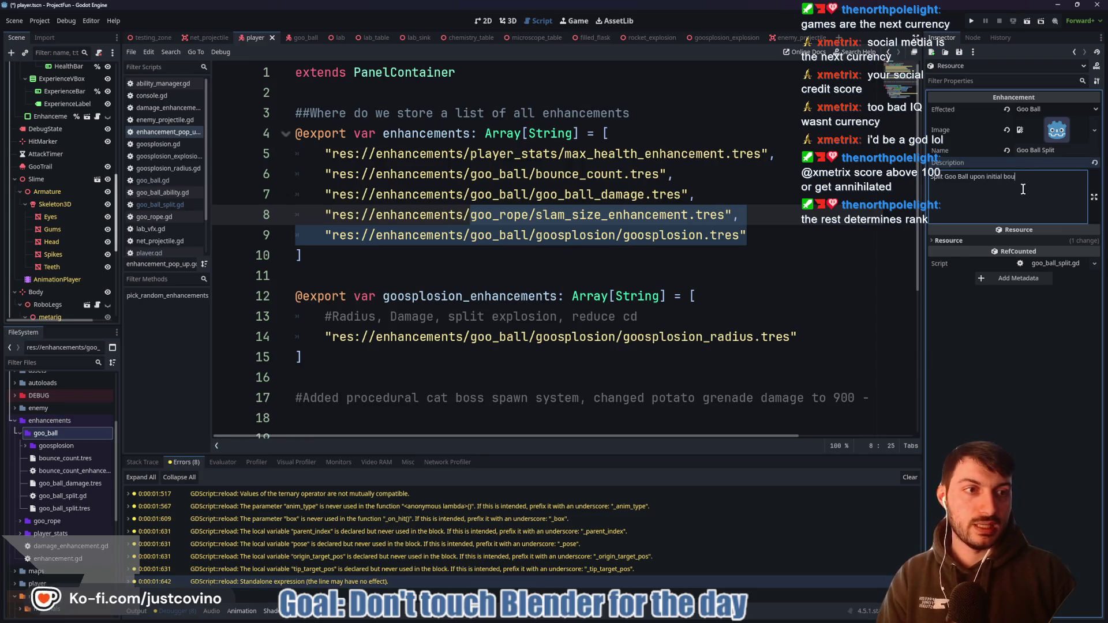
key(ctrl+s)
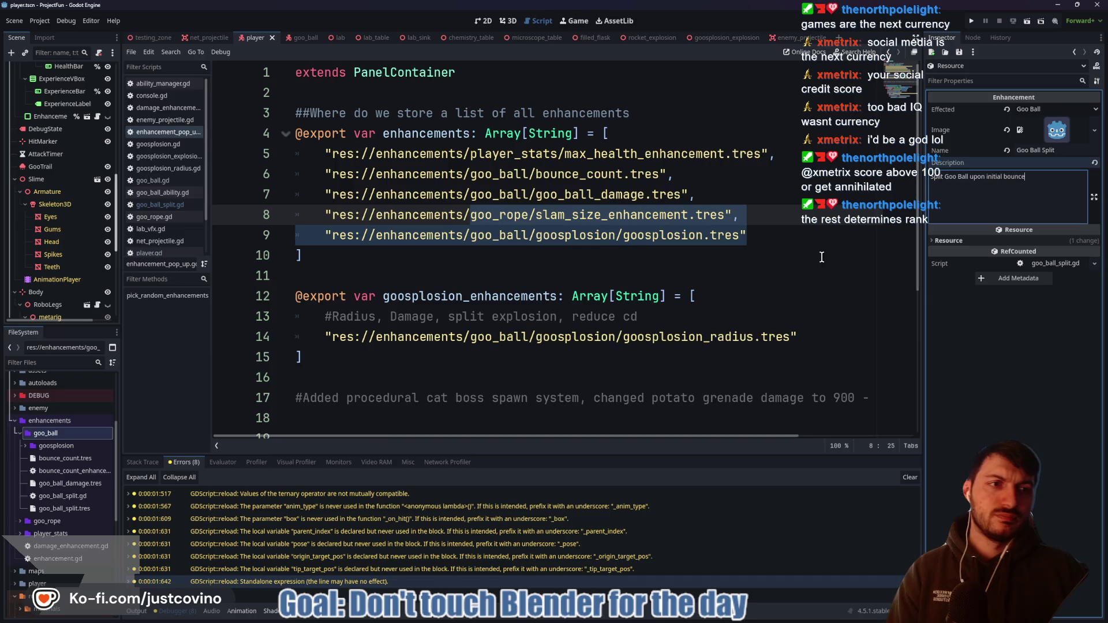
click(550, 265)
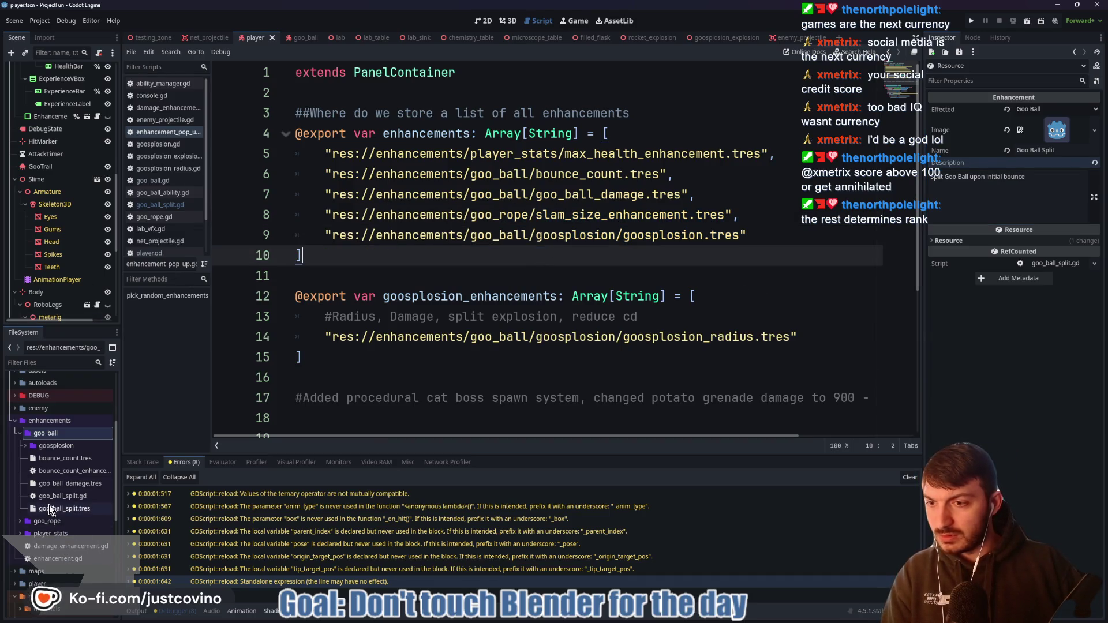
- Copy goo_ball_split.tres's path and paste it as a new entry after line 9
click(52, 509)
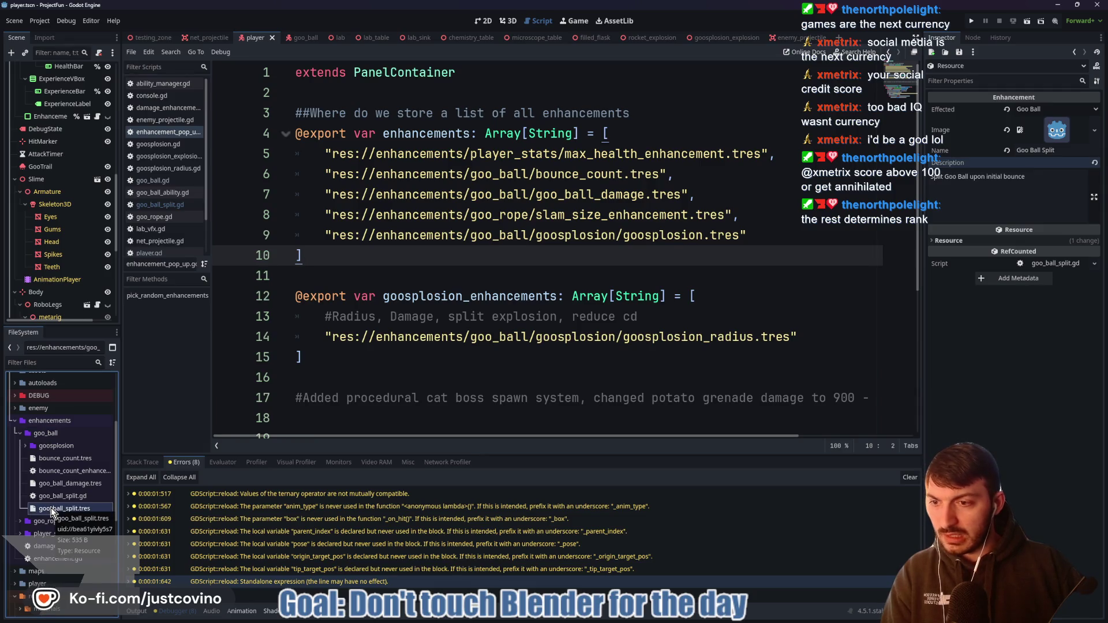
right_click(52, 510)
click(72, 485)
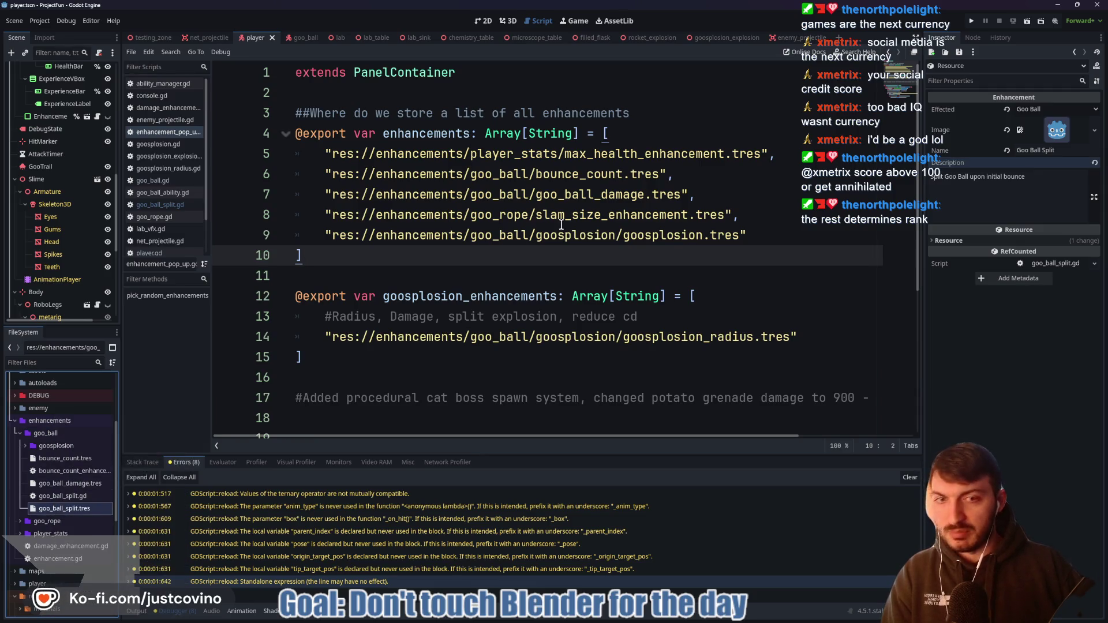
click(752, 236)
text(,)
key(Return)
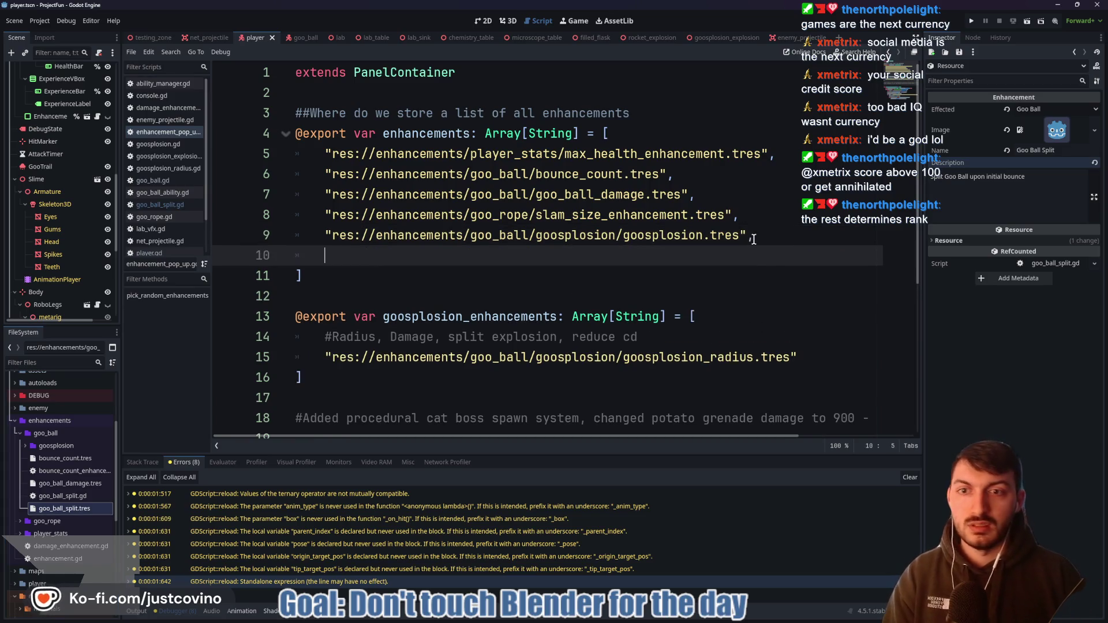
key(ctrl+v)
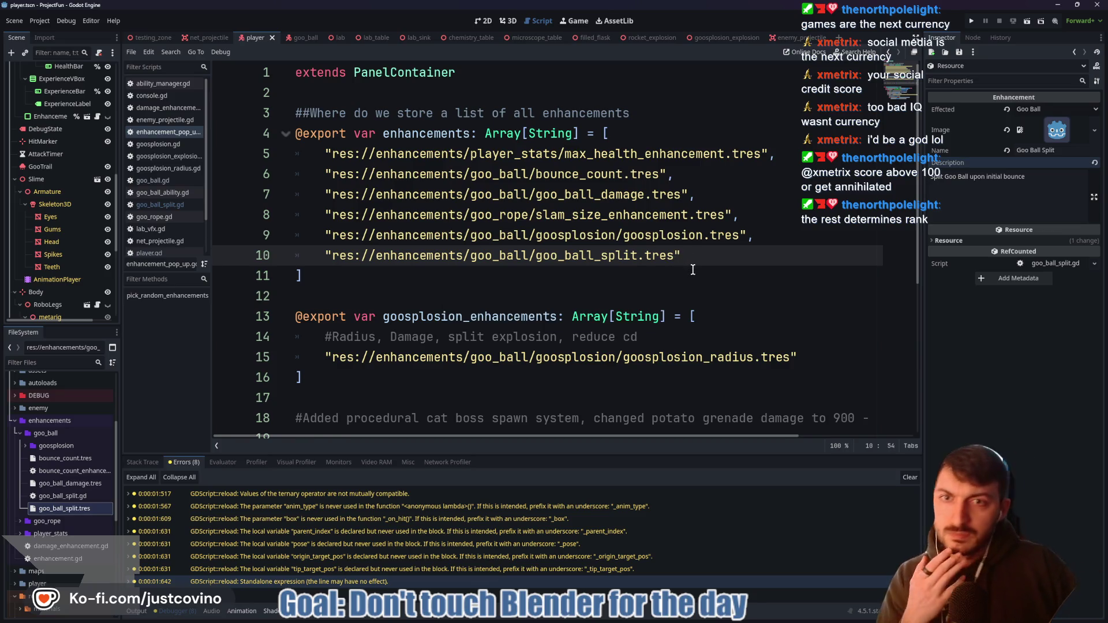
scroll(669, 257, down, 4)
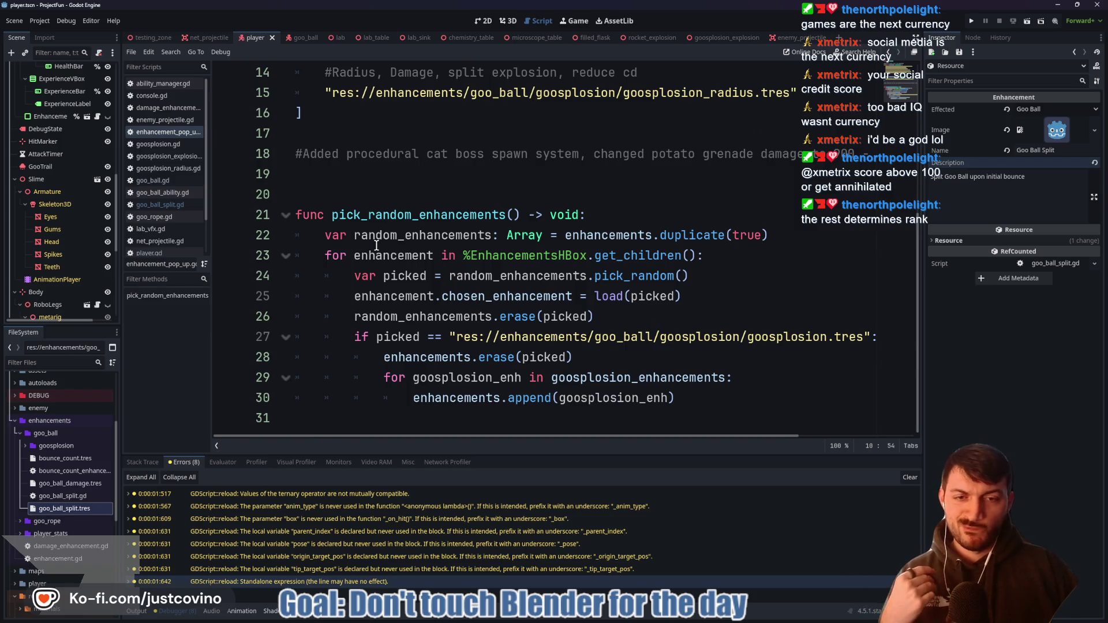
scroll(44, 206, up, 10)
- In player.gd, add a "goo_ball_split" entry to debug_enhancements with the pasted .tres path
click(97, 69)
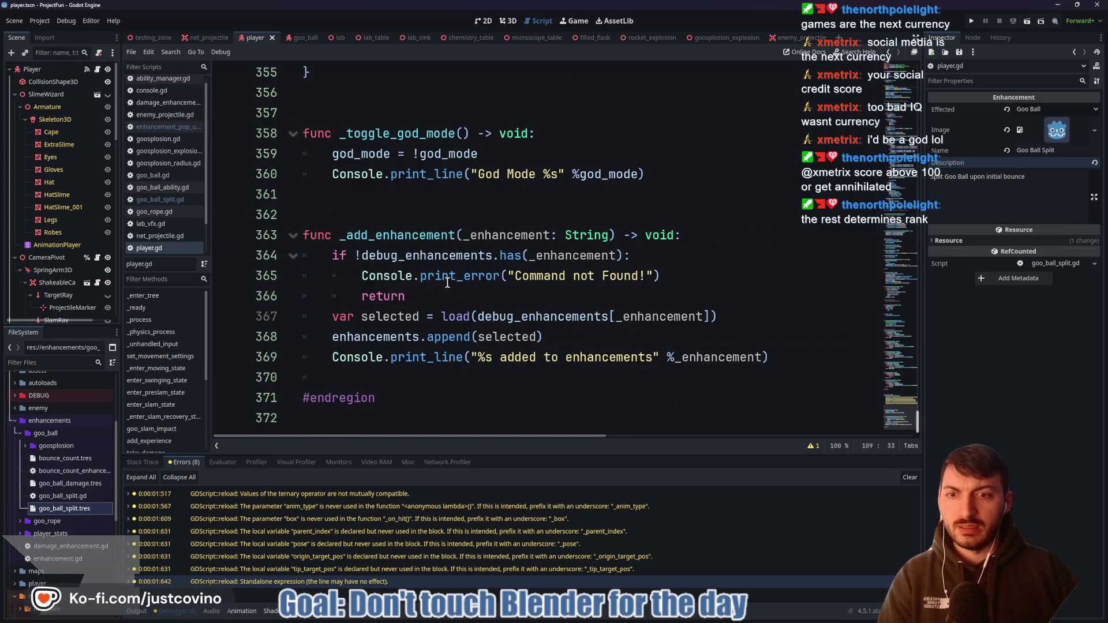
scroll(416, 314, up, 1)
scroll(413, 314, down, 1)
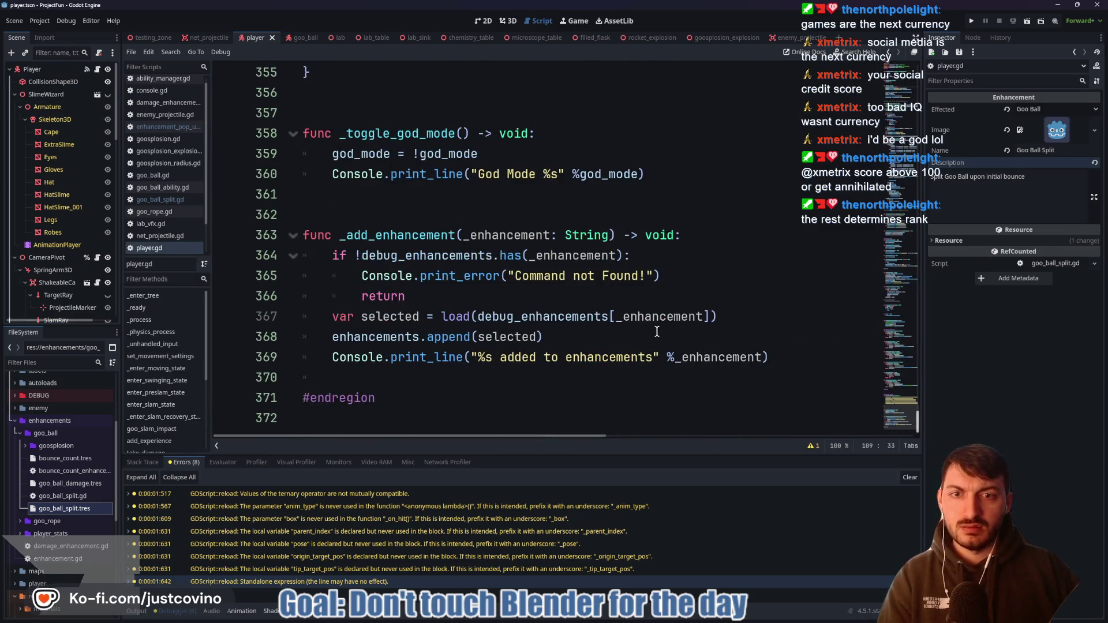
scroll(443, 345, up, 5)
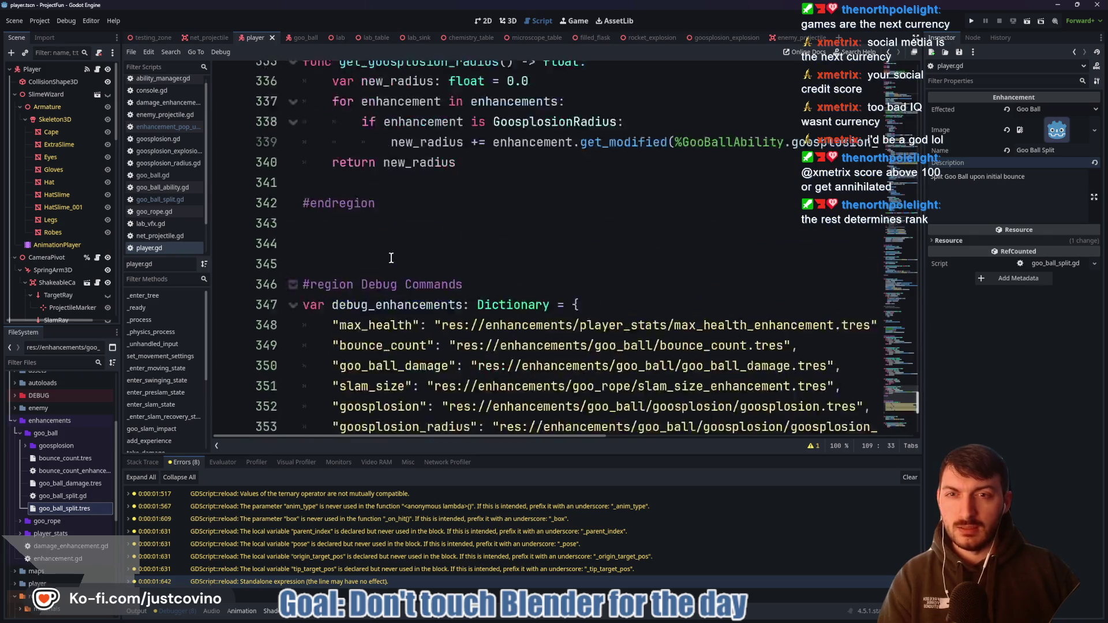
scroll(387, 270, down, 2)
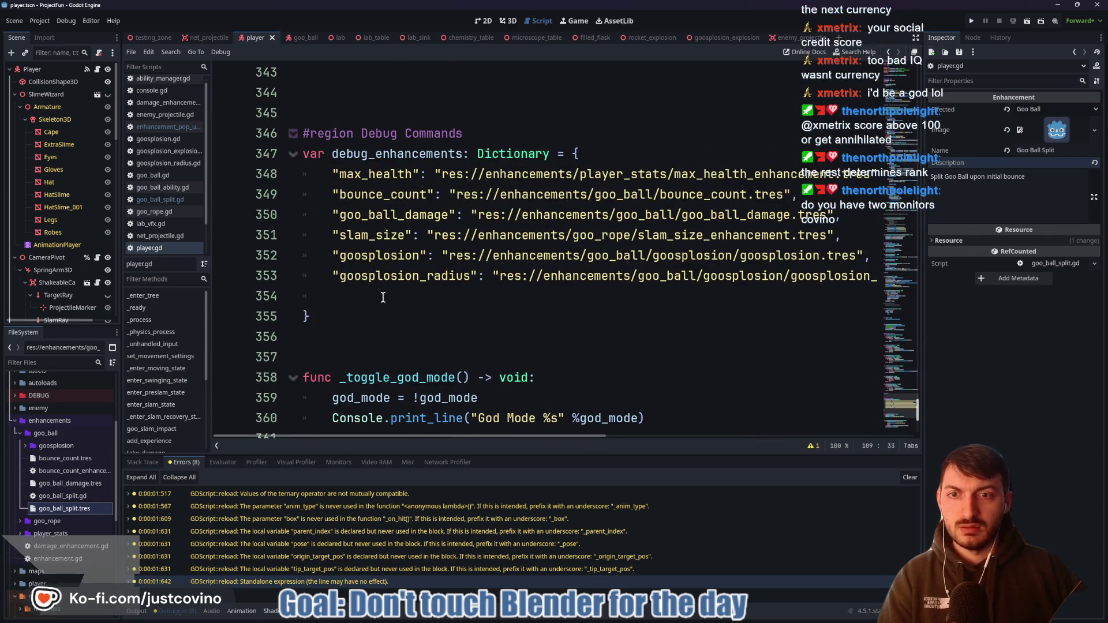
click(382, 294)
text("go)
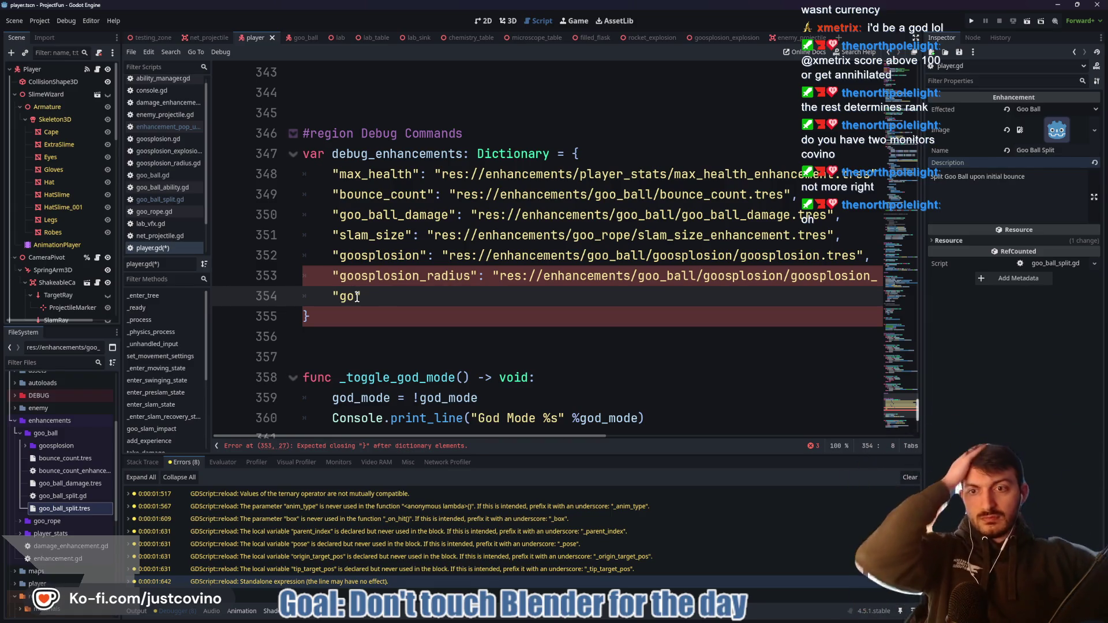
text(ball_split)
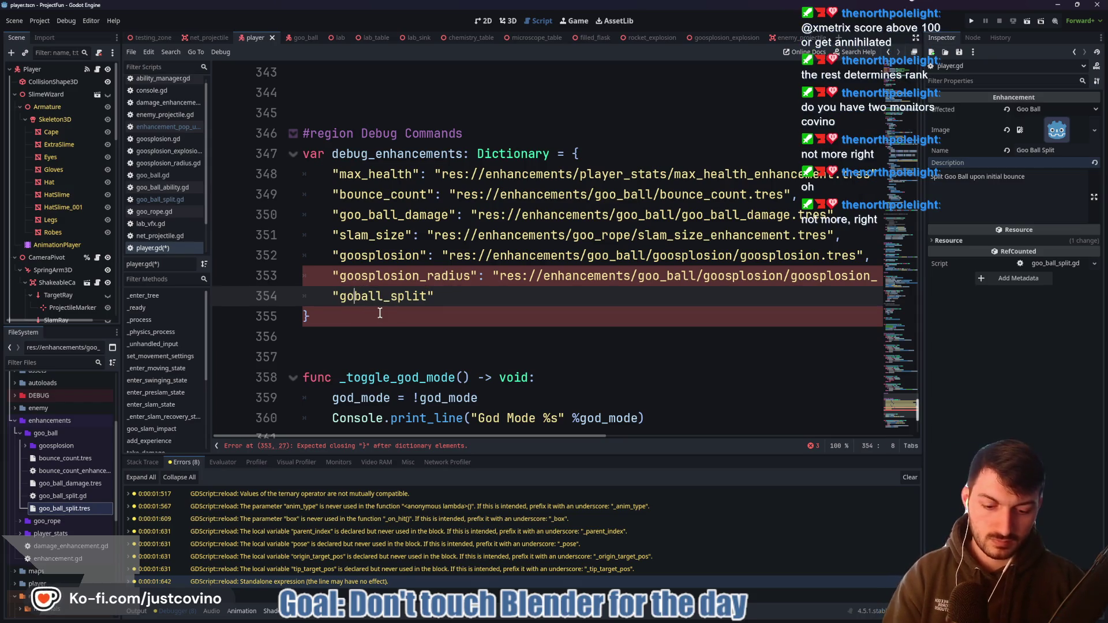
text(o_)
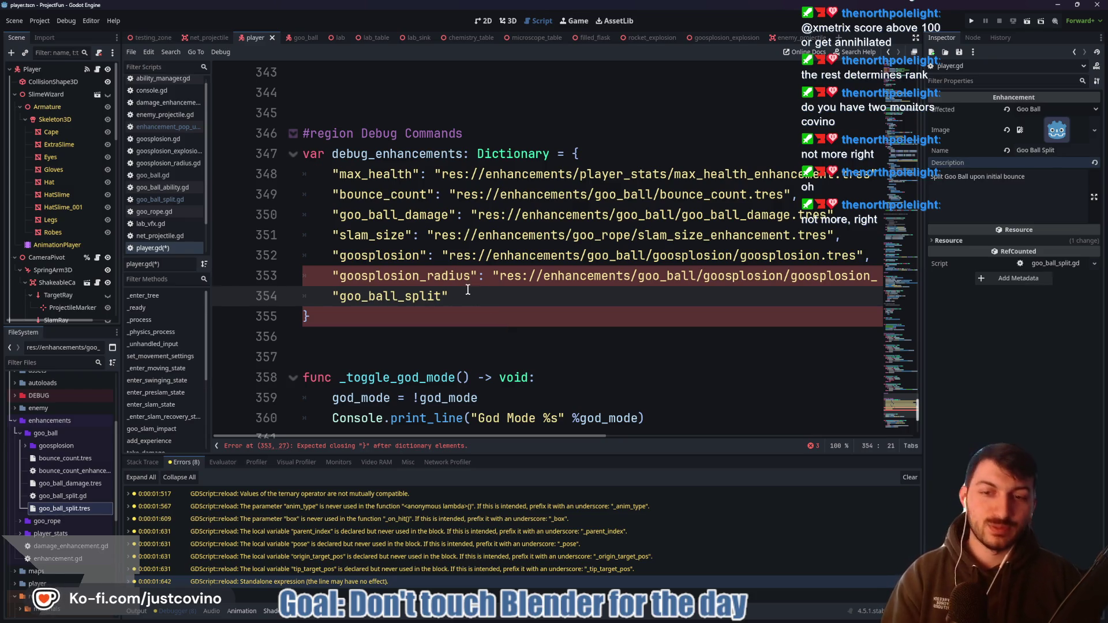
text(:)
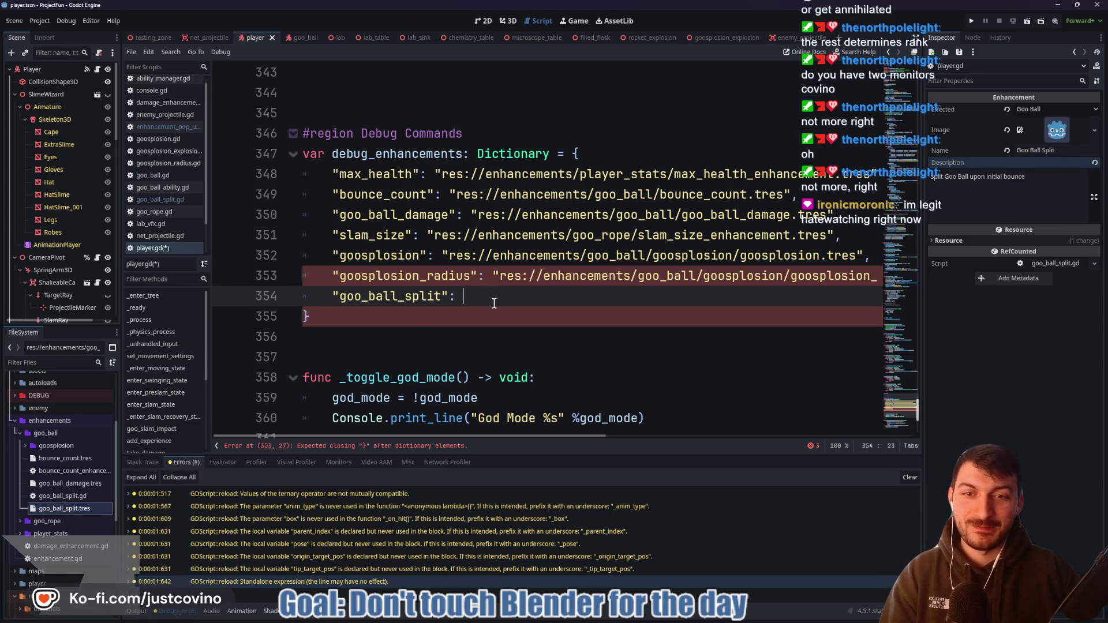
text(")
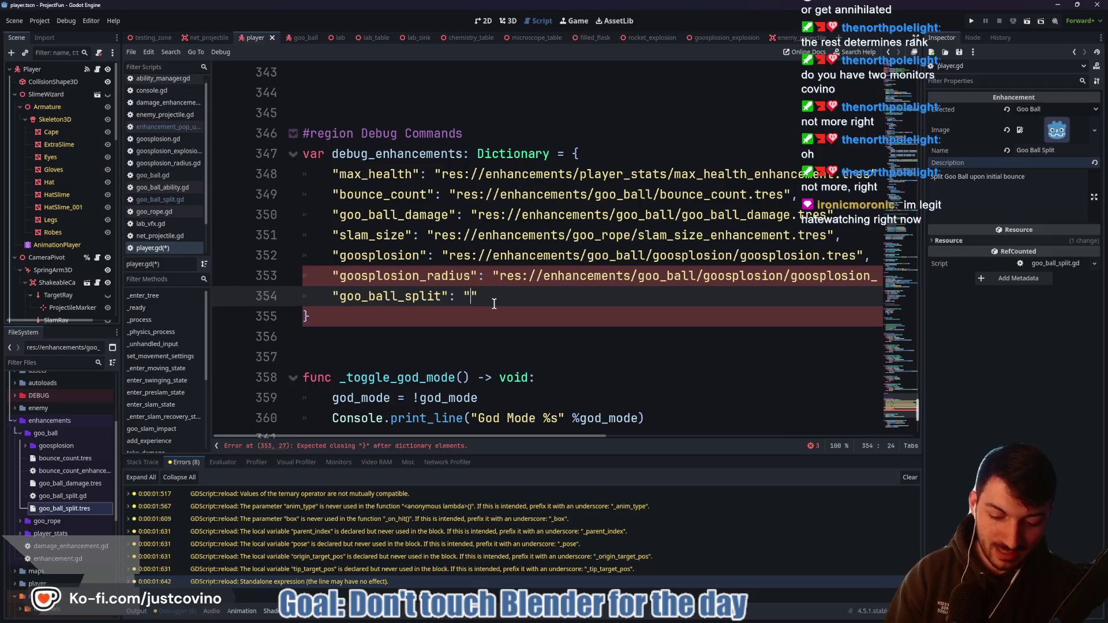
key(ctrl+v)
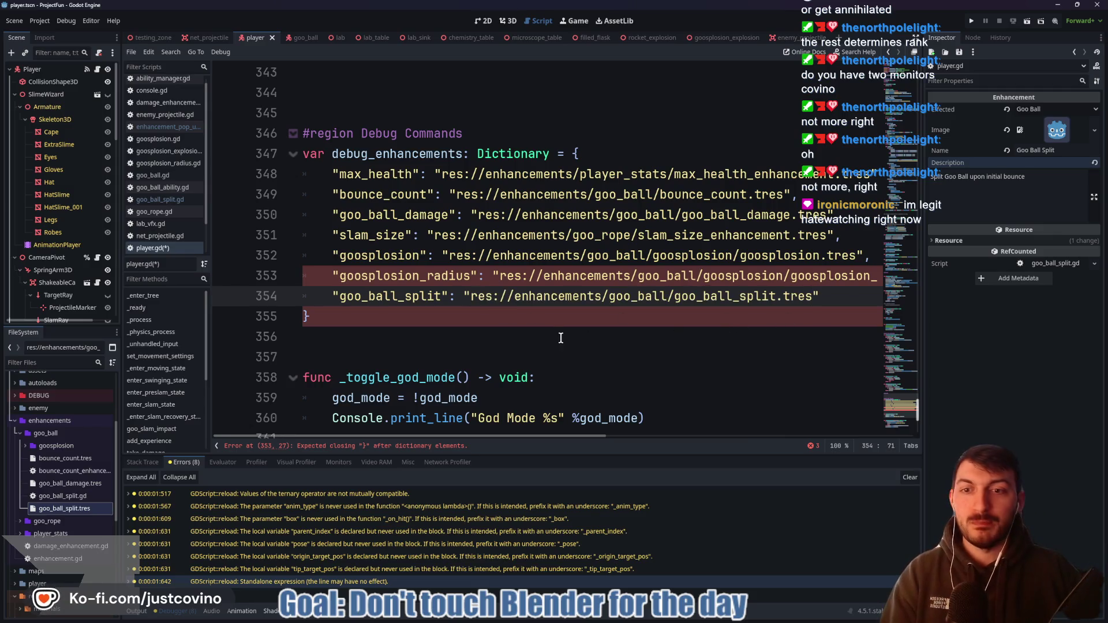
- Add the missing comma at the end of line 353 and save player.gd
scroll(577, 436, right, 5)
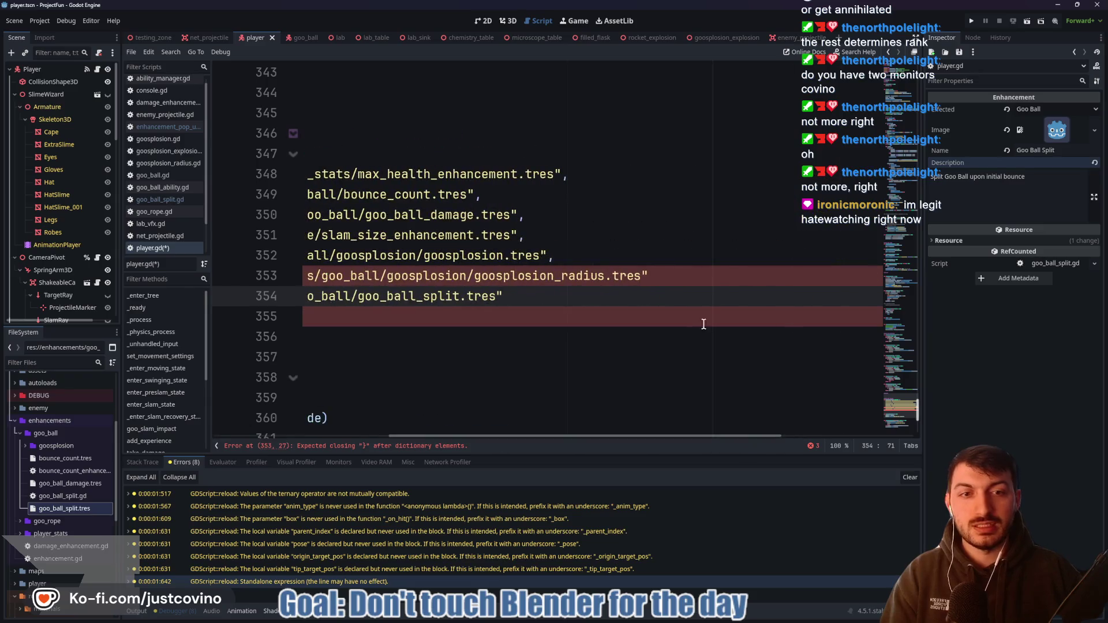
click(655, 276)
text(,)
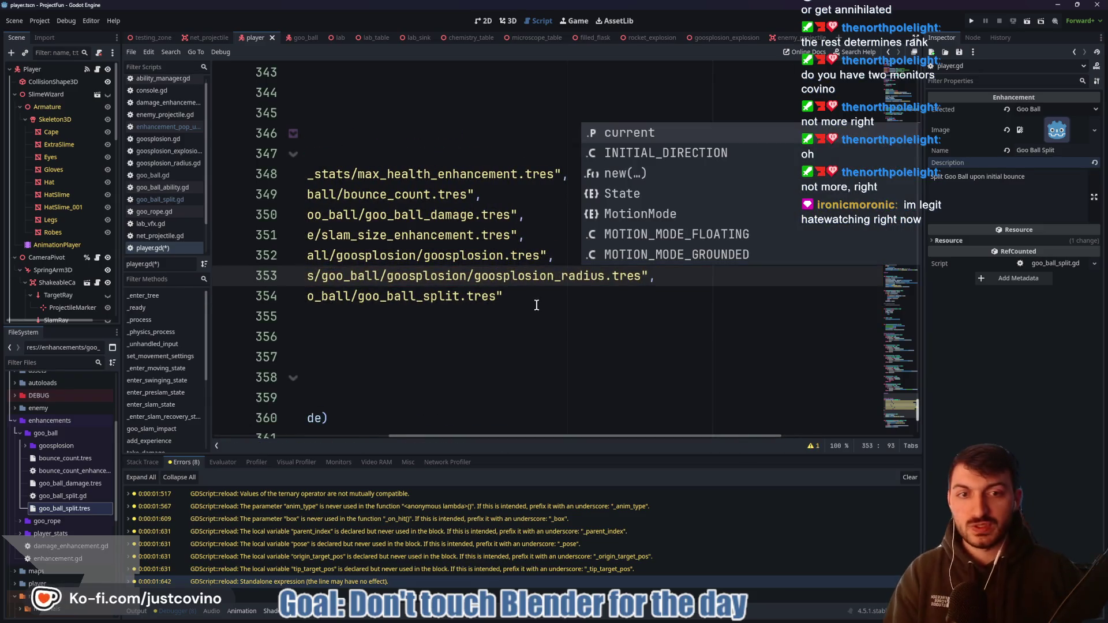
click(533, 297)
key(ctrl+s)
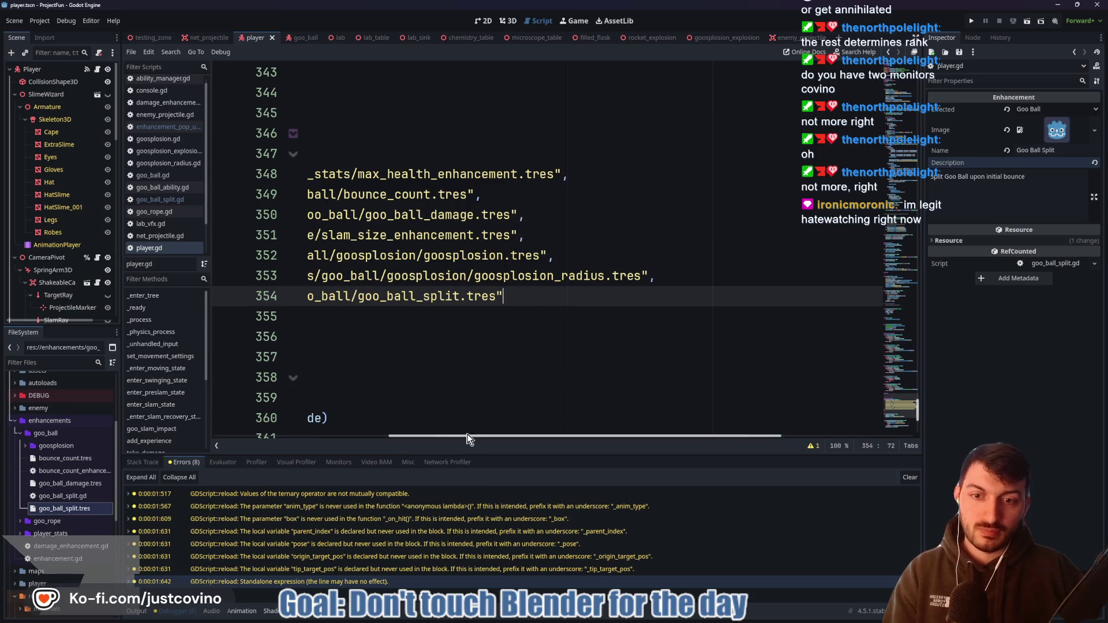
- Scroll through player.gd and place the caret on empty line 344
drag(398, 436, 213, 439)
scroll(427, 277, down, 3)
scroll(438, 317, up, 6)
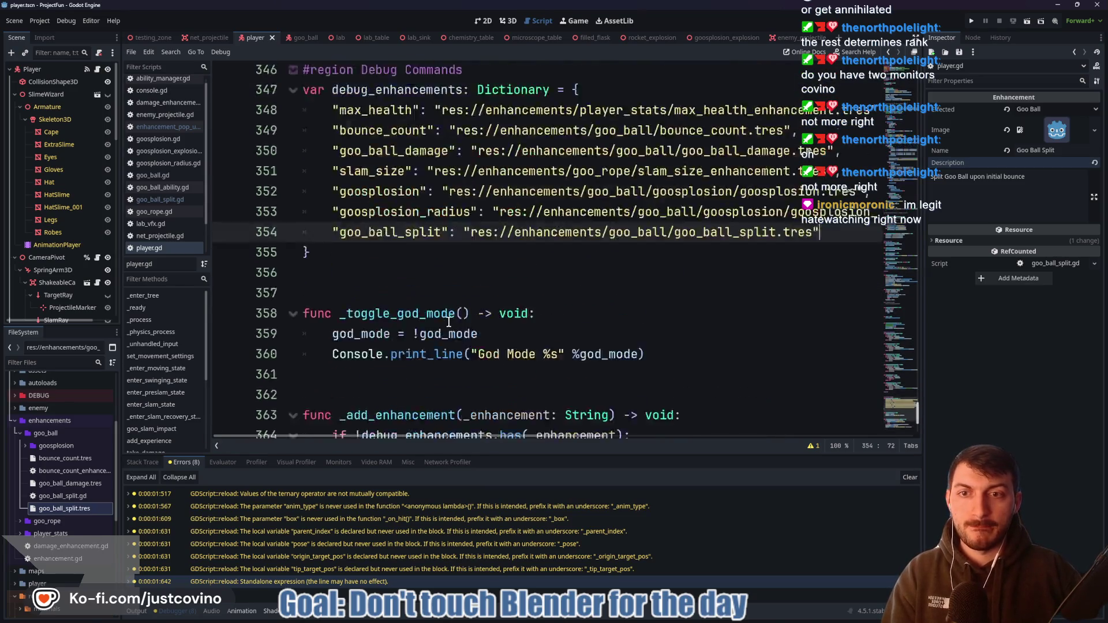
scroll(437, 337, down, 3)
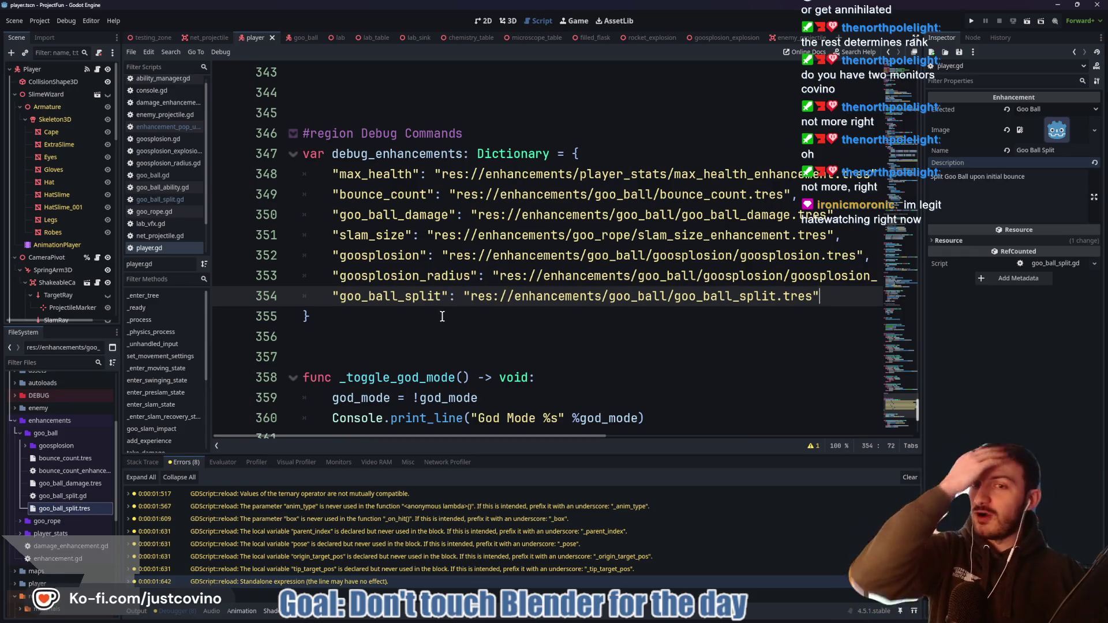
scroll(445, 315, up, 3)
click(410, 276)
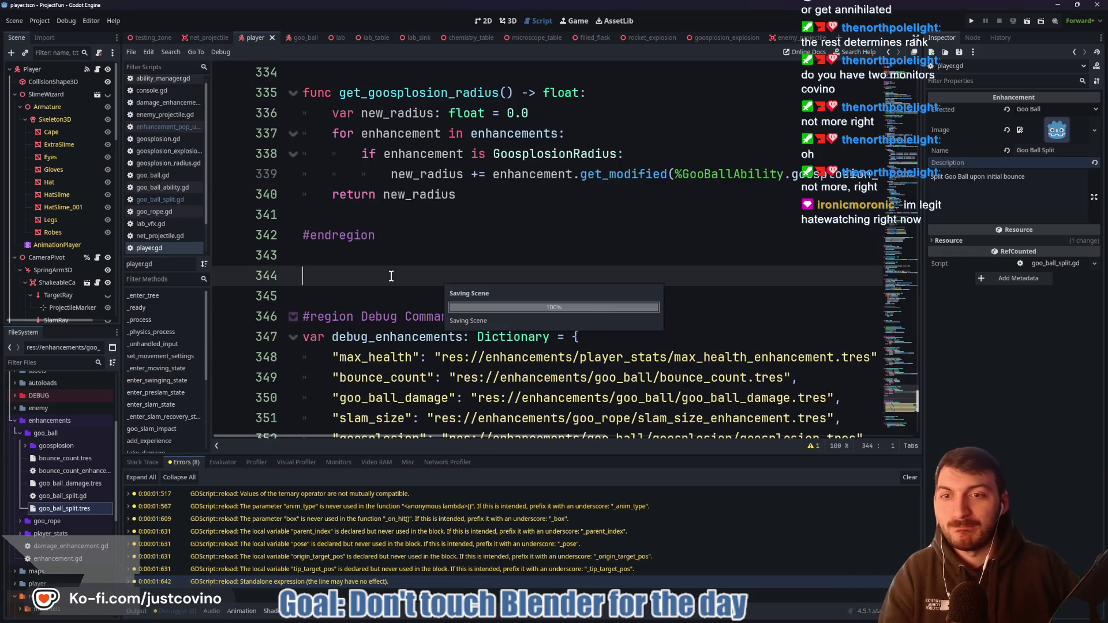
- In goo_ball.gd, add 'var has_split: bool = false' after line 19 and save the script
click(297, 37)
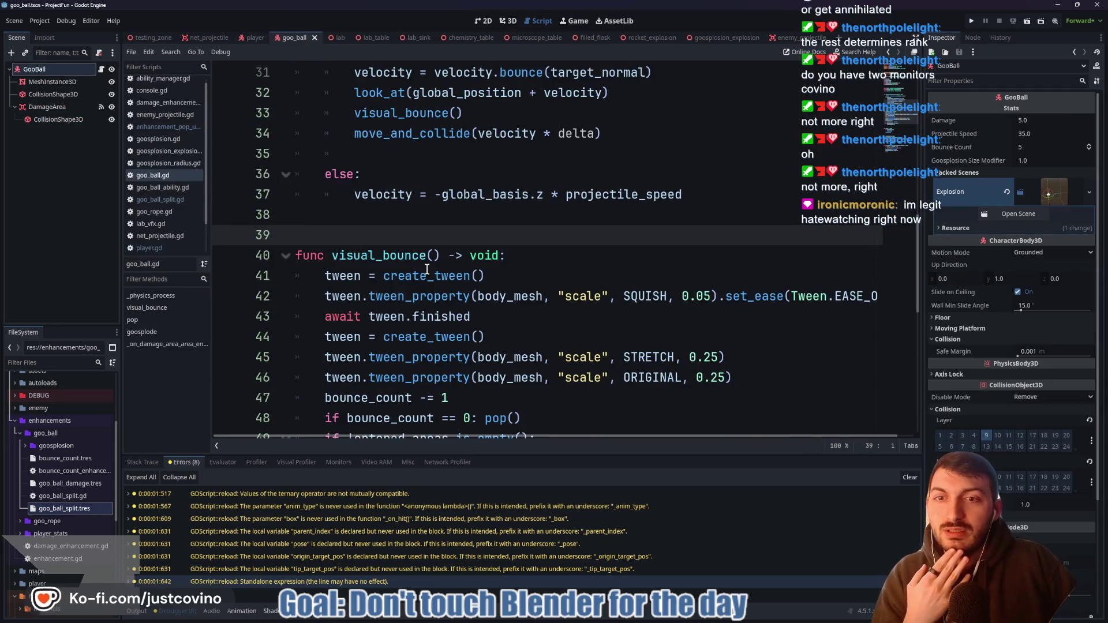
scroll(413, 239, up, 7)
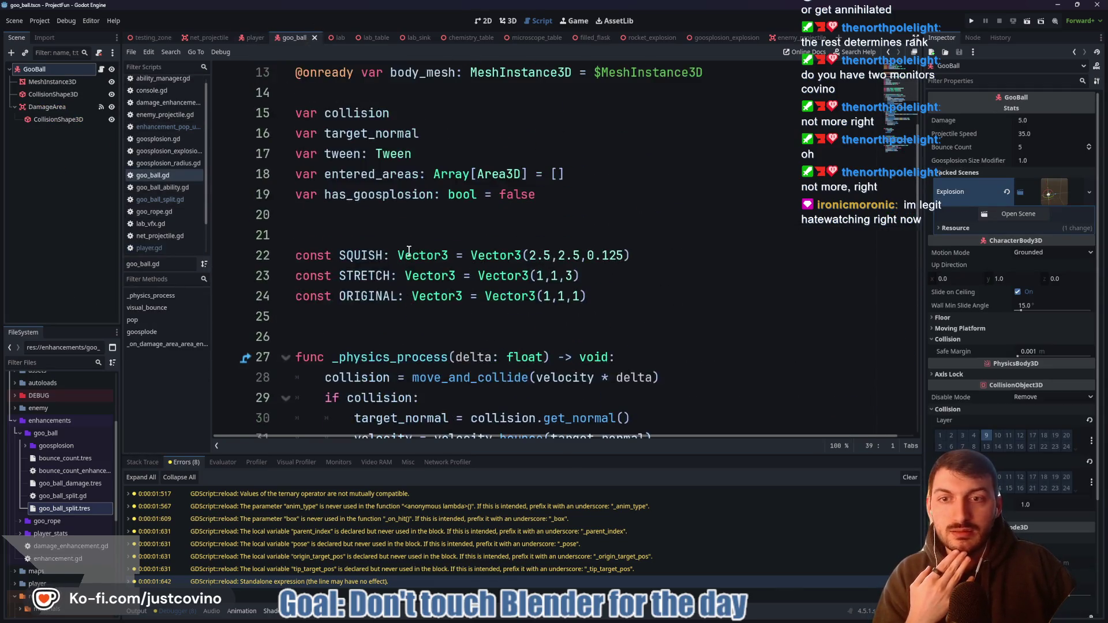
scroll(583, 280, down, 2)
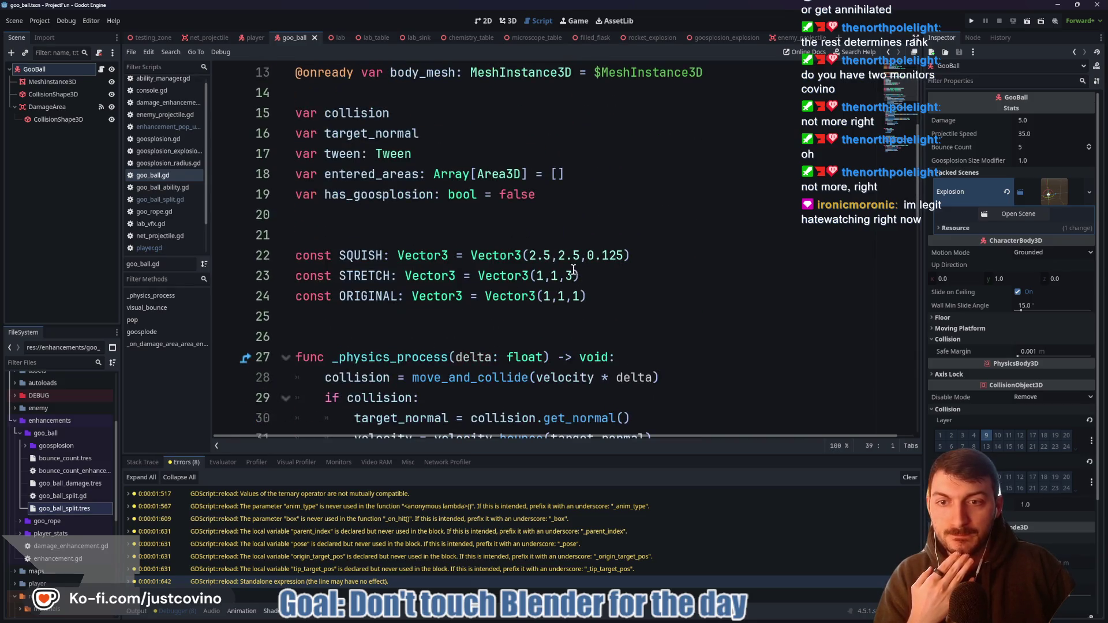
click(573, 198)
key(Return)
text(var has)
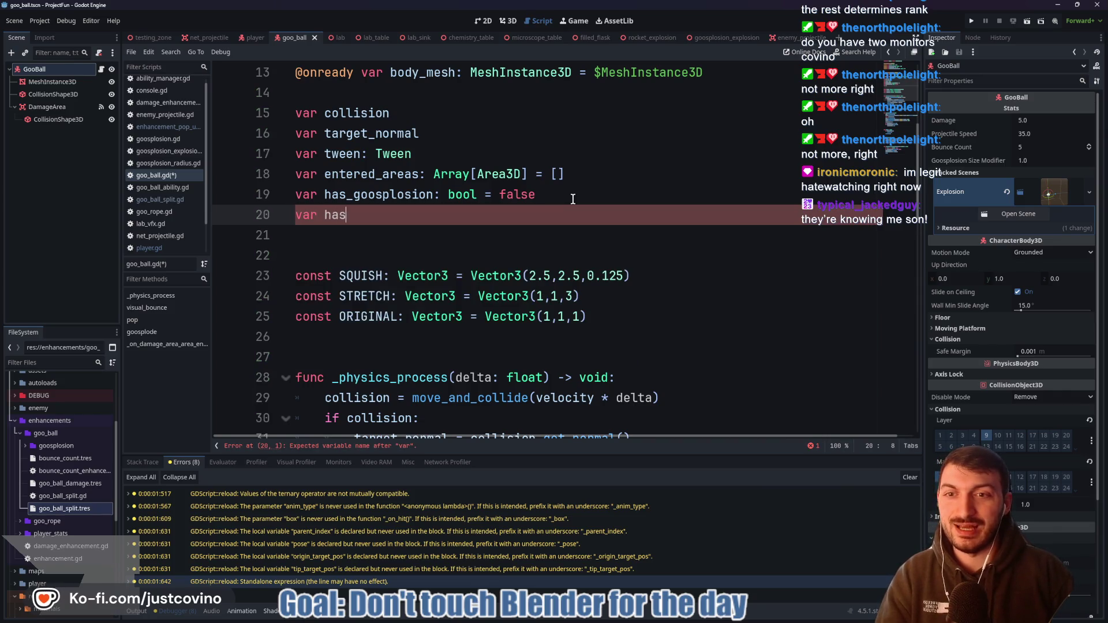
text(_split: bool = false)
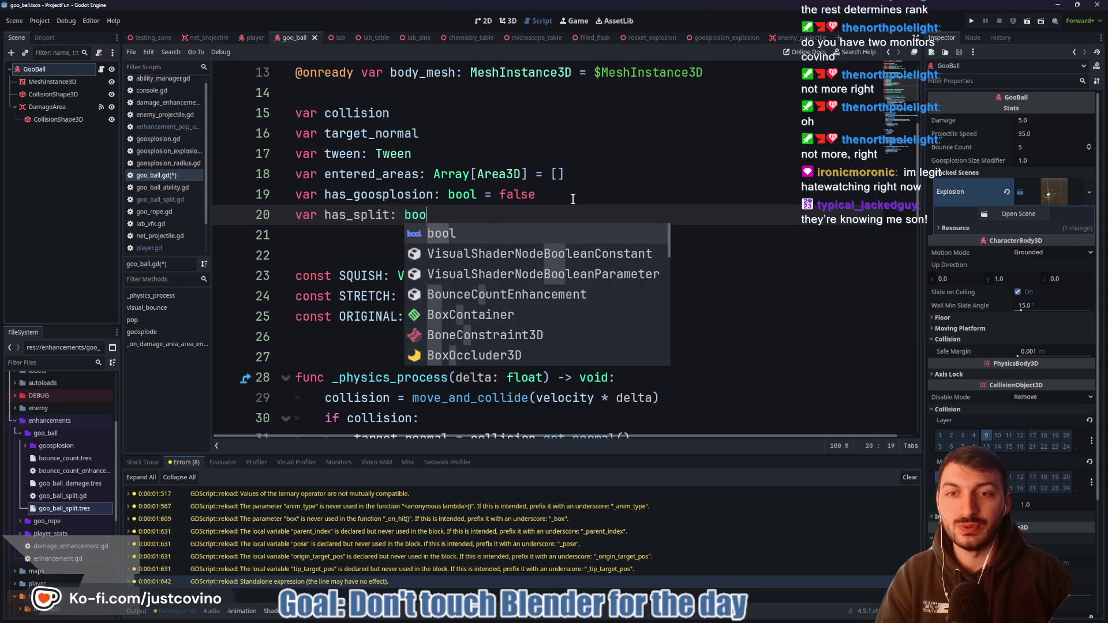
key(ctrl+s)
scroll(578, 230, down, 4)
scroll(485, 270, down, 3)
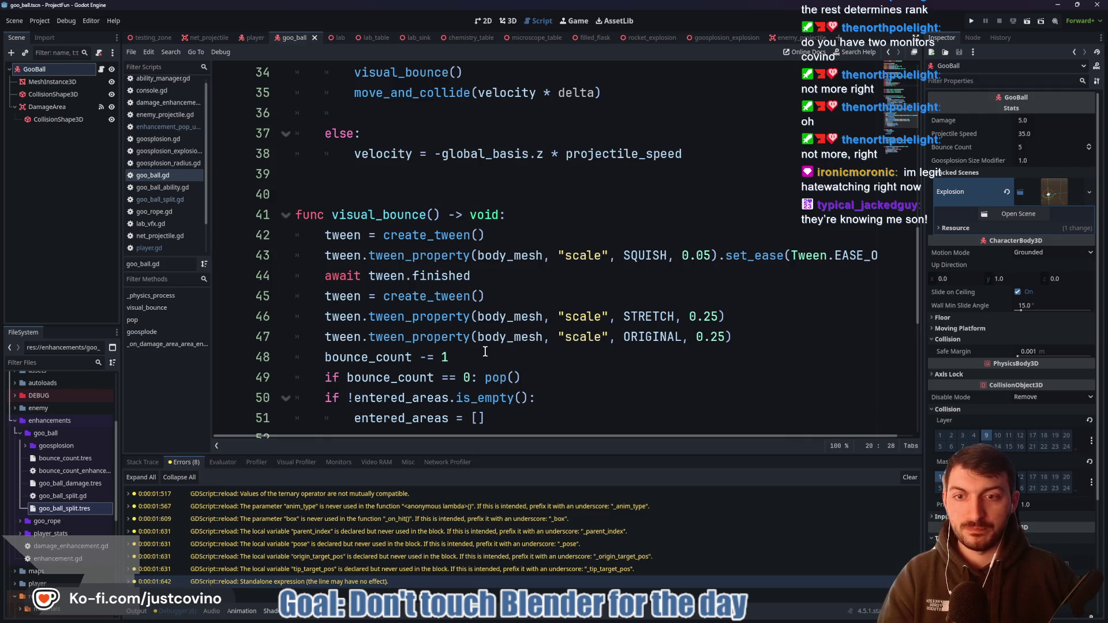
- Open a new line 49 after bounce_count -= 1, trying and backing out a bounce_count completion
click(455, 357)
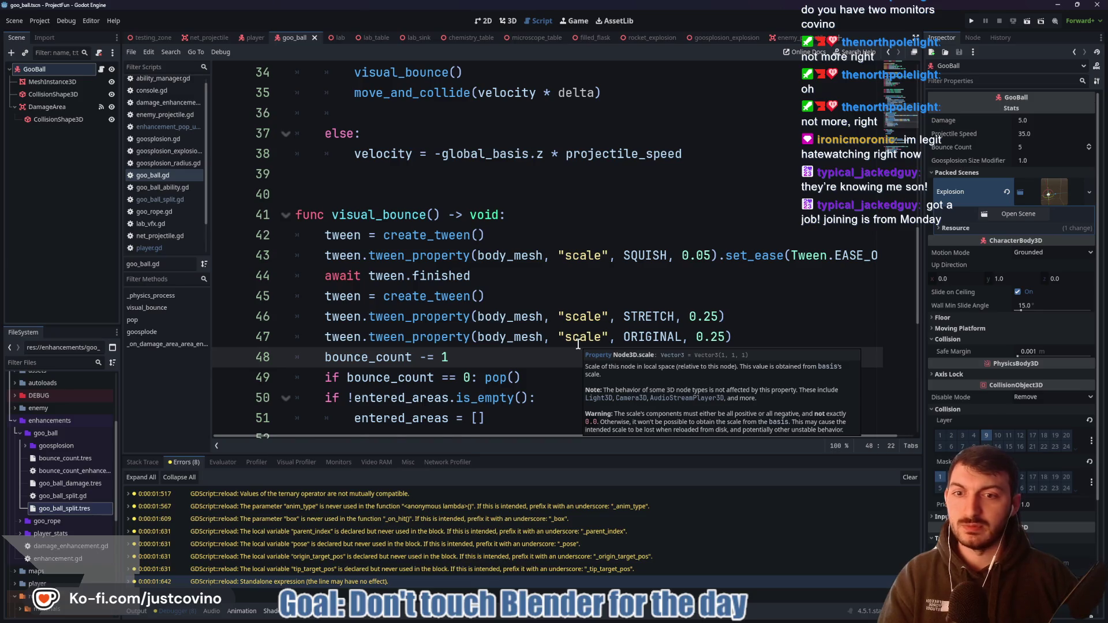
key(Return)
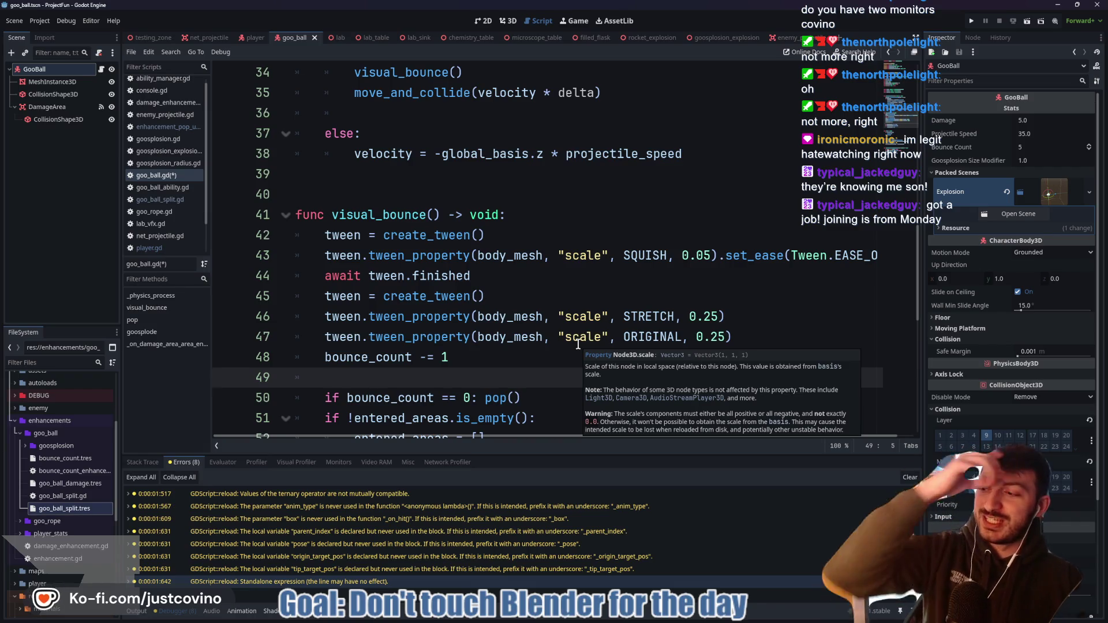
text(bounce)
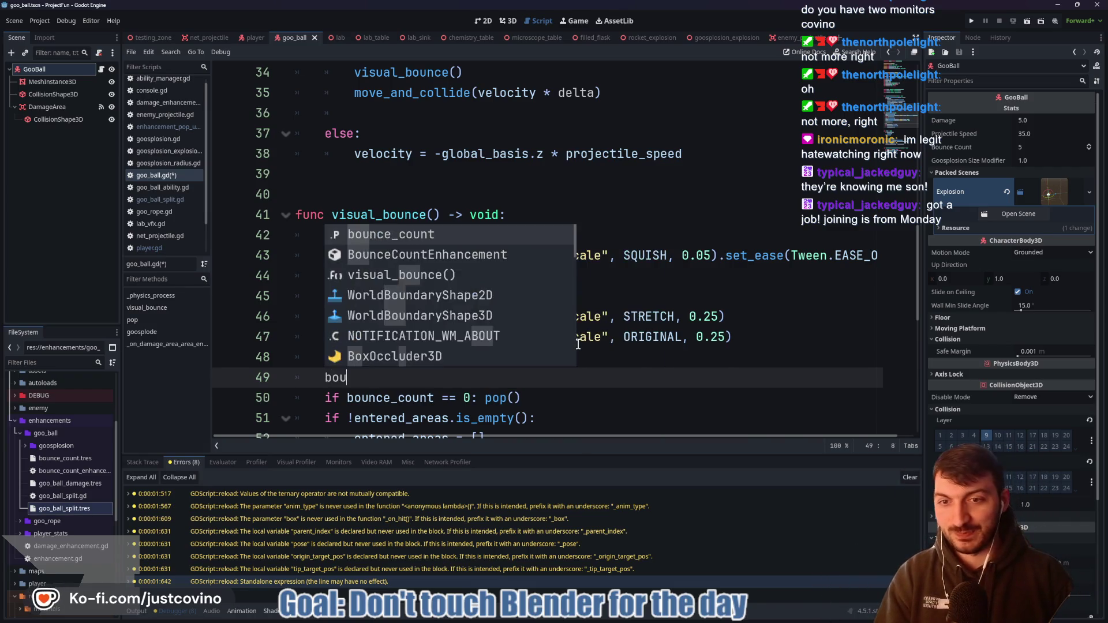
key(Return)
key(BackSpace)
key(BackSpace)
key(BackSpace)
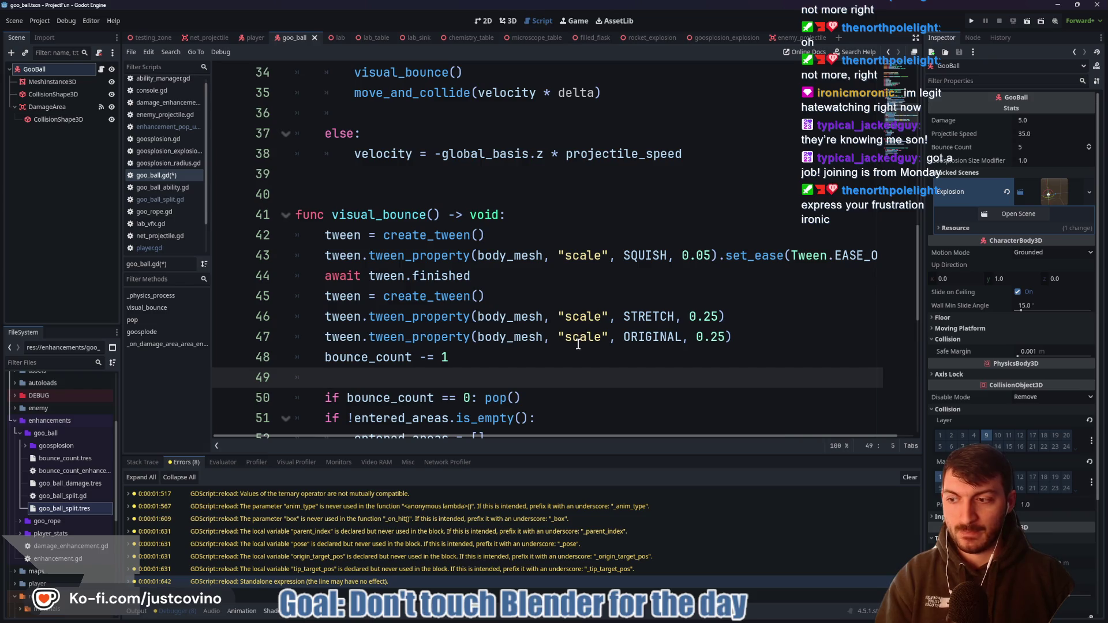
- Save goo_ball.gd, then delete the blank line below bounce_count -= 1 in visual_bounce
key(ctrl+s)
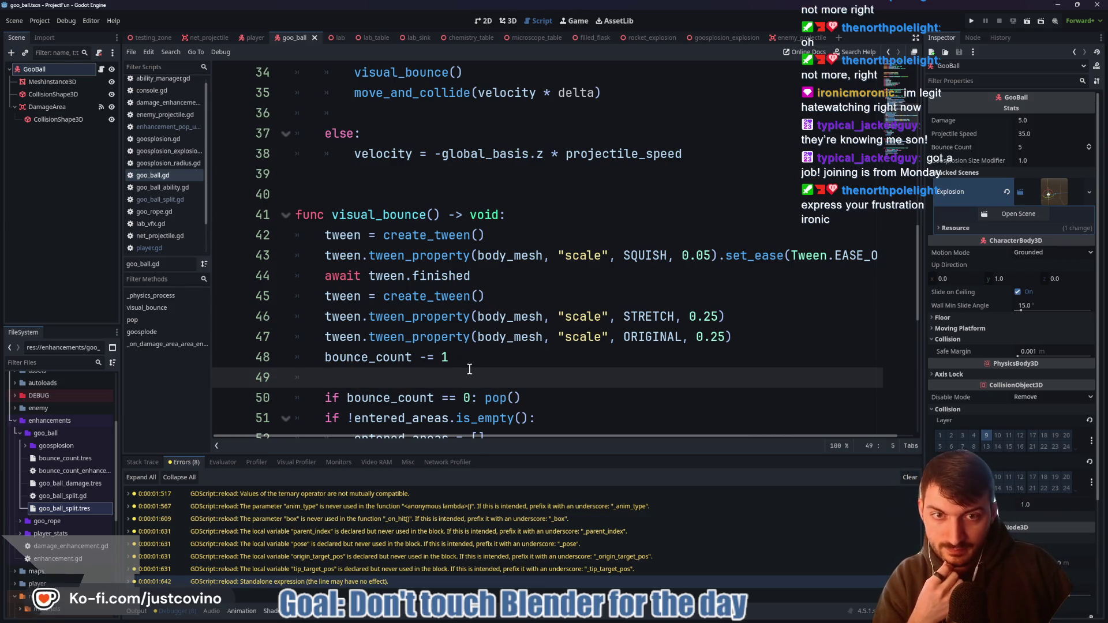
scroll(470, 370, up, 5)
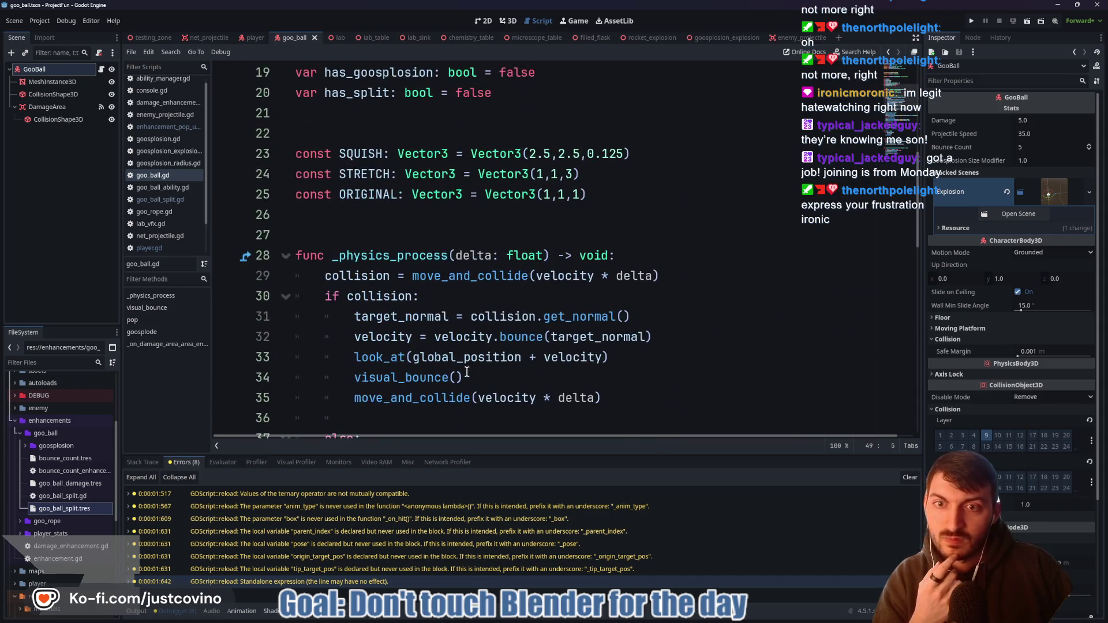
scroll(463, 376, up, 4)
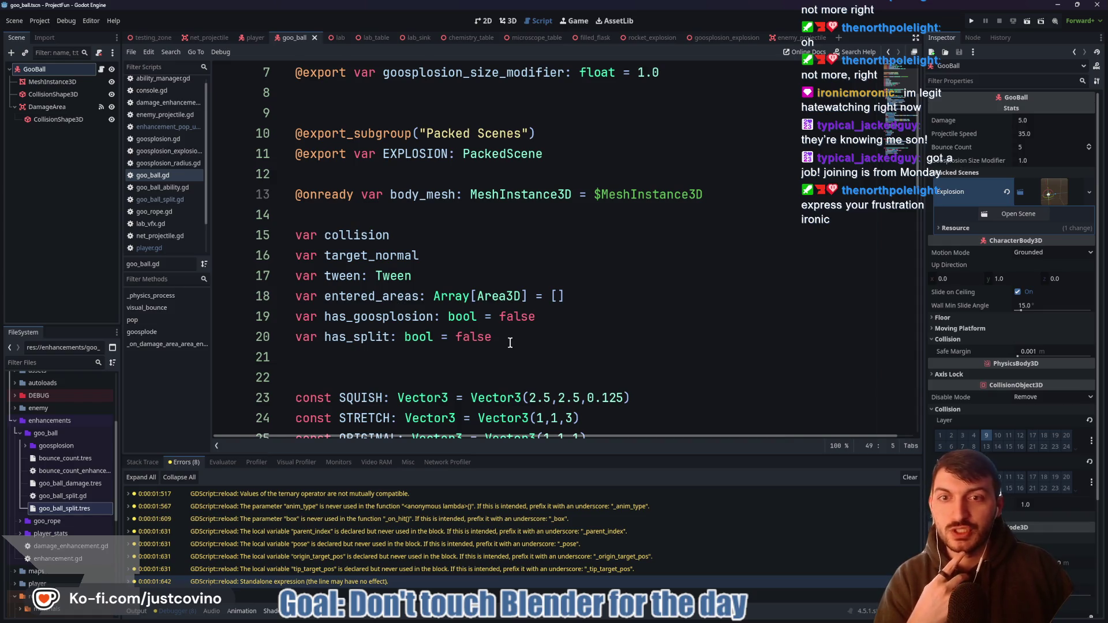
scroll(510, 342, down, 1)
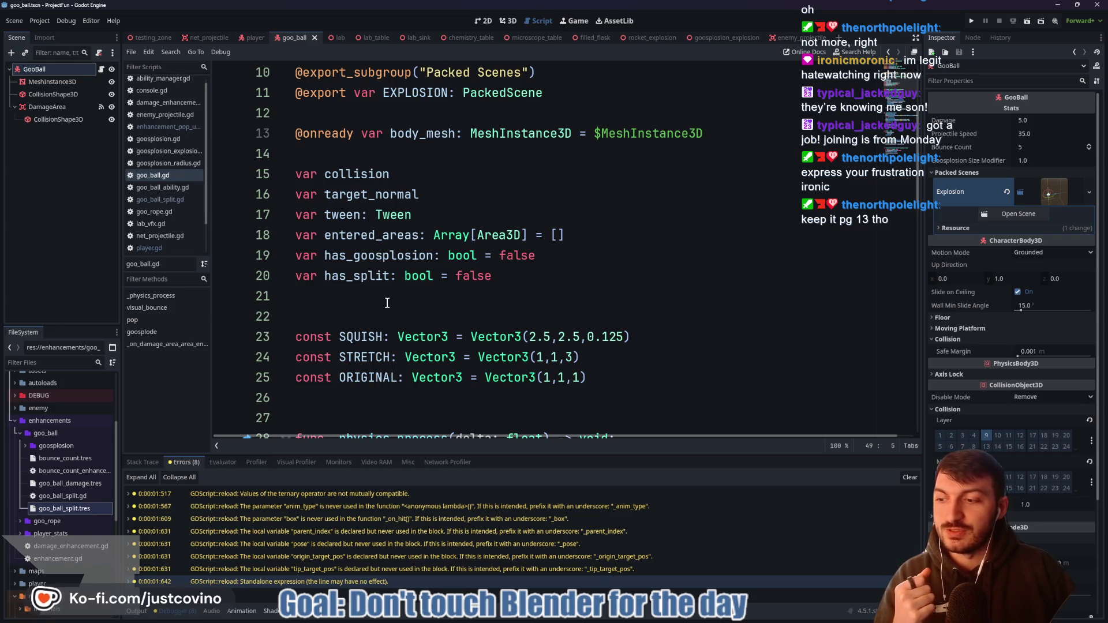
scroll(413, 285, down, 9)
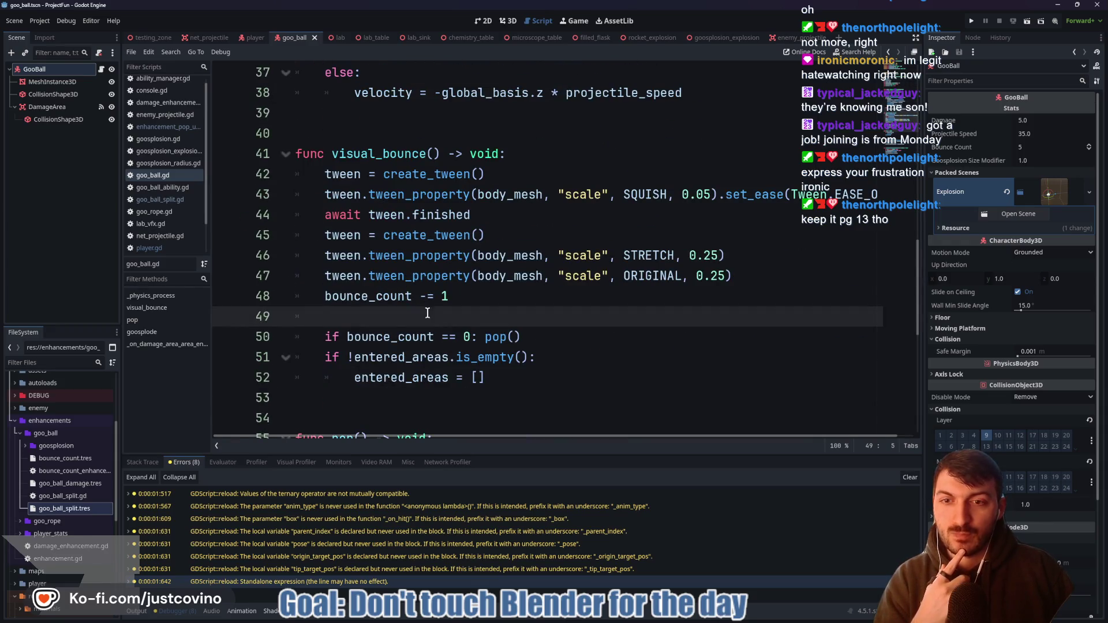
key(BackSpace)
key(BackSpace)
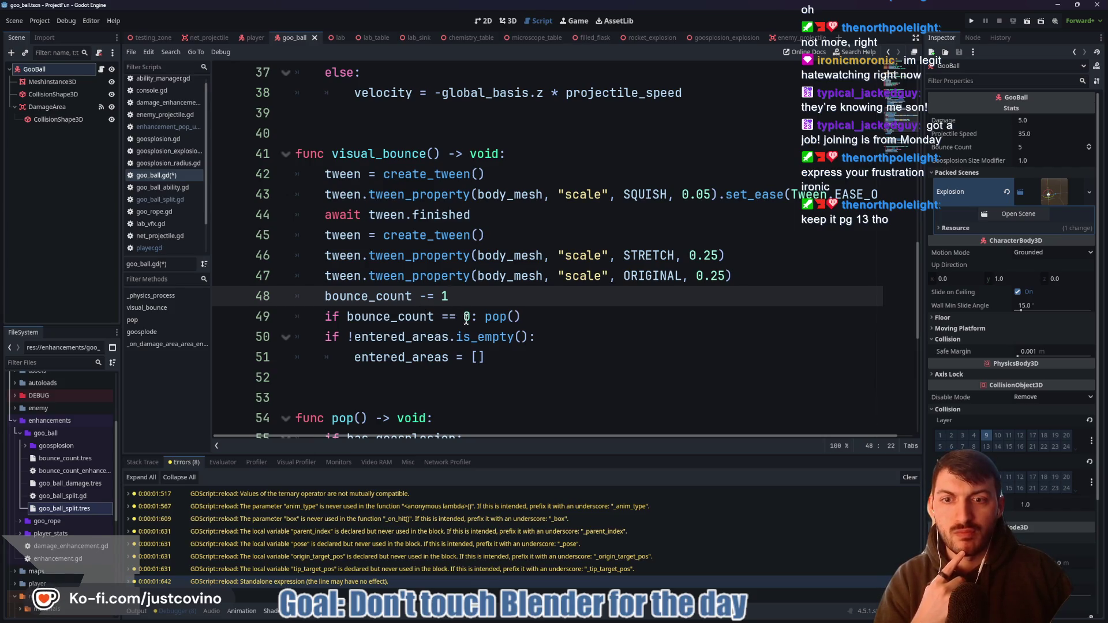
- Place the caret on empty line 12, then on the line after the else branch
scroll(466, 319, up, 6)
scroll(471, 335, down, 3)
scroll(471, 335, down, 1)
scroll(467, 332, up, 8)
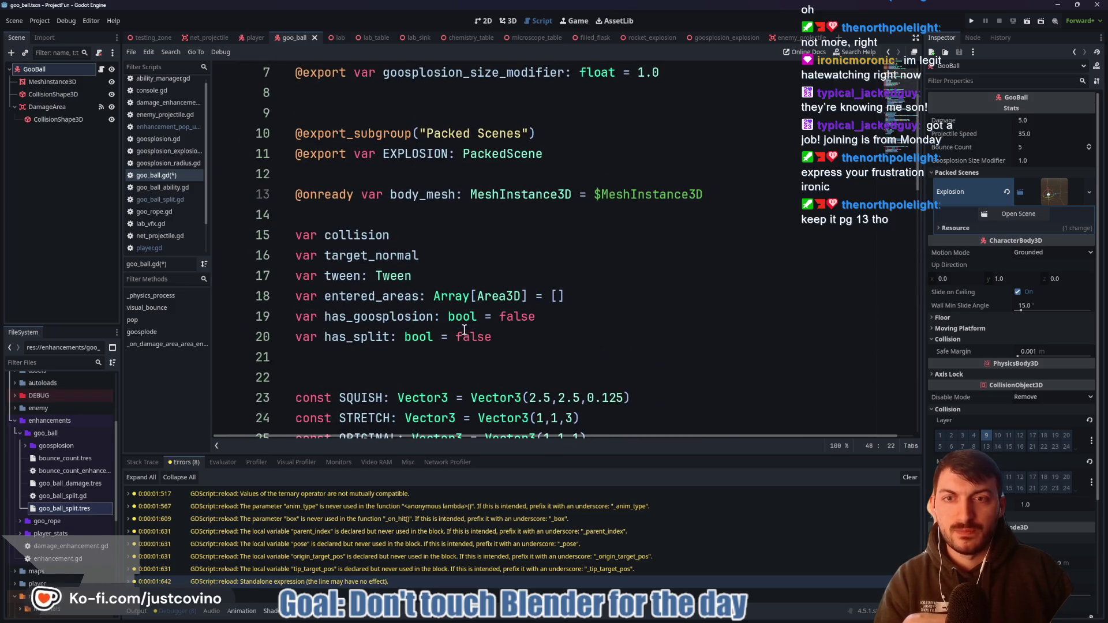
scroll(464, 331, up, 2)
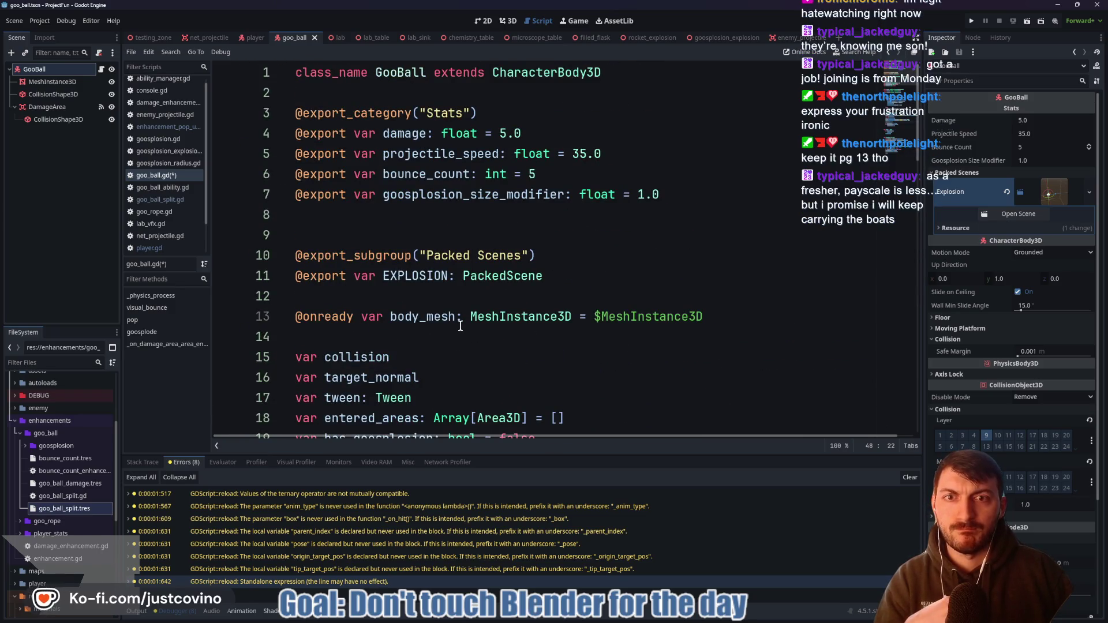
mouse_move(469, 316)
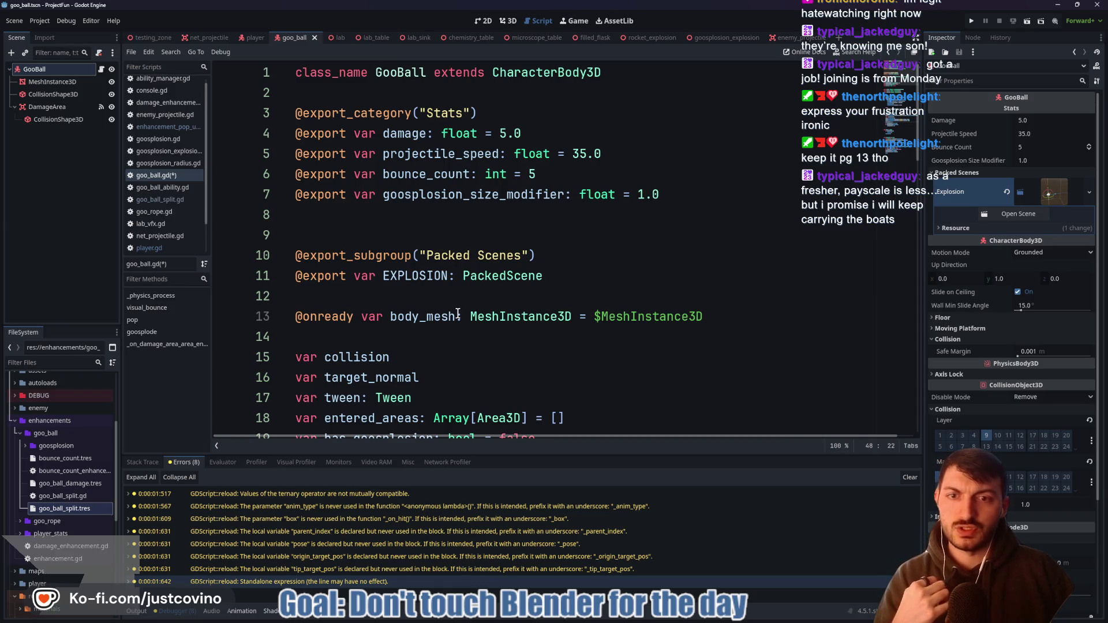
click(456, 294)
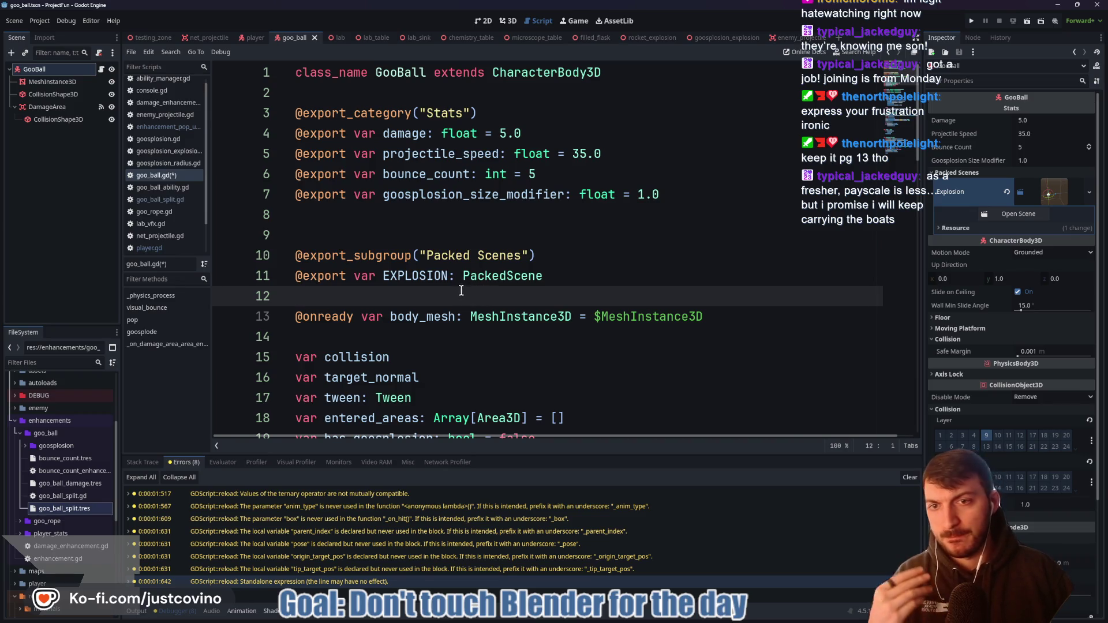
scroll(459, 290, down, 8)
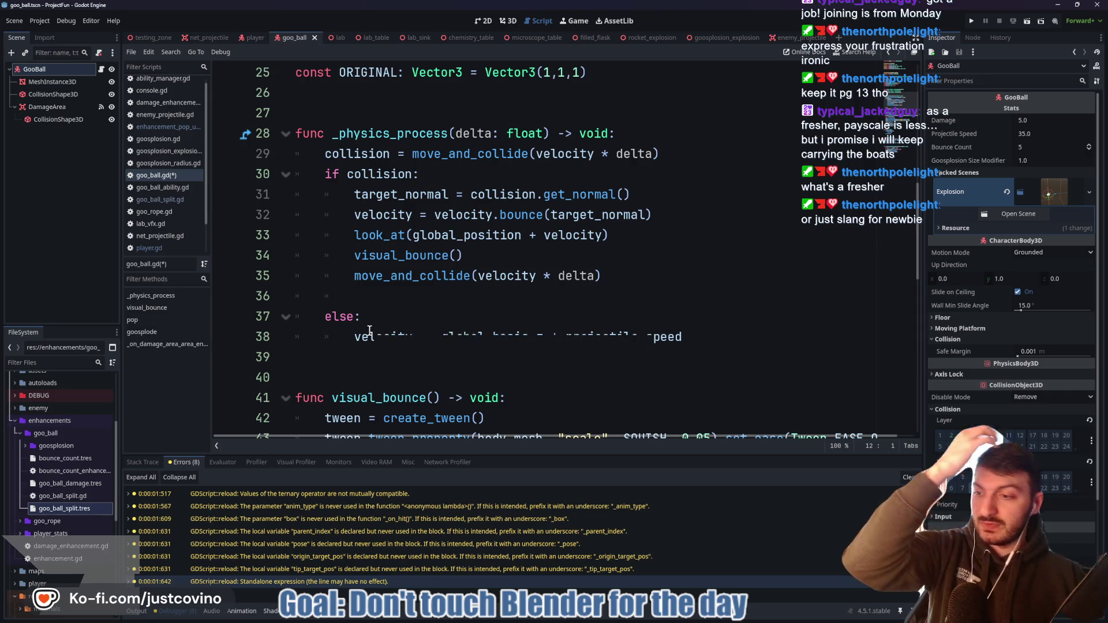
mouse_move(369, 330)
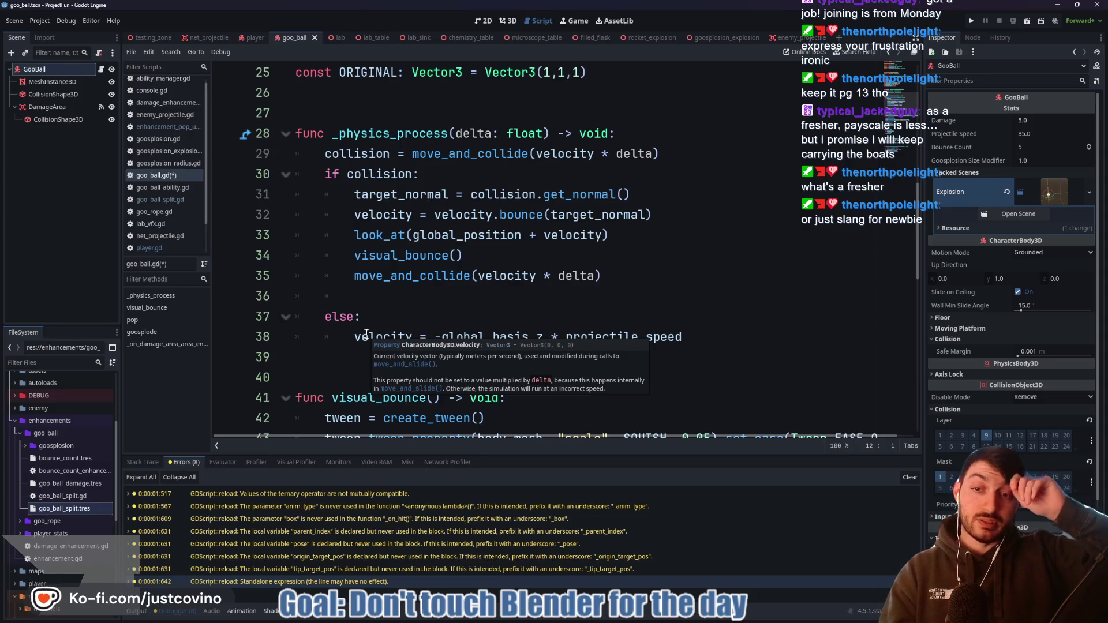
click(346, 355)
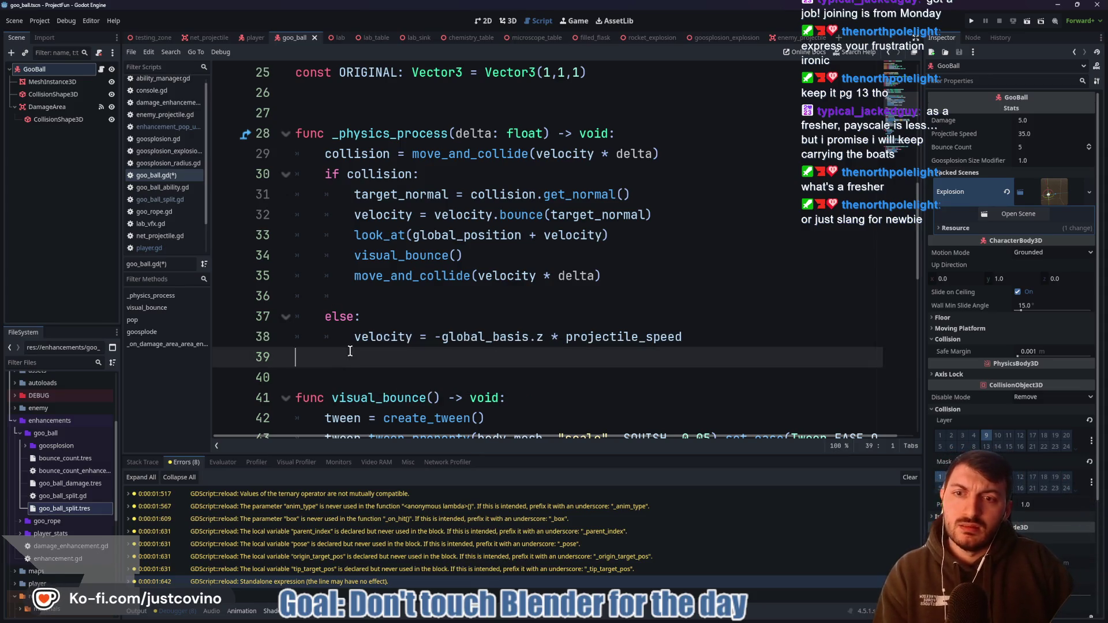
- Select the bounce_count -= 1 line, then bring up the Twitch chat window
scroll(358, 325, down, 3)
drag(466, 354, 325, 357)
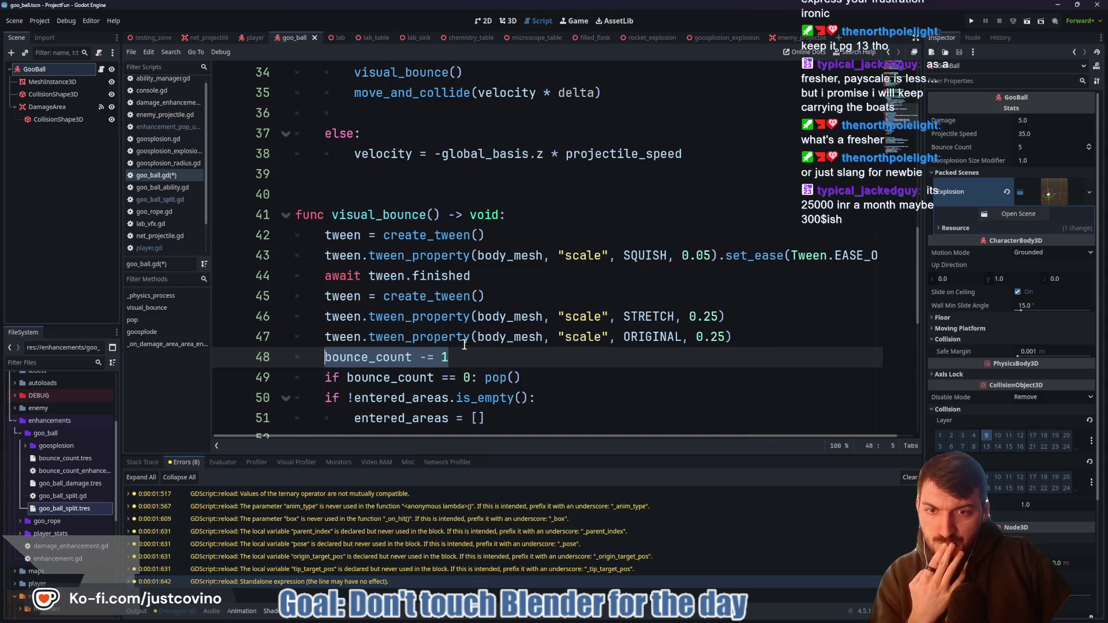
mouse_move(460, 344)
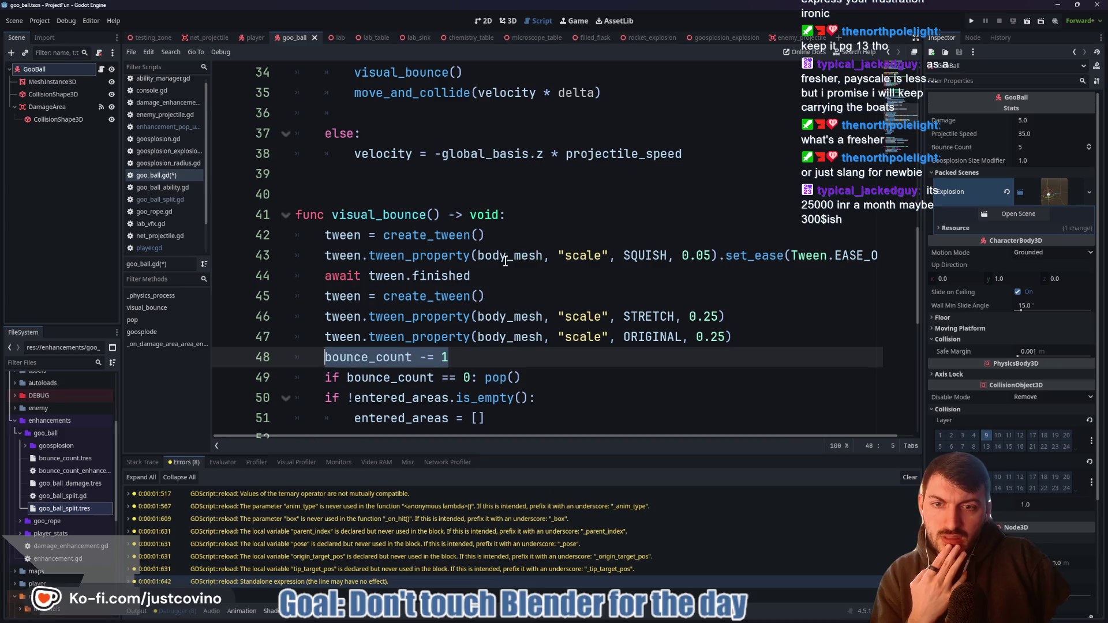
scroll(475, 280, up, 6)
scroll(475, 280, up, 5)
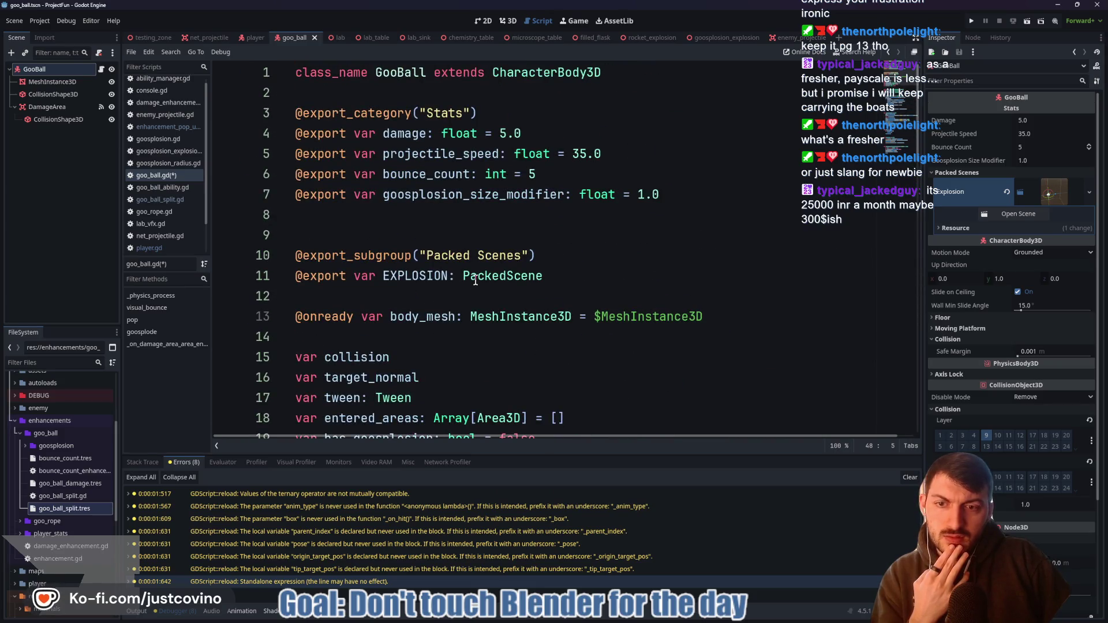
scroll(475, 280, down, 4)
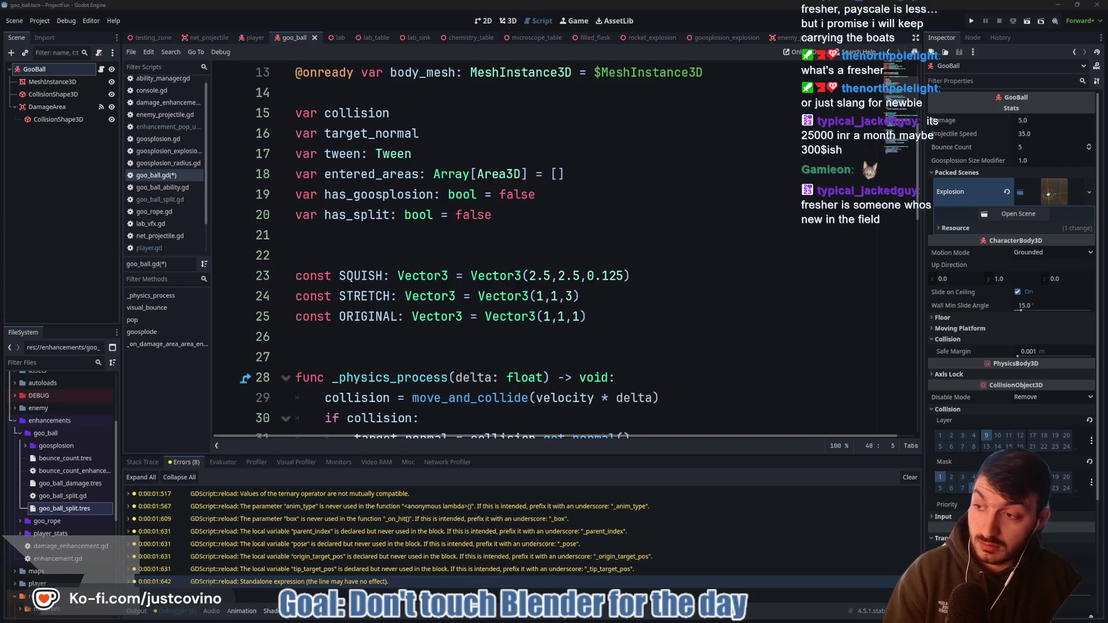
key(alt+Tab)
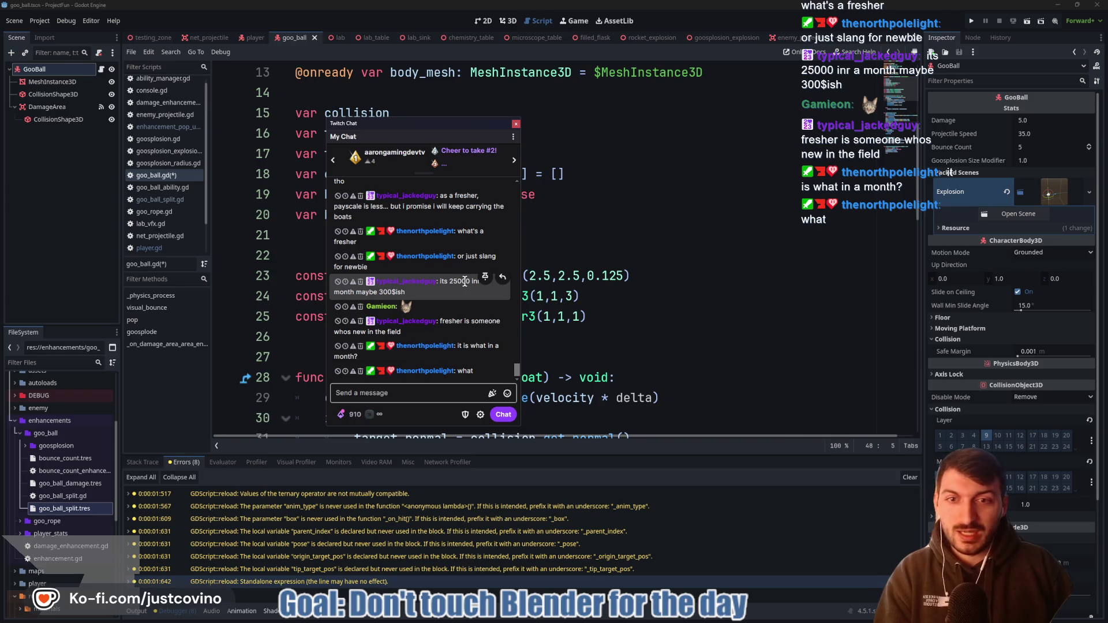
- Move the chat window aside, return to empty line 22, and save goo_ball.gd
mouse_move(435, 126)
mouse_down()
mouse_move(447, 124)
mouse_move(369, 94)
mouse_move(370, 124)
mouse_up()
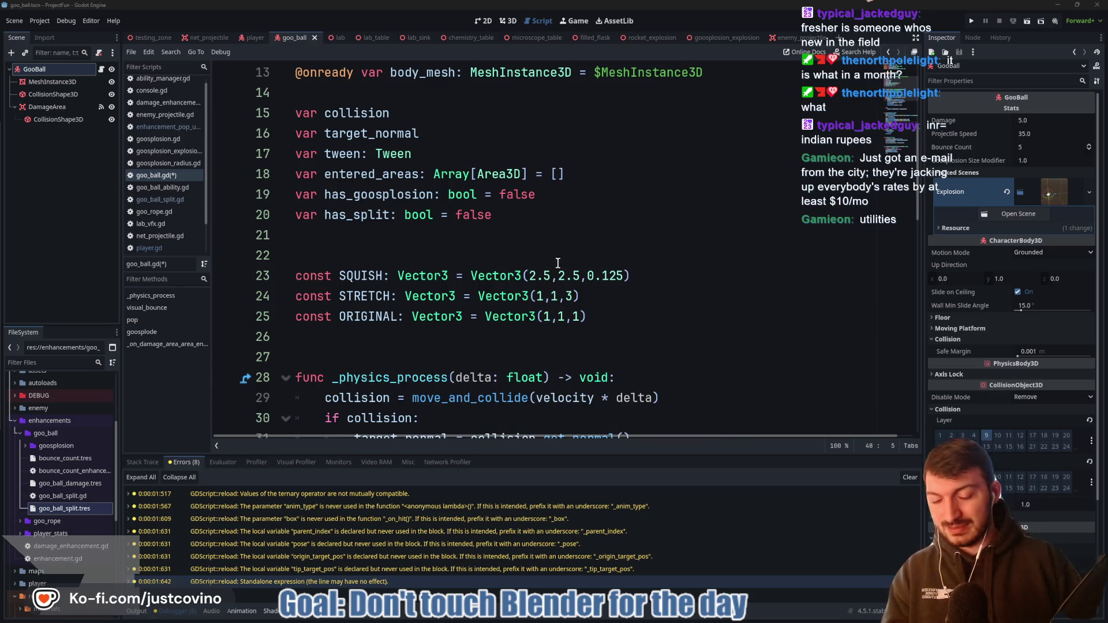
click(430, 258)
key(ctrl+s)
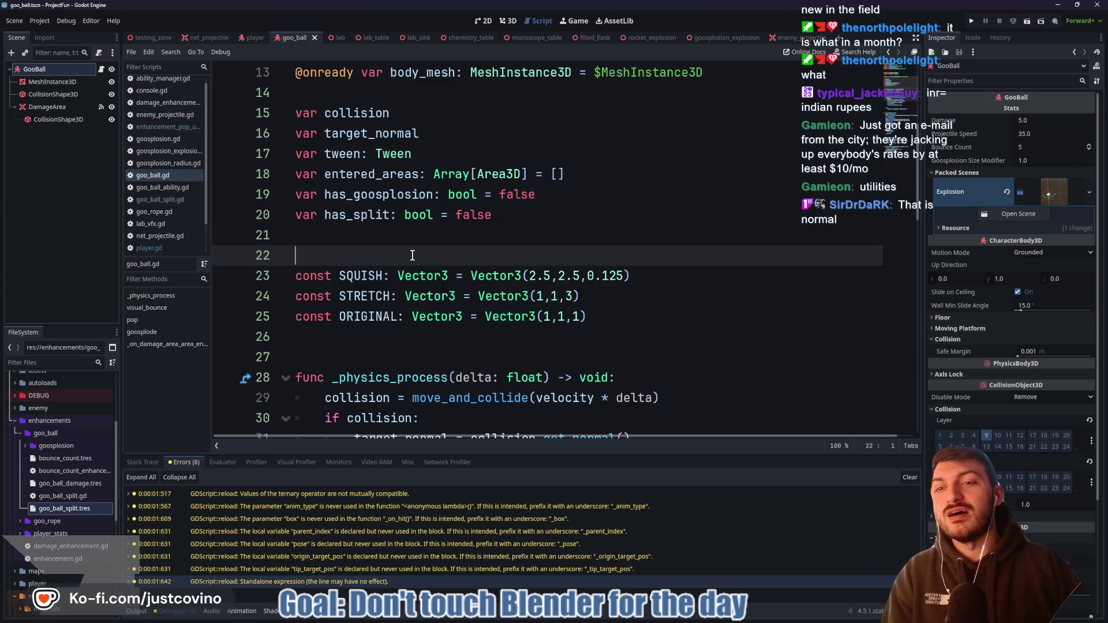
- Add 'var initial_bounce: bool = false' below the has_split line and save the script
click(531, 221)
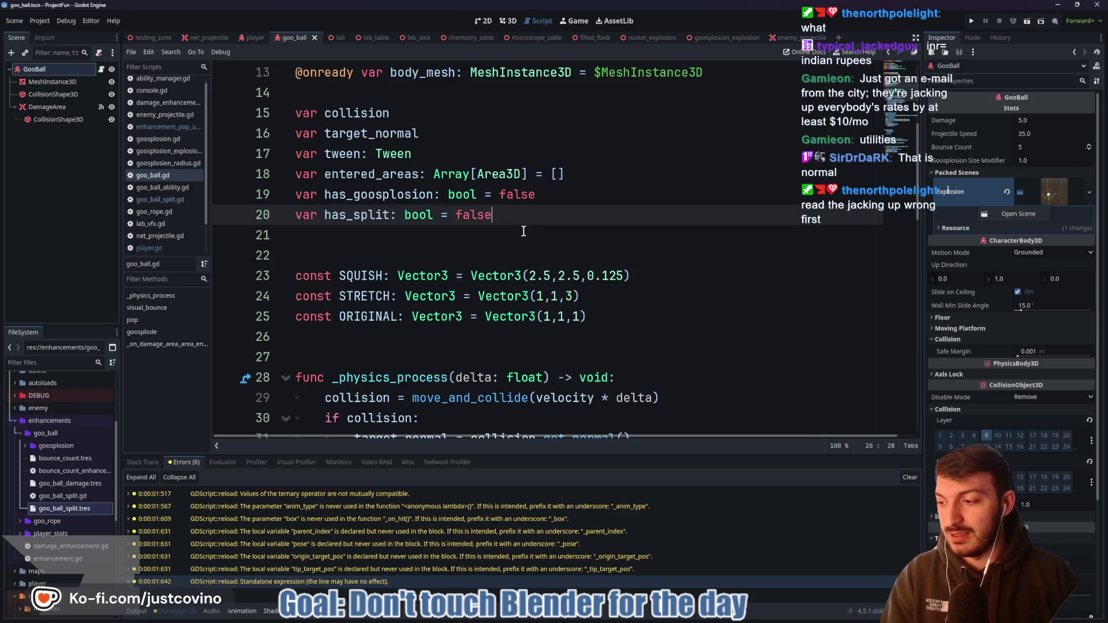
key(Return)
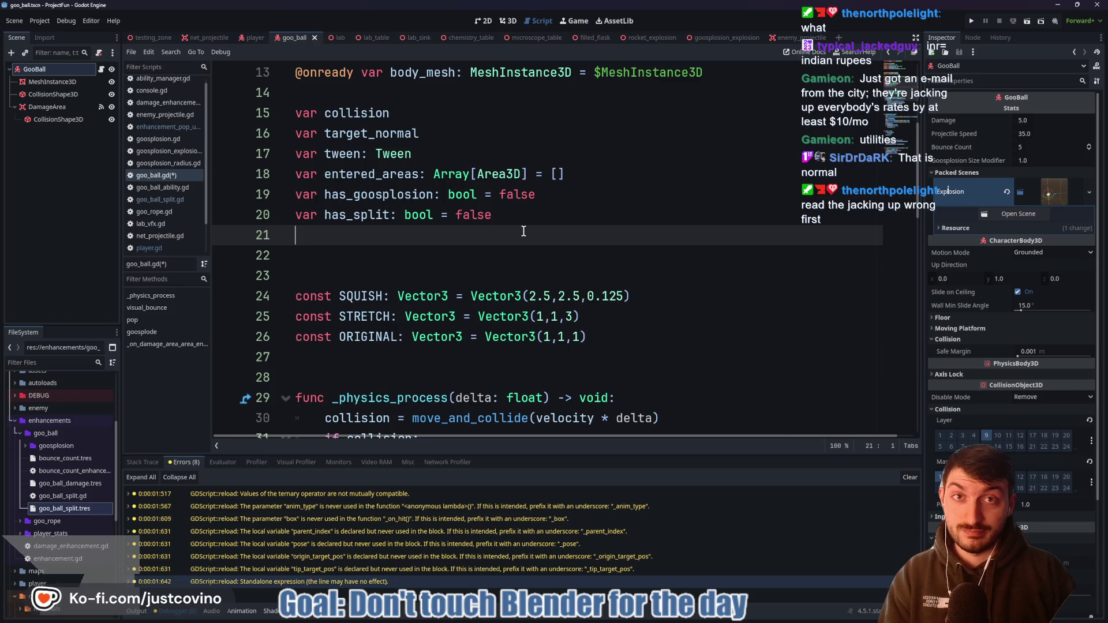
text(v)
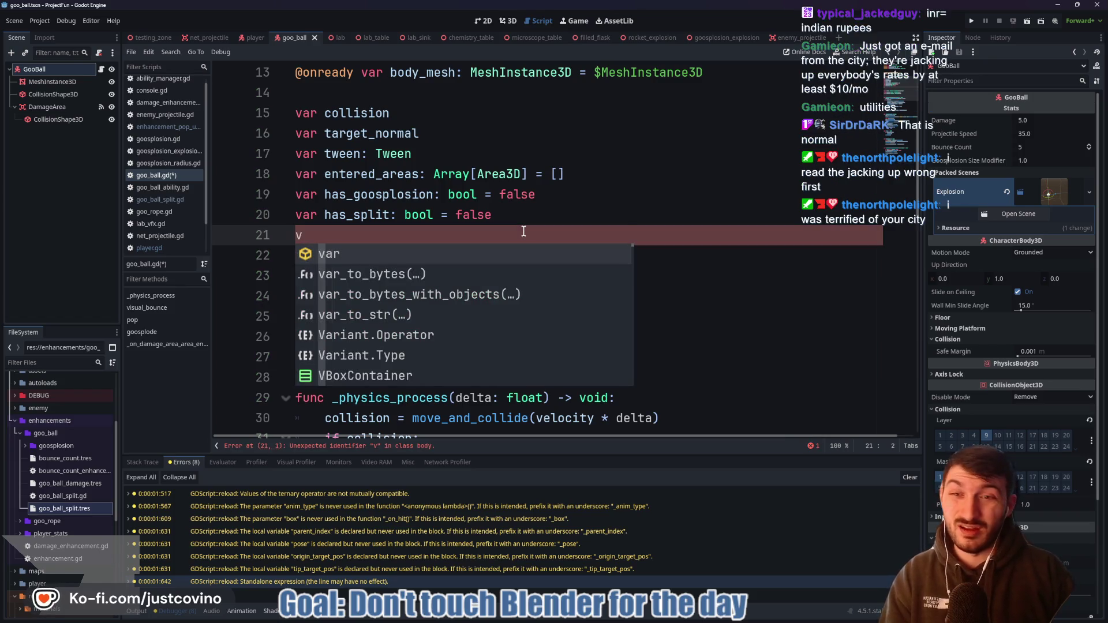
key(Return)
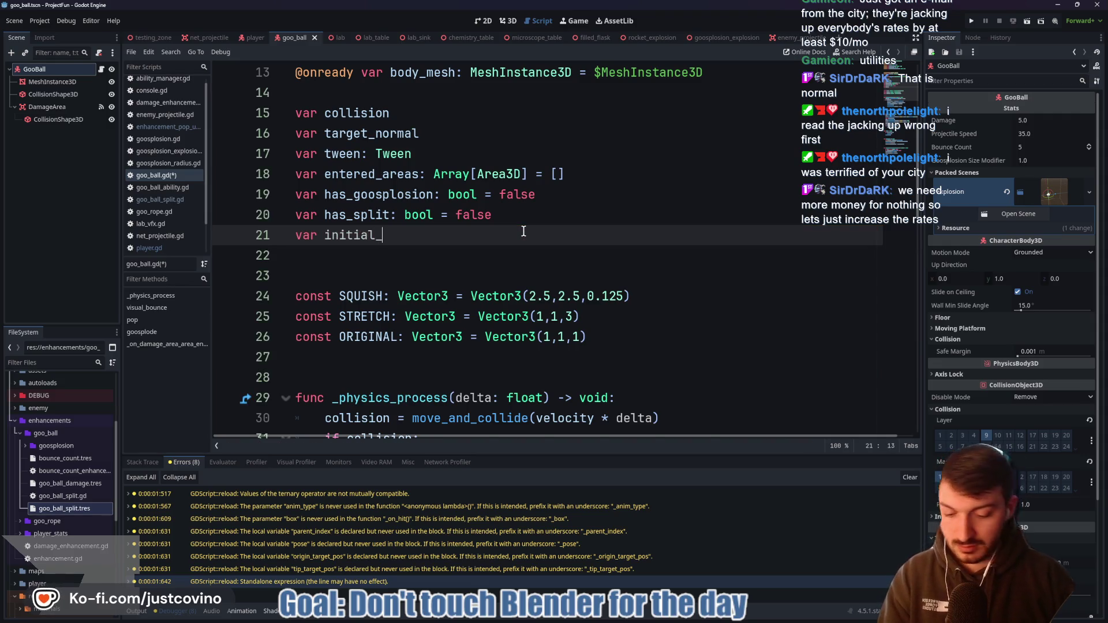
text(bounce: bool = false)
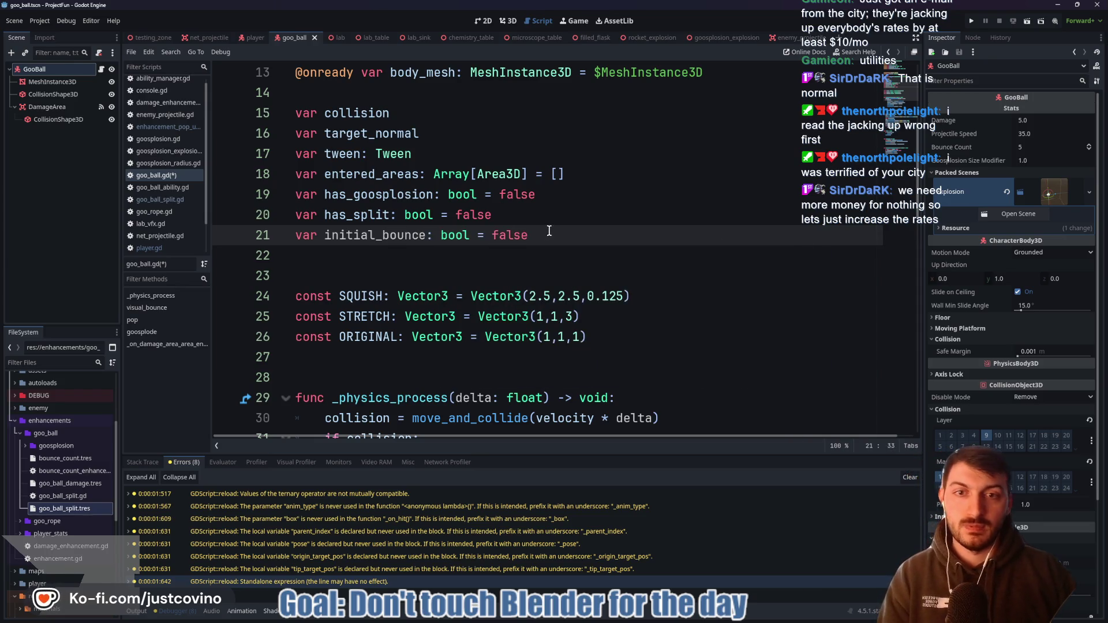
key(ctrl+s)
scroll(499, 266, down, 3)
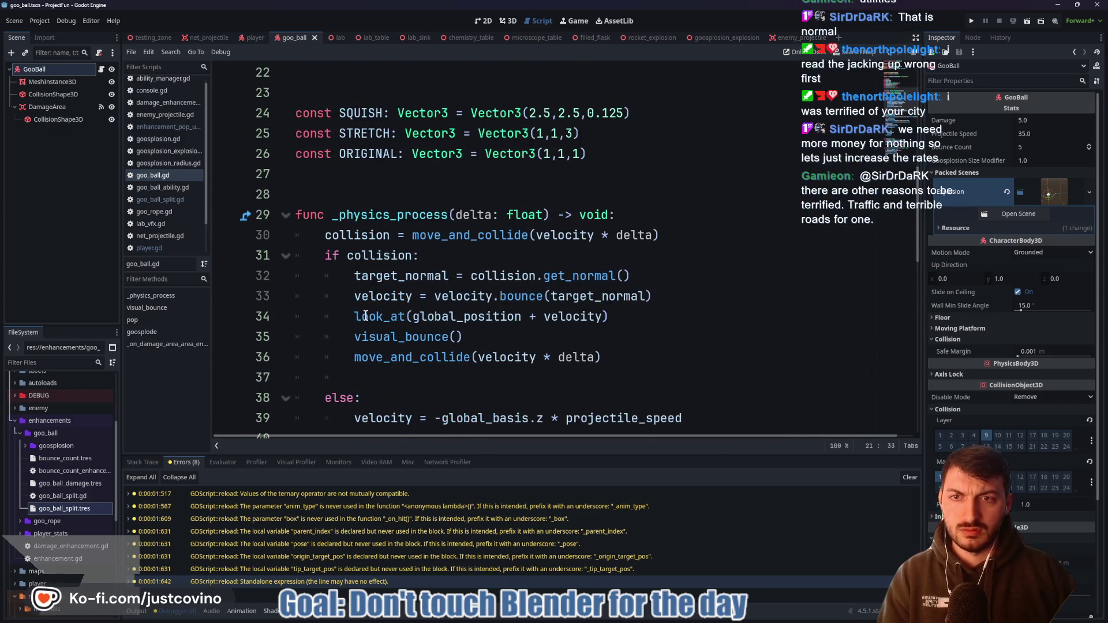
- Add an 'if has_bounced:' check on a new line below bounce_count -= 1 in visual_bounce
scroll(366, 316, down, 6)
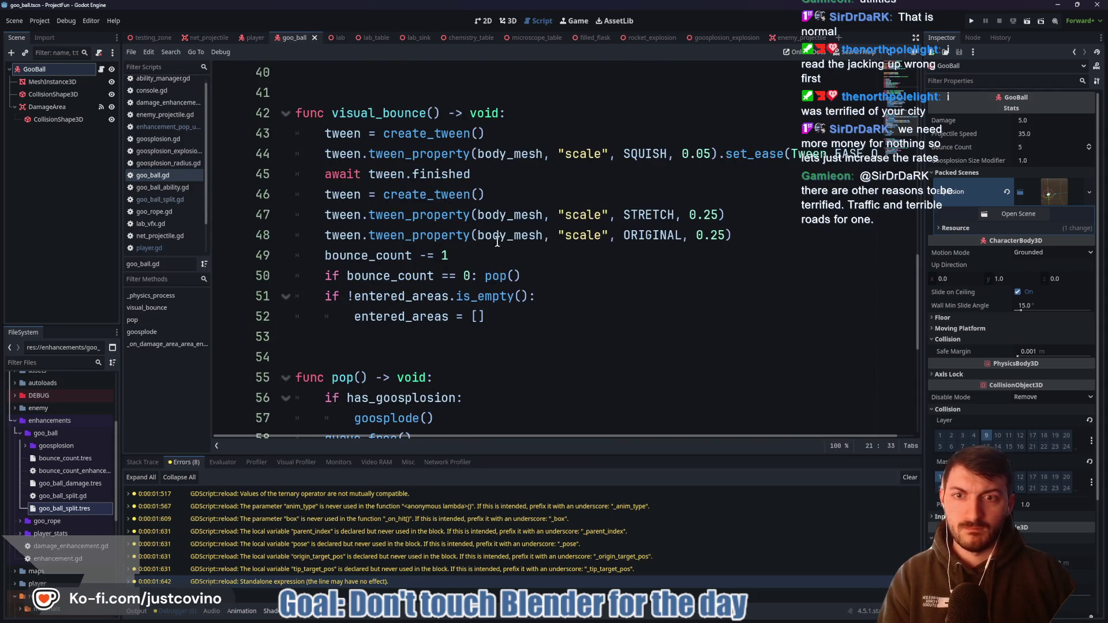
click(478, 255)
key(Return)
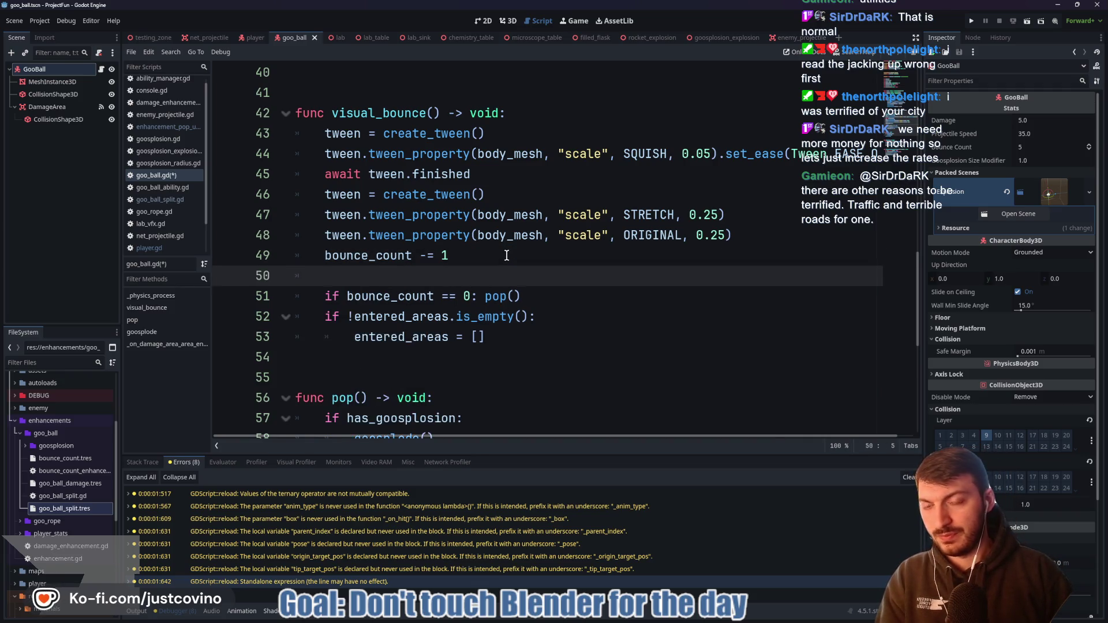
text(if initi)
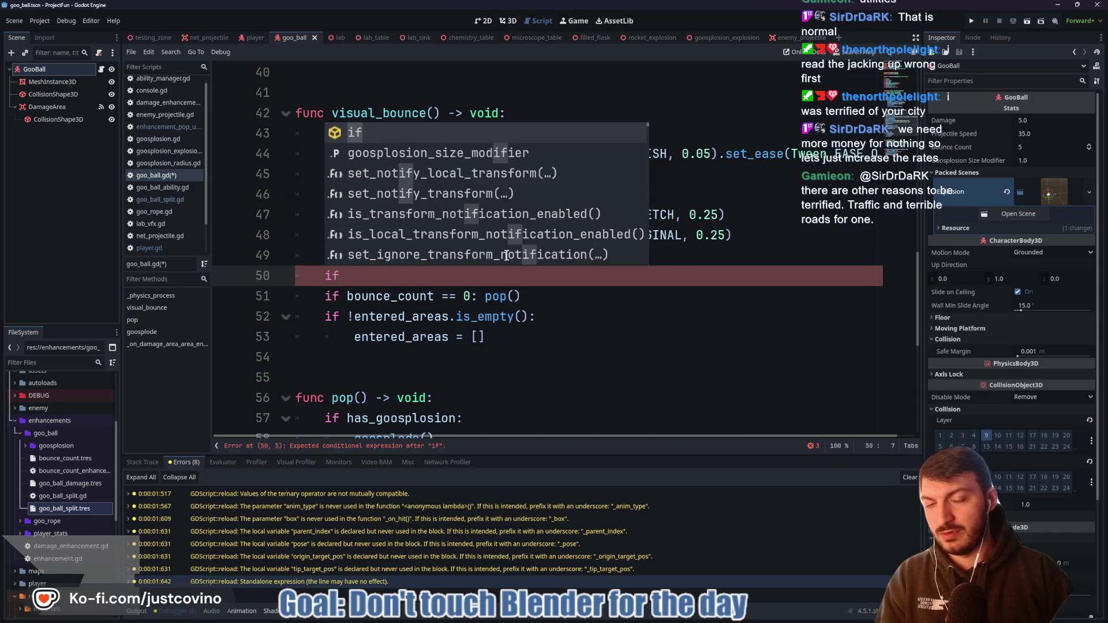
key(Return)
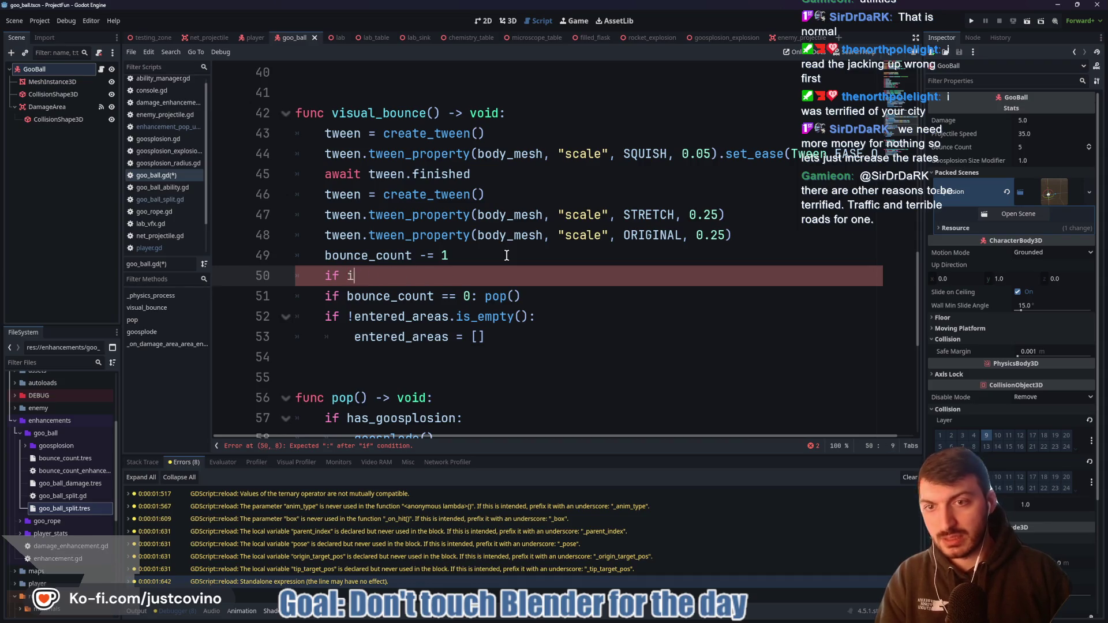
key(BackSpace)
key(BackSpace)
text(has_noun)
key(BackSpace)
key(BackSpace)
key(BackSpace)
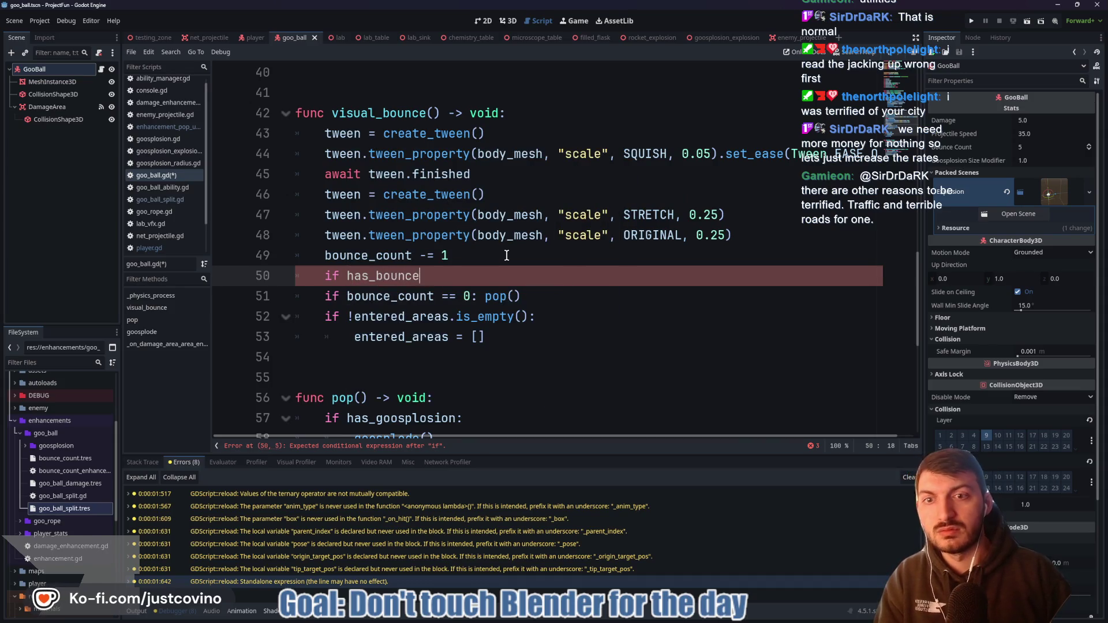
text(:)
key(Return)
text(ss)
- Rename the initial_bounce variable on line 21 to has_bounced and save the script
scroll(497, 254, up, 12)
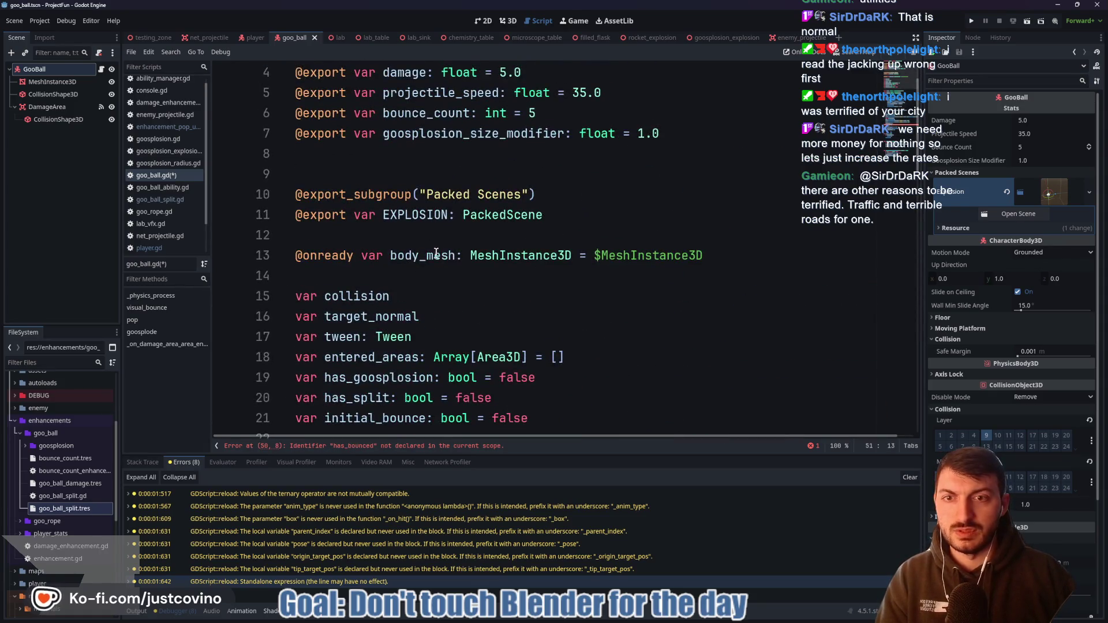
scroll(437, 249, up, 1)
scroll(422, 234, down, 3)
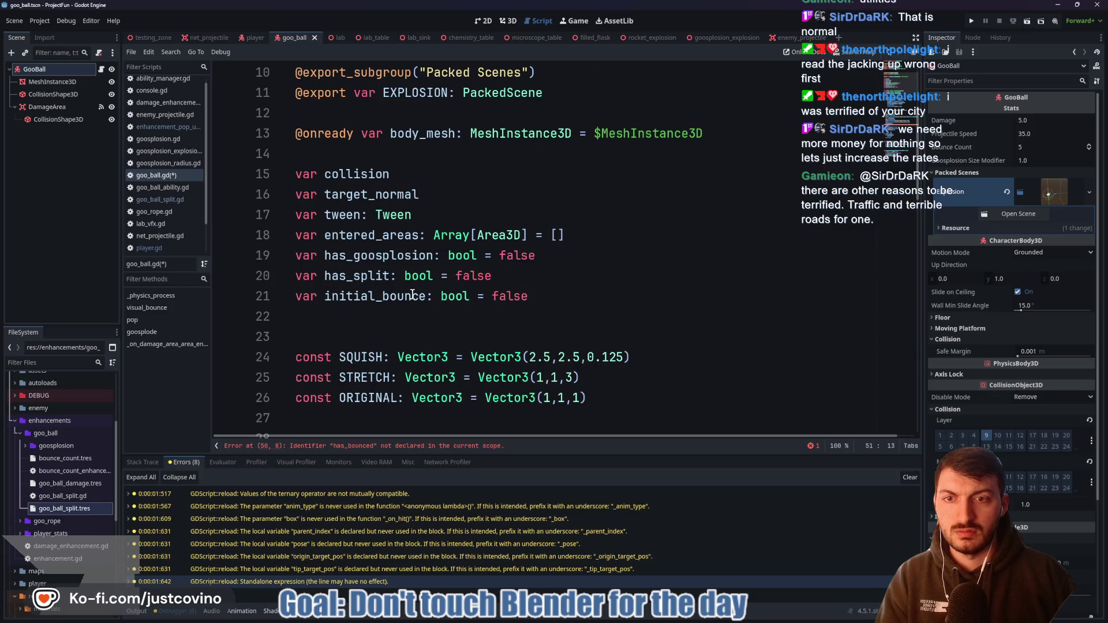
drag(423, 295, 328, 297)
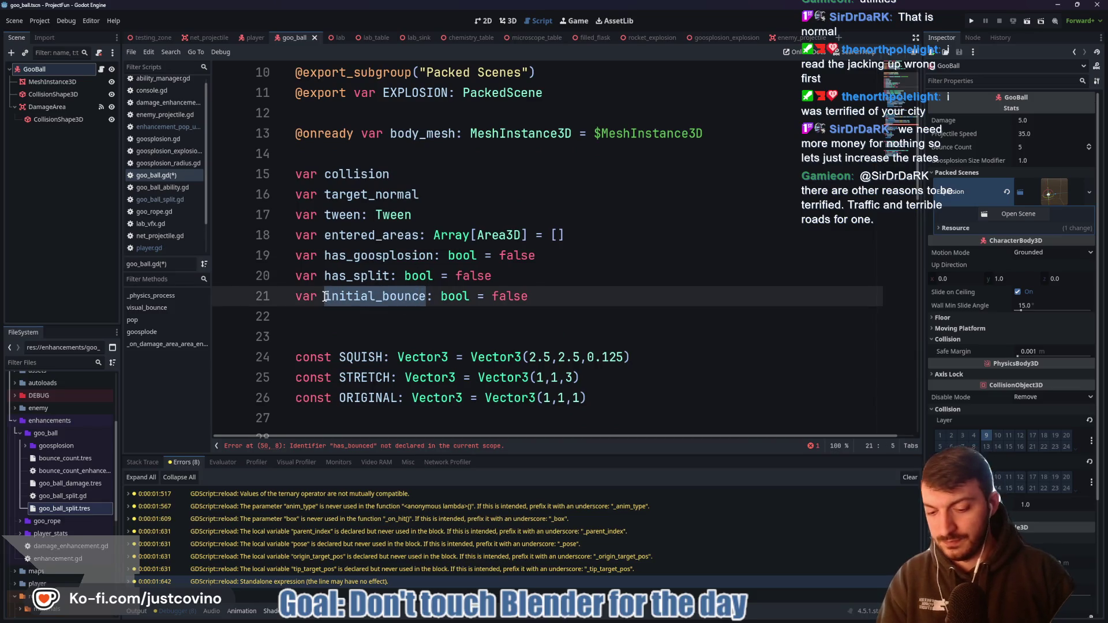
text(has_bounced)
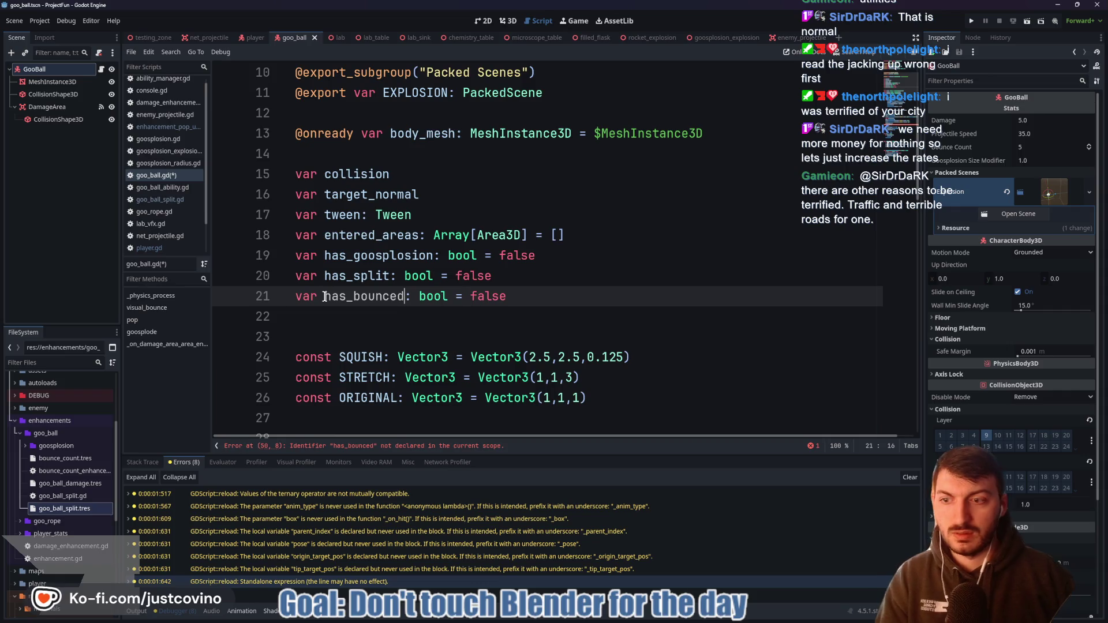
key(ctrl+s)
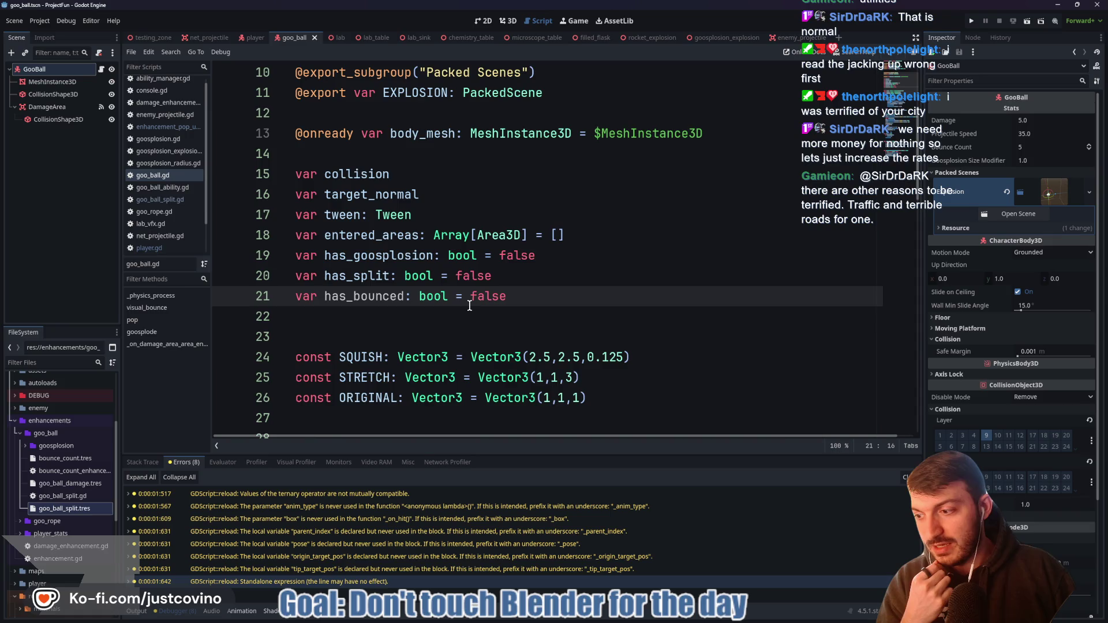
scroll(469, 306, down, 10)
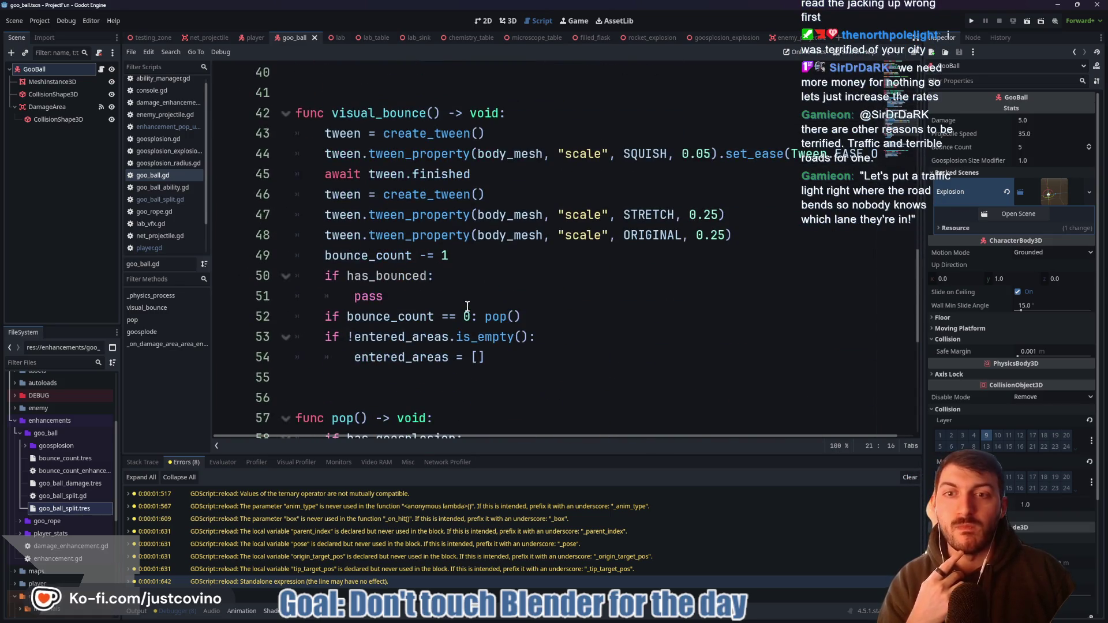
- Change the condition to 'if !has_bounced:' and replace its pass with 'has_bounced = true'
scroll(468, 306, down, 4)
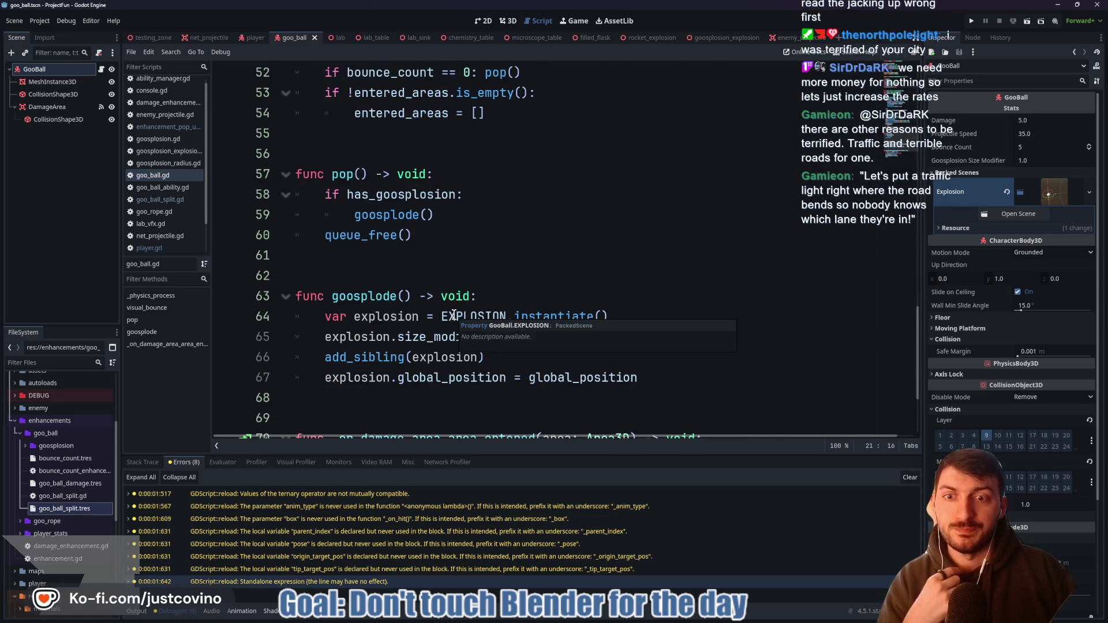
scroll(454, 314, down, 1)
scroll(448, 312, down, 1)
scroll(446, 312, up, 4)
scroll(444, 312, up, 2)
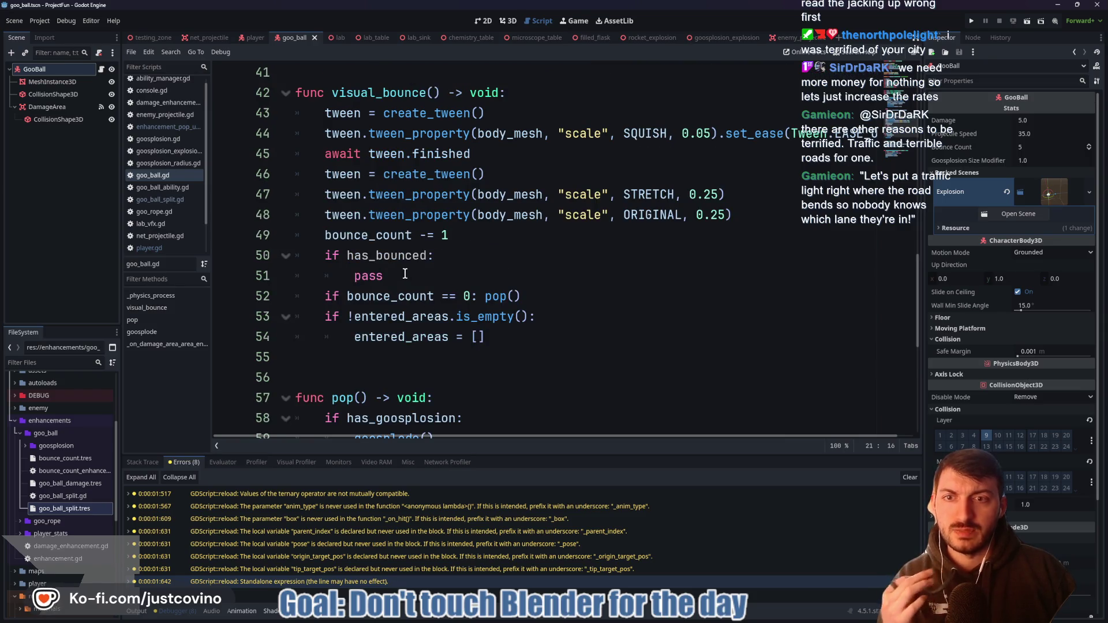
click(405, 274)
click(484, 240)
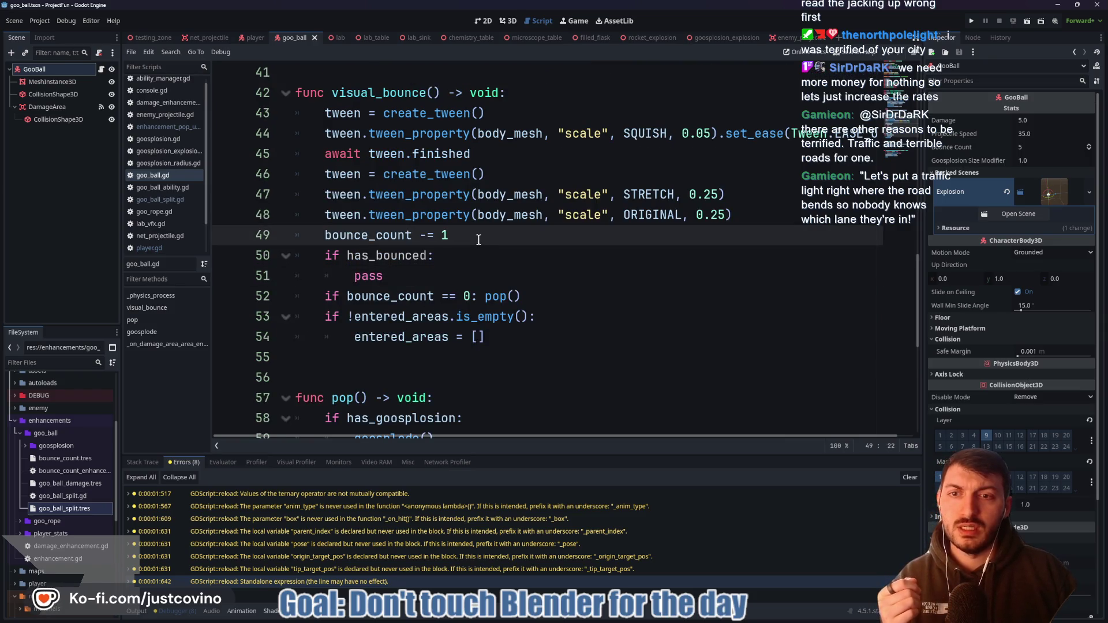
click(406, 276)
click(348, 255)
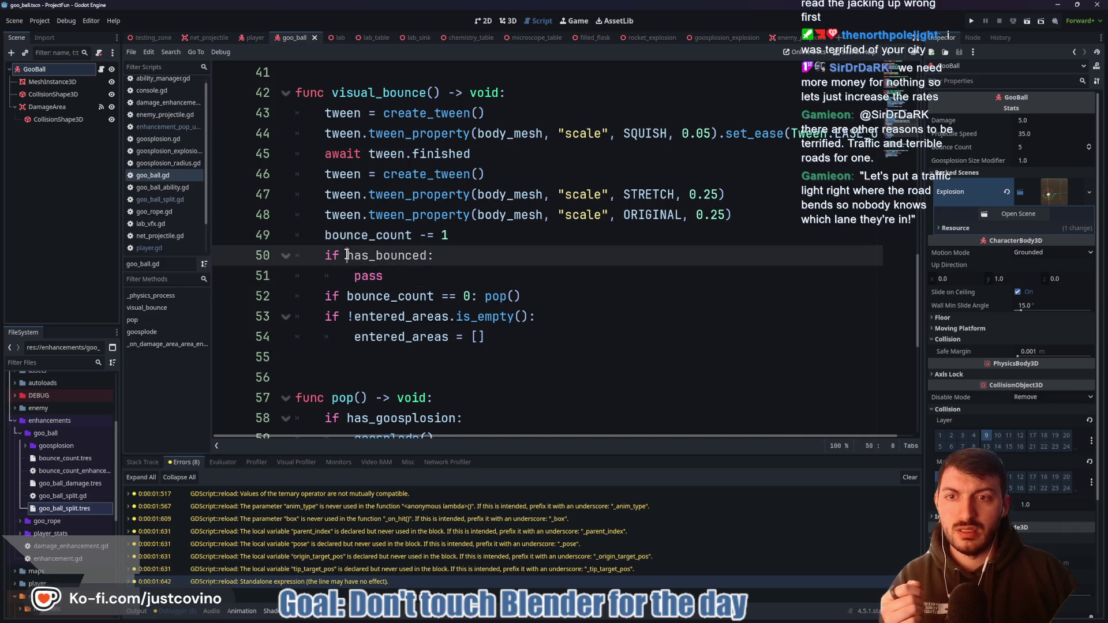
text(!)
click(407, 274)
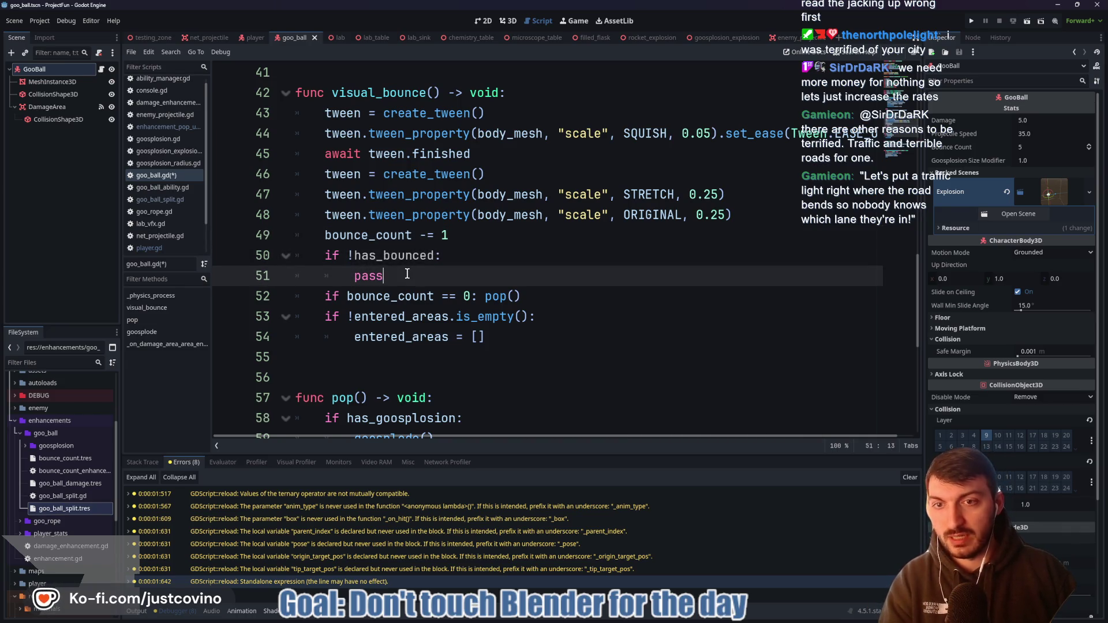
text(has_node)
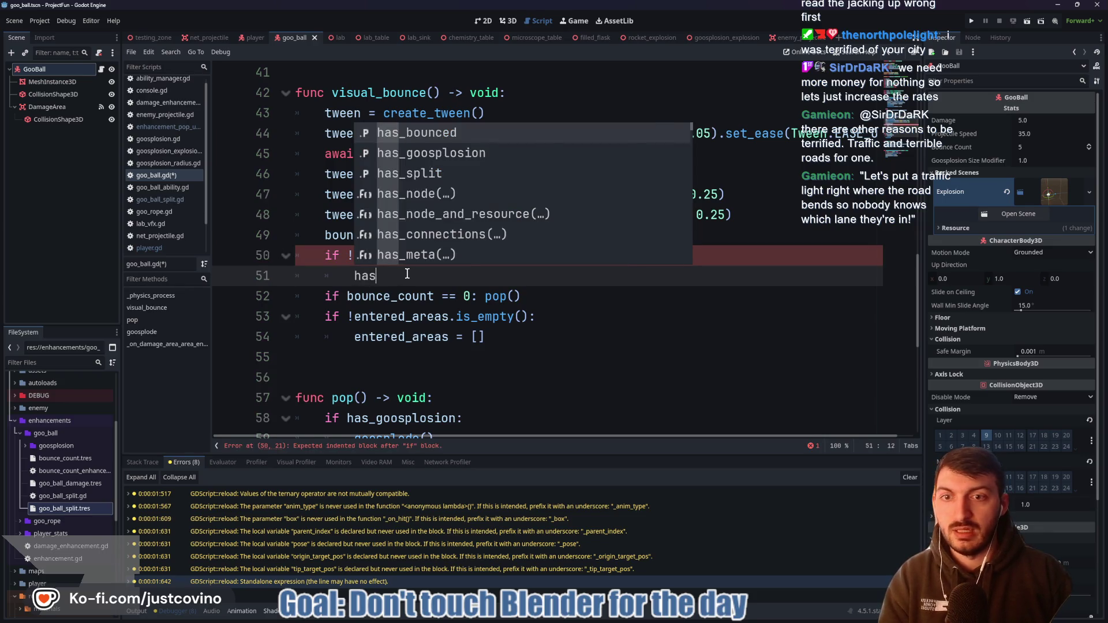
key(BackSpace)
key(BackSpace)
key(BackSpace)
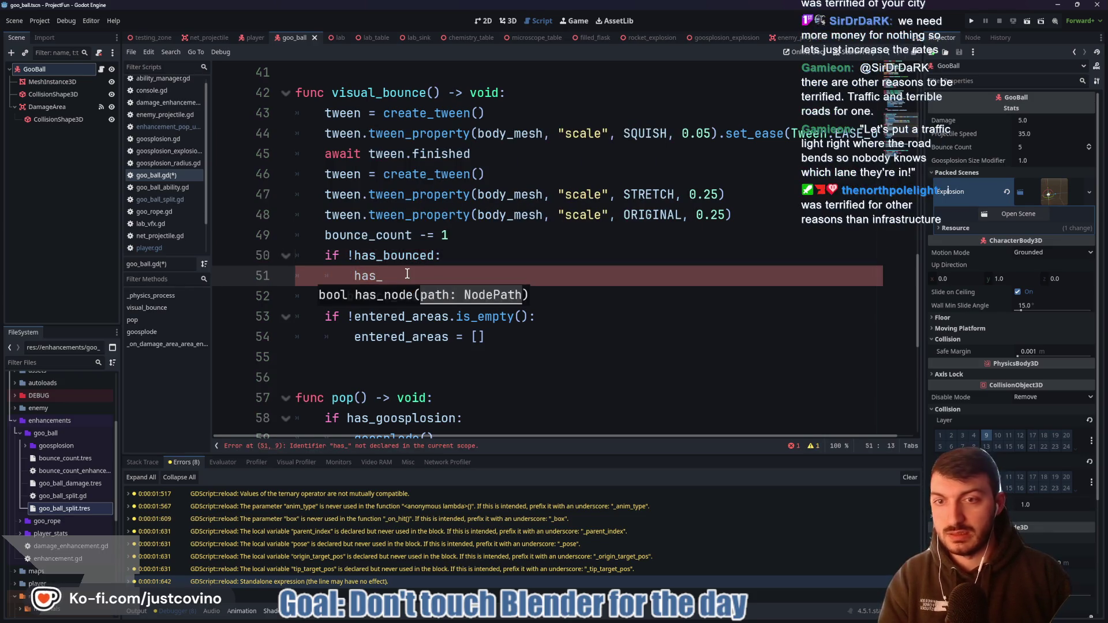
text(boun)
key(Return)
text(= true)
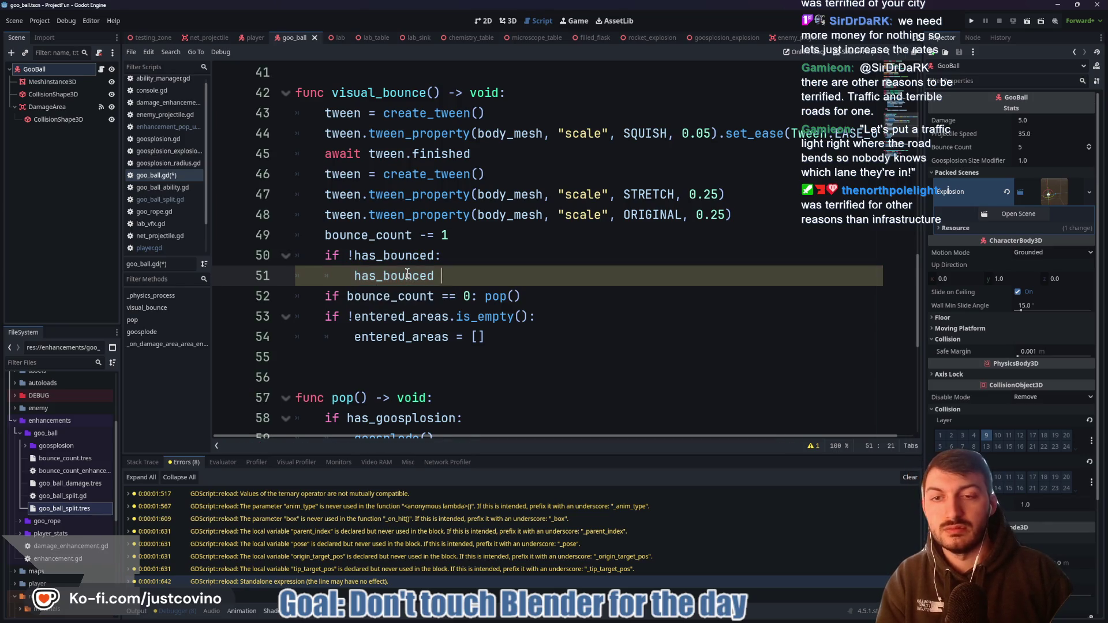
- Insert an 'if has_bounced:' block on a new line after bounce_count -= 1
click(479, 241)
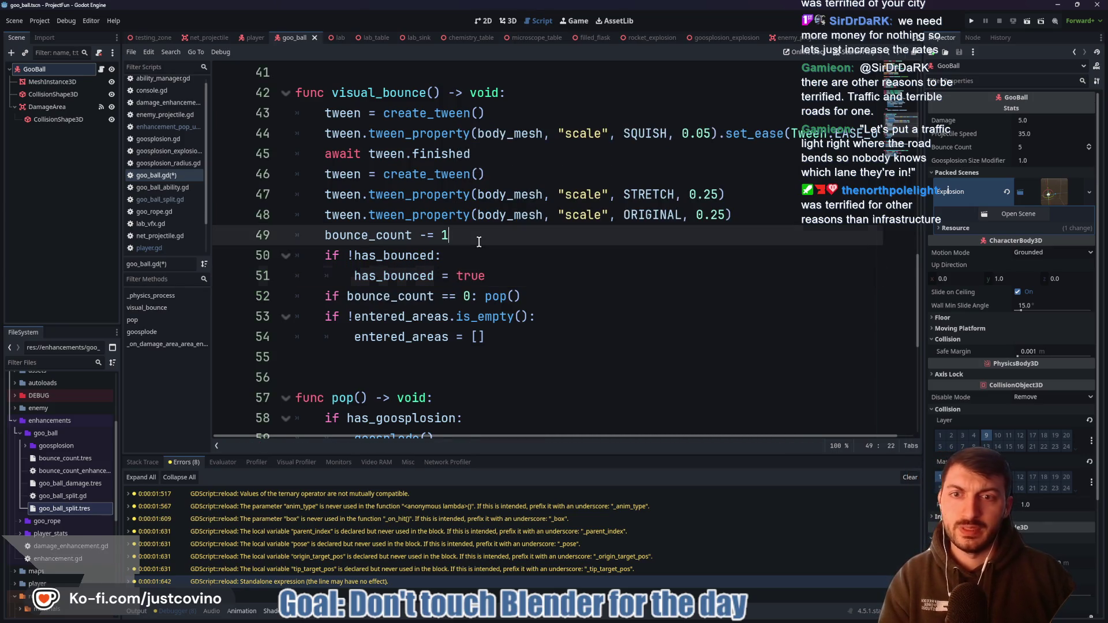
key(Return)
text(if has_b)
key(Return)
text(:)
key(Return)
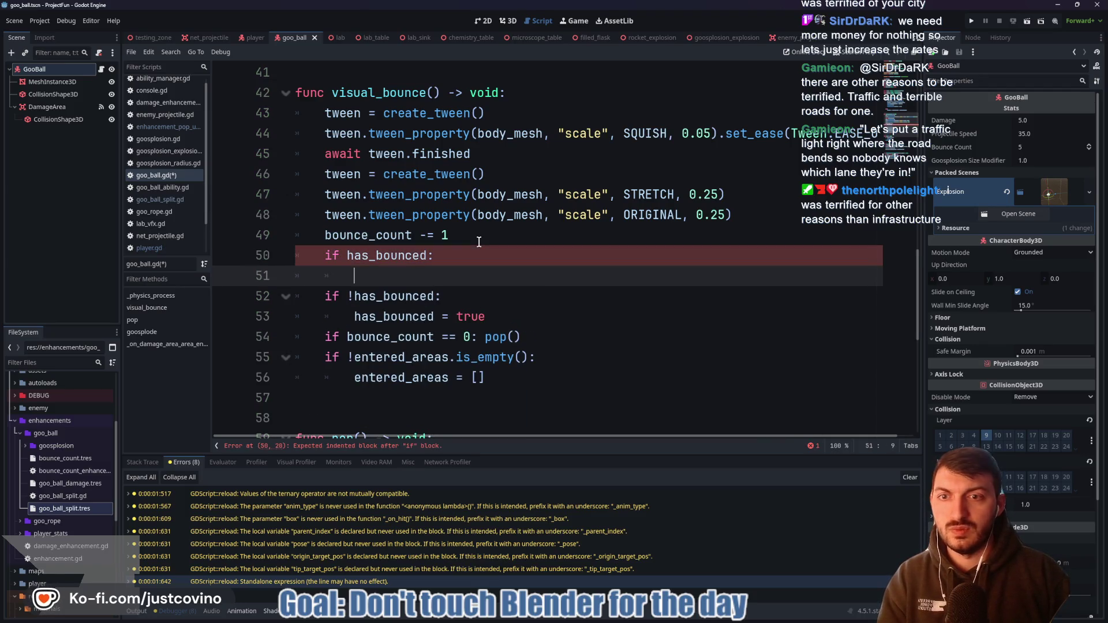
text(f ca)
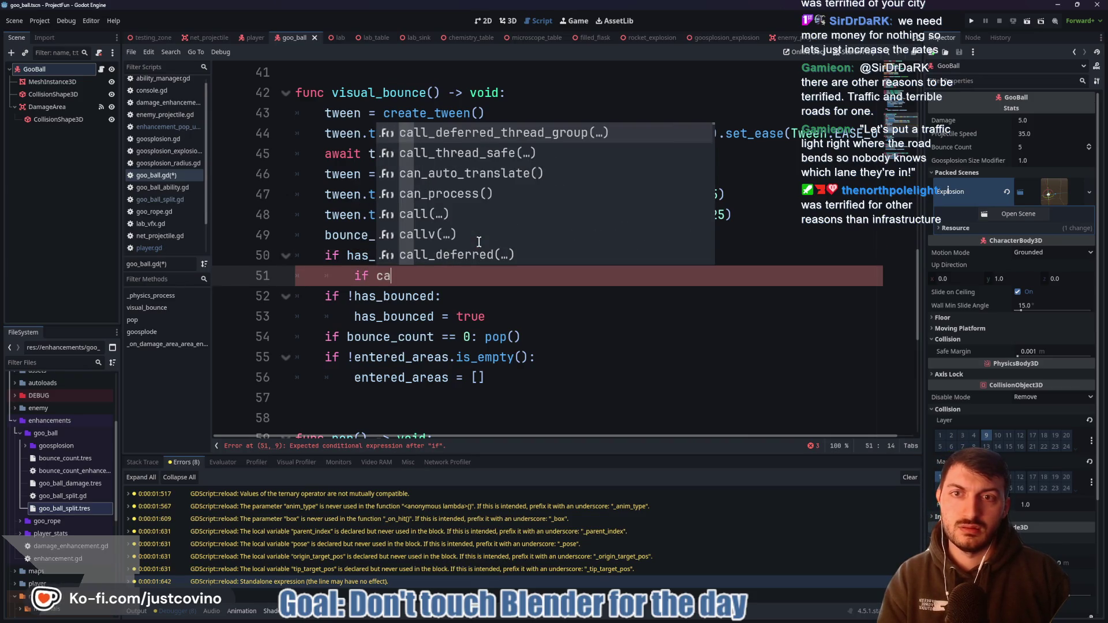
- Under 'if has_bounced:', write 'if has_split:' with a split_goo_ball() call in its body
key(Escape)
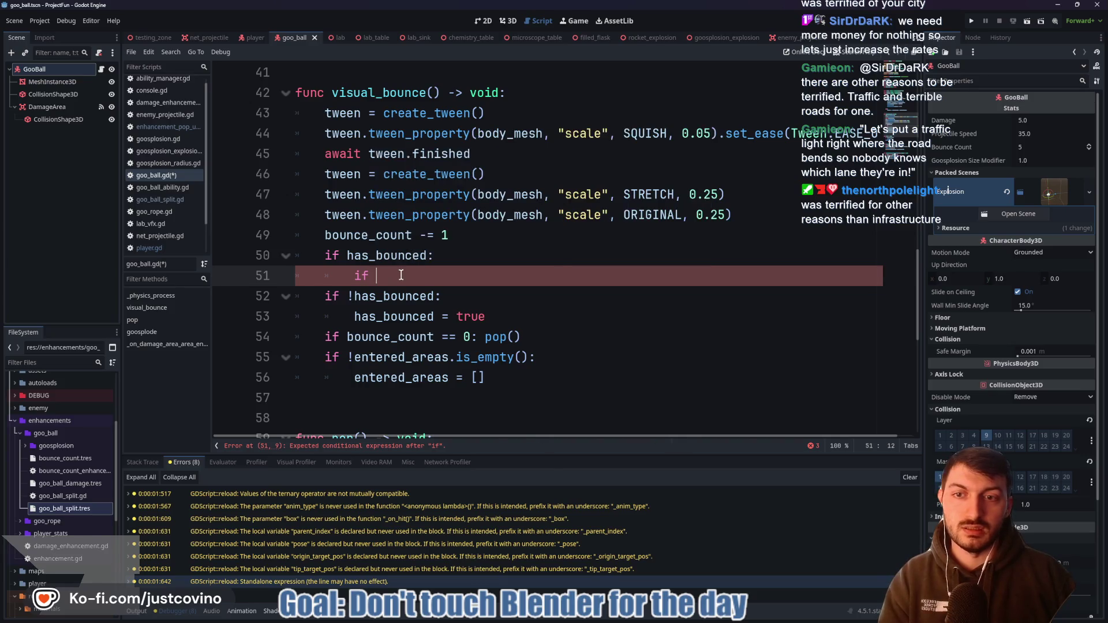
scroll(401, 274, up, 13)
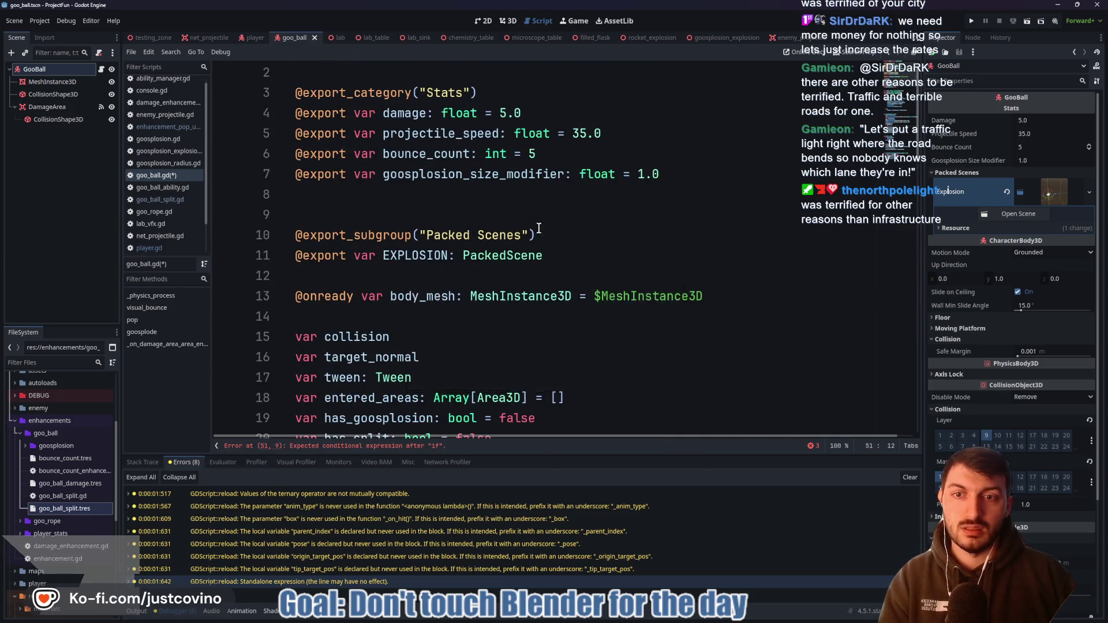
scroll(490, 241, down, 16)
scroll(493, 239, up, 2)
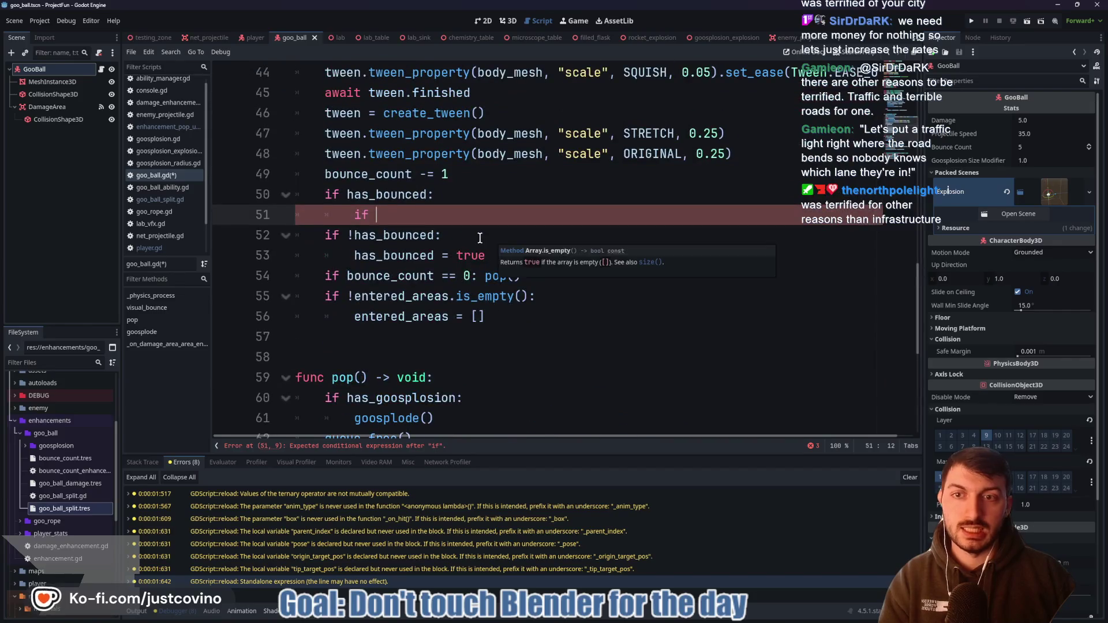
text(has_split:)
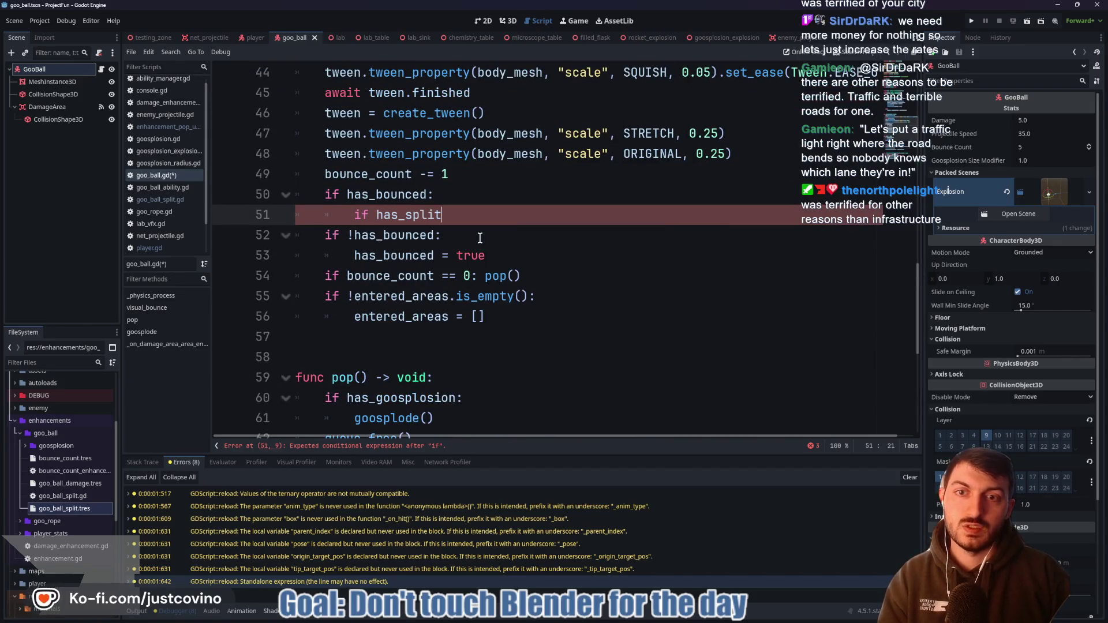
key(Return)
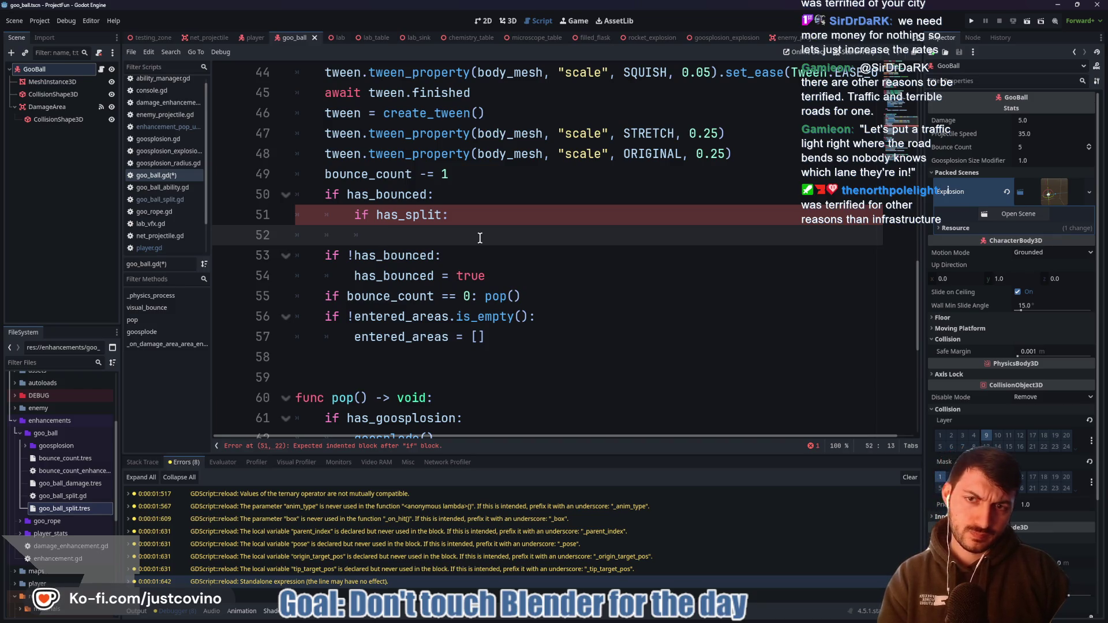
text(split)
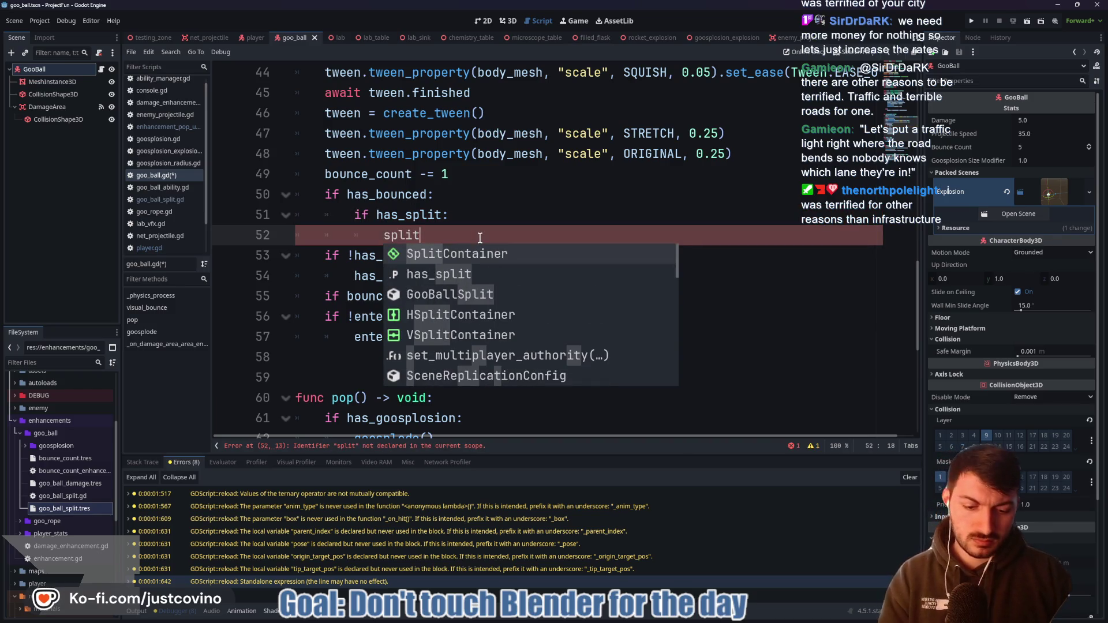
text(_g)
text(ball())
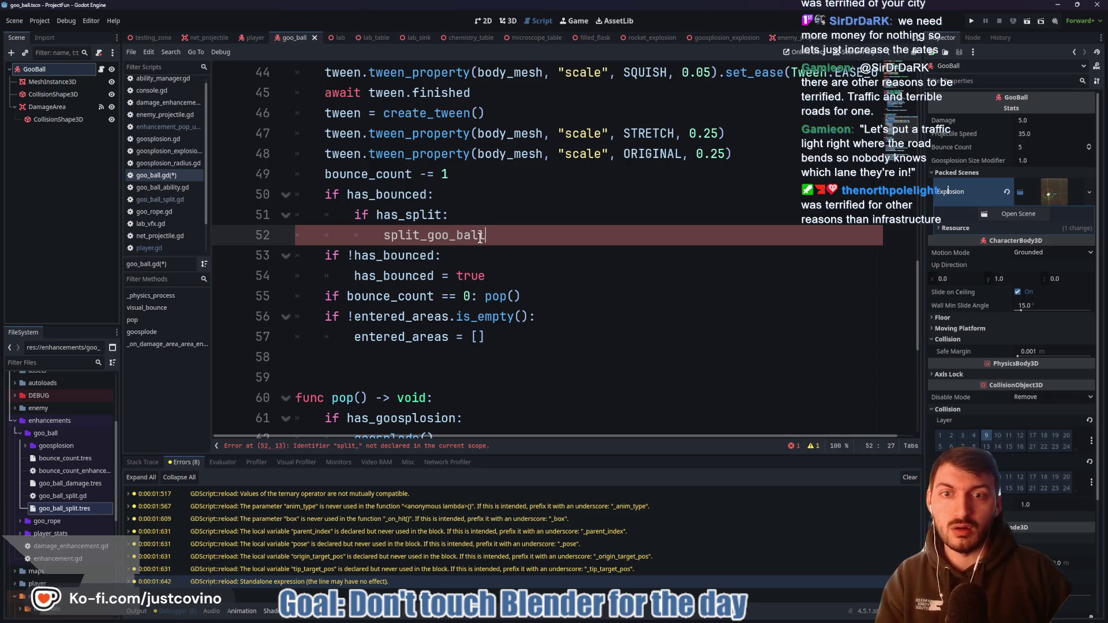
scroll(458, 249, down, 5)
scroll(347, 263, down, 1)
- Define 'func split_goo_ball() -> void:' with a pass body after goosplode, and save
click(327, 267)
key(Return)
key(Return)
key(Return)
key(Up)
key(Up)
key(Up)
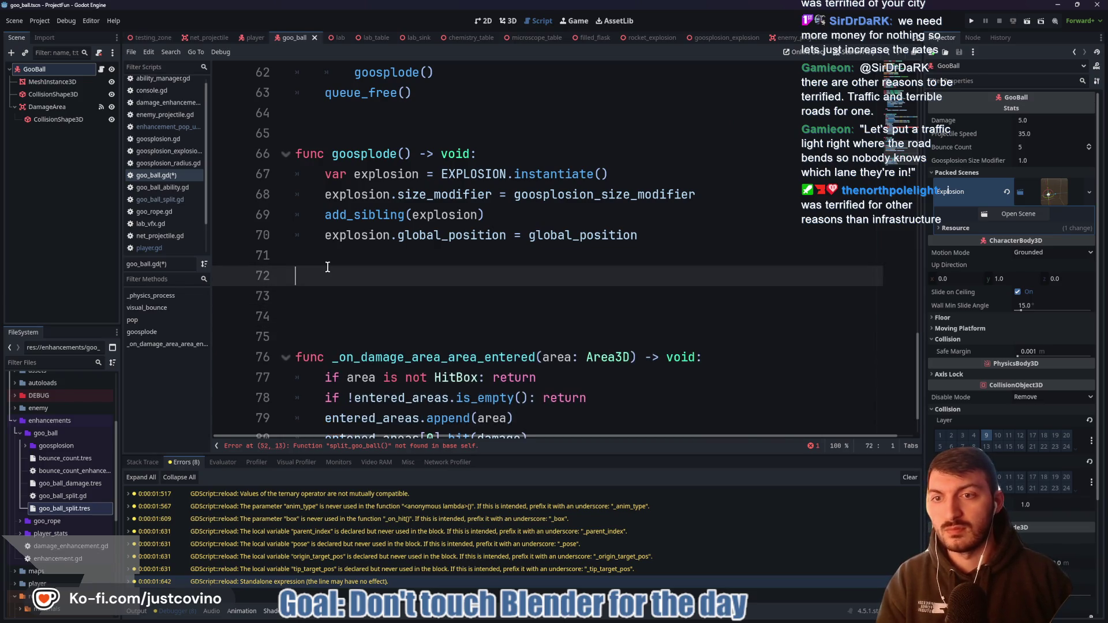
key(Down)
text(func split_goo_ball()
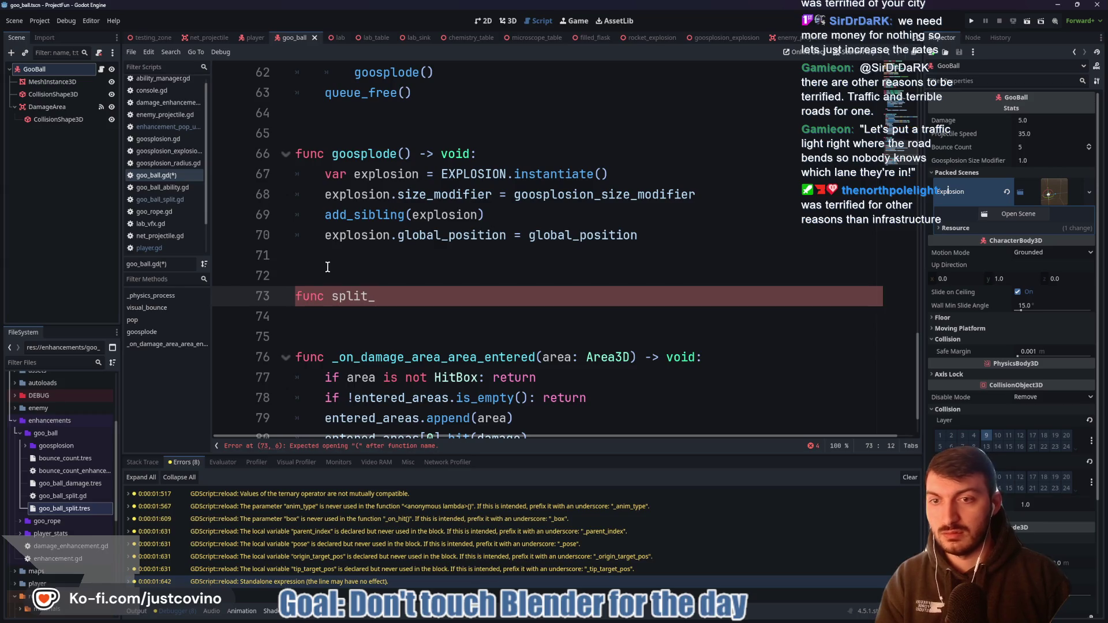
text() -> void:)
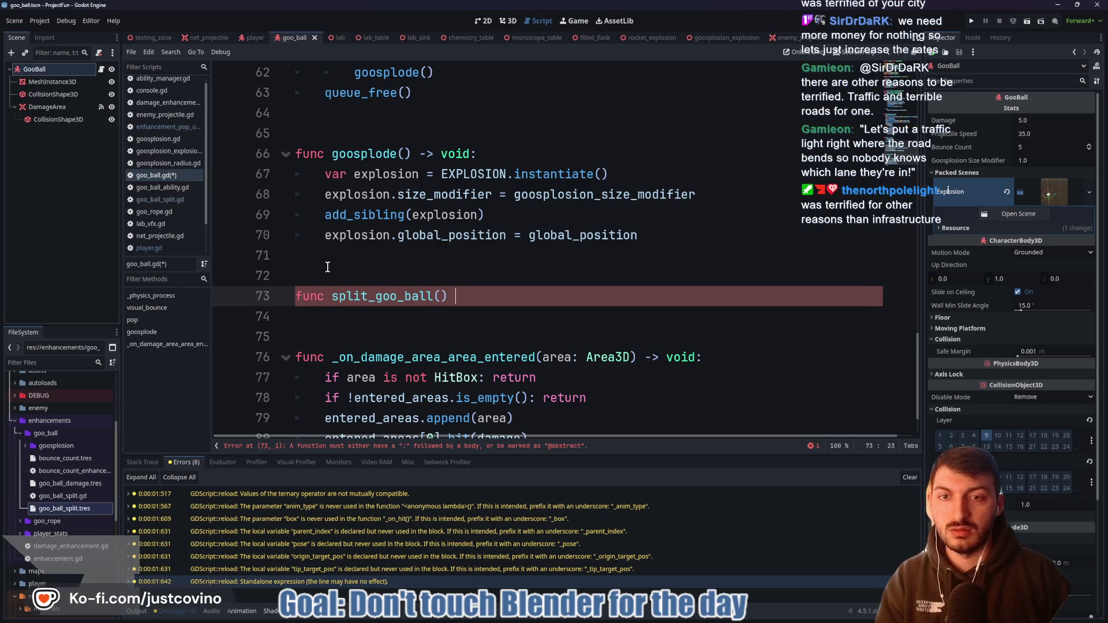
key(Return)
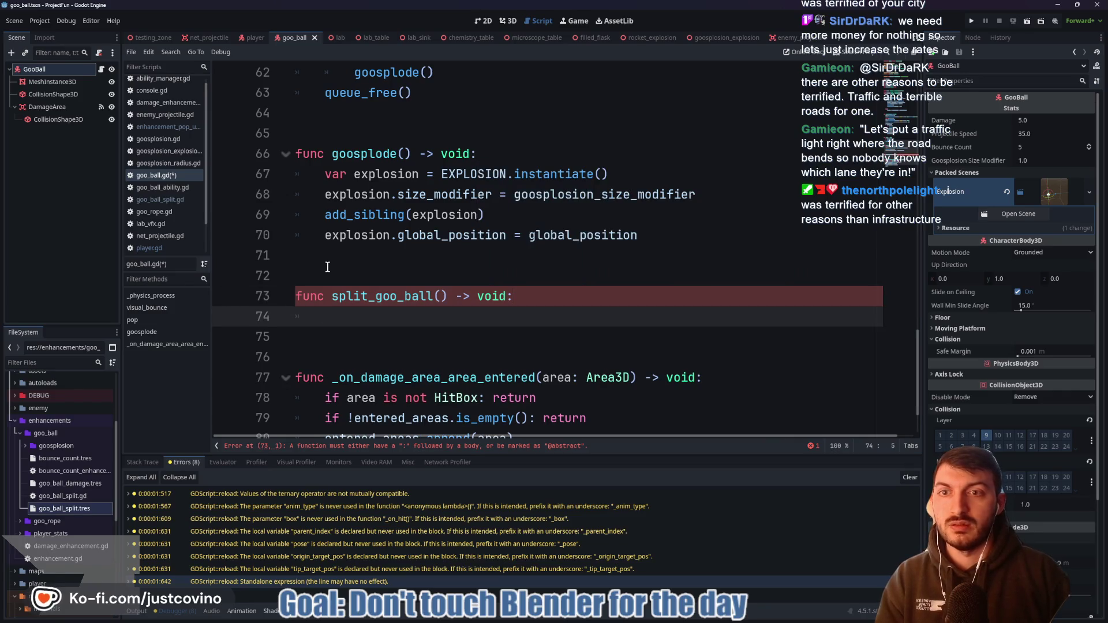
text(pass)
key(ctrl+s)
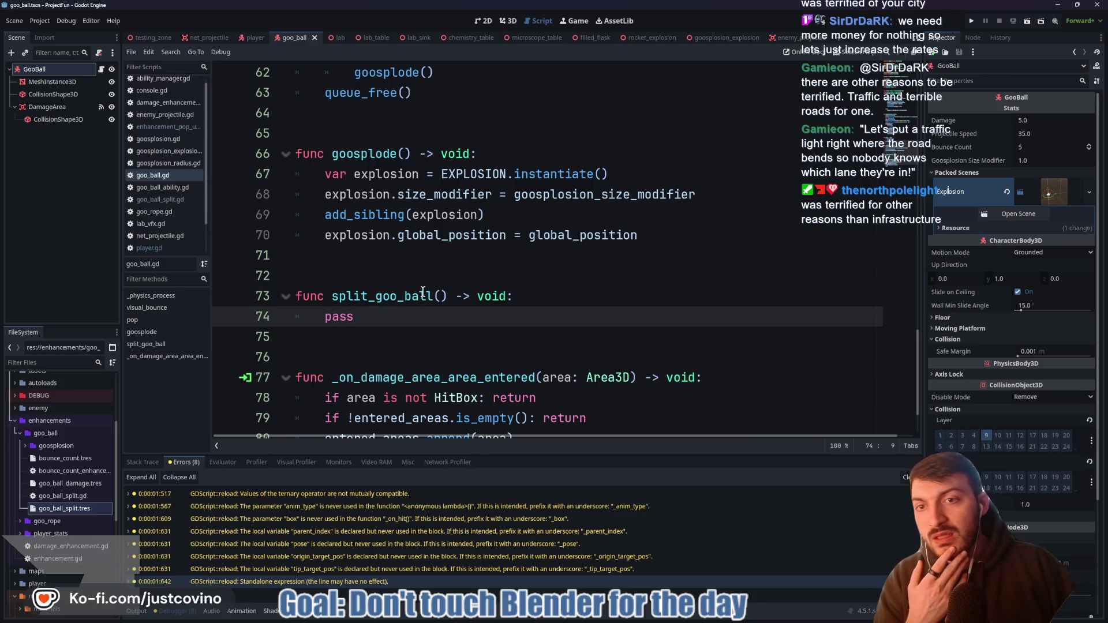
scroll(432, 297, up, 1)
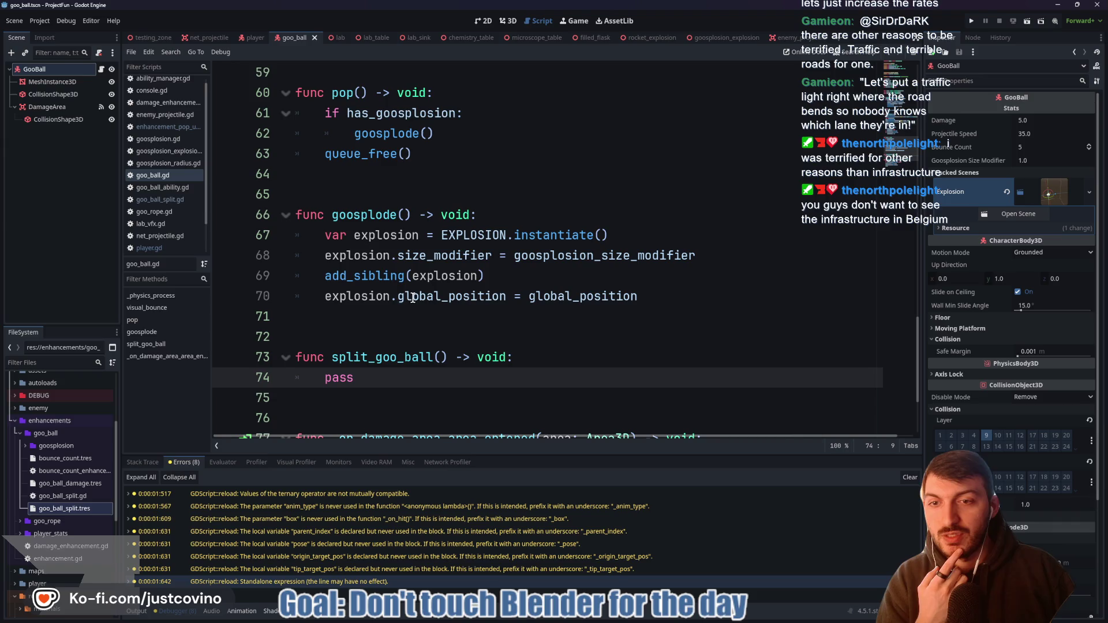
click(344, 329)
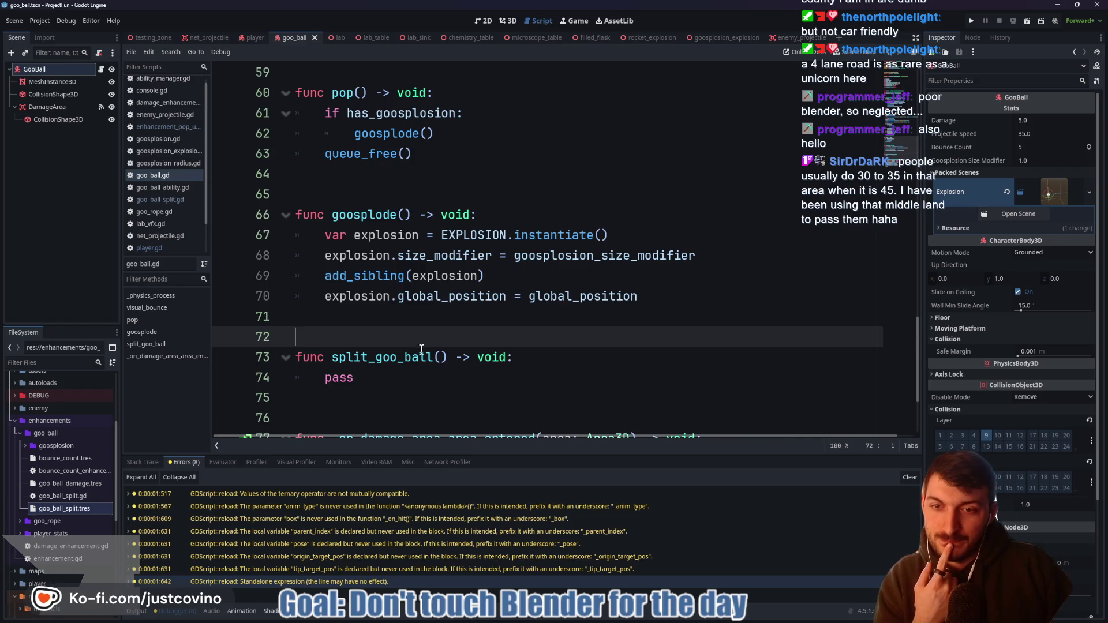
- Scroll through split_goo_ball.gd to review its default CharacterBody3D movement template code
click(413, 376)
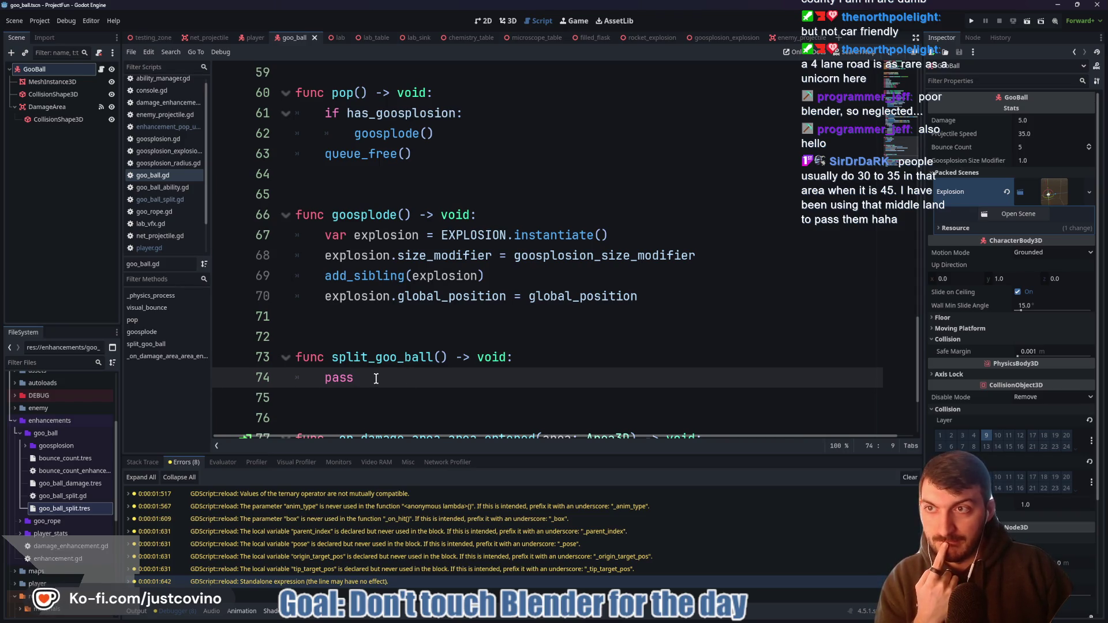
scroll(385, 362, up, 15)
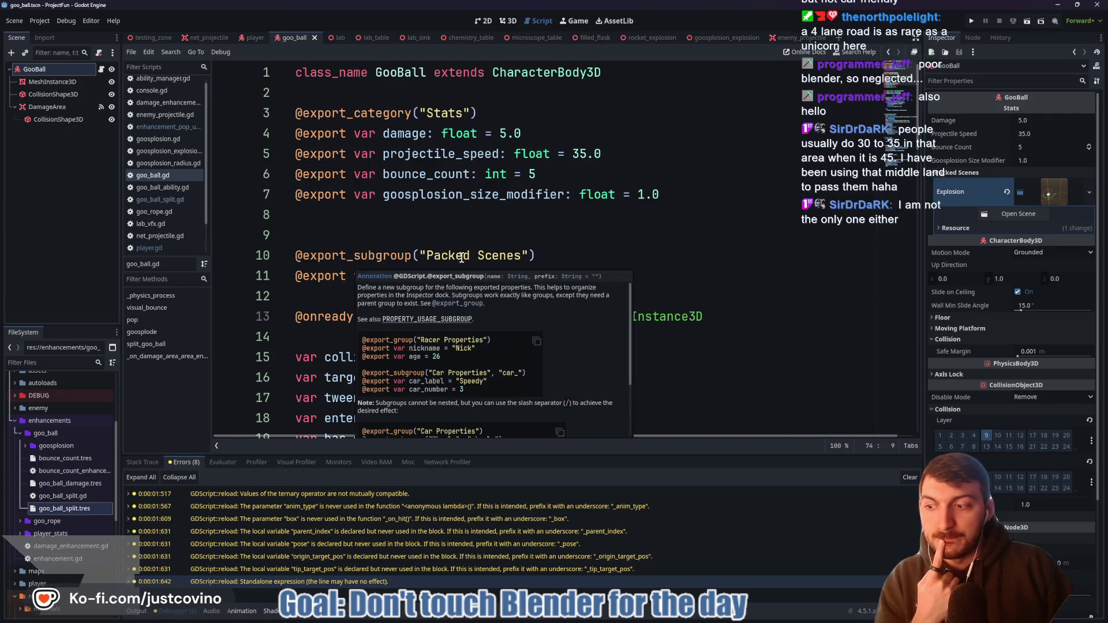
mouse_move(409, 246)
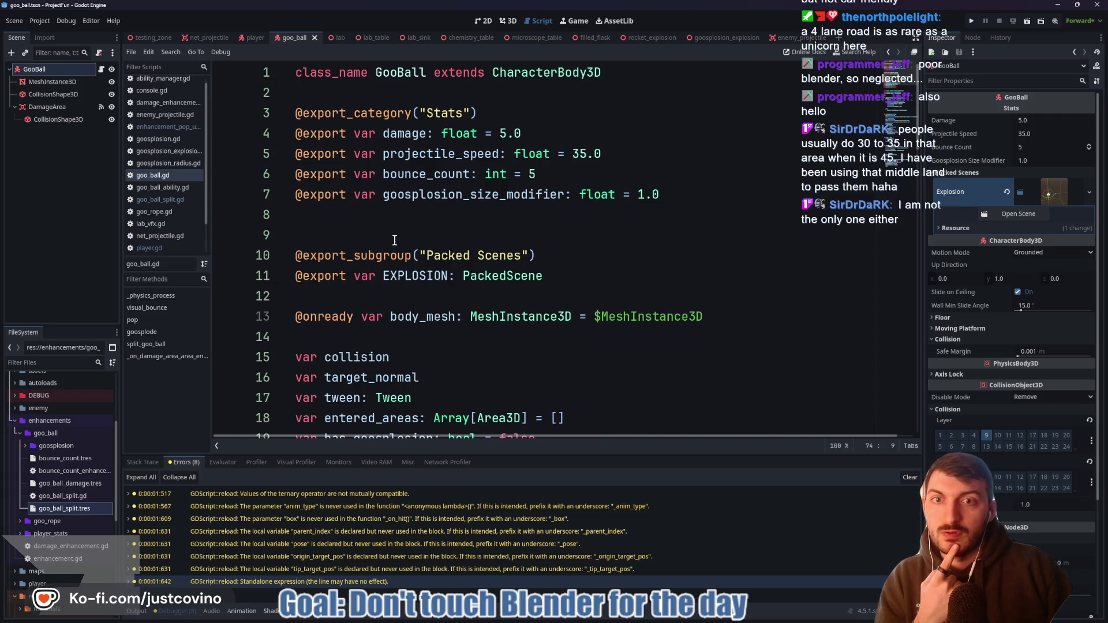
scroll(390, 245, down, 8)
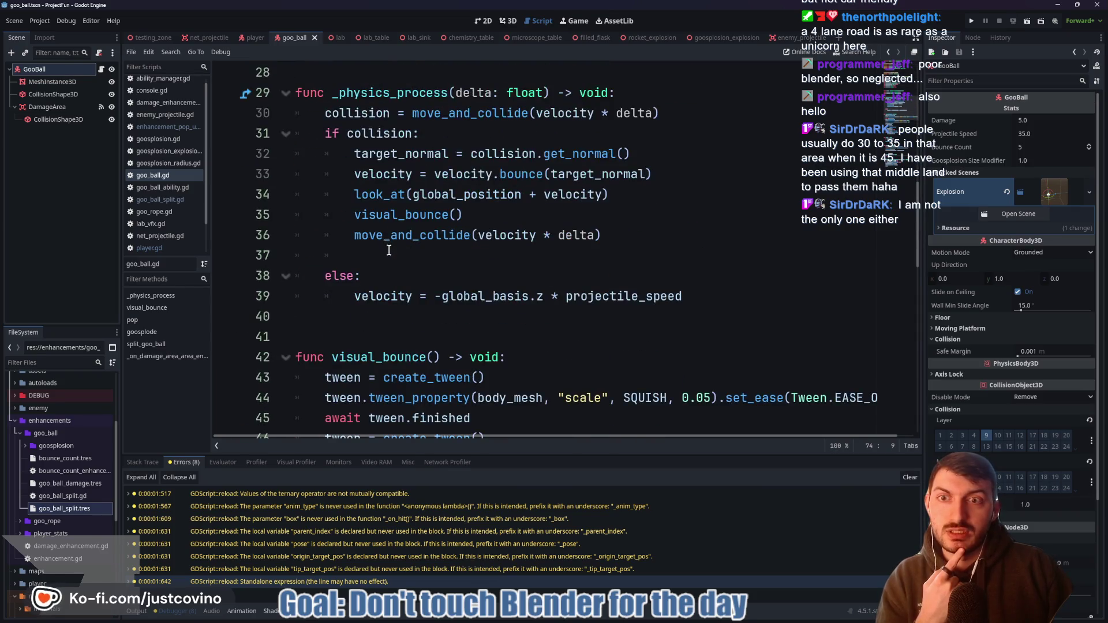
scroll(388, 246, down, 1)
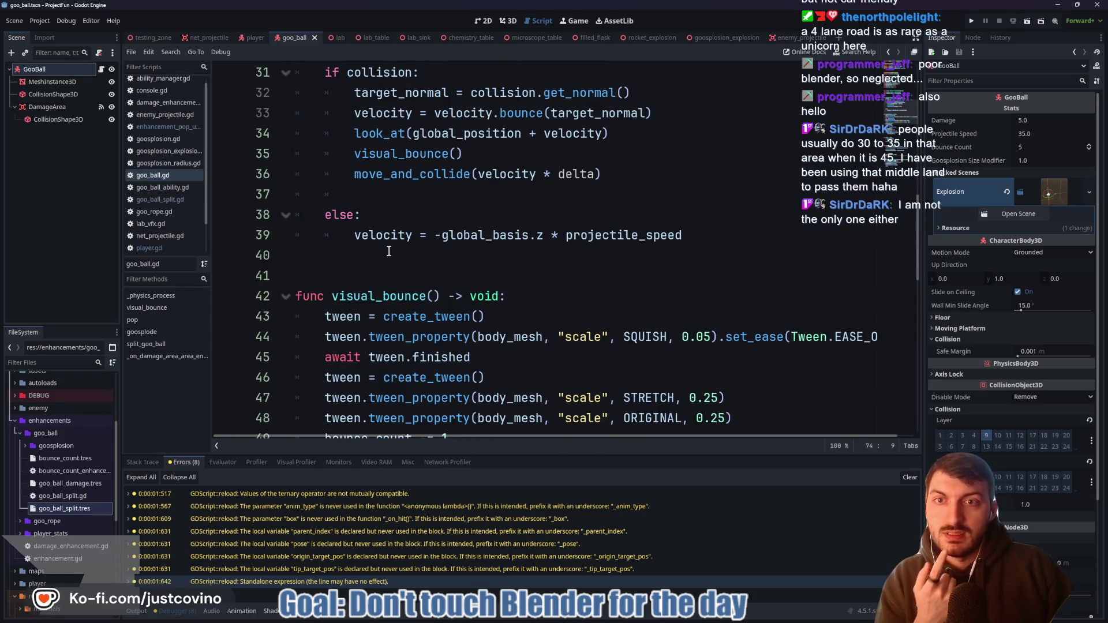
scroll(389, 251, down, 6)
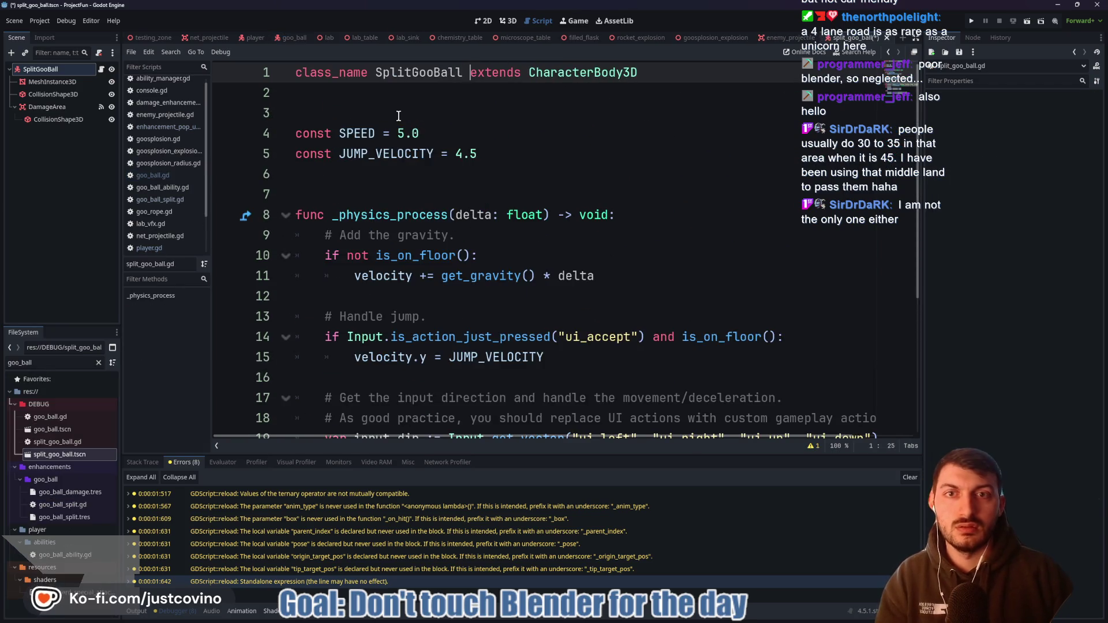
- Change SplitGooBall's base class from CharacterBody3D to GooBall, delete the template code, and save
drag(668, 72, 528, 73)
text(GooBall)
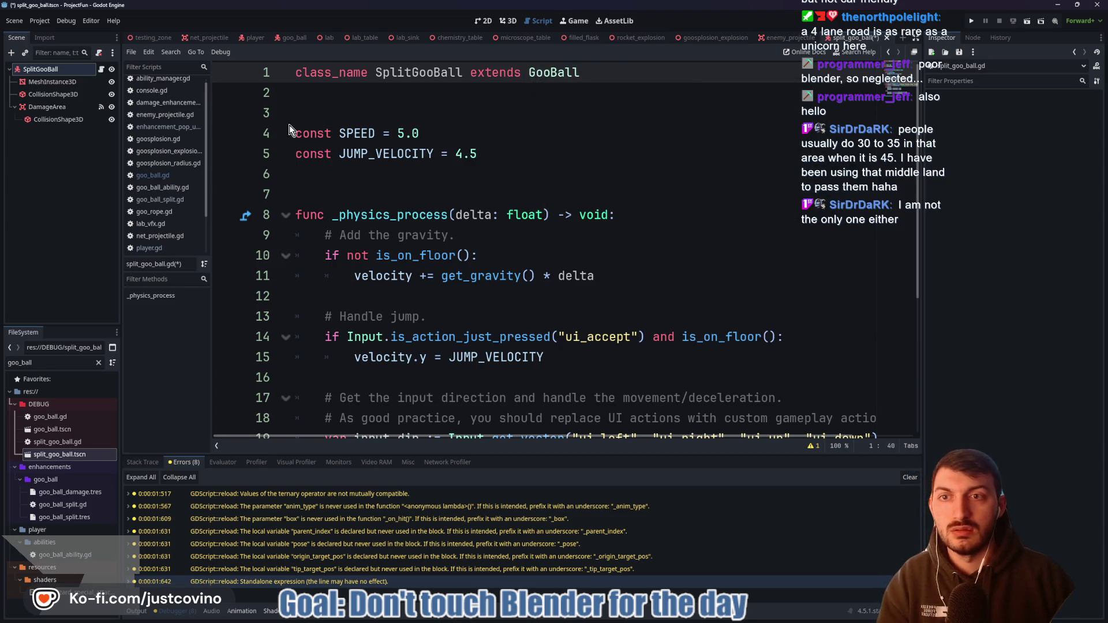
mouse_move(291, 133)
mouse_down()
mouse_move(450, 456)
mouse_move(587, 482)
mouse_up()
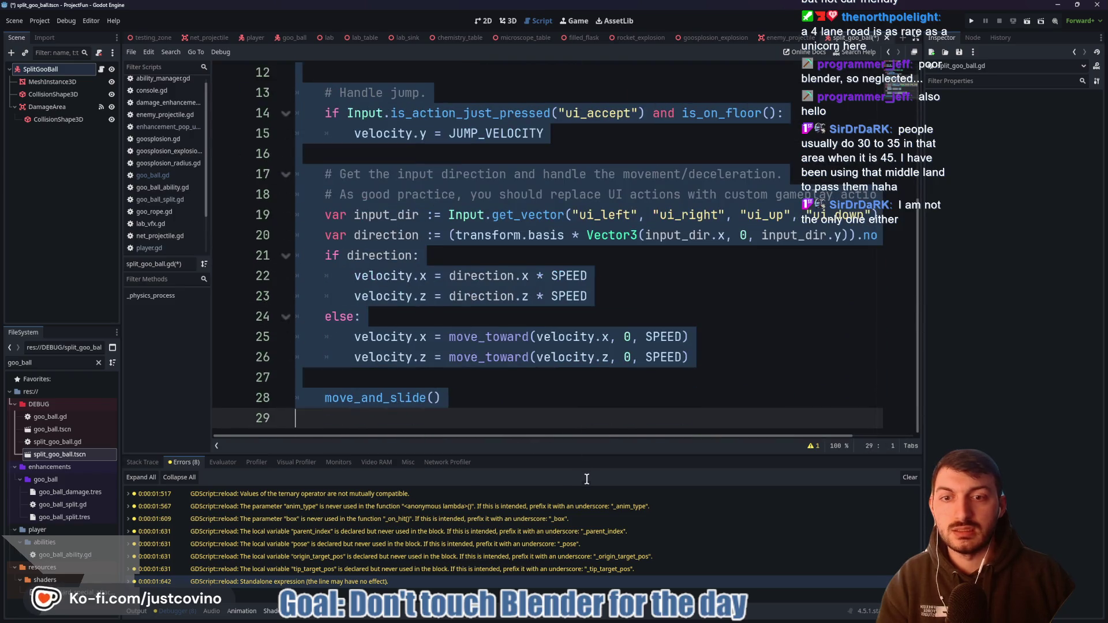
key(BackSpace)
key(ctrl+s)
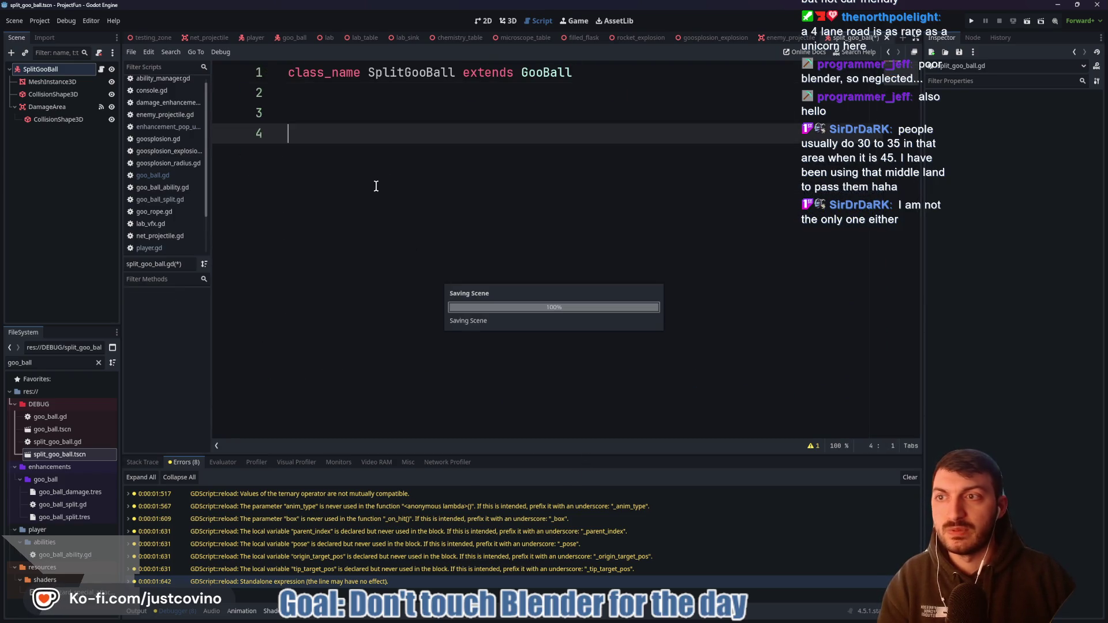
- Assign goosplosion_explosion.tscn as the SplitGooBall root's Explosion scene and save
click(66, 110)
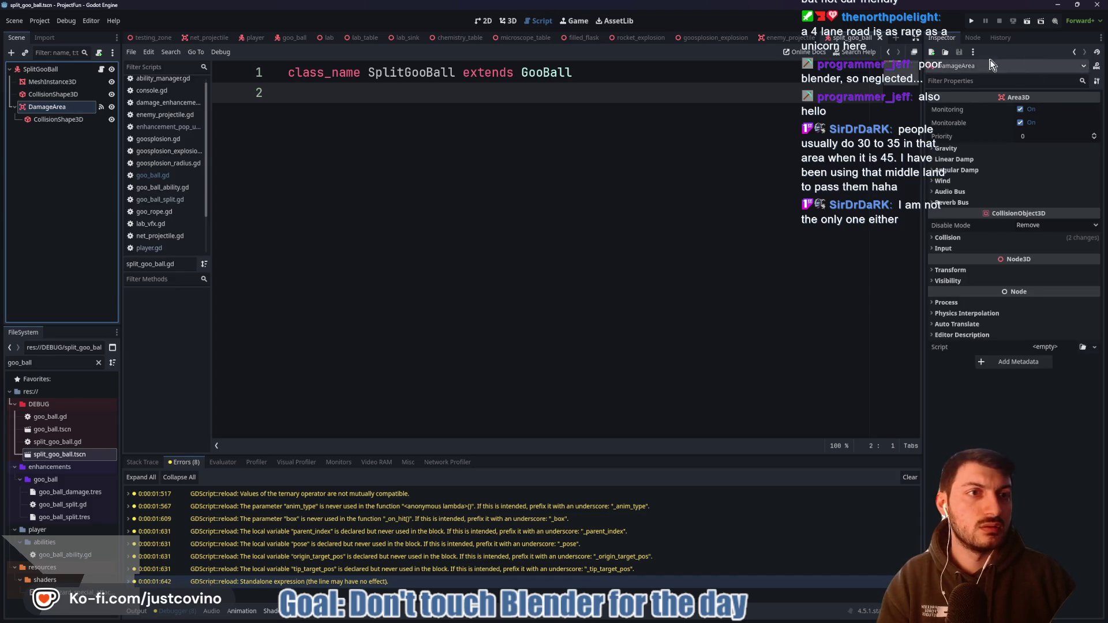
click(972, 37)
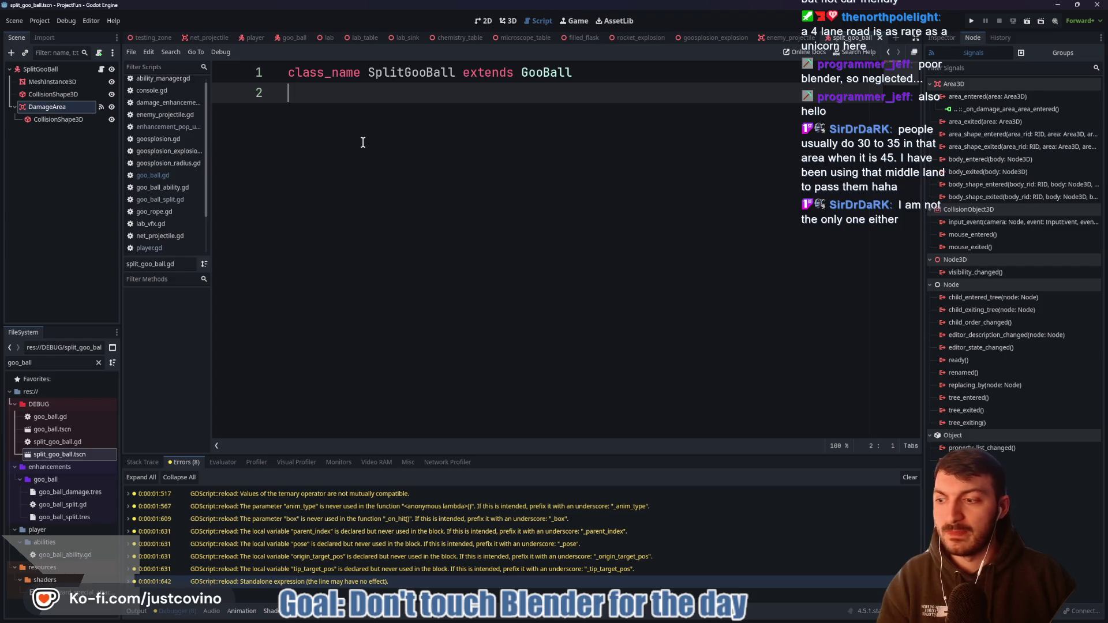
click(37, 71)
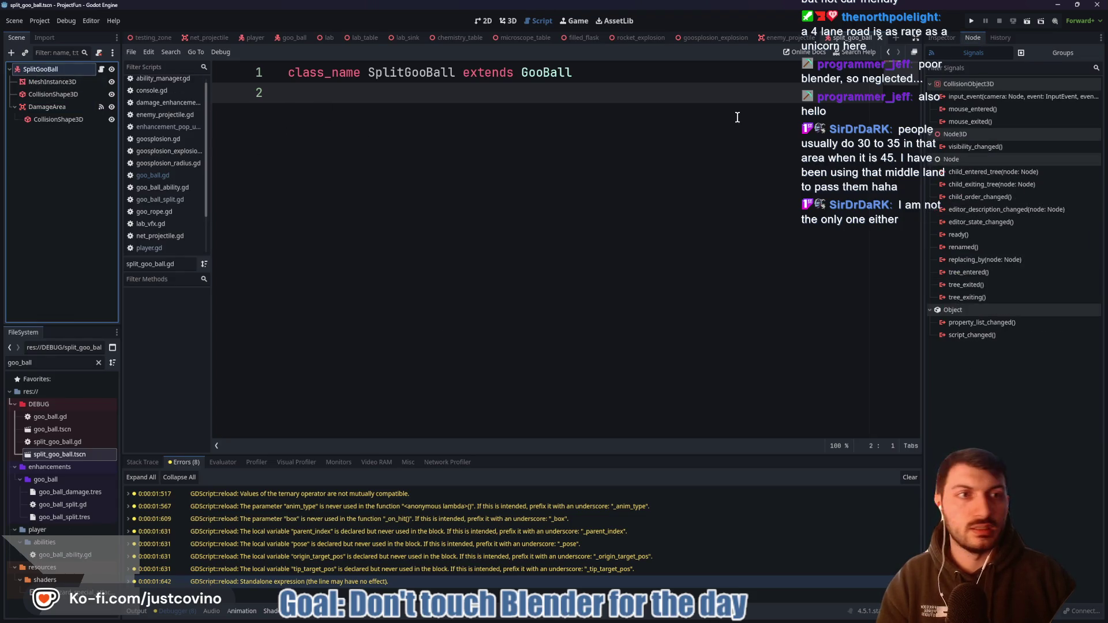
click(942, 37)
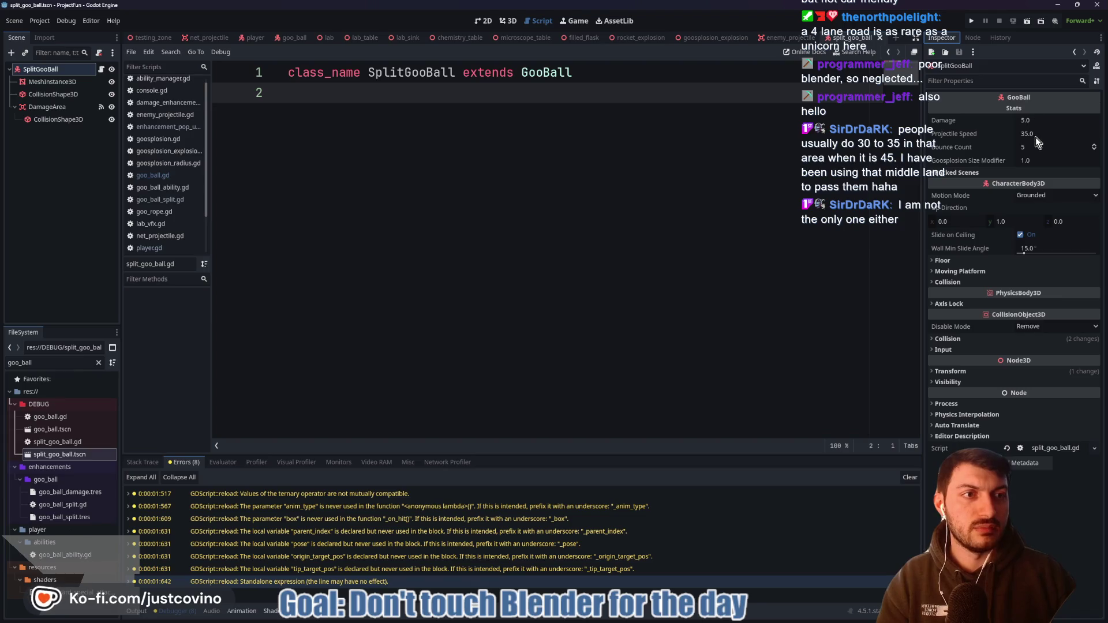
click(1016, 172)
click(1043, 185)
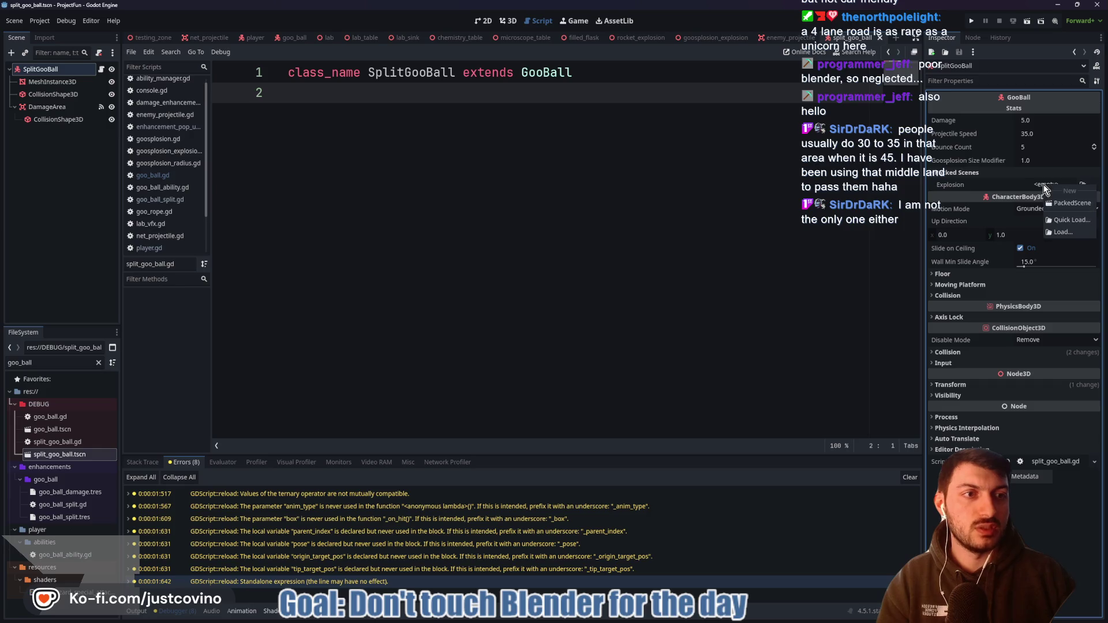
click(1070, 226)
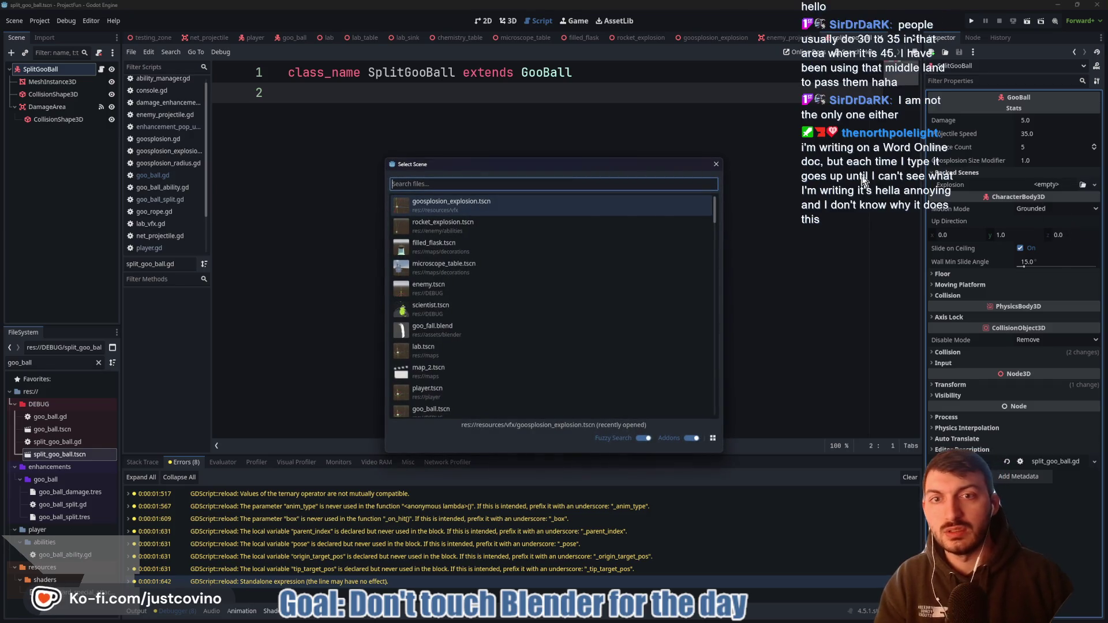
click(587, 201)
key(ctrl+s)
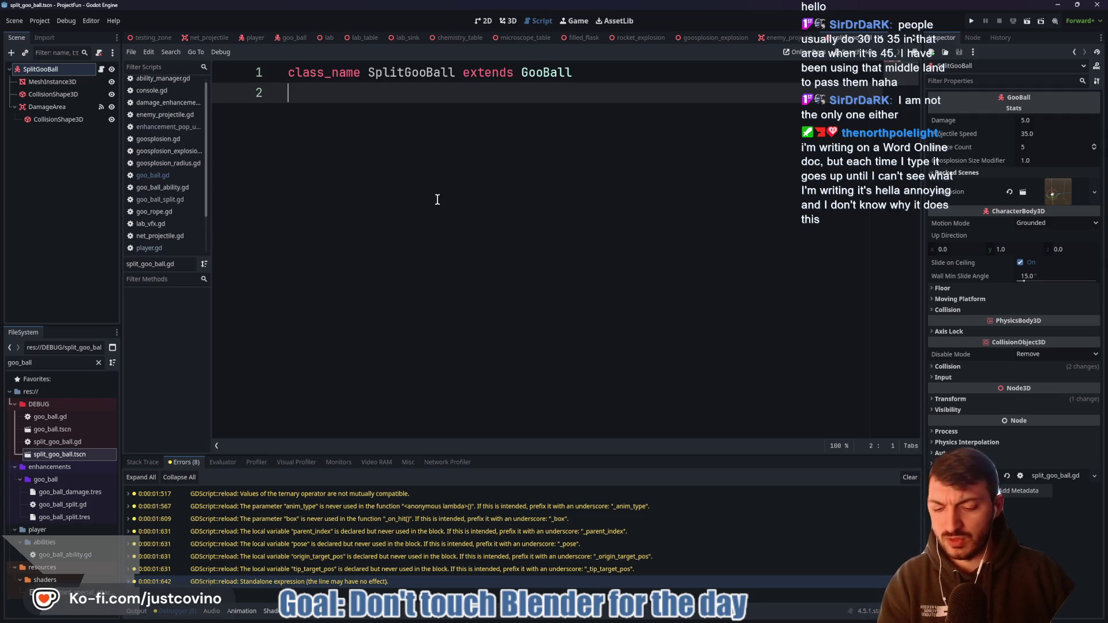
text(d)
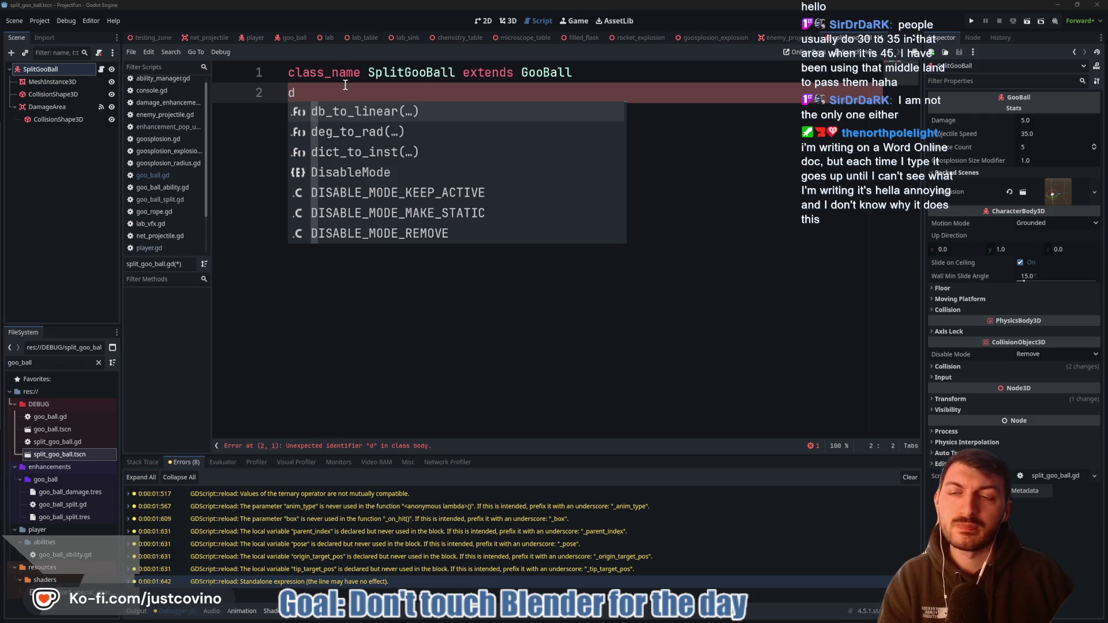
click(344, 92)
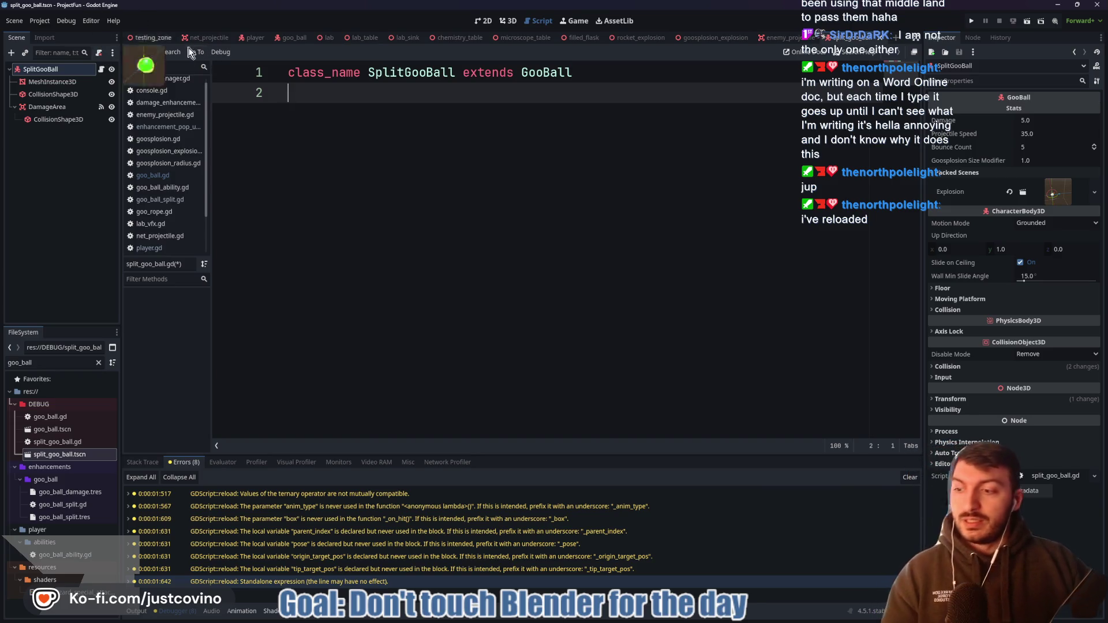
- Make the MeshInstance3D's sphere mesh unique and set its radius to 0.125 and height to 0.25
click(508, 21)
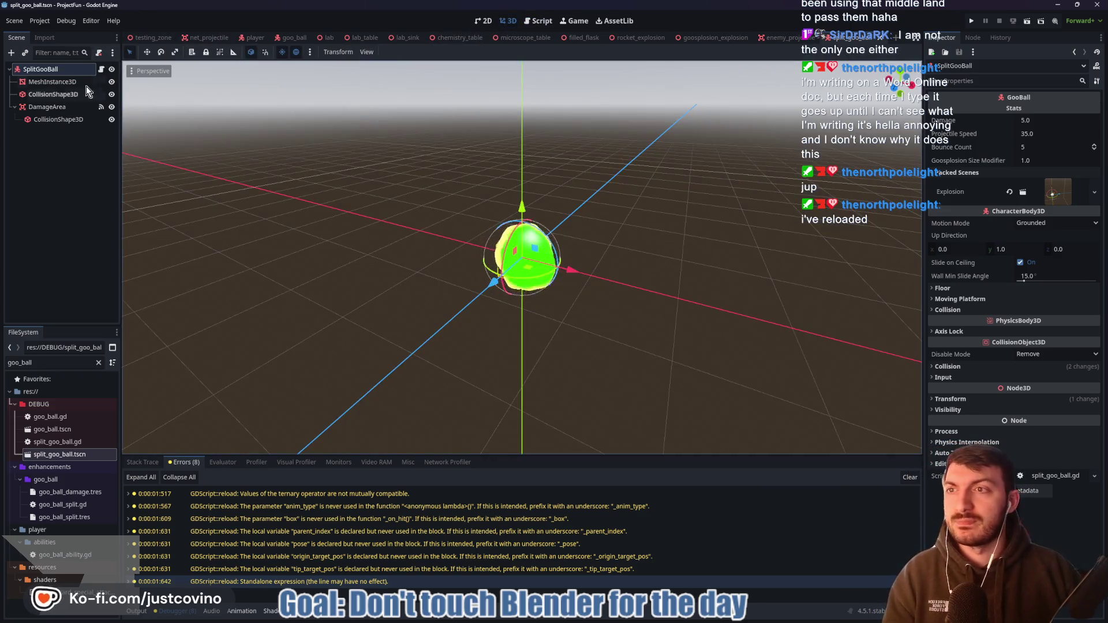
click(52, 82)
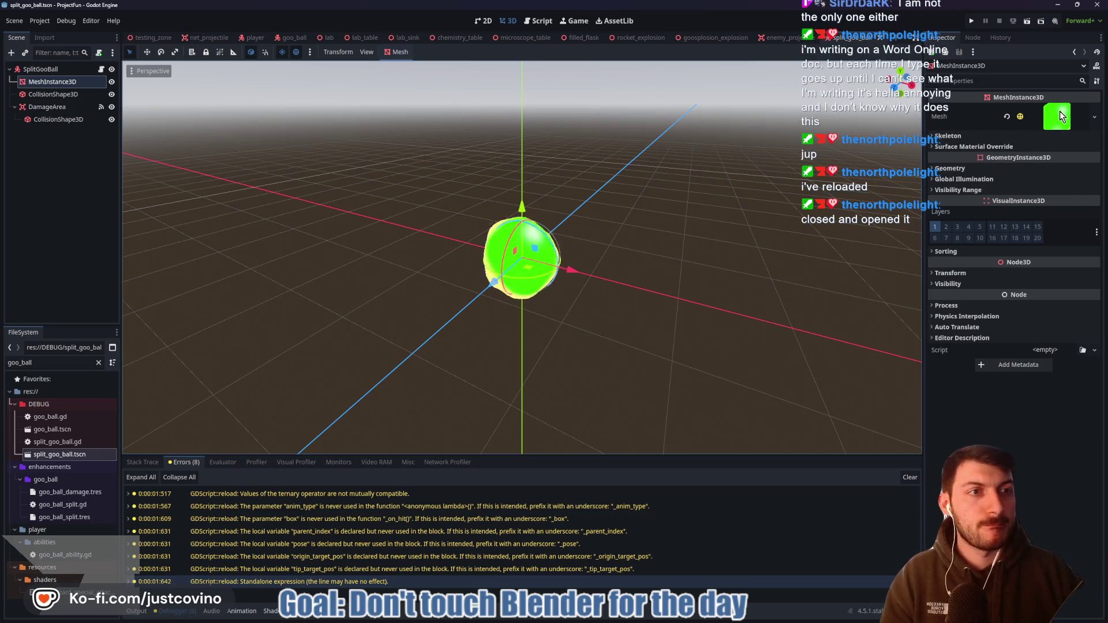
right_click(1064, 113)
click(1065, 379)
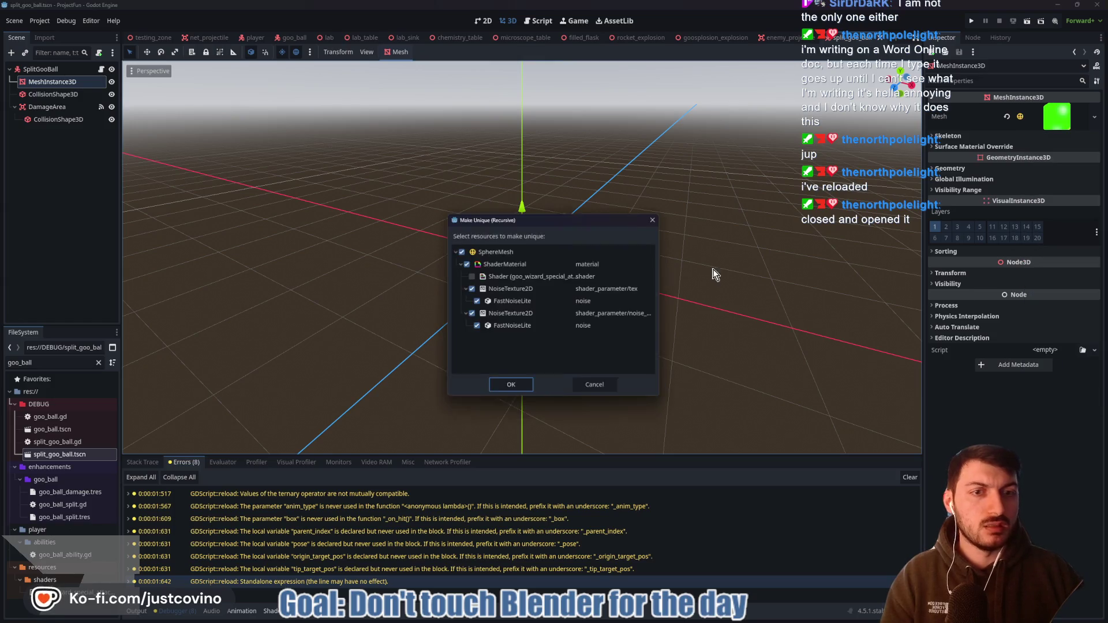
click(470, 276)
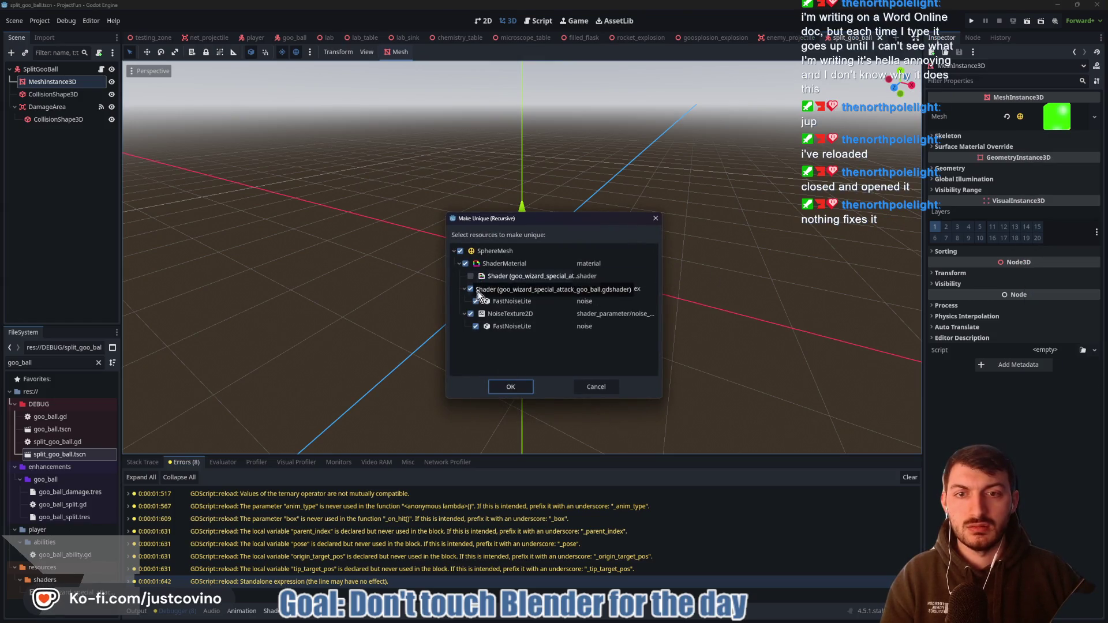
click(511, 387)
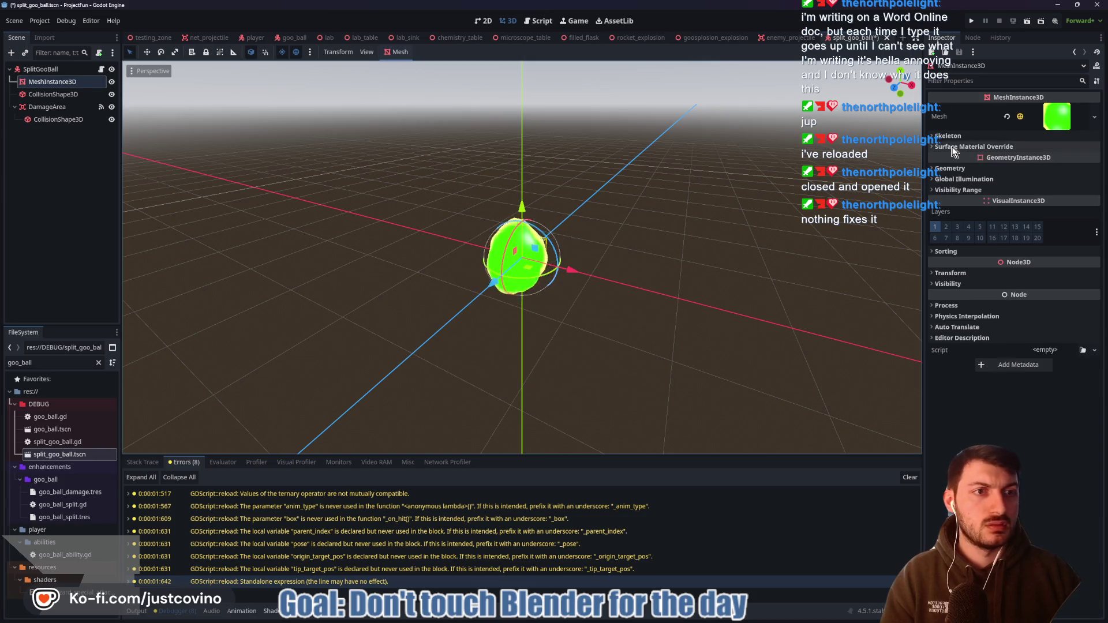
click(1055, 116)
text(0.125)
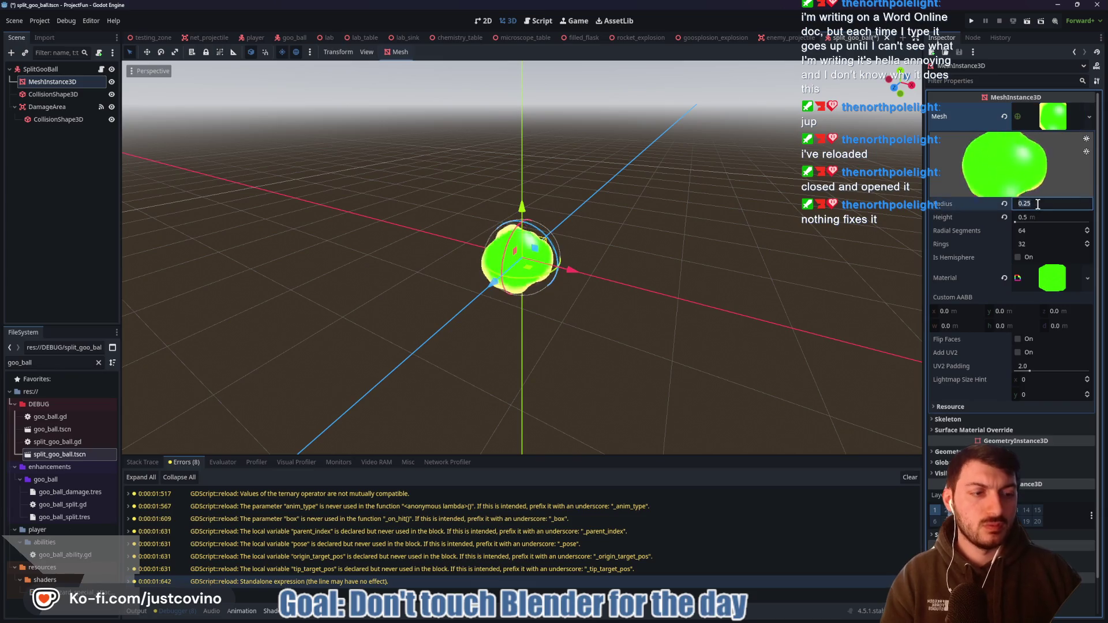
key(Tab)
text(0.25)
key(Return)
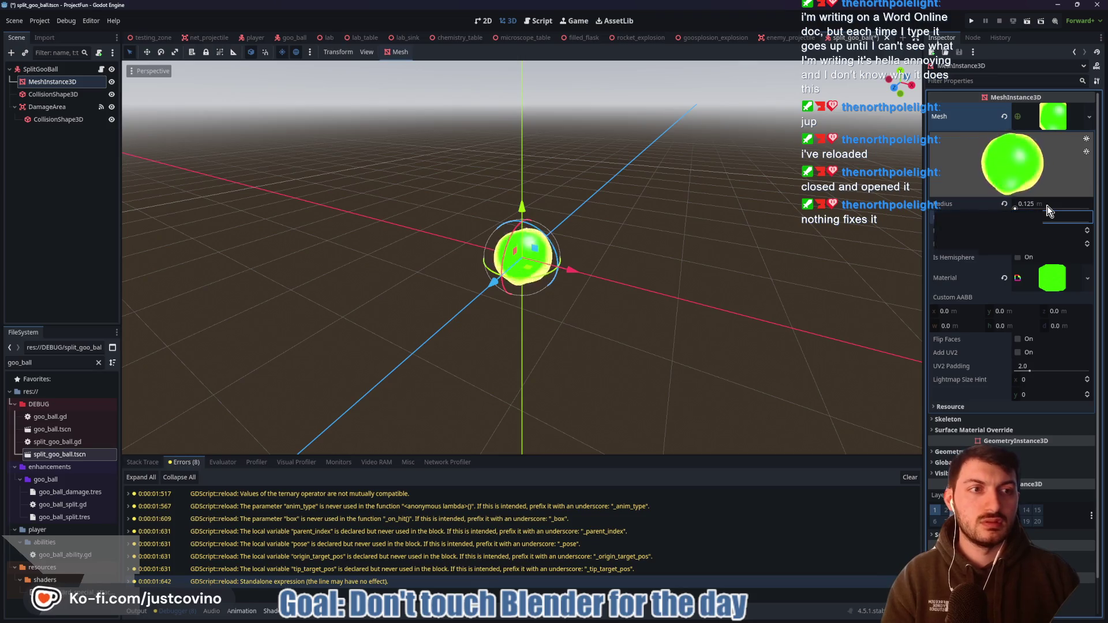
- Set the goo shader's Height Multiplier to 0.12 and save split_goo_ball.tscn
click(1044, 280)
scroll(1031, 295, down, 2)
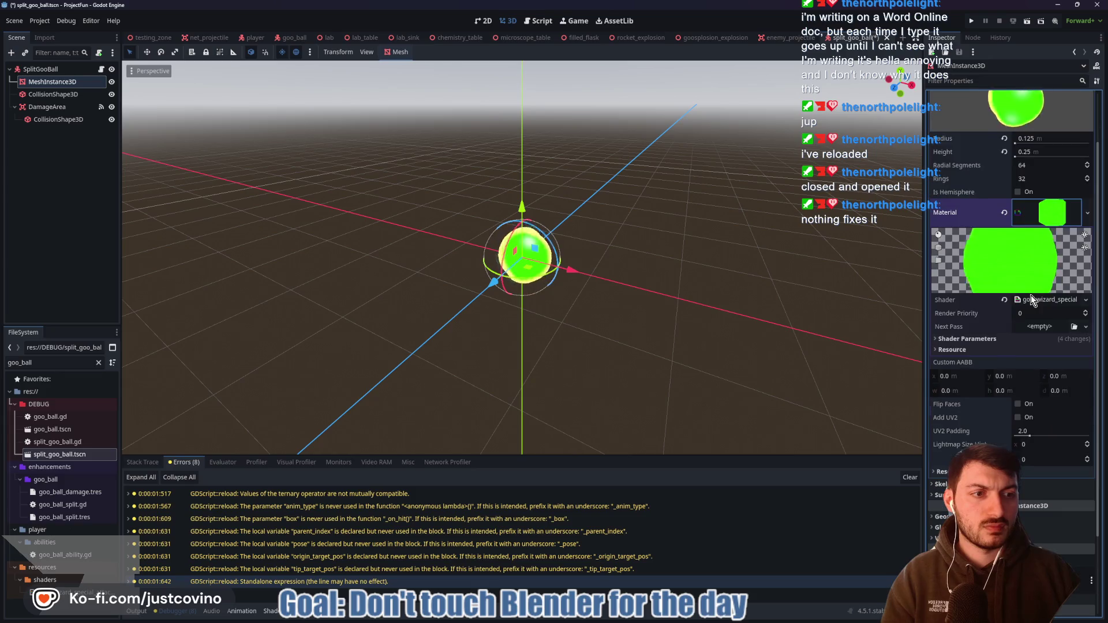
click(962, 340)
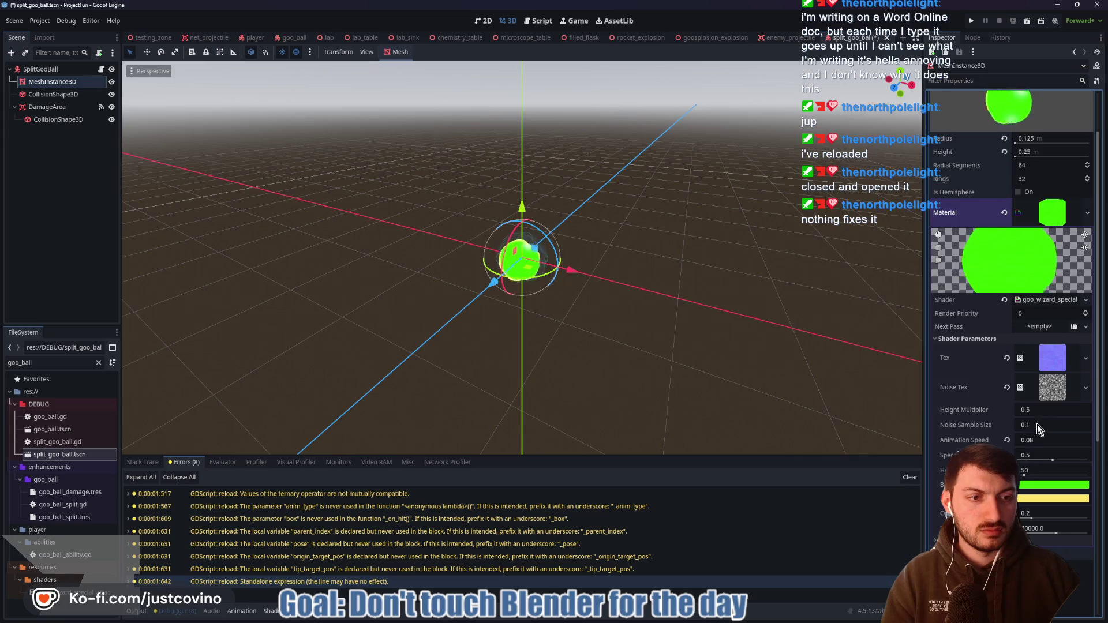
drag(1038, 419, 936, 410)
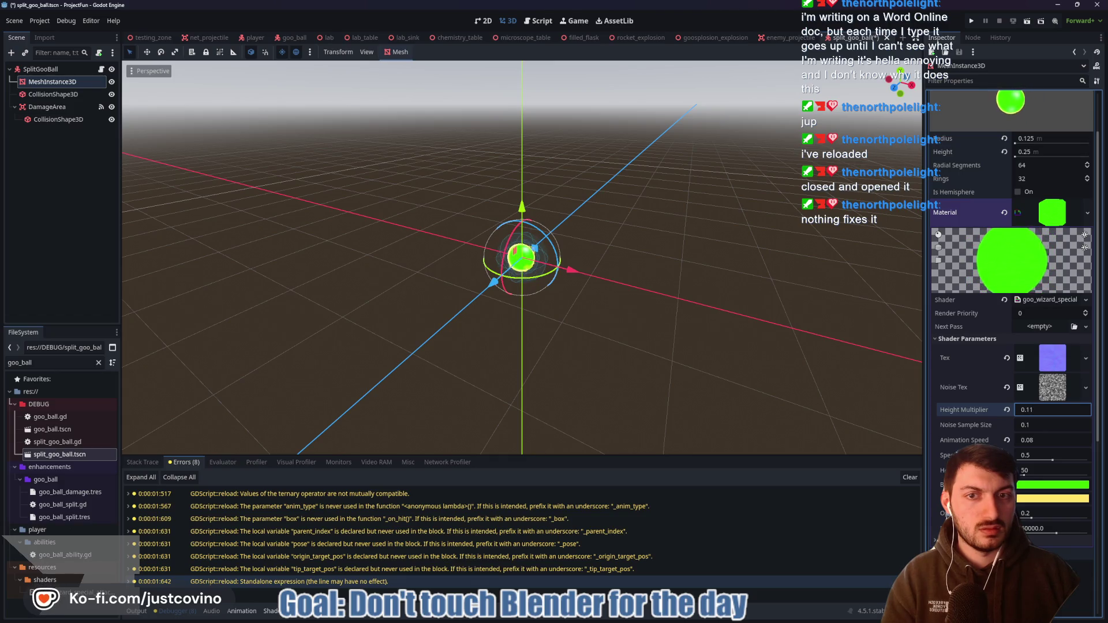
click(1049, 409)
text(0.12)
key(Return)
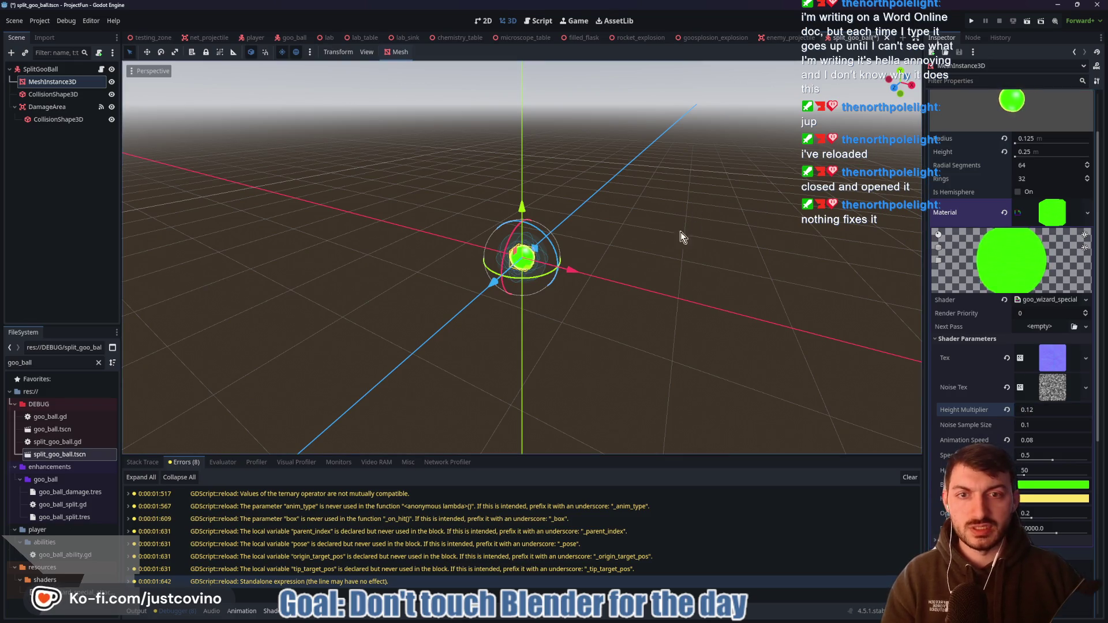
key(ctrl+s)
drag(491, 325, 525, 327)
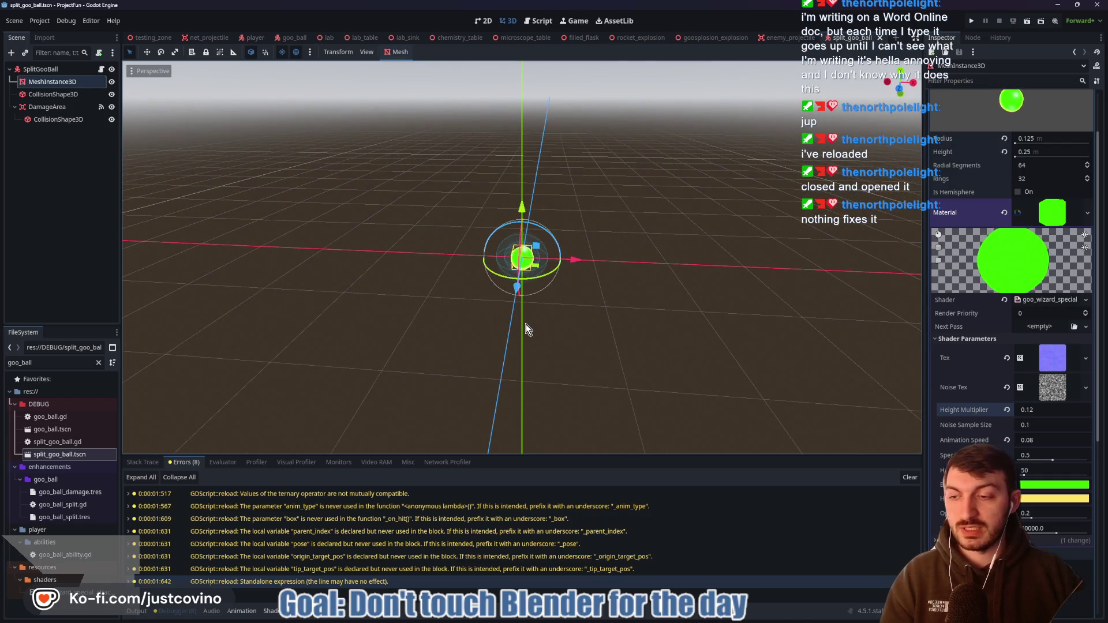
scroll(588, 319, up, 3)
key(ctrl+s)
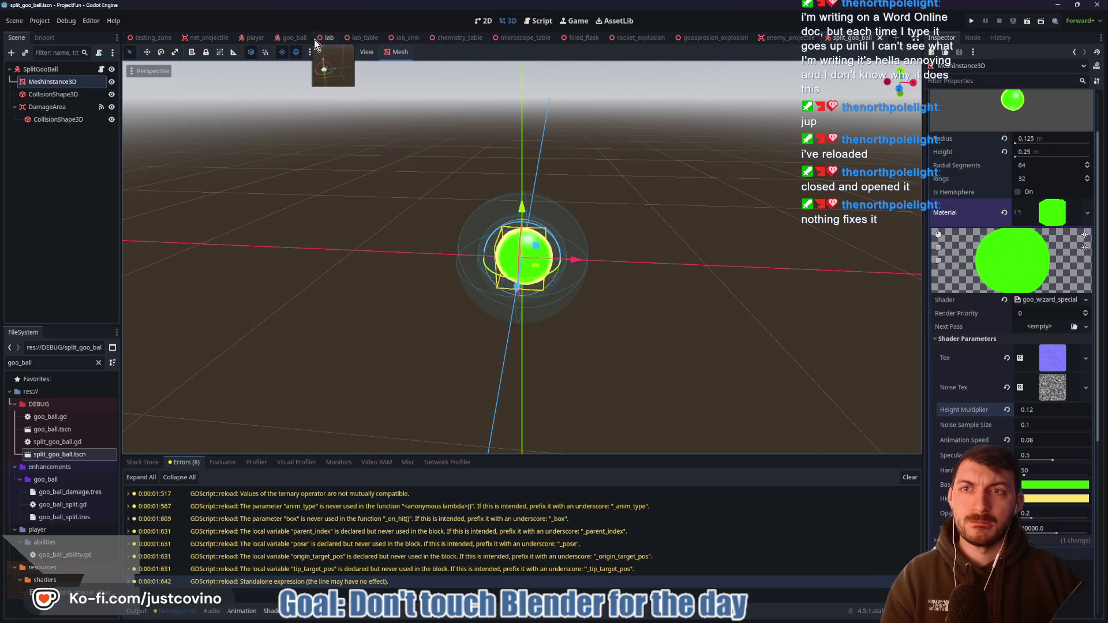
- Compare against the original goo_ball scene, then open SplitGooBall's attached script
click(289, 38)
drag(501, 173, 447, 234)
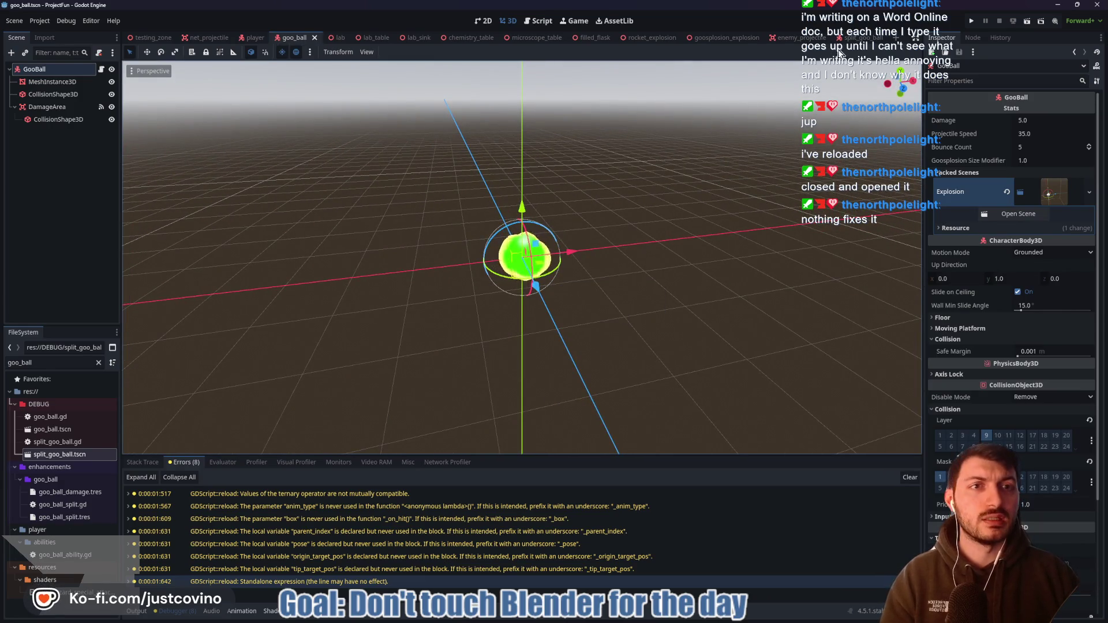
key(ctrl+Tab)
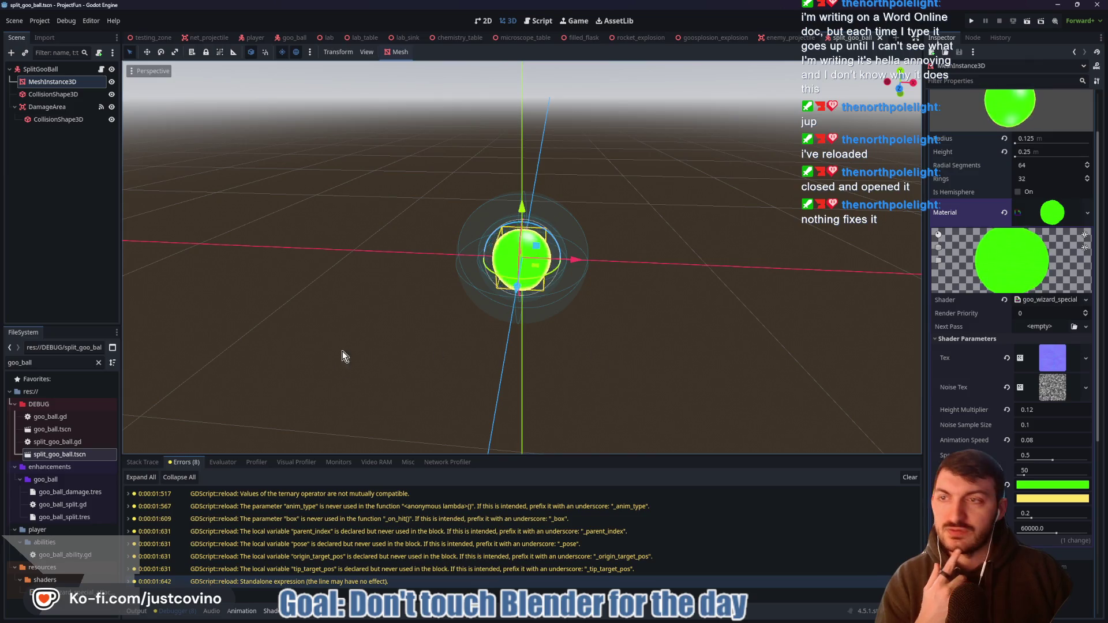
click(101, 69)
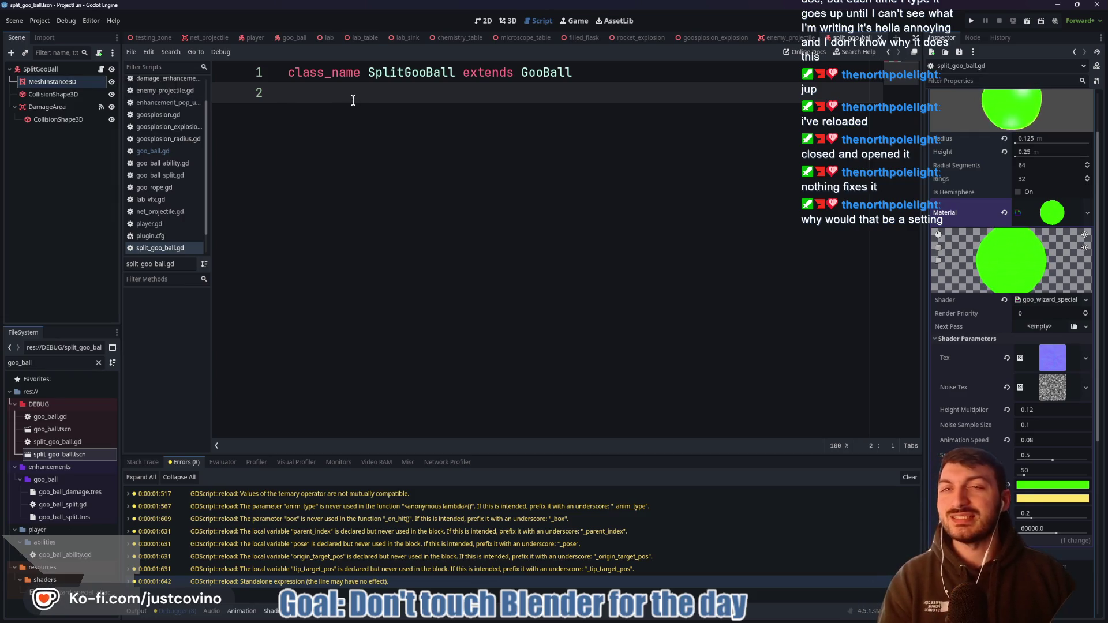
key(ctrl+s)
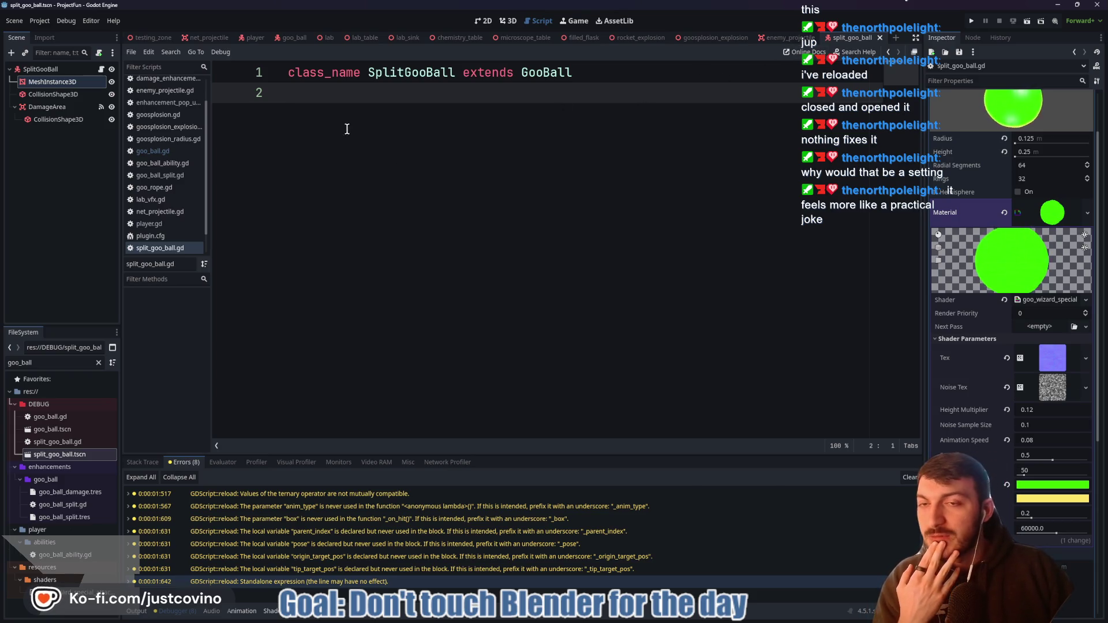
click(290, 40)
scroll(450, 166, up, 5)
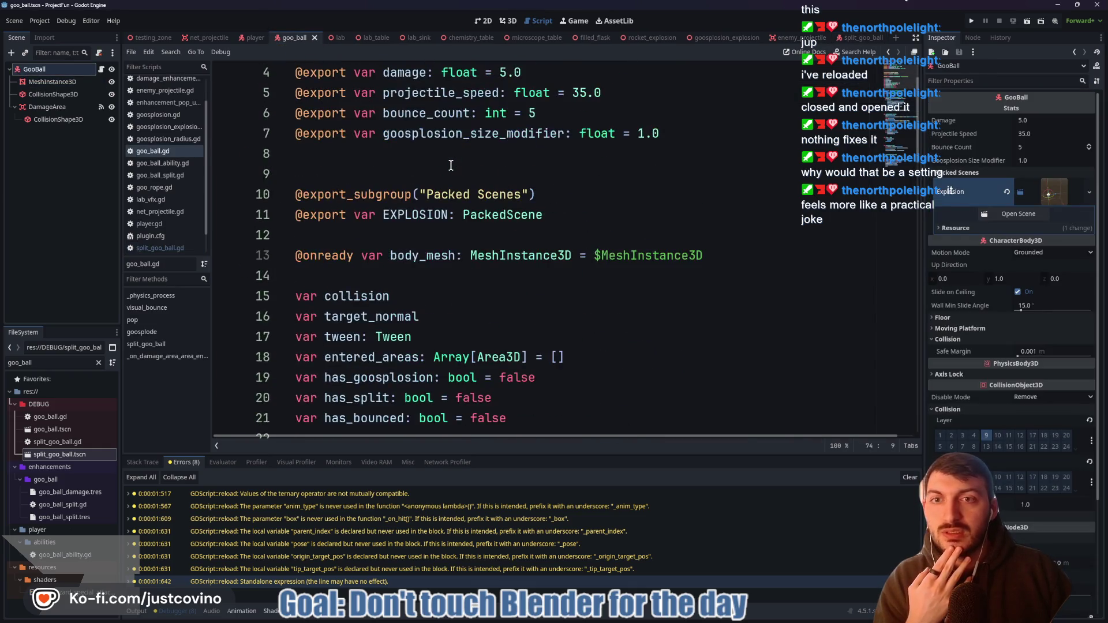
click(554, 222)
key(Return)
text(@export var SPLIT_BALL)
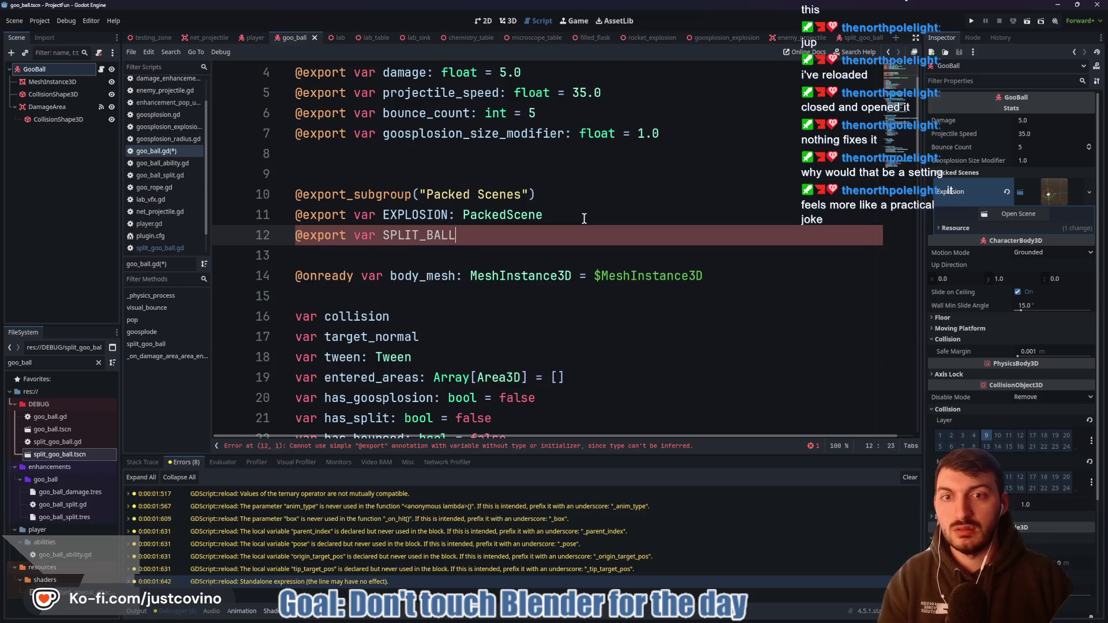
text(: packedSce)
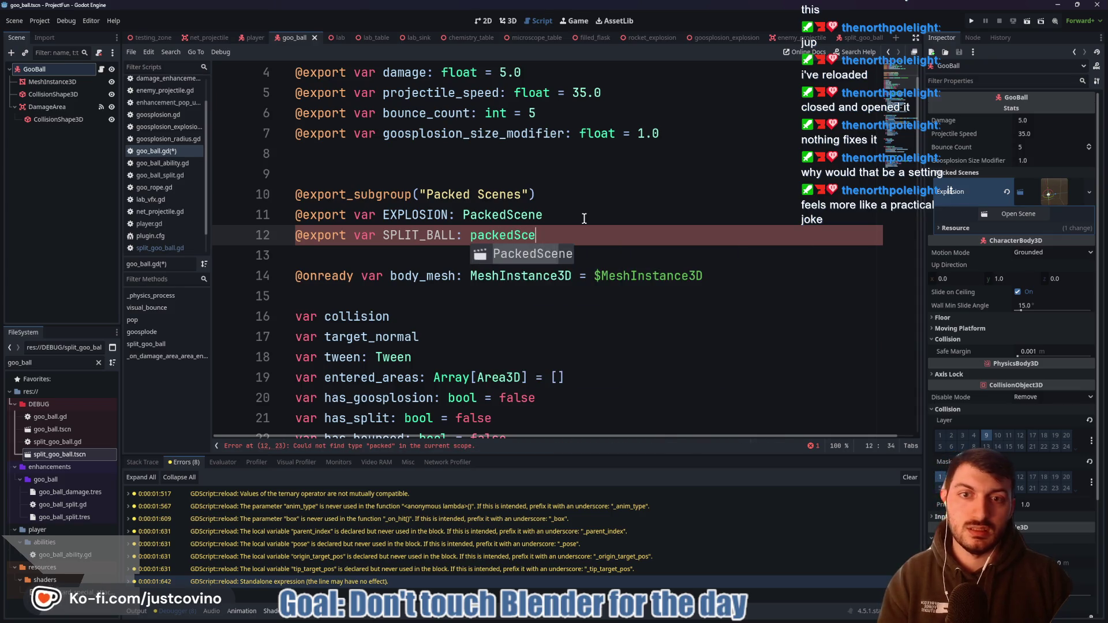
key(Return)
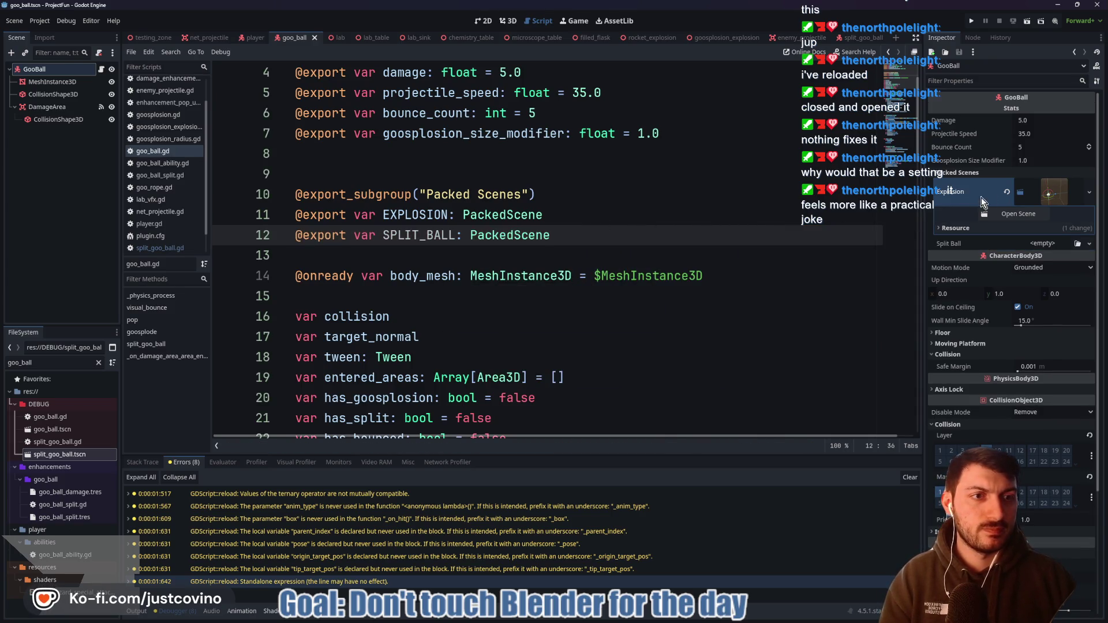
- Quick Load split_goo_ball.tscn into GooBall's Split Ball property
click(1052, 195)
click(1046, 214)
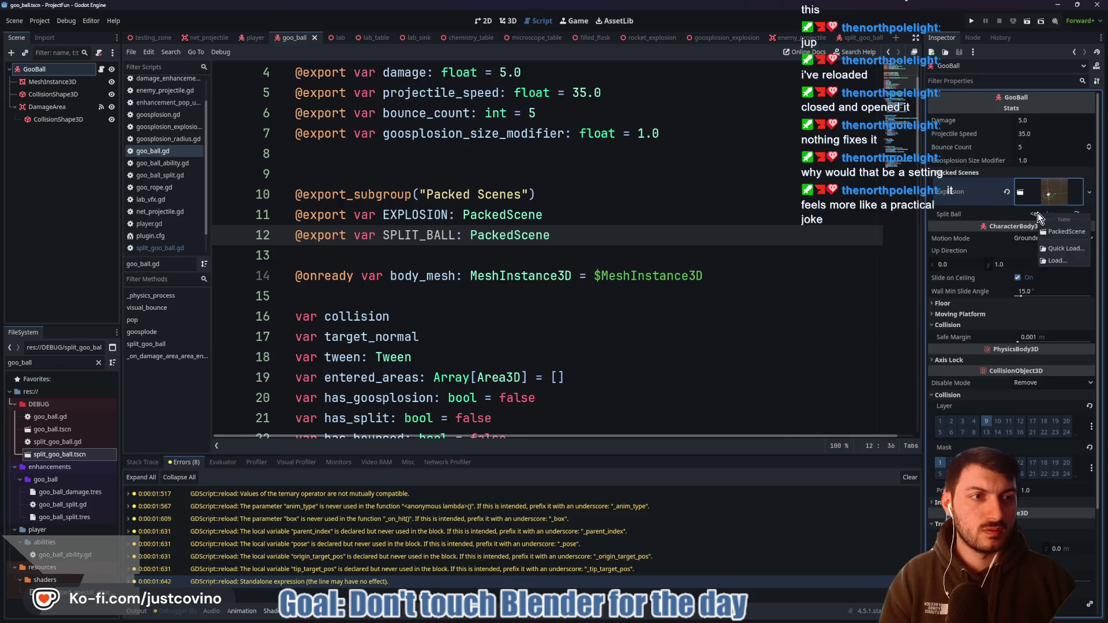
click(1064, 248)
text(split)
double_click(493, 207)
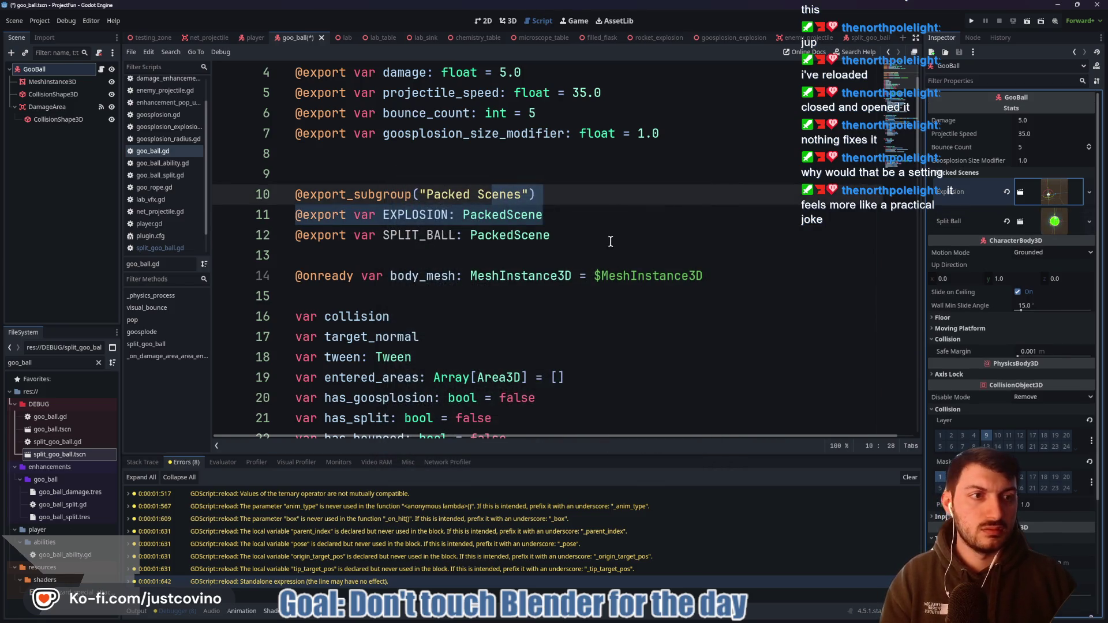
click(498, 254)
scroll(503, 255, down, 12)
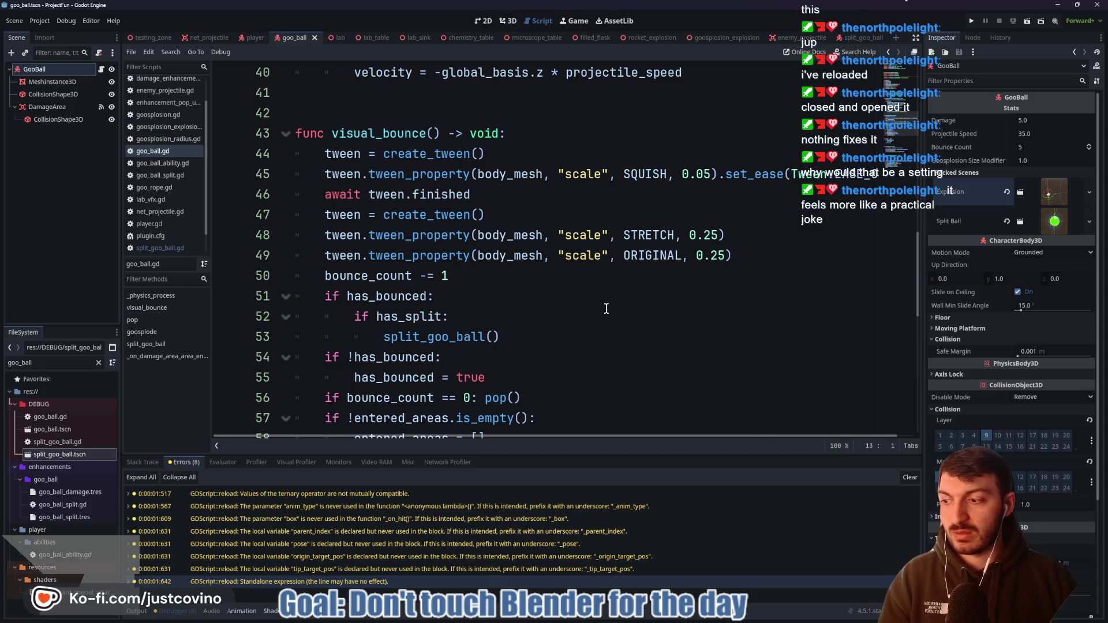
scroll(600, 309, down, 2)
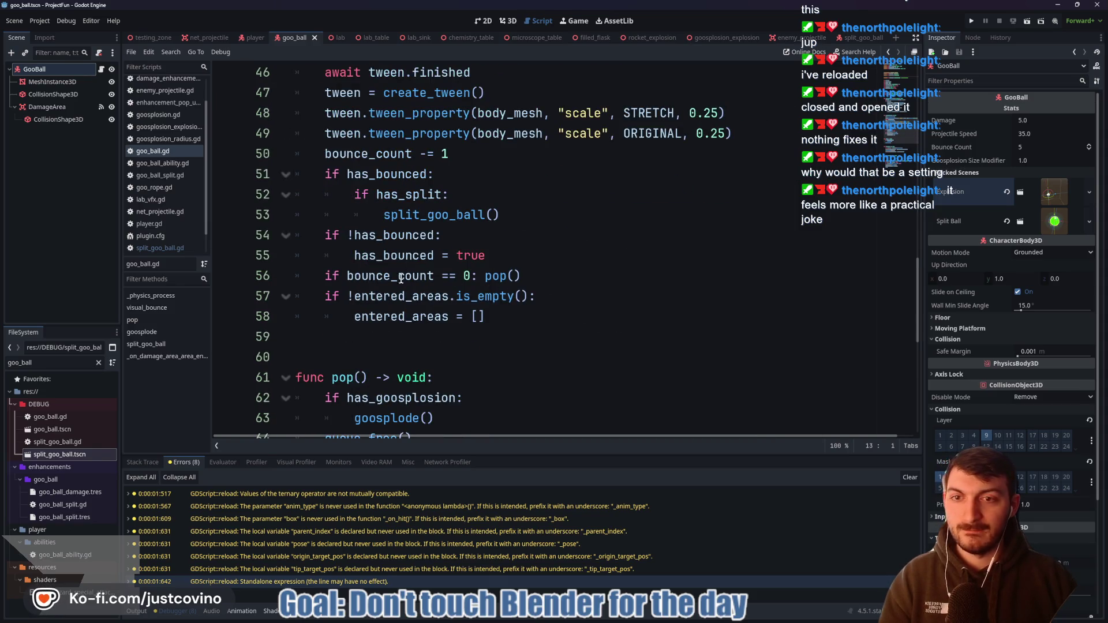
click(412, 356)
scroll(464, 265, down, 2)
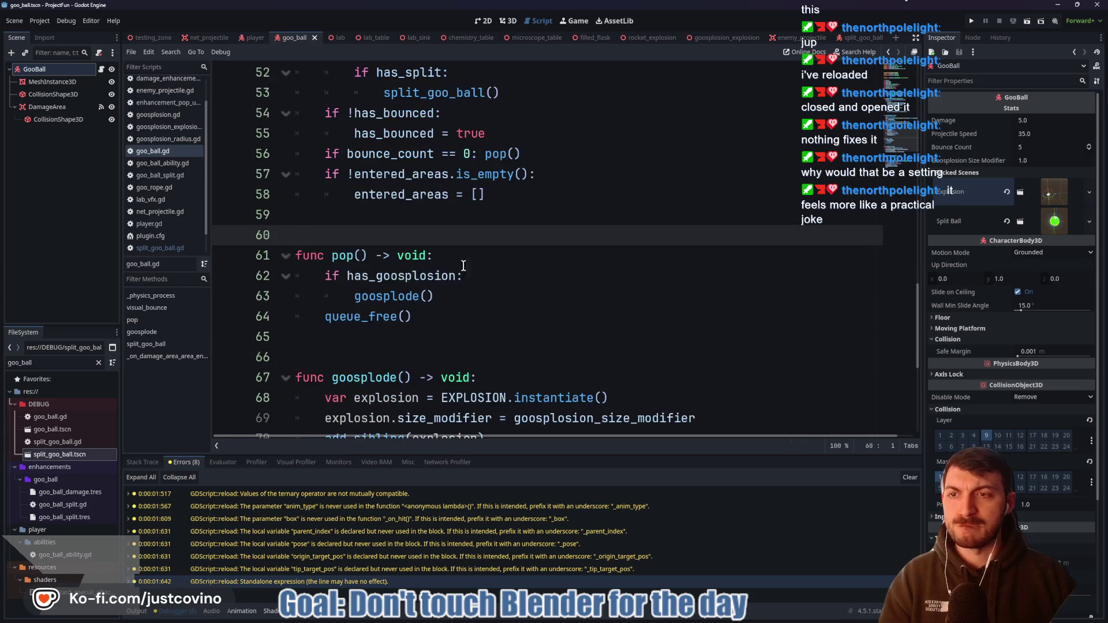
click(387, 221)
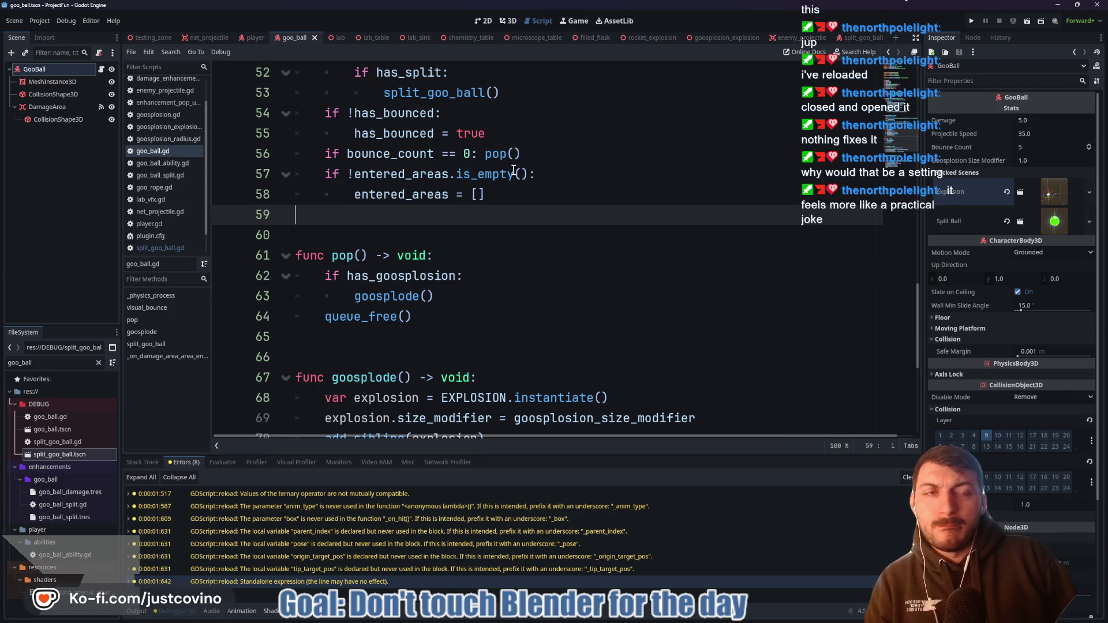
scroll(511, 185, up, 10)
scroll(511, 184, down, 3)
scroll(510, 184, up, 3)
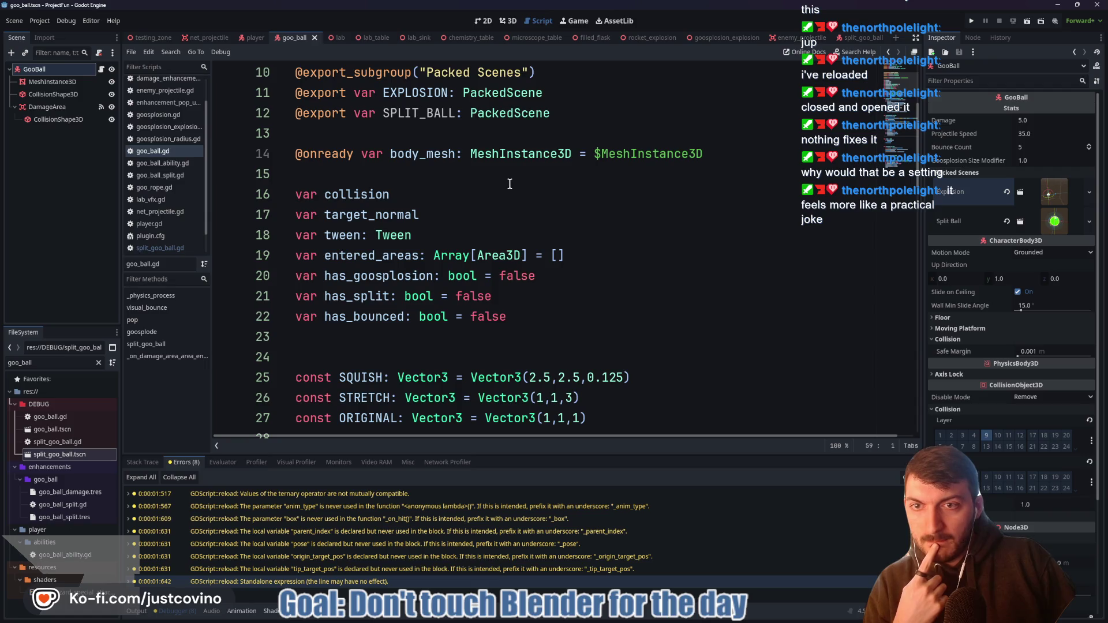
scroll(509, 184, up, 1)
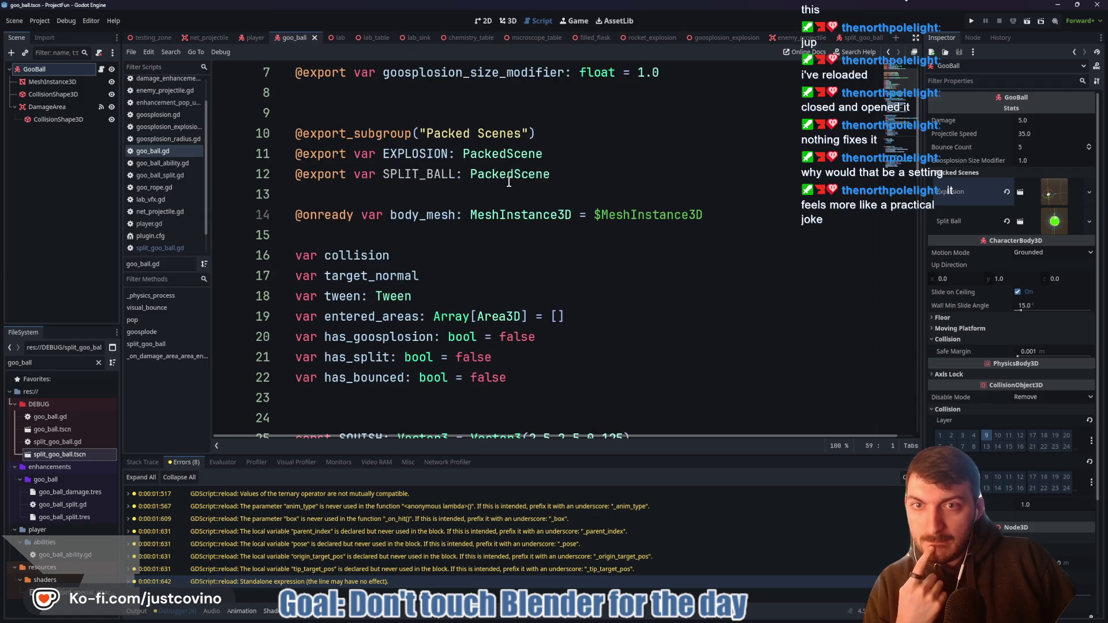
scroll(509, 182, up, 2)
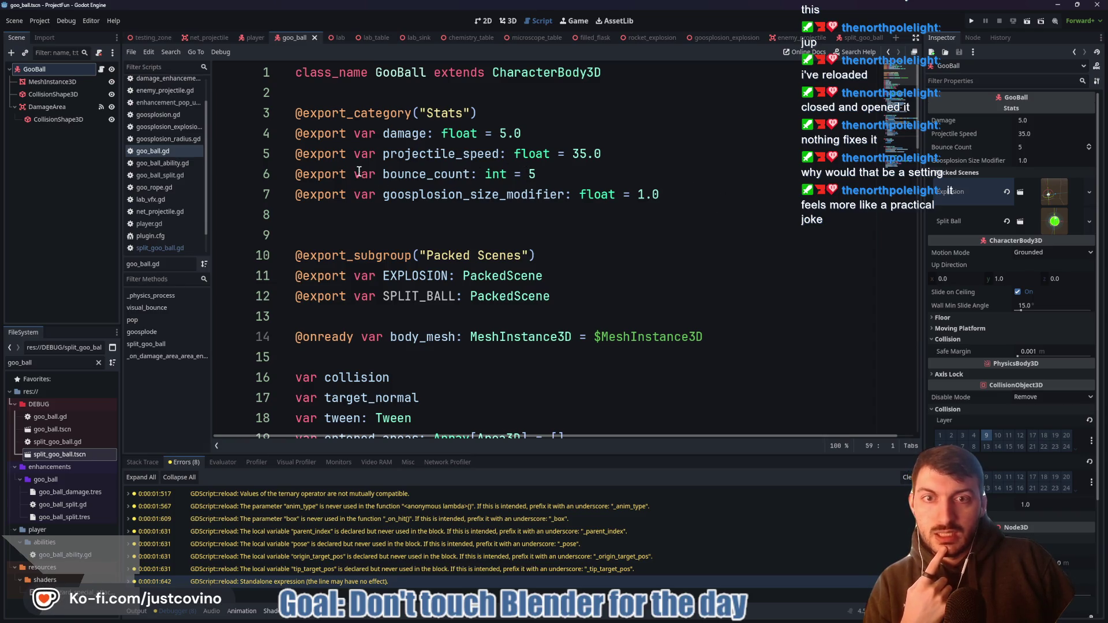
scroll(385, 183, down, 8)
scroll(561, 205, down, 5)
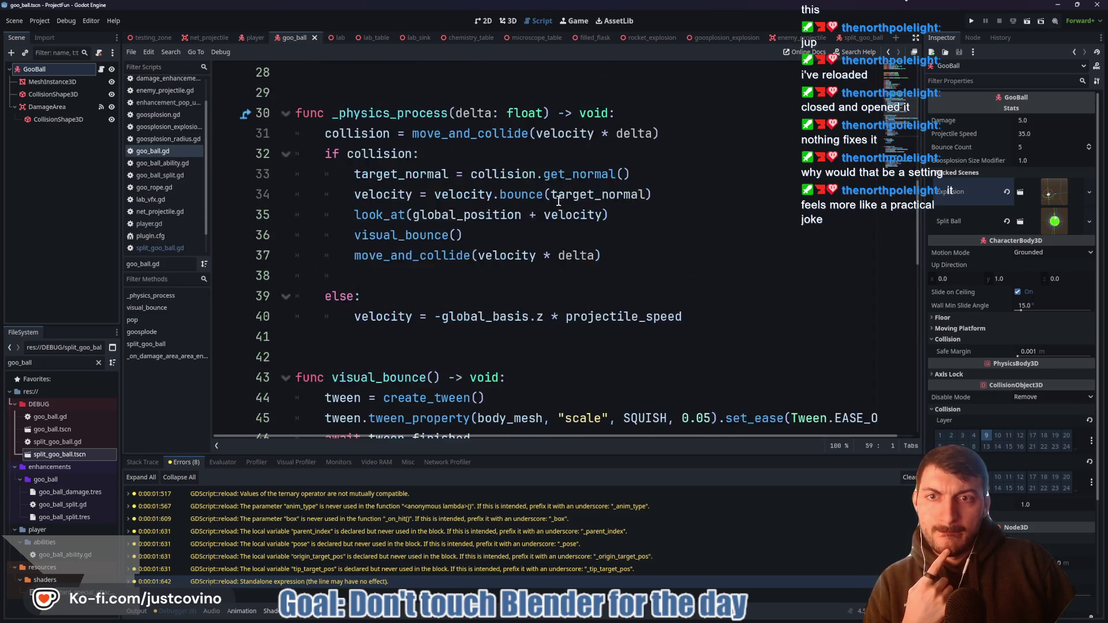
scroll(550, 196, down, 3)
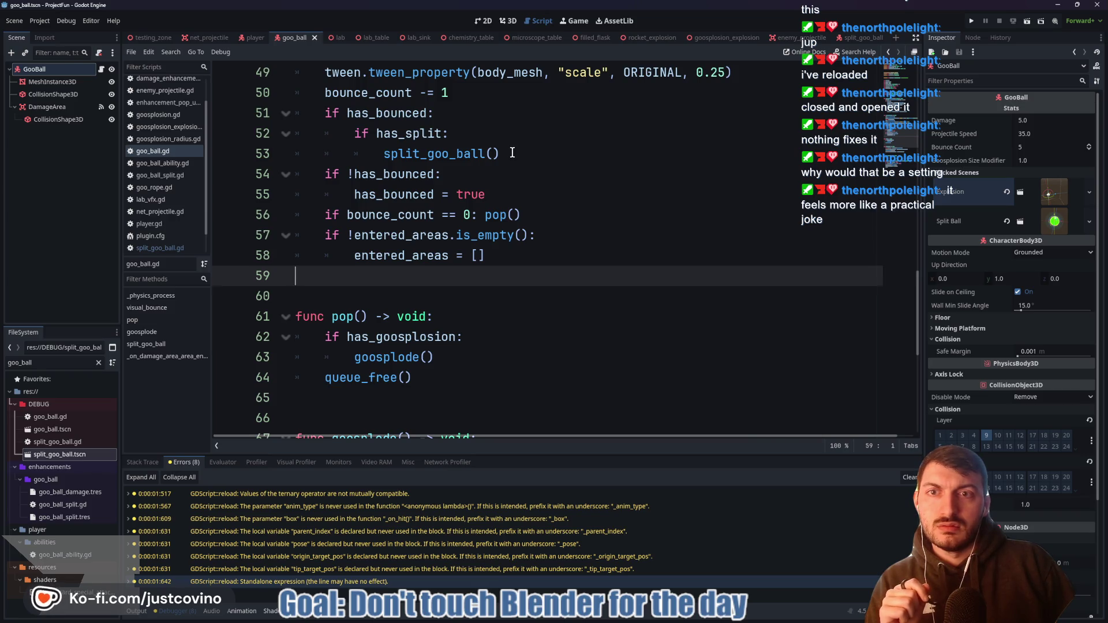
drag(512, 153, 311, 114)
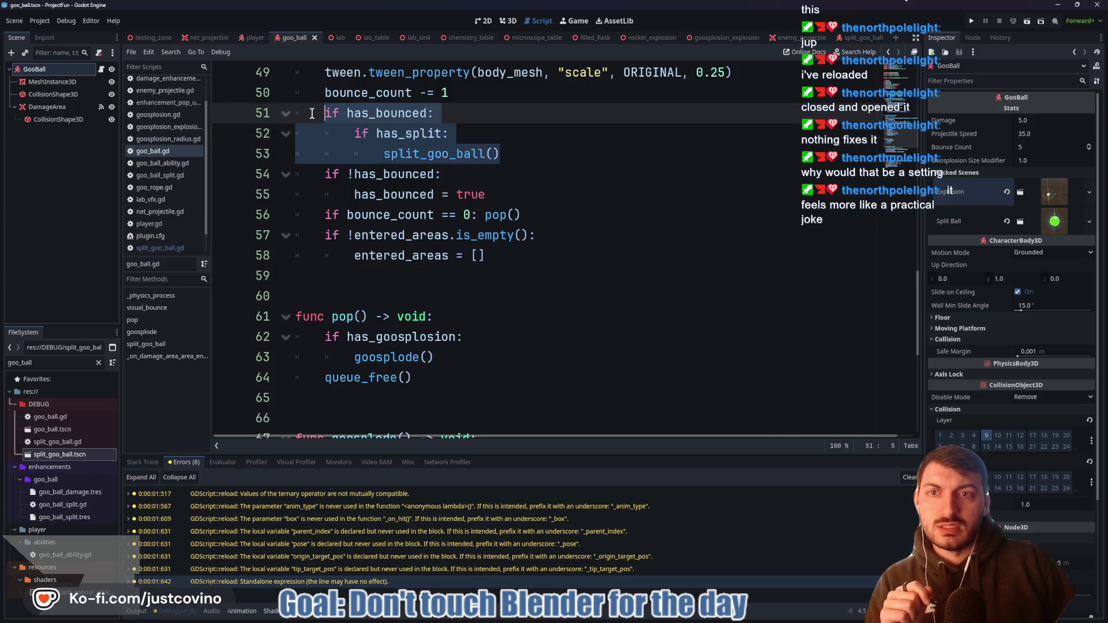
mouse_move(518, 192)
mouse_down()
mouse_move(501, 196)
mouse_move(305, 117)
mouse_up()
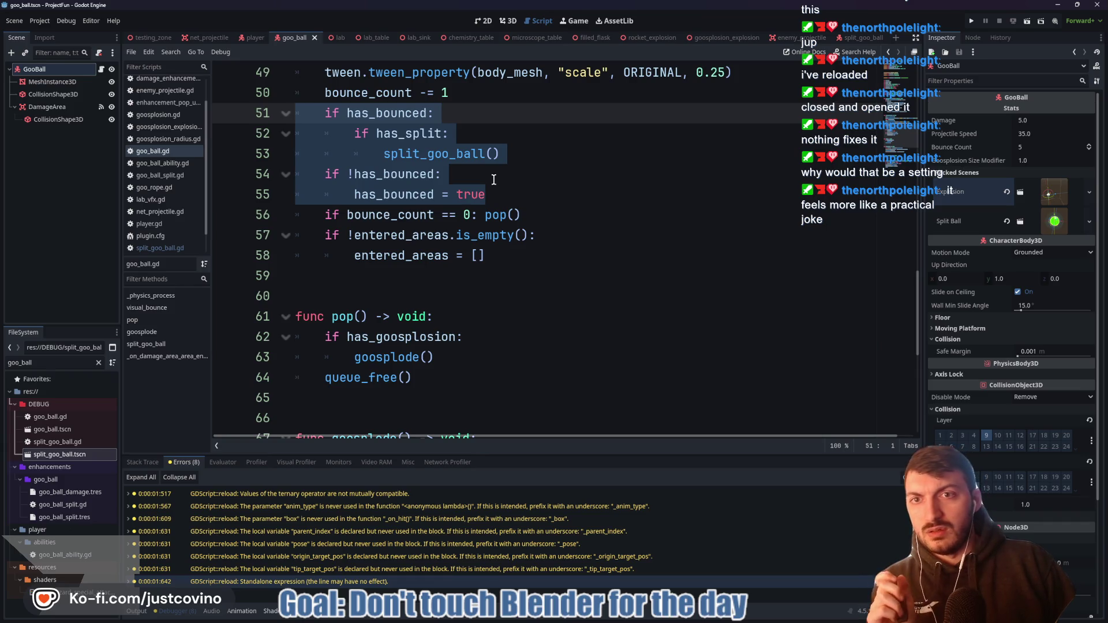
drag(515, 154, 373, 135)
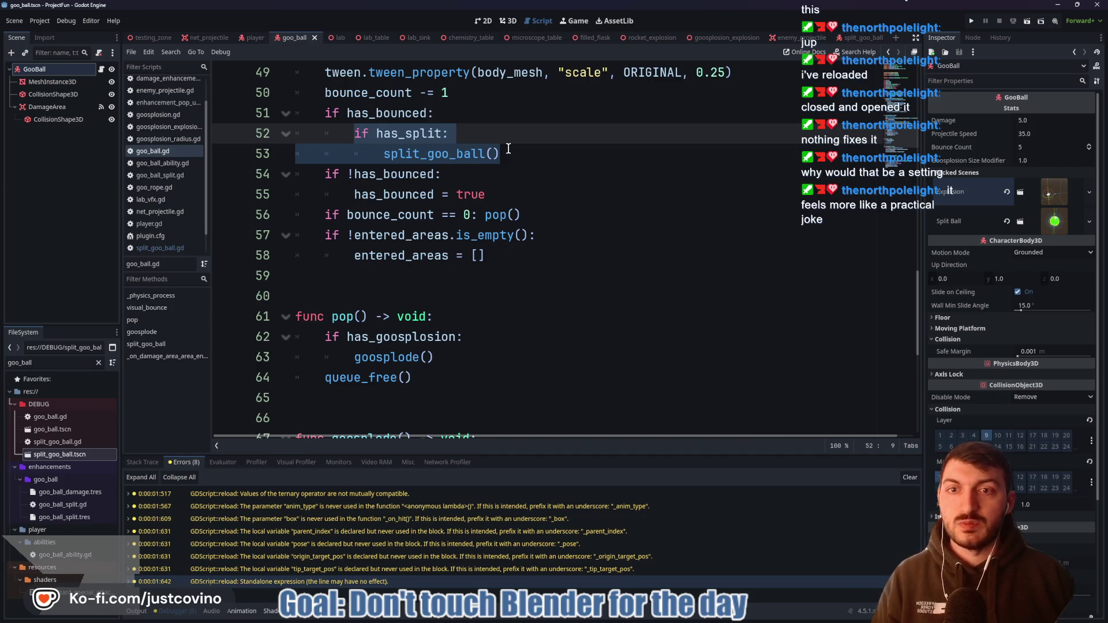
key(alt+Down)
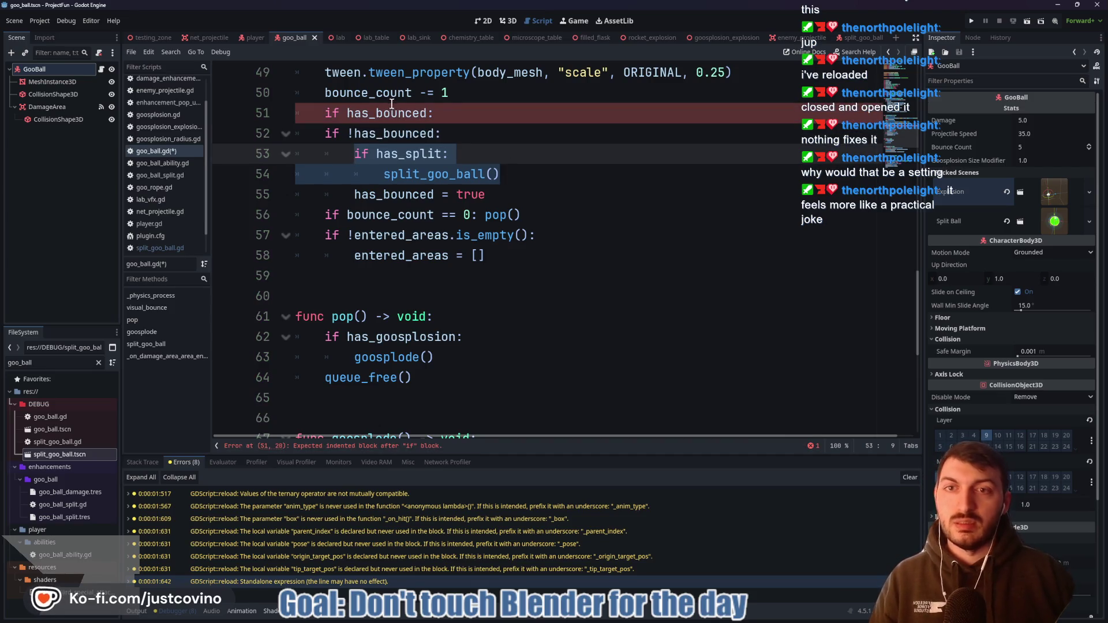
- Delete the leftover 'if has_bounced:' line from visual_bounce and save goo_ball.gd
click(443, 115)
click(274, 112)
key(BackSpace)
key(BackSpace)
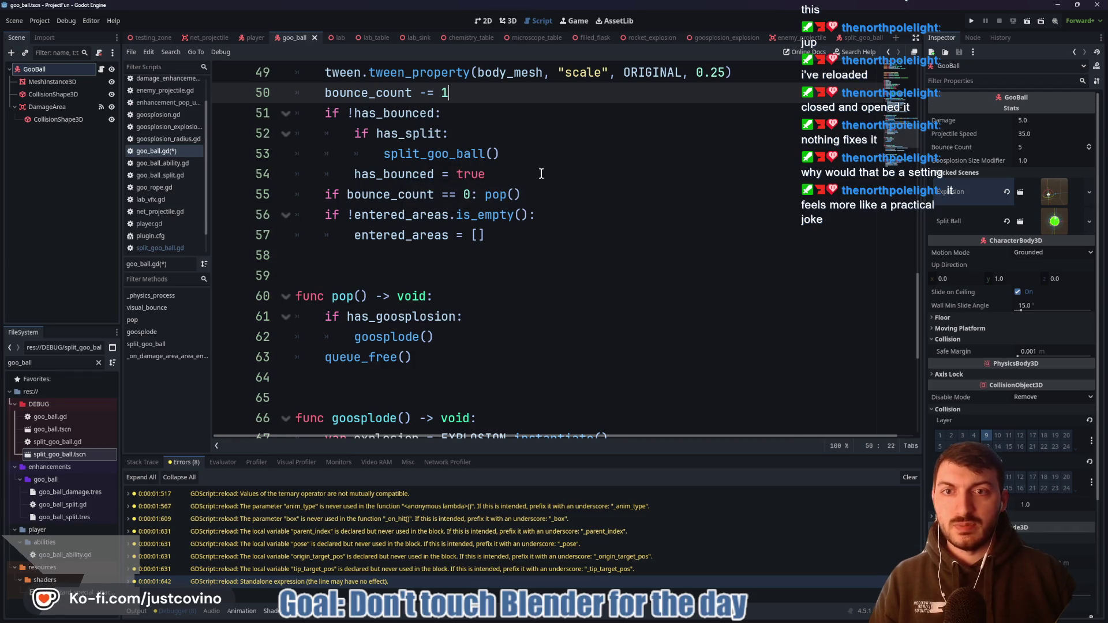
click(541, 173)
key(ctrl+s)
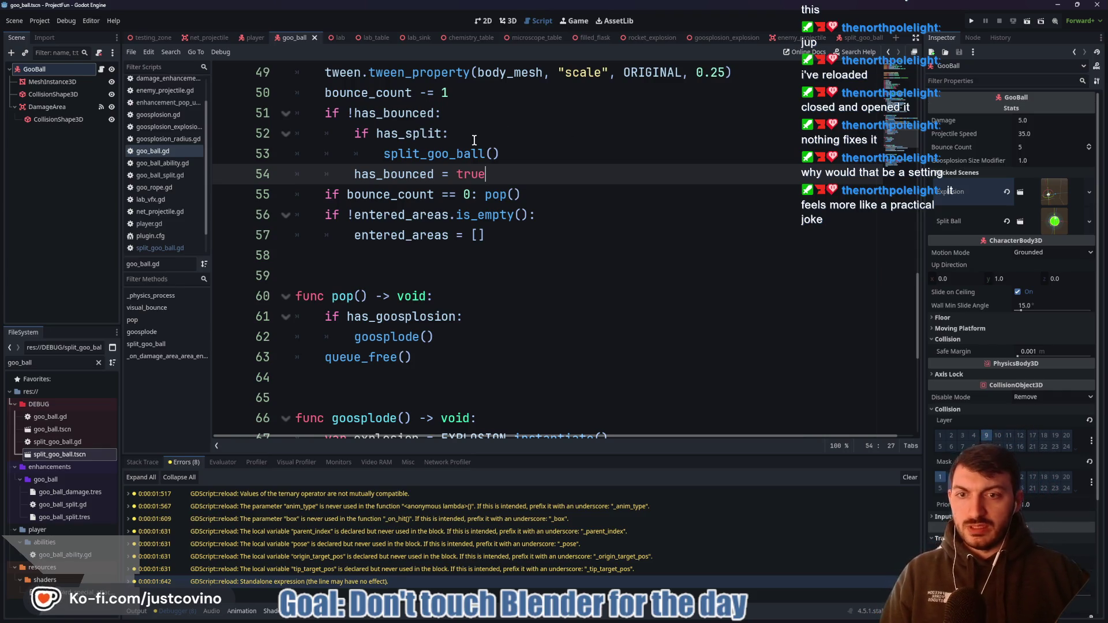
scroll(474, 140, down, 1)
scroll(441, 233, up, 1)
scroll(441, 233, down, 5)
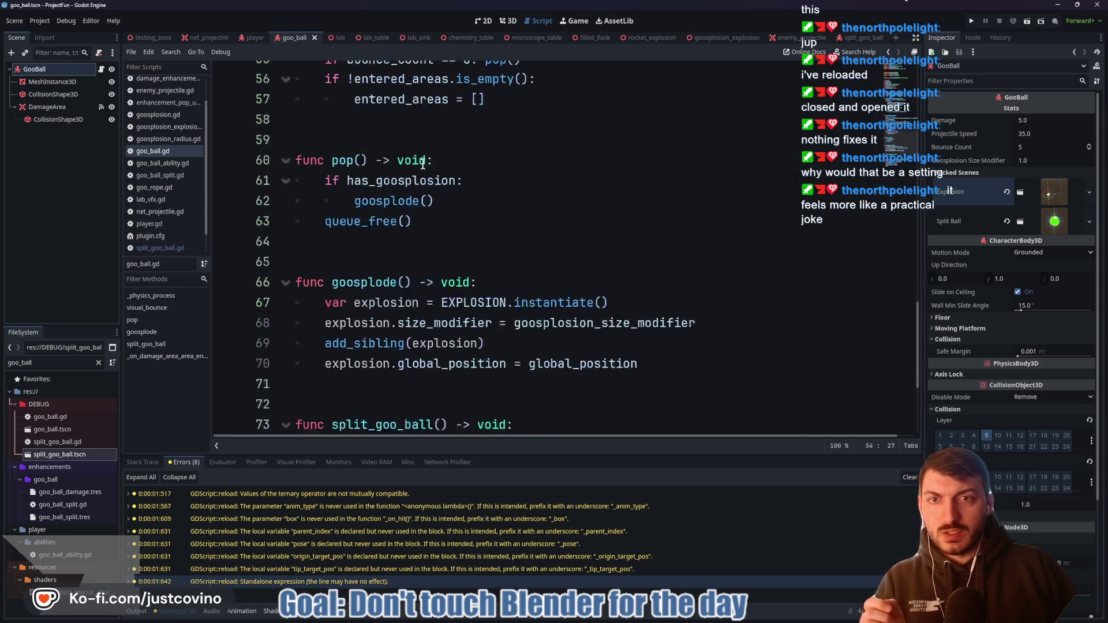
- Replace the placeholder pass in split_goo_ball with a 'for i in split_count' loop
click(413, 232)
key(BackSpace)
key(BackSpace)
key(BackSpace)
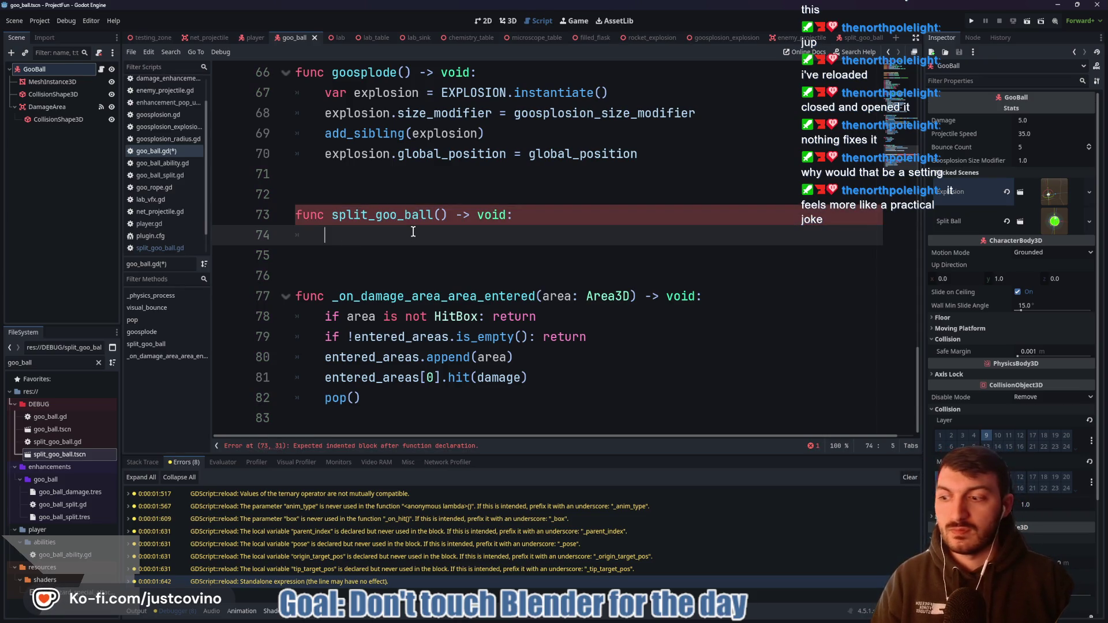
text(for )
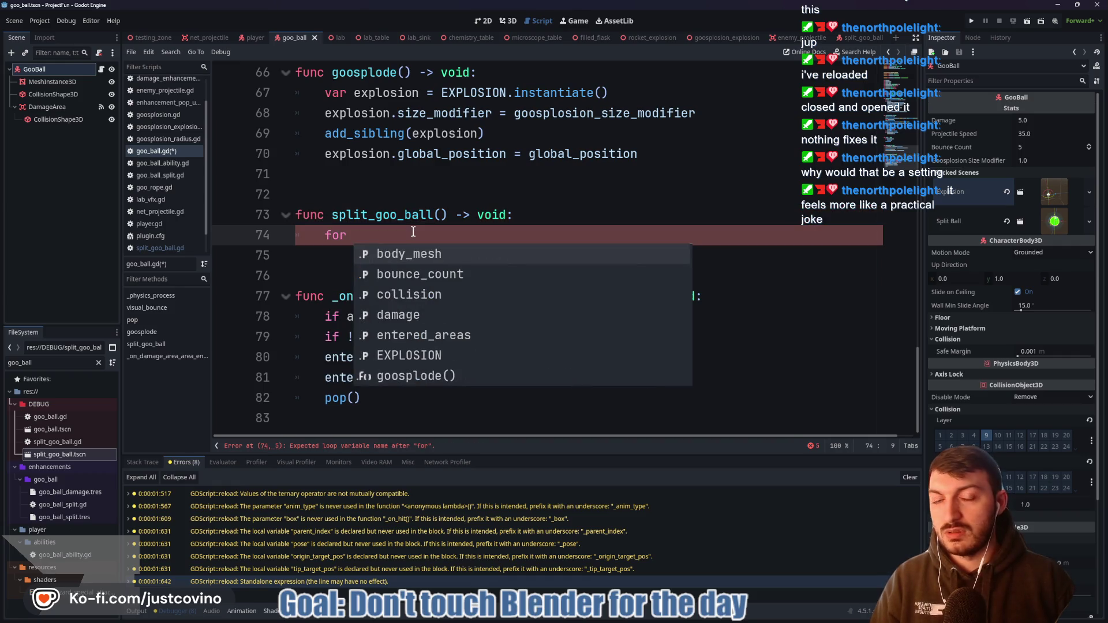
text(ba)
key(BackSpace)
key(BackSpace)
text(i in split_count:)
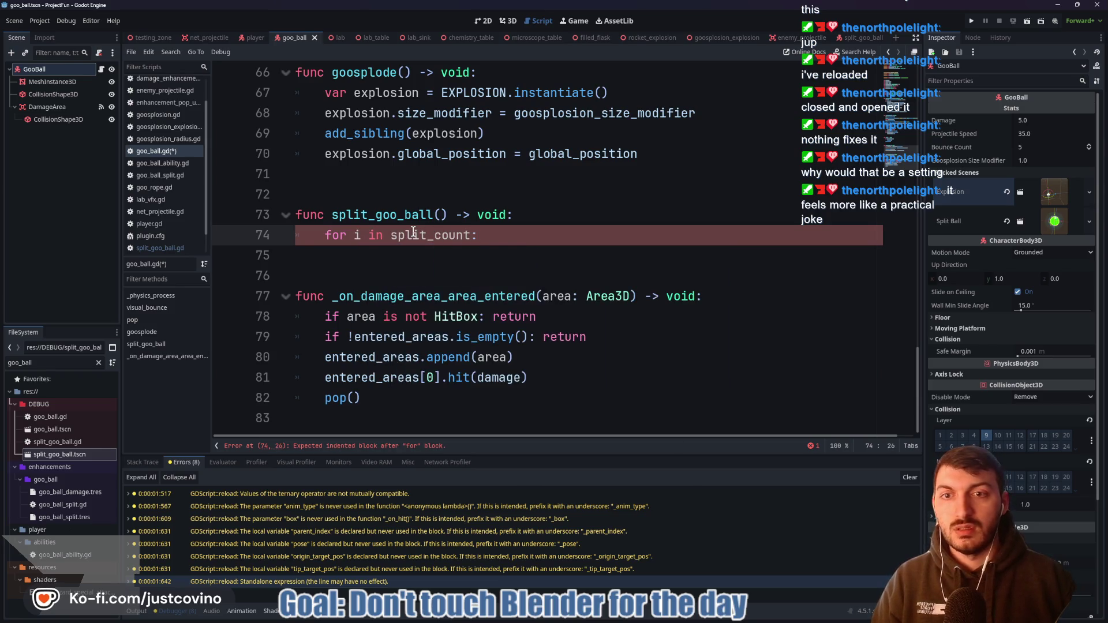
scroll(413, 231, up, 15)
click(702, 200)
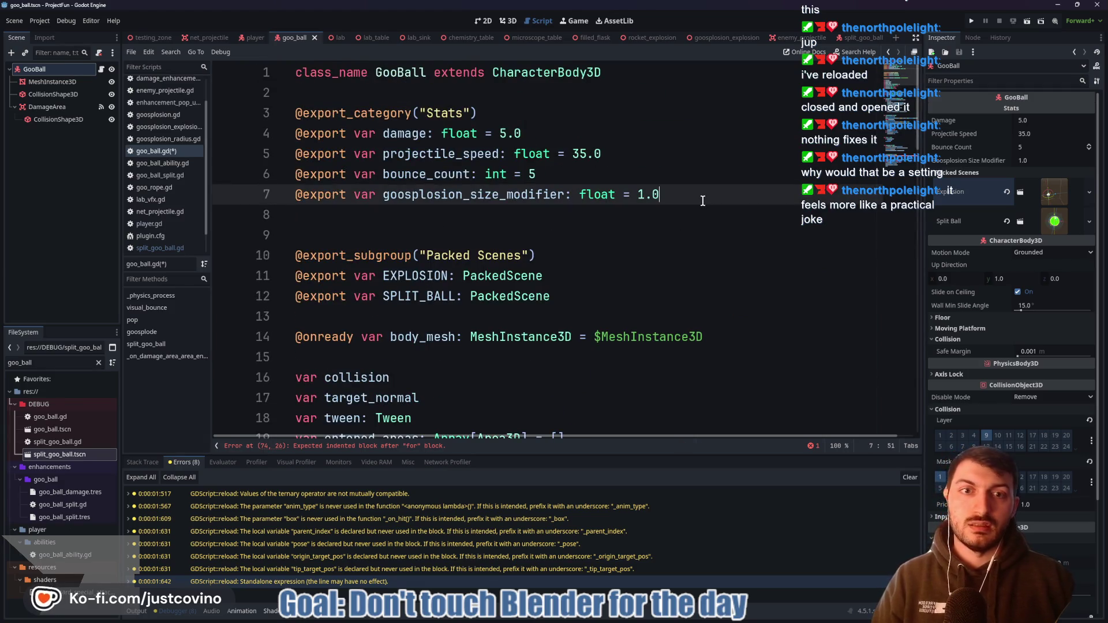
key(Return)
text(@export va)
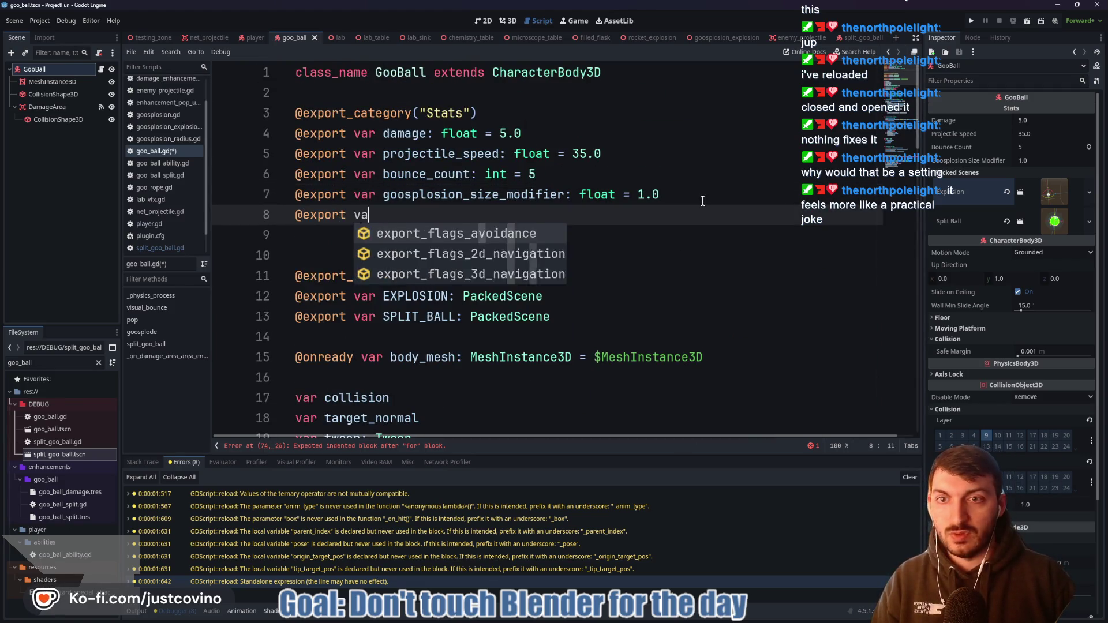
text(r split_)
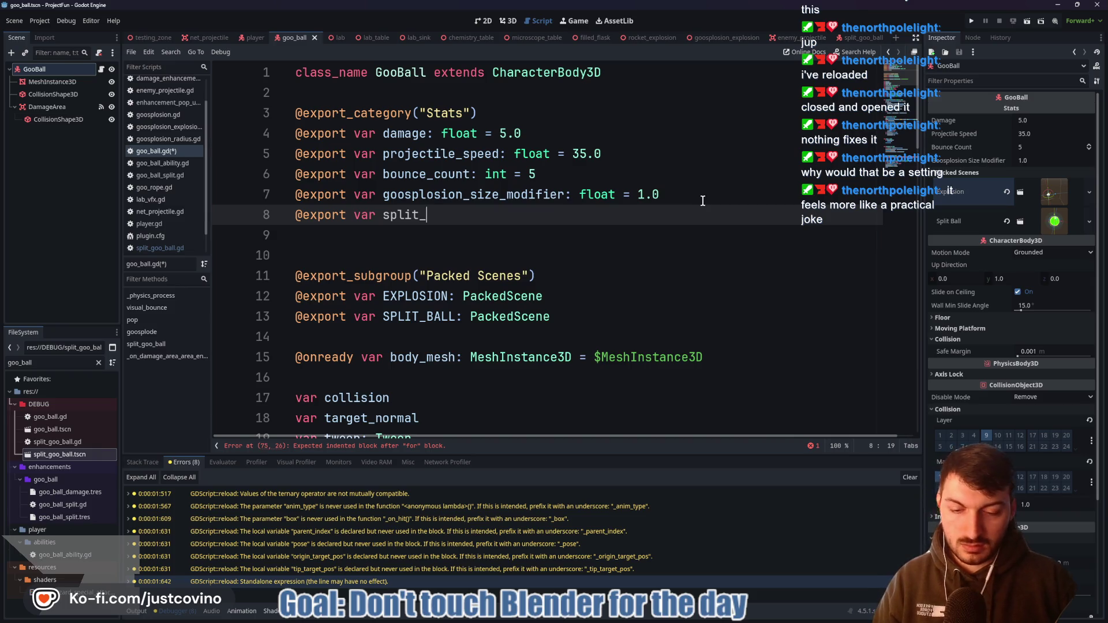
text(count: int = 3)
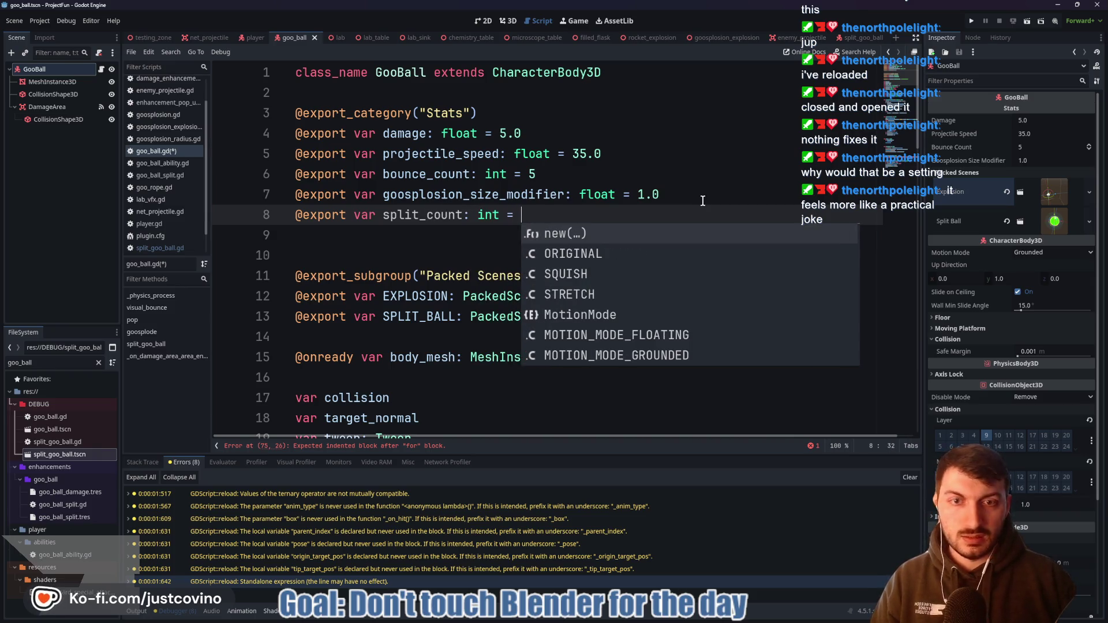
key(Return)
key(ctrl+s)
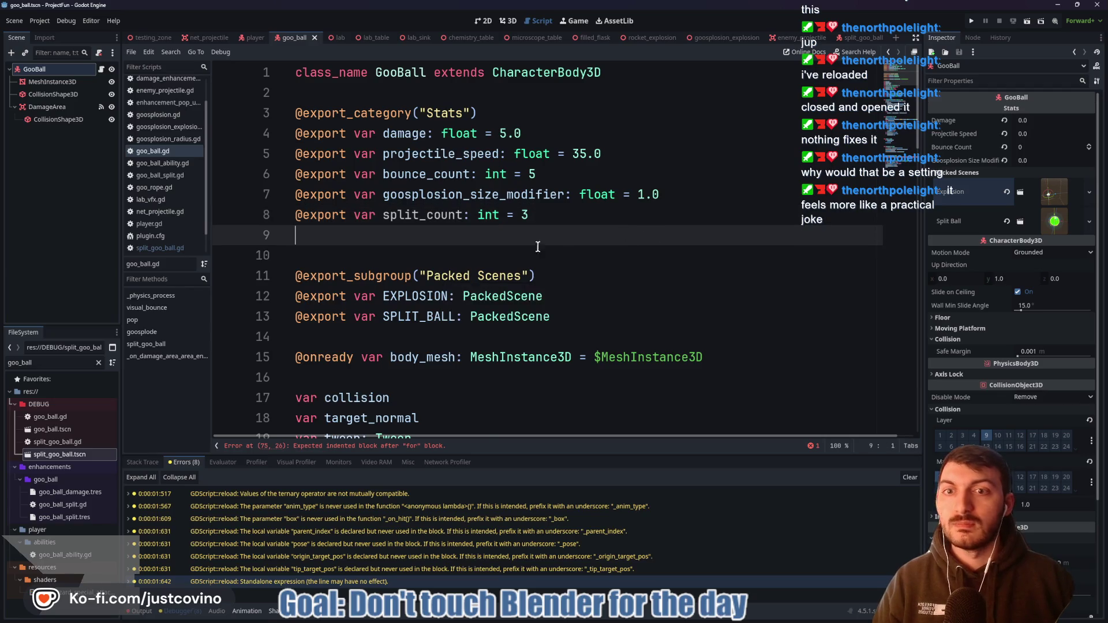
- Add 'var split_ball = SPLIT_BALL.instantiate()' inside the loop and save goo_ball.gd
scroll(618, 235, down, 20)
click(526, 233)
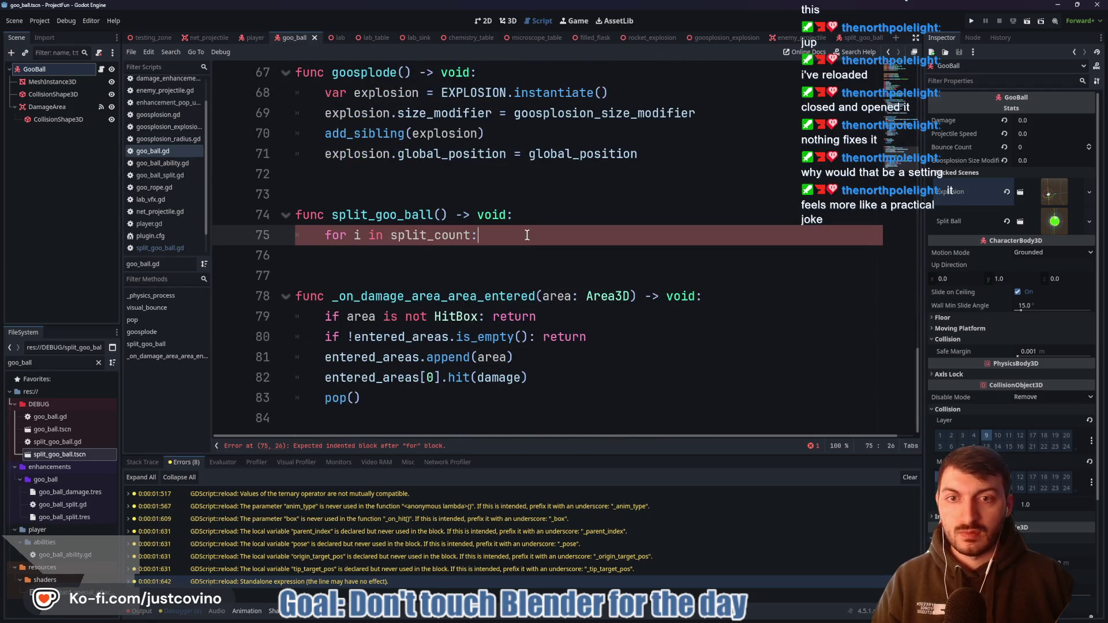
key(Return)
text(var split)
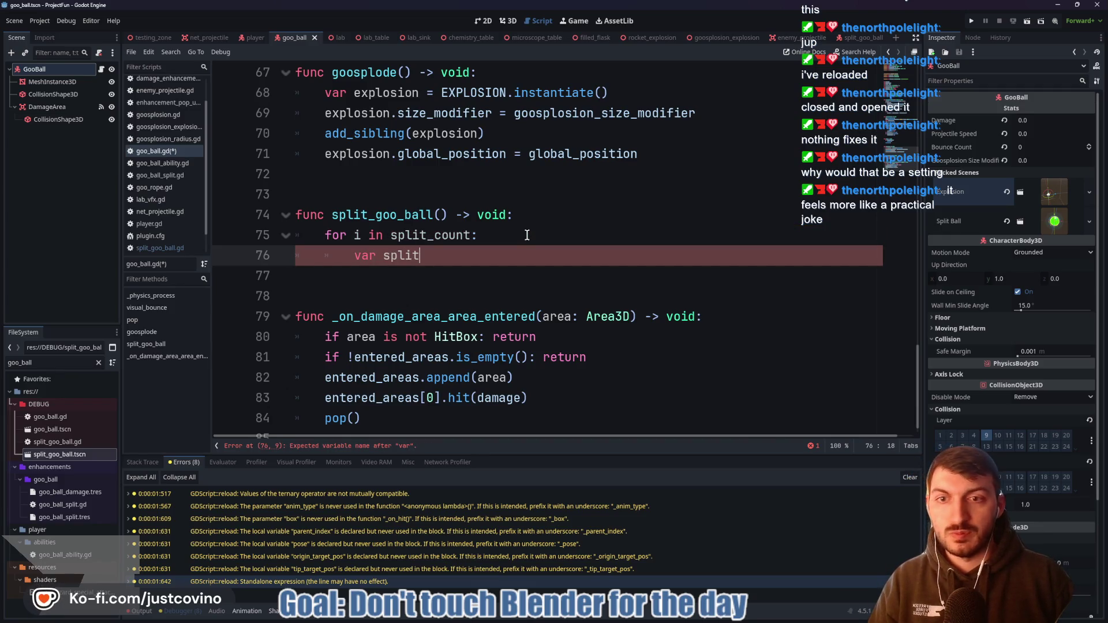
text(_ball)
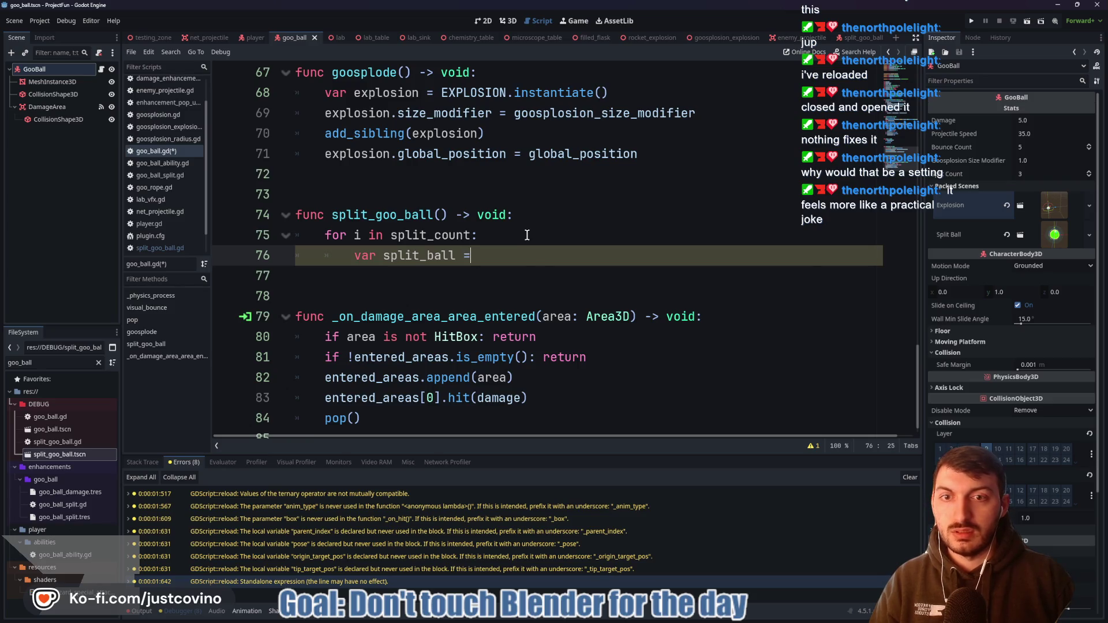
text( = S)
key(Return)
text(.instantiate()
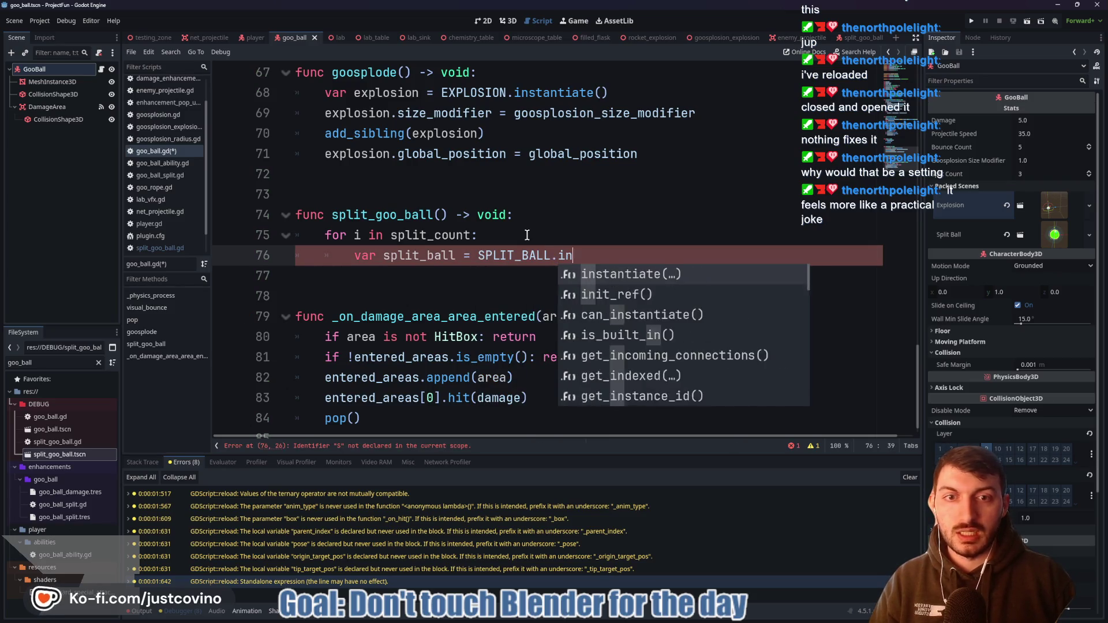
key(Return)
key(End)
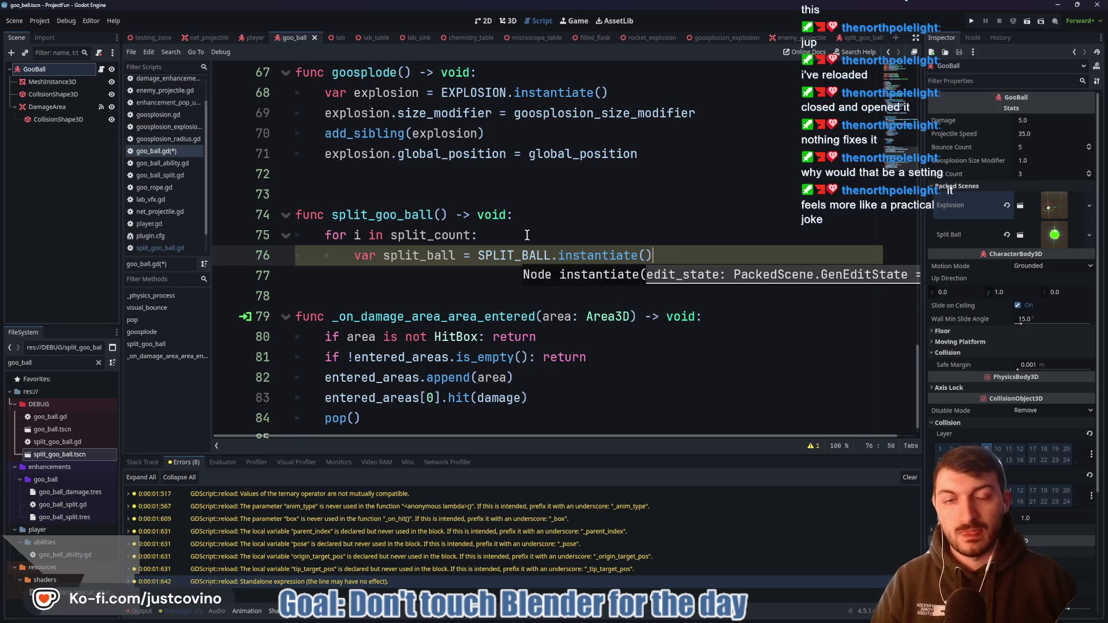
key(Return)
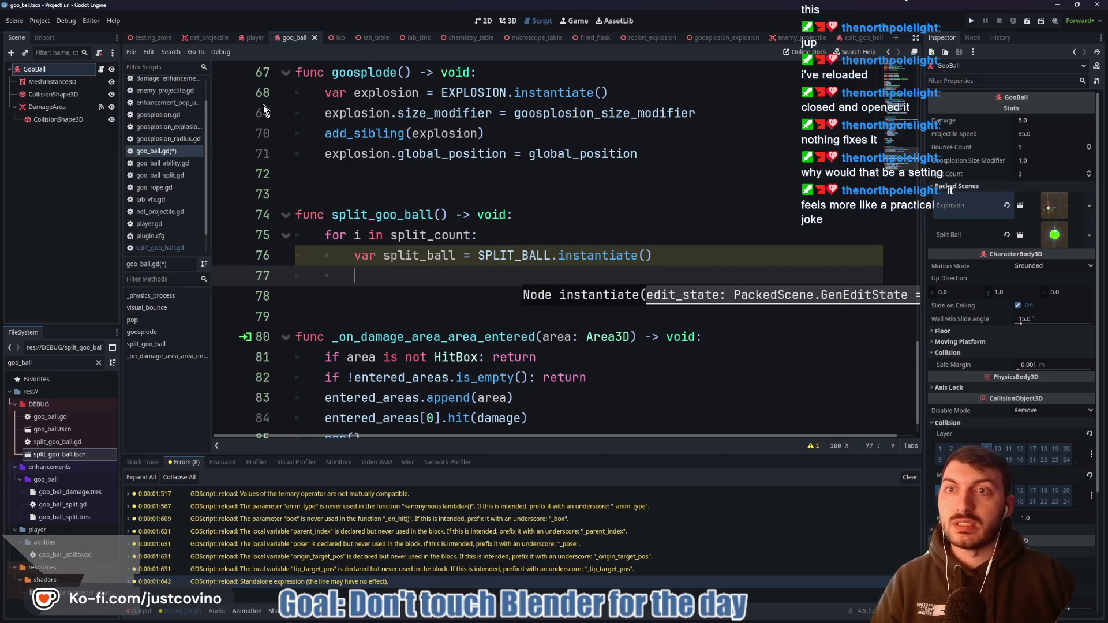
key(ctrl+s)
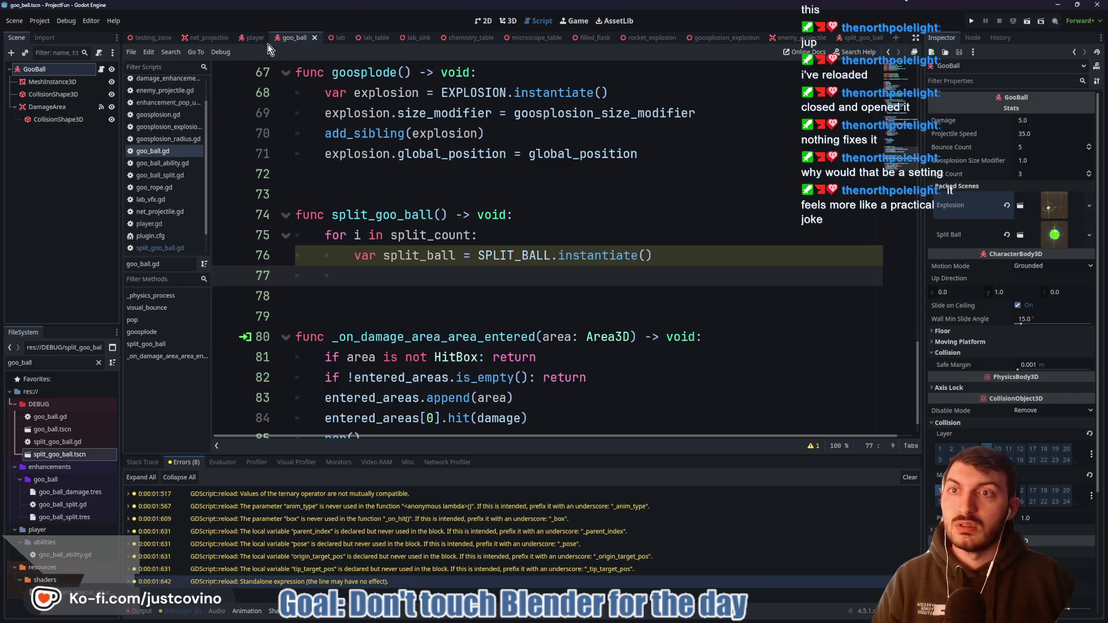
- Open the GooBallAbility script from the player scene
click(256, 38)
scroll(54, 276, down, 1)
click(109, 298)
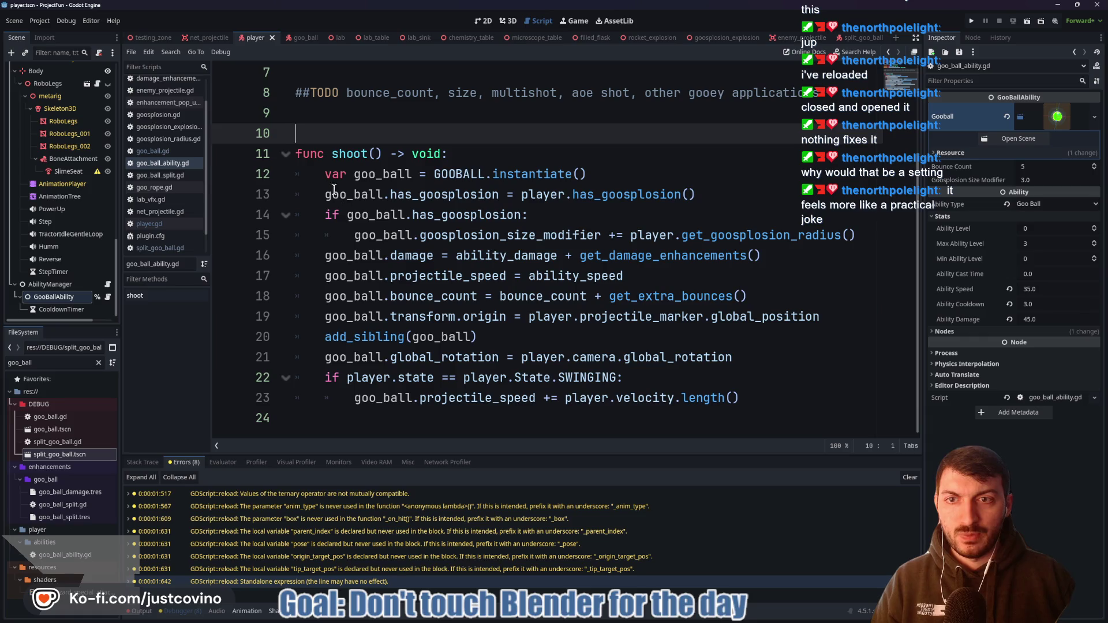
- Copy the goo ball setup lines from shoot() and paste them into split_goo_ball's loop
mouse_move(321, 194)
mouse_down()
mouse_move(623, 276)
mouse_move(820, 401)
mouse_up()
key(ctrl+c)
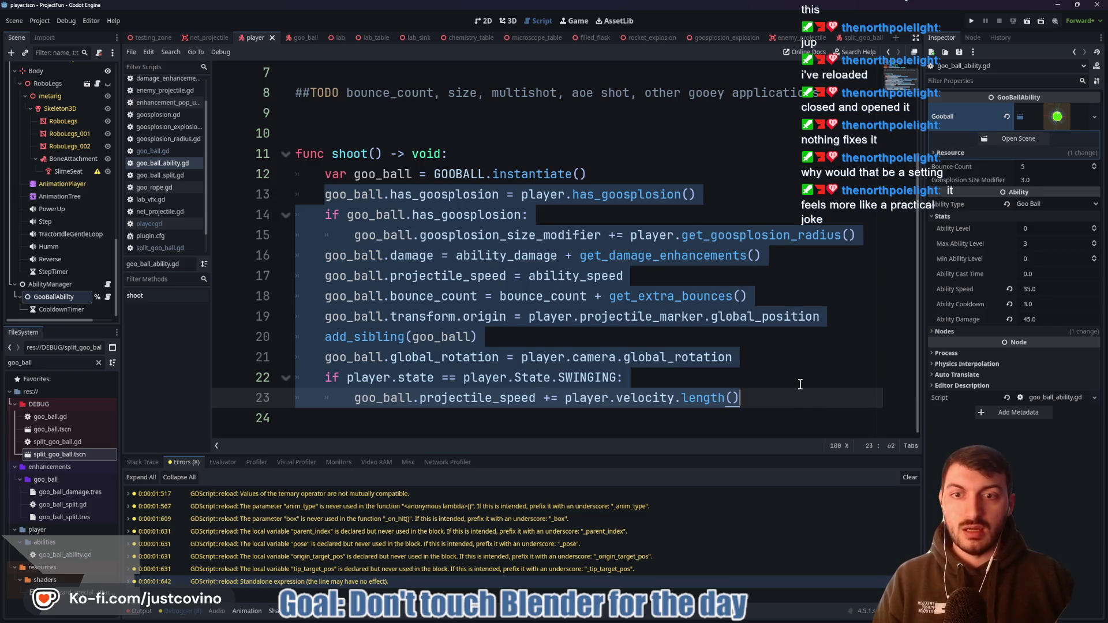
click(853, 38)
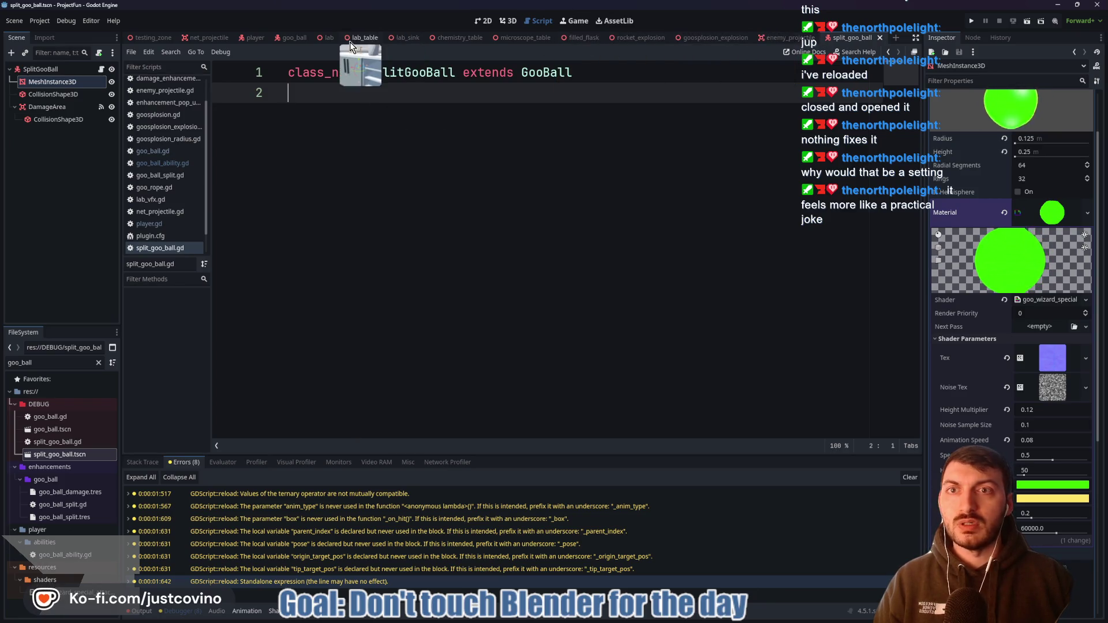
click(288, 38)
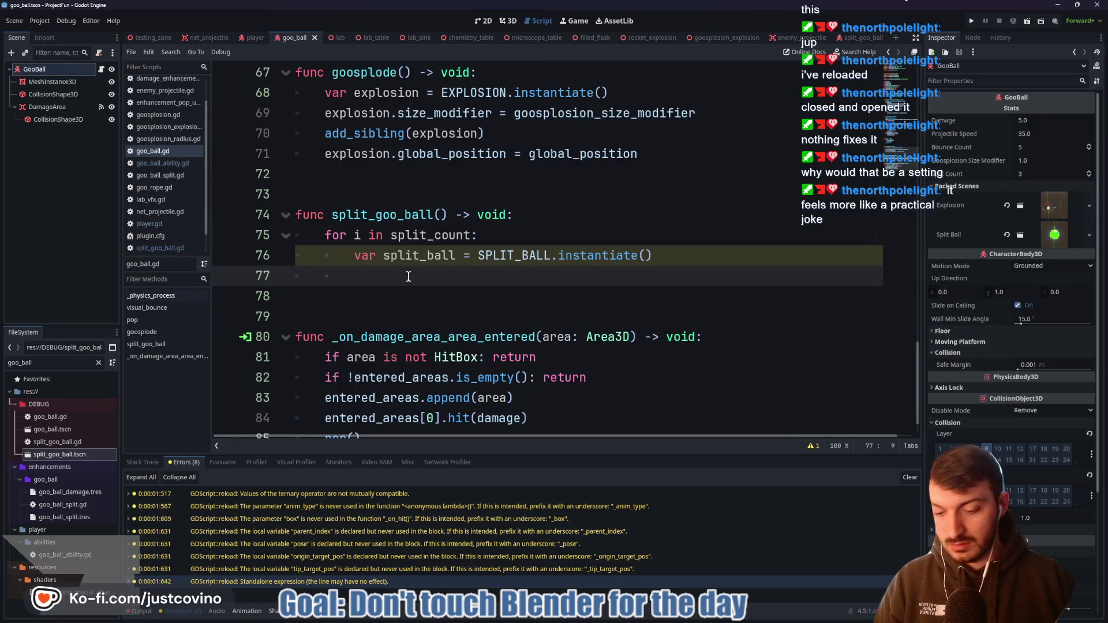
key(ctrl+v)
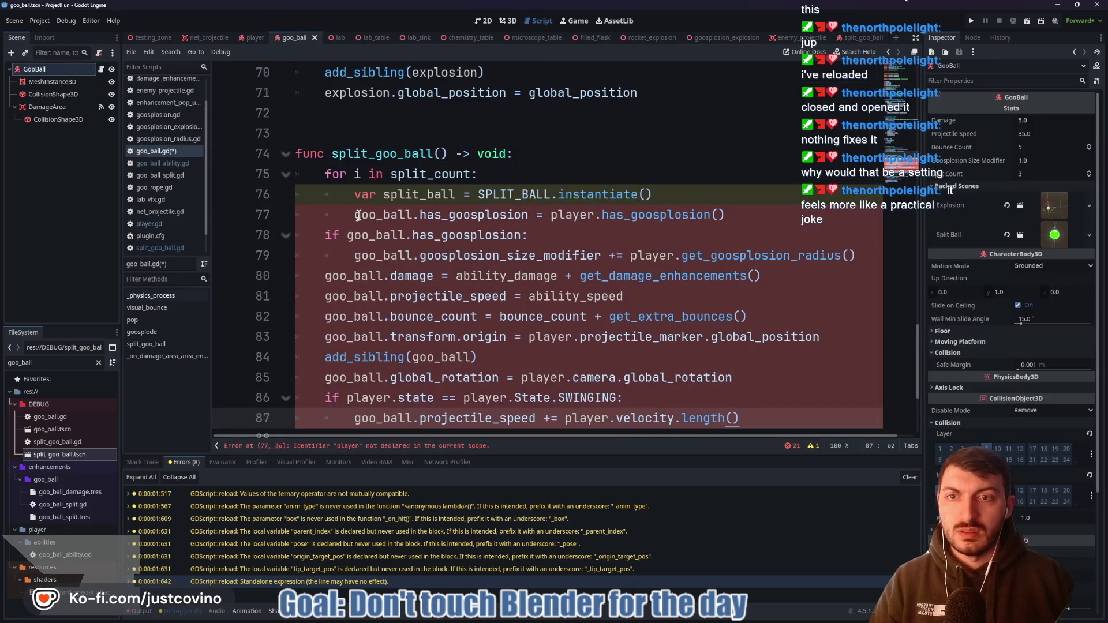
- Rename goo_ball to split_ball on pasted lines 77–79
click(355, 214)
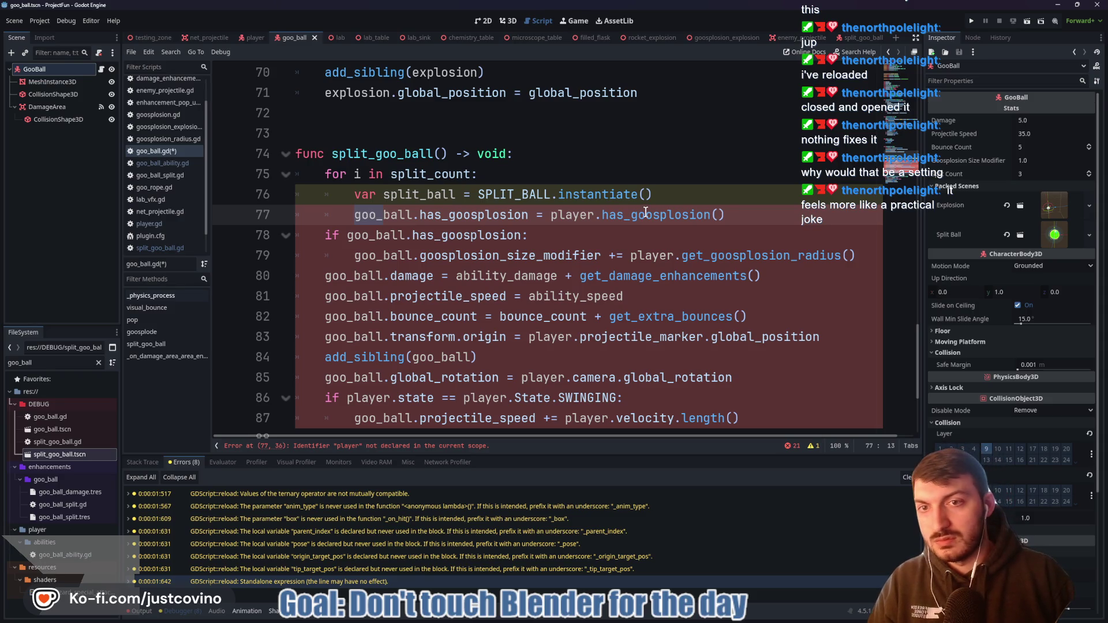
drag(352, 214, 375, 215)
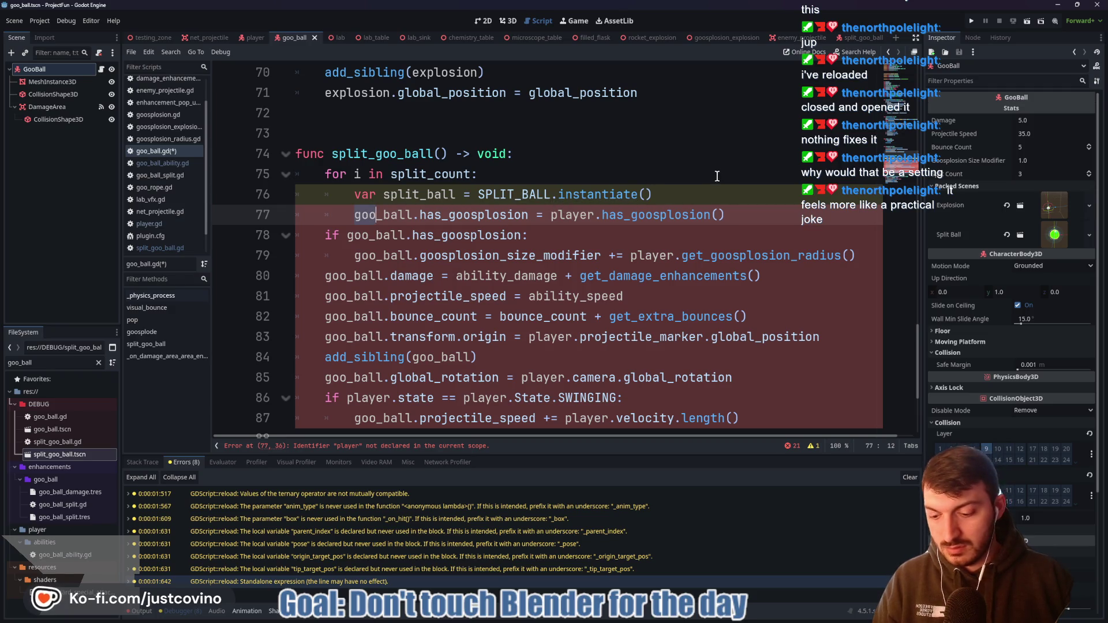
click(370, 215)
text(split)
click(340, 216)
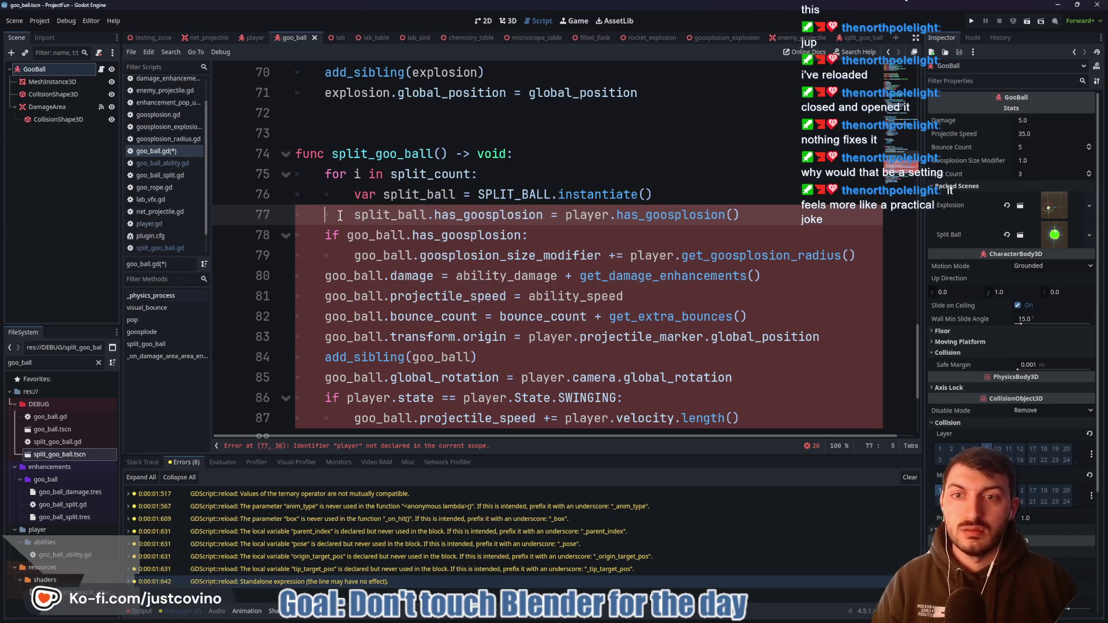
drag(347, 235, 383, 236)
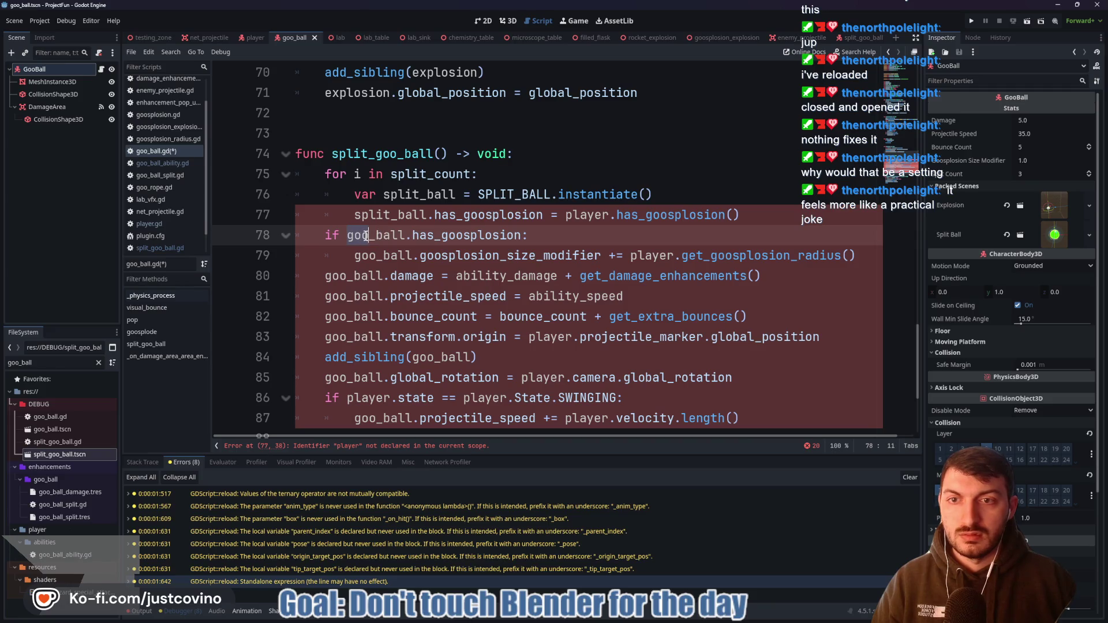
text(split)
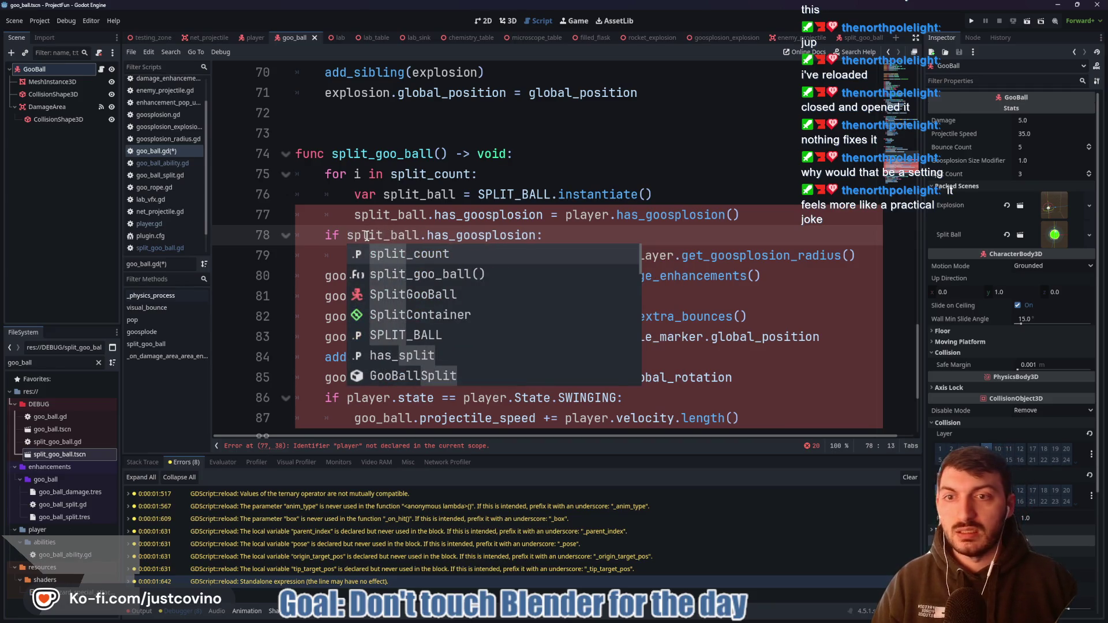
key(Escape)
drag(354, 255, 371, 257)
text(split)
click(356, 255)
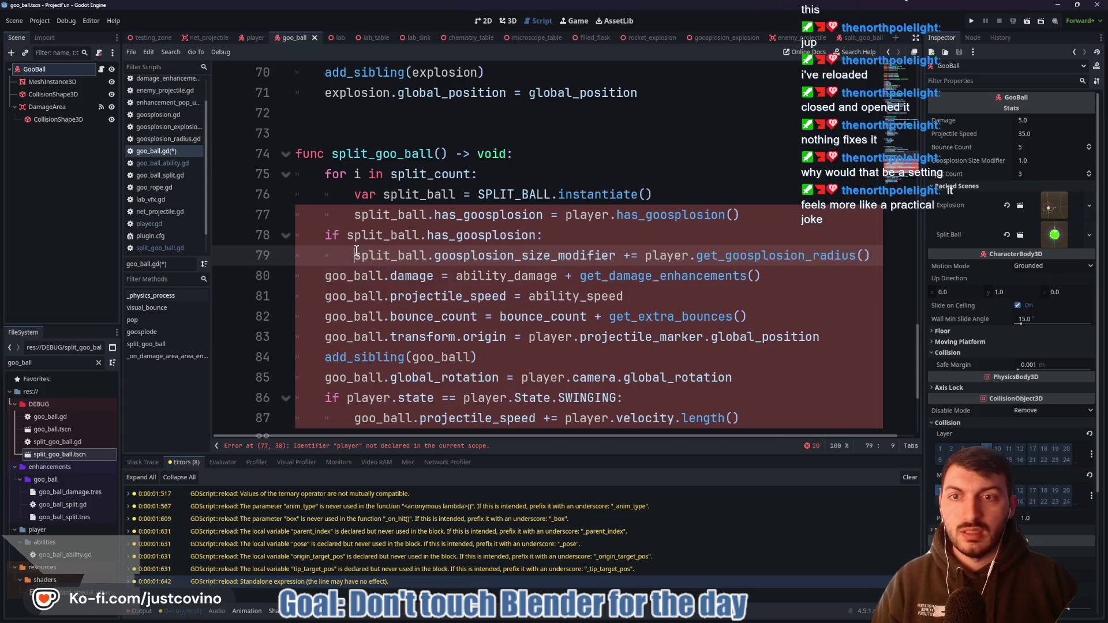
scroll(333, 235, down, 1)
scroll(307, 230, up, 1)
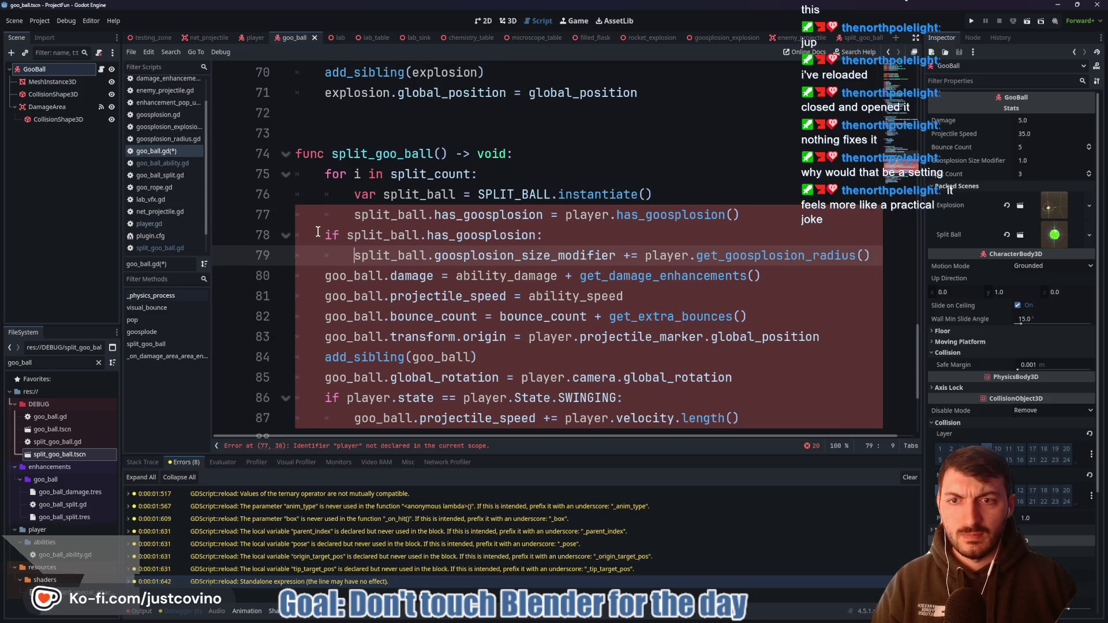
- Replace player.has_goosplosion() with the GooBall's own has_goosplosion on line 77
click(553, 233)
drag(565, 214, 739, 215)
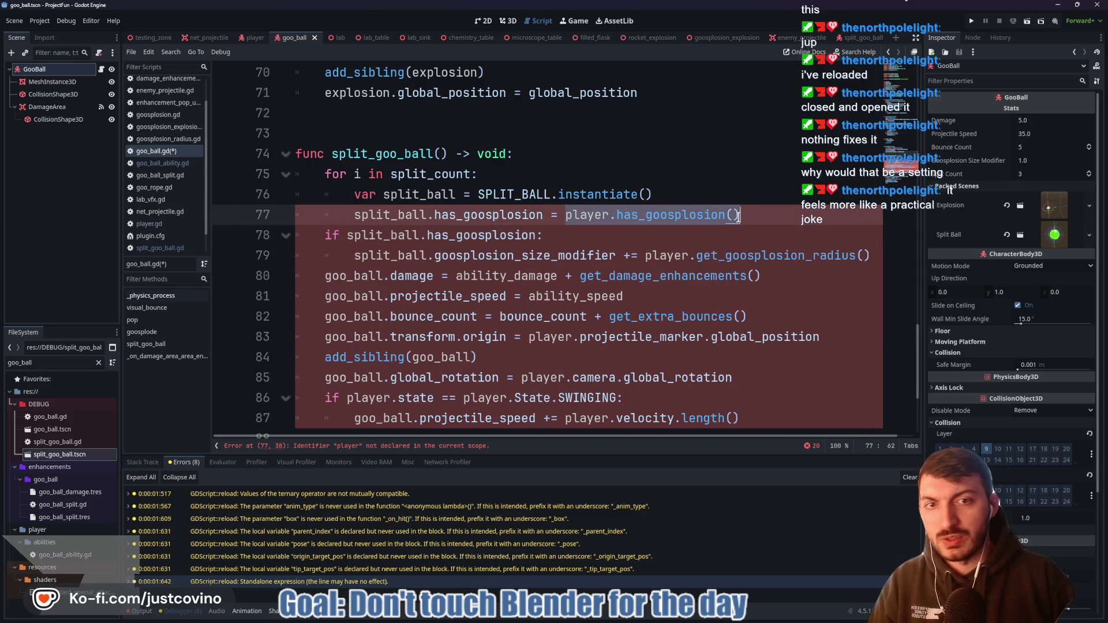
text(has)
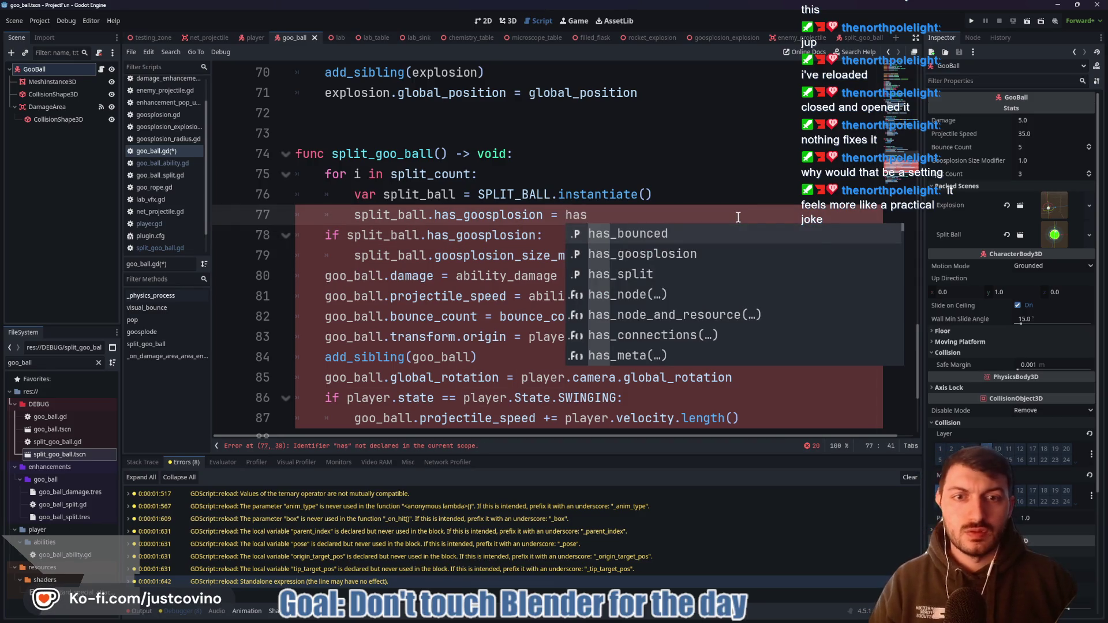
key(Down)
key(Return)
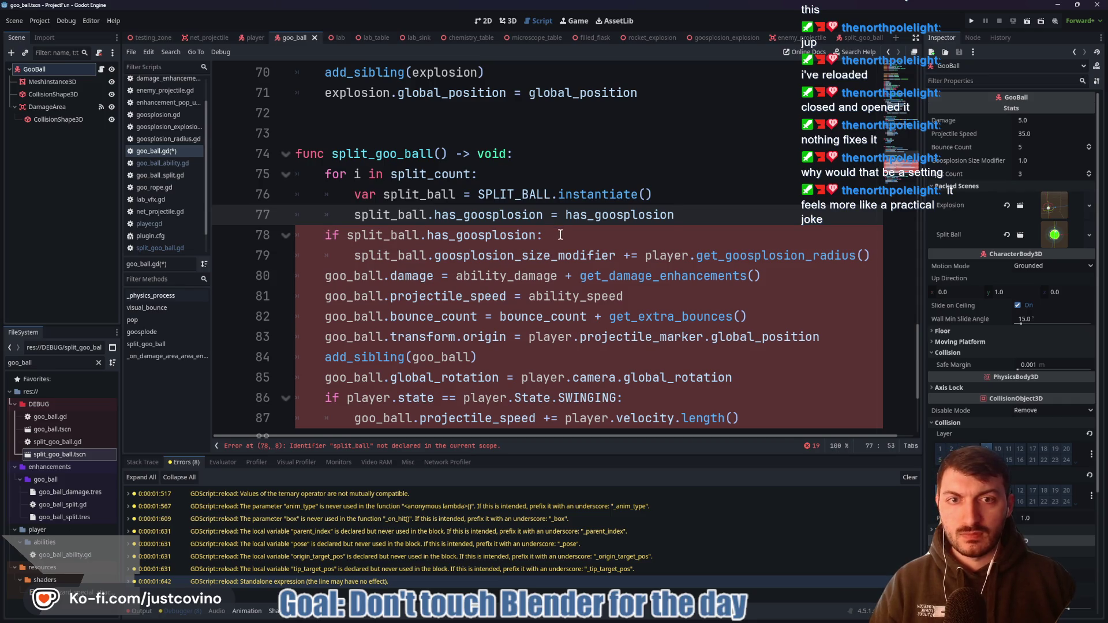
- Indent the pasted if statement and its body line into the loop
drag(559, 235, 275, 235)
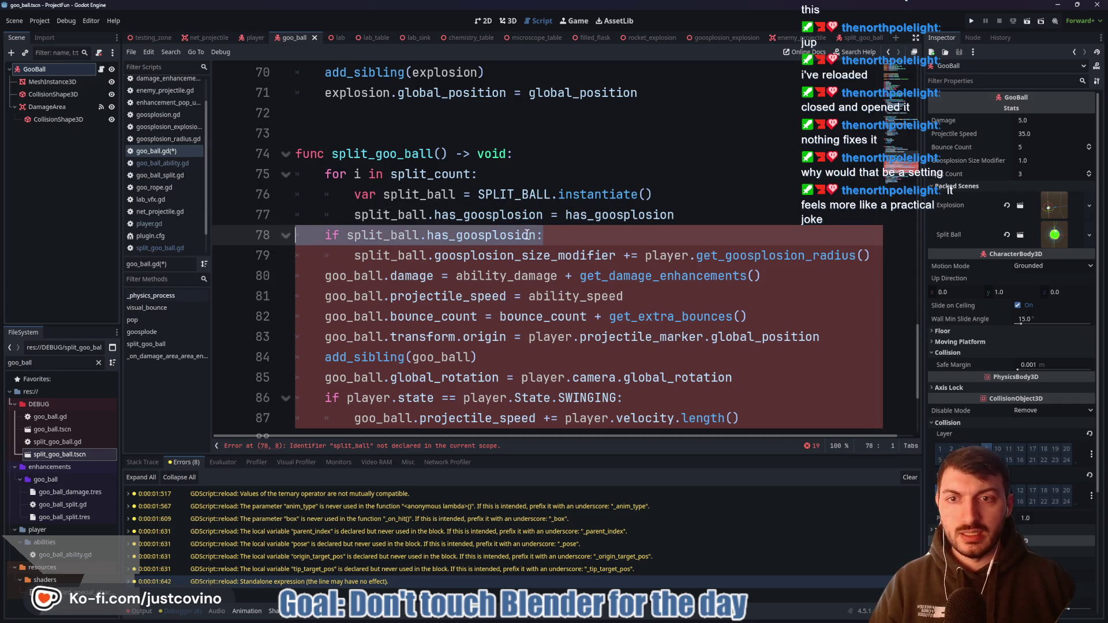
click(566, 233)
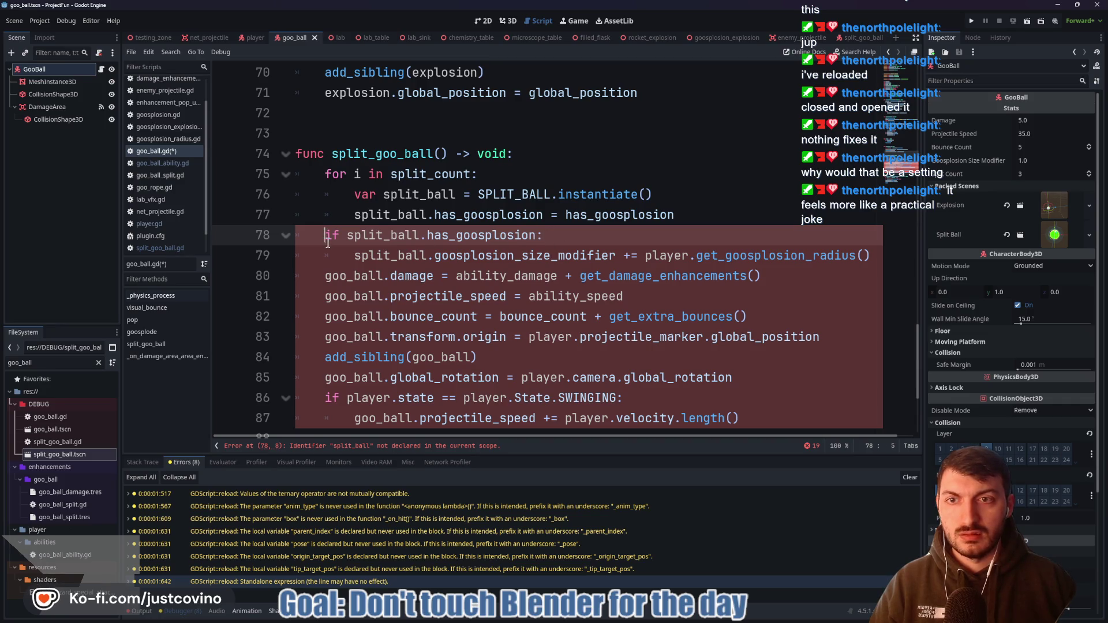
key(Tab)
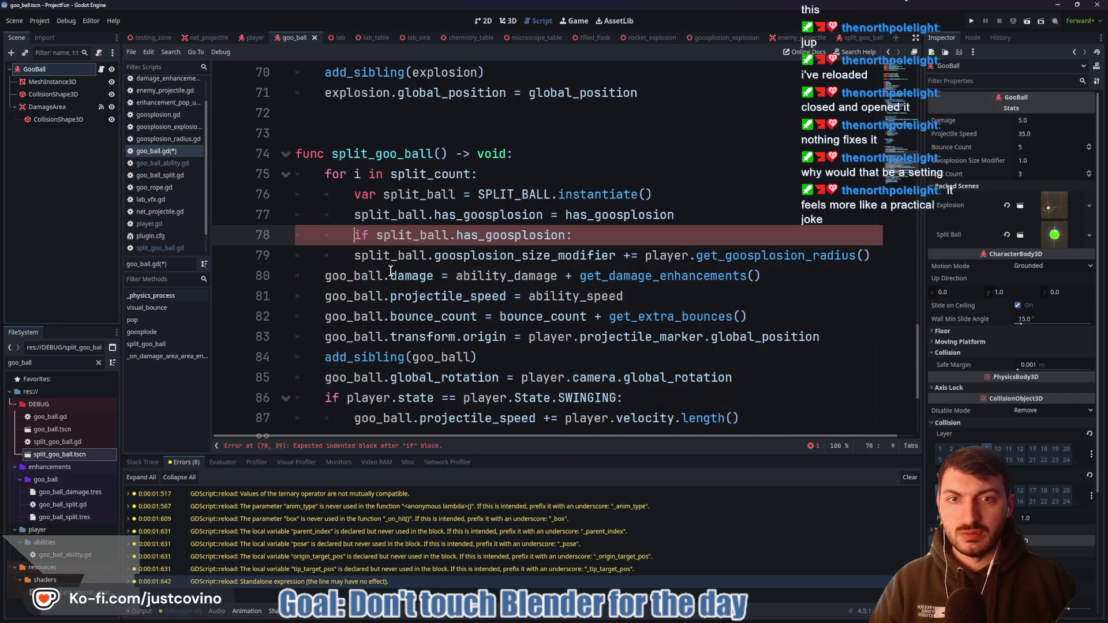
click(351, 255)
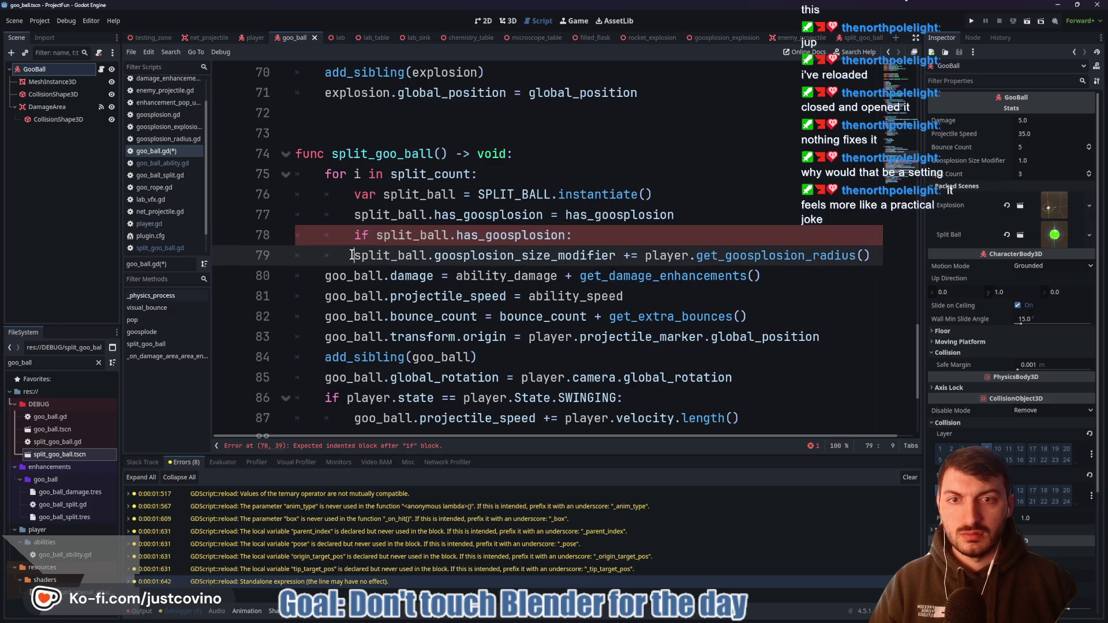
key(Tab)
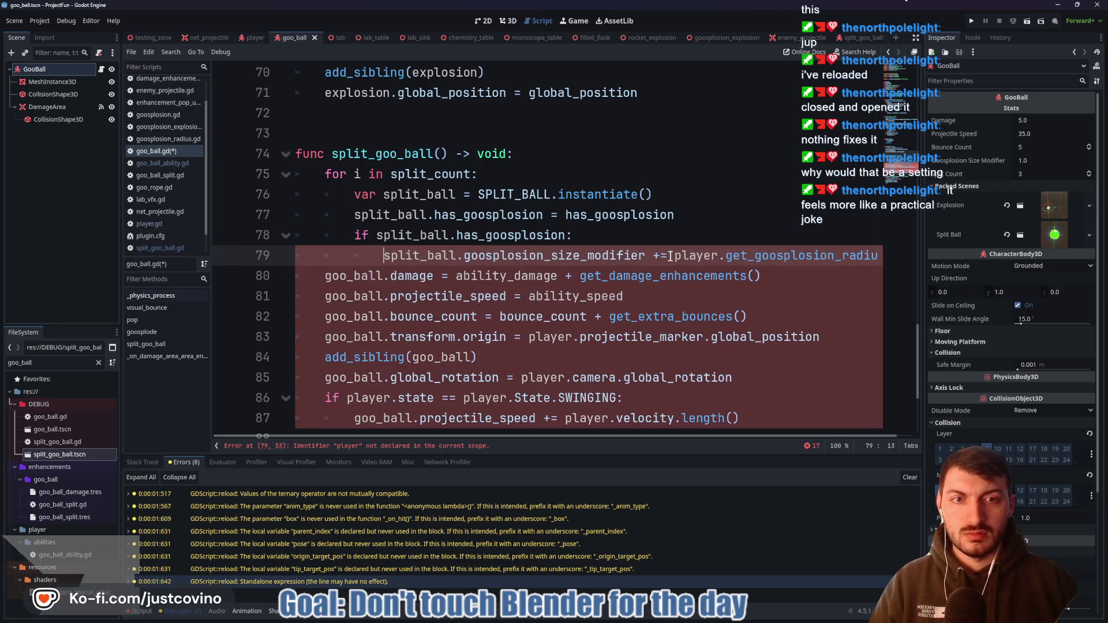
- Replace the radius expression on line 79 with goosplosion_size_modifier
drag(673, 256, 878, 255)
click(629, 255)
drag(635, 256, 873, 258)
key(BackSpace)
key(Delete)
key(Delete)
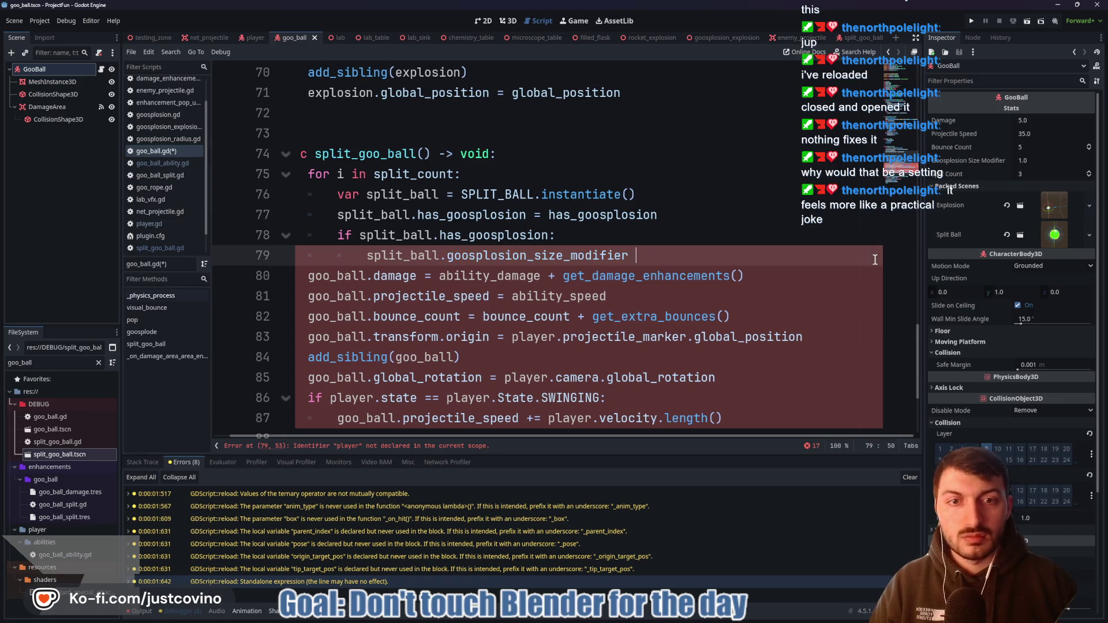
text(si)
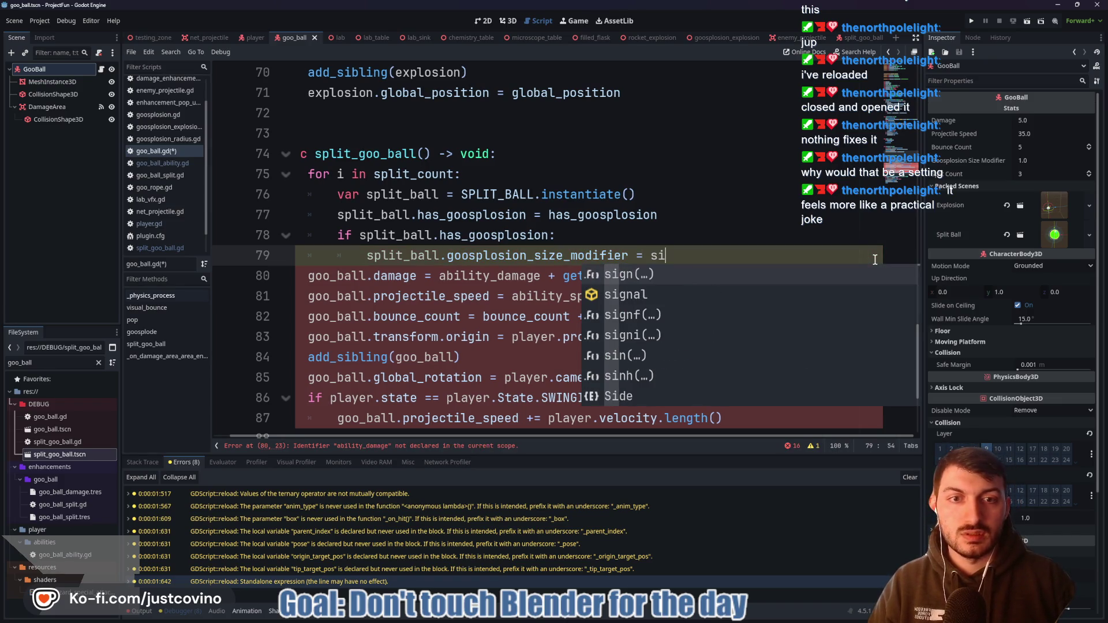
key(BackSpace)
key(BackSpace)
text(goospl)
key(Down)
key(Return)
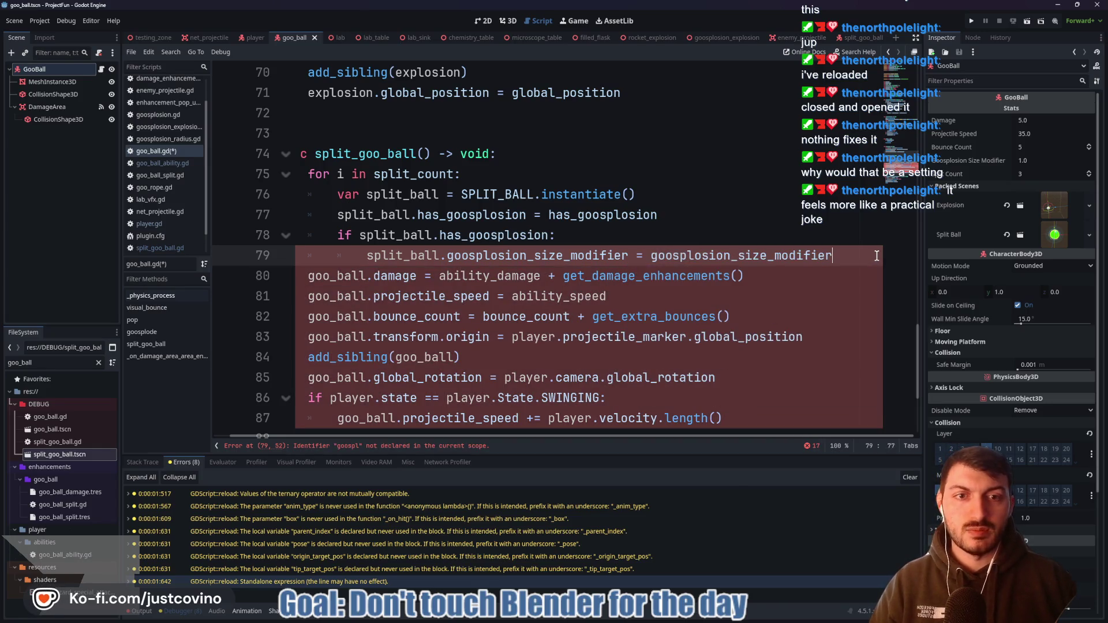
click(766, 275)
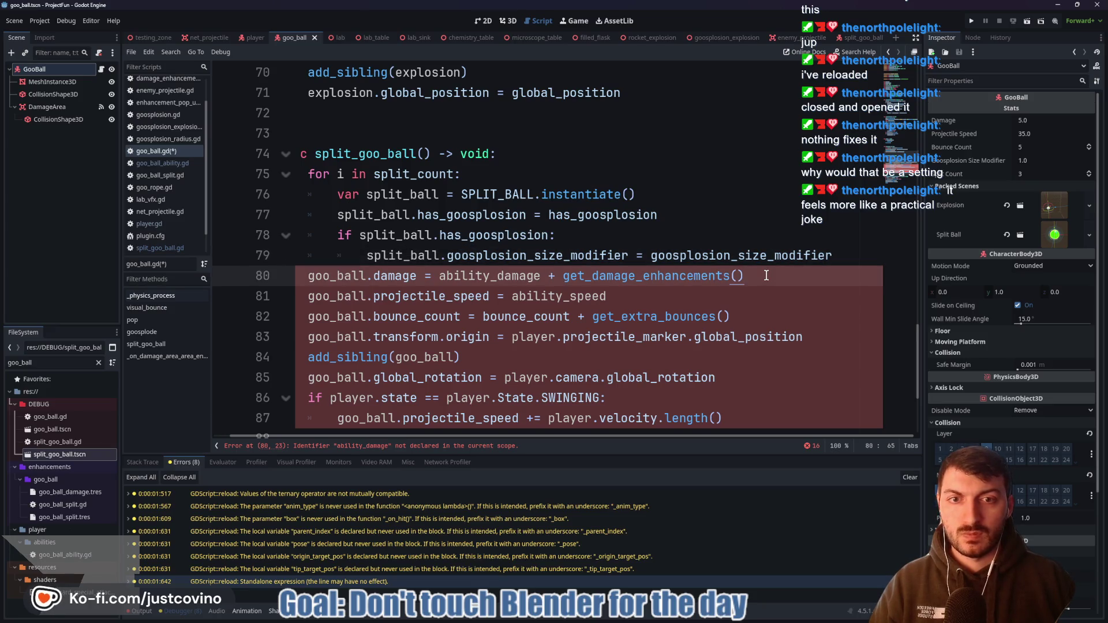
- Make line 80 read split_ball.damage = damage, indented inside the loop
click(308, 276)
text(split)
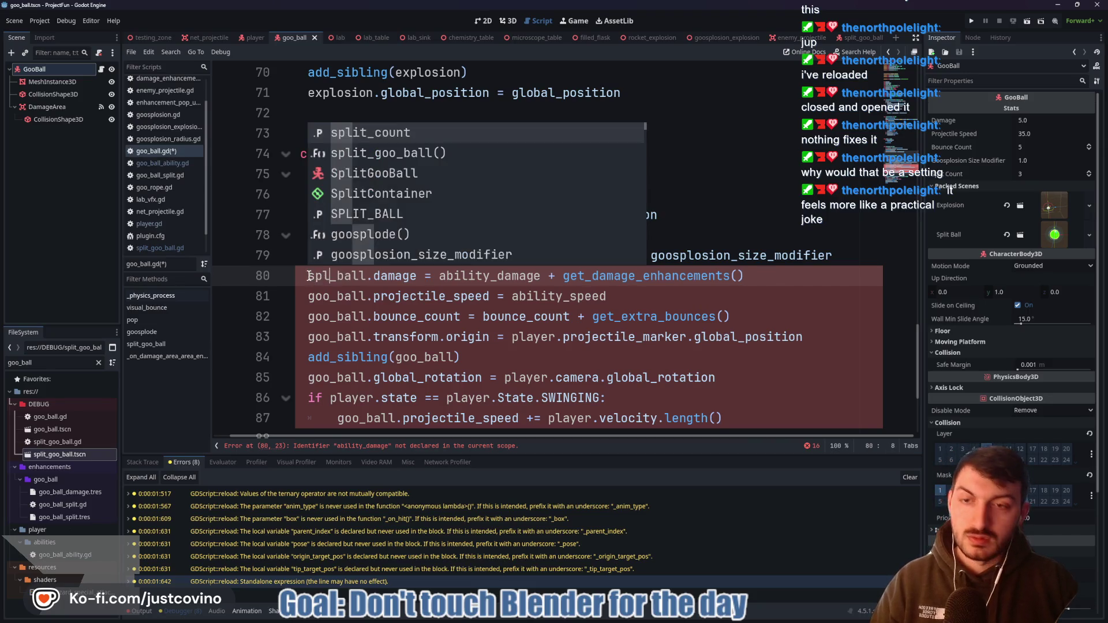
click(310, 277)
key(Tab)
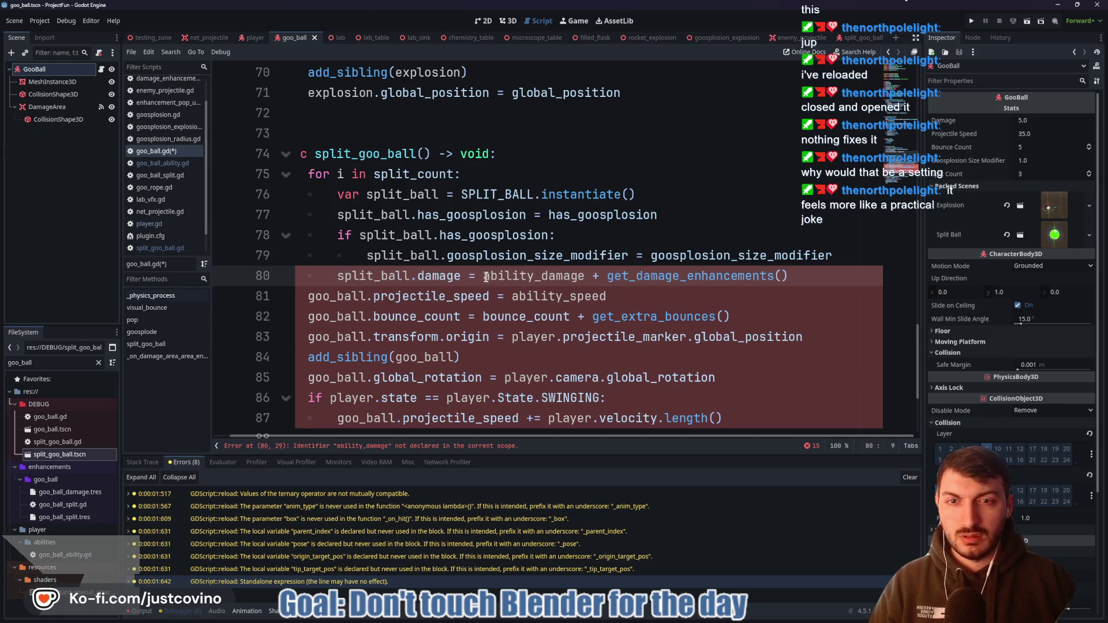
drag(513, 277, 805, 278)
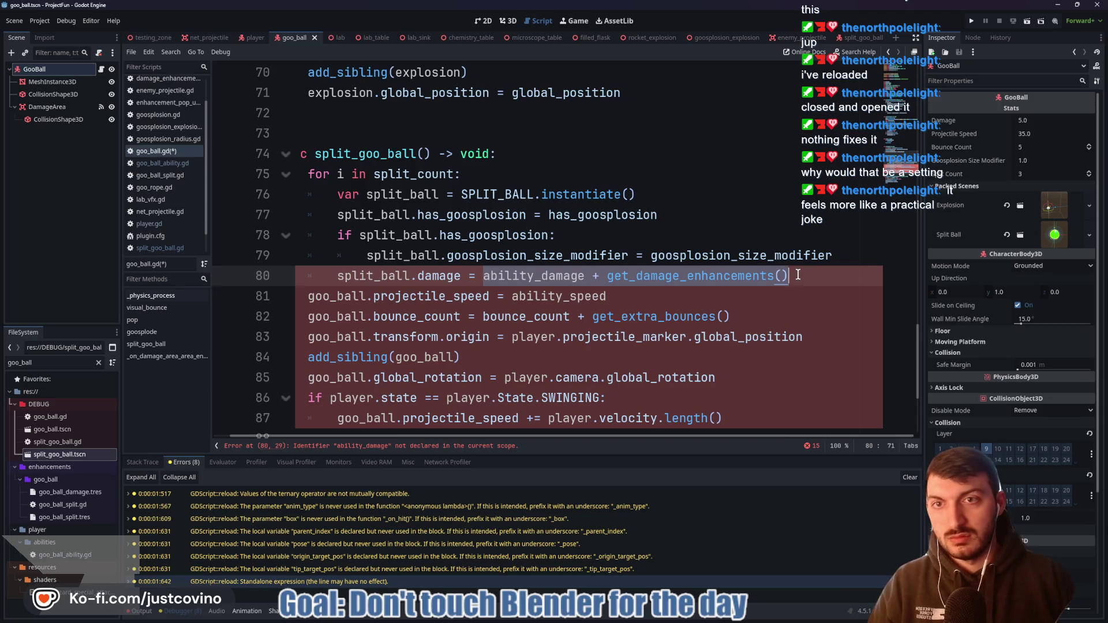
text(dam)
key(Return)
scroll(592, 297, up, 3)
scroll(592, 298, up, 15)
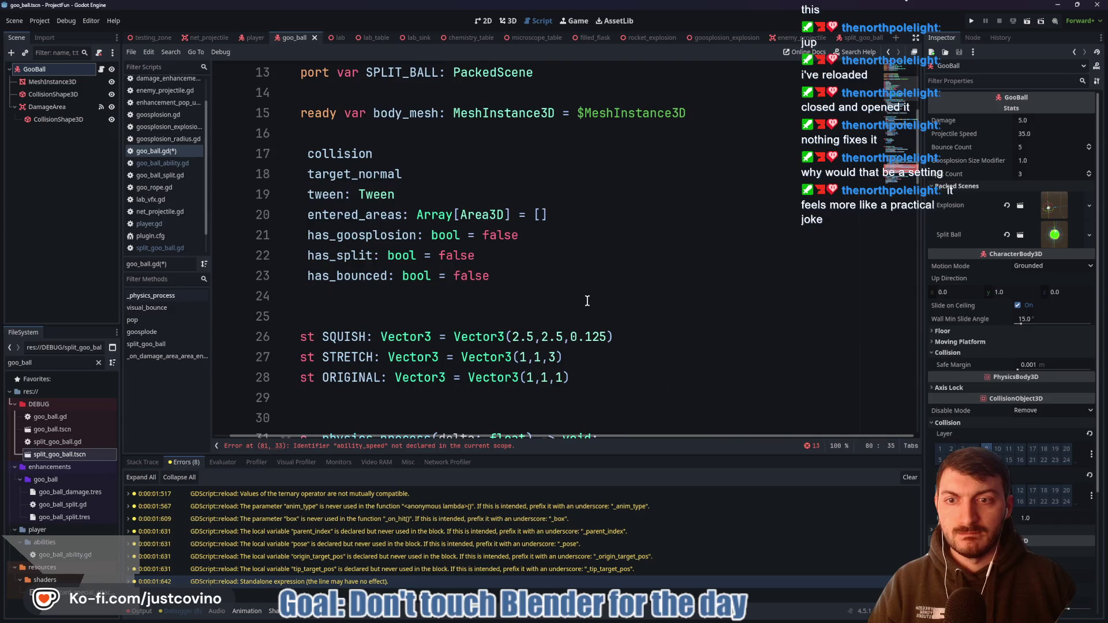
scroll(587, 301, down, 20)
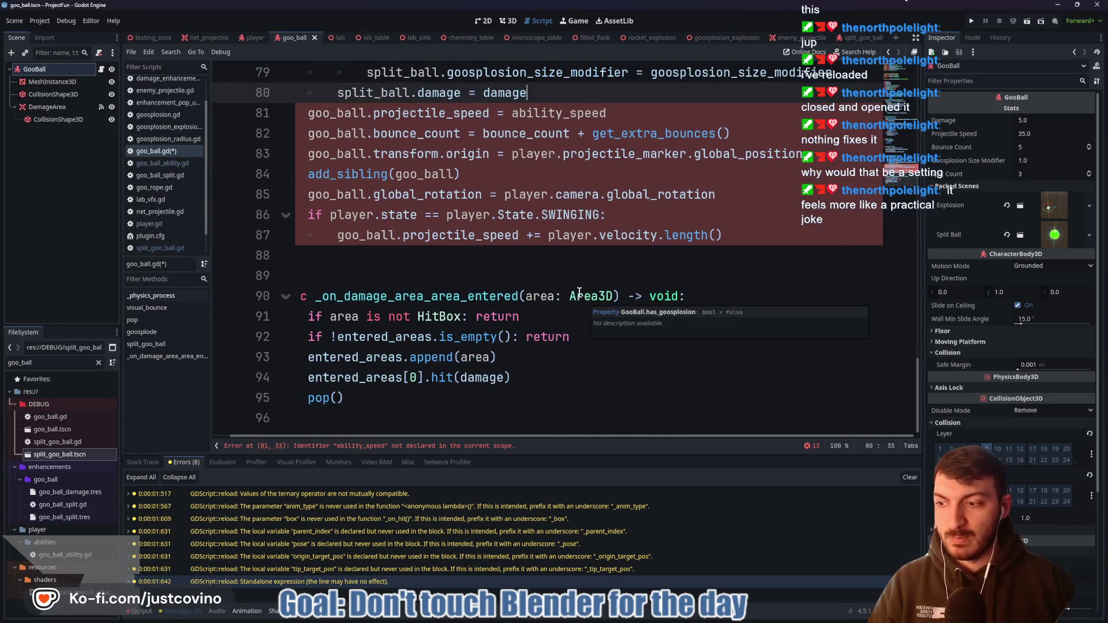
scroll(502, 277, up, 3)
- Change line 81 to split_ball.projectile_speed = projectile_speed, indented in the loop
key(Down)
key(Home)
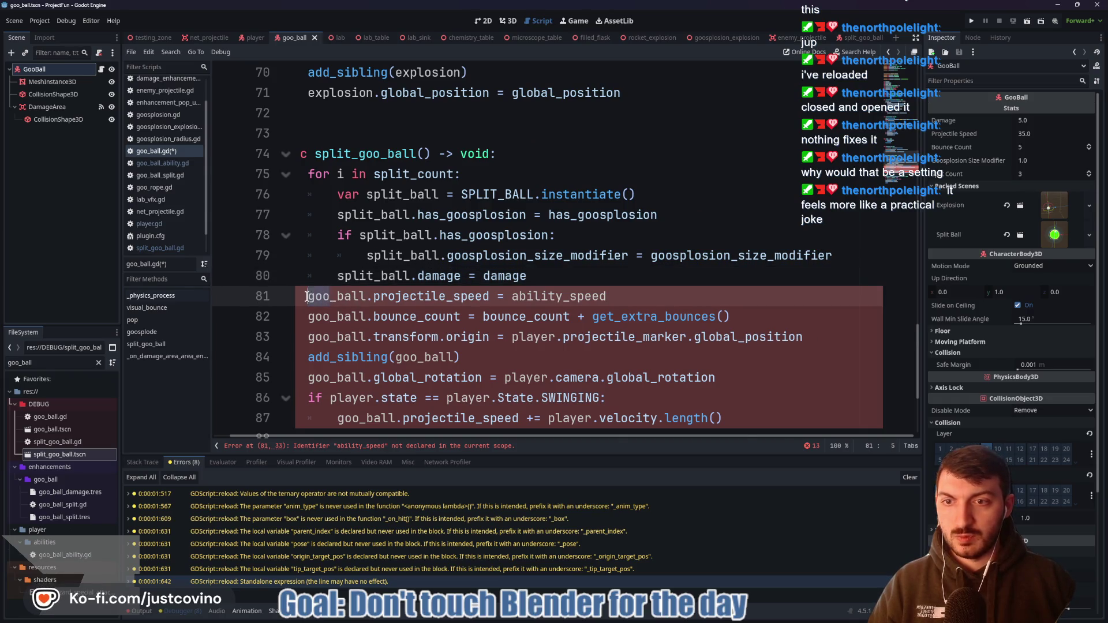
text(split)
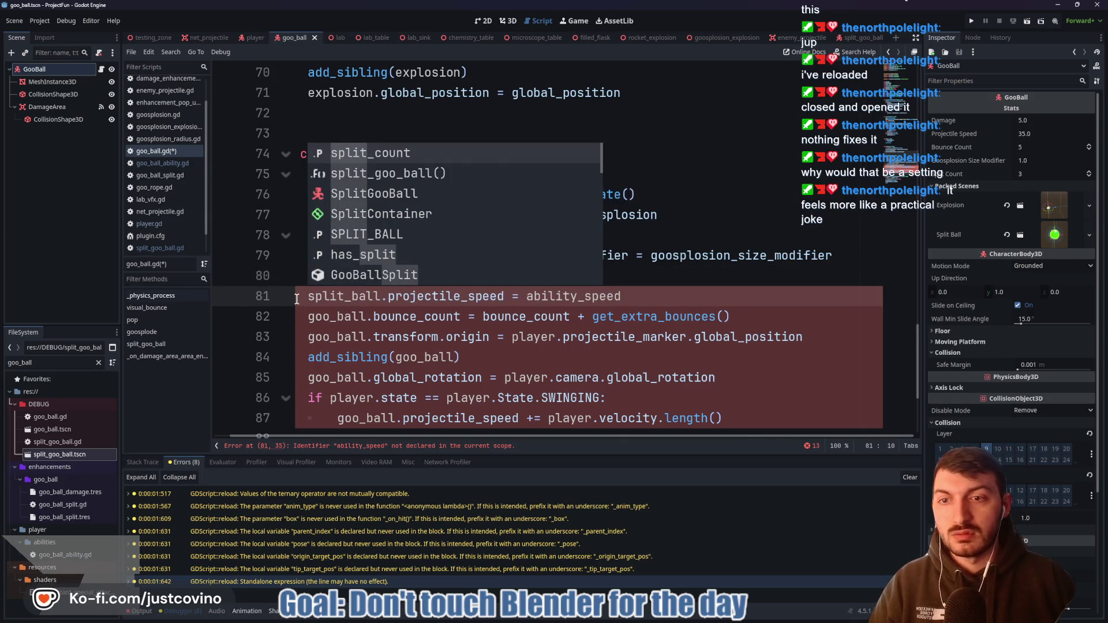
key(Escape)
key(Home)
key(Tab)
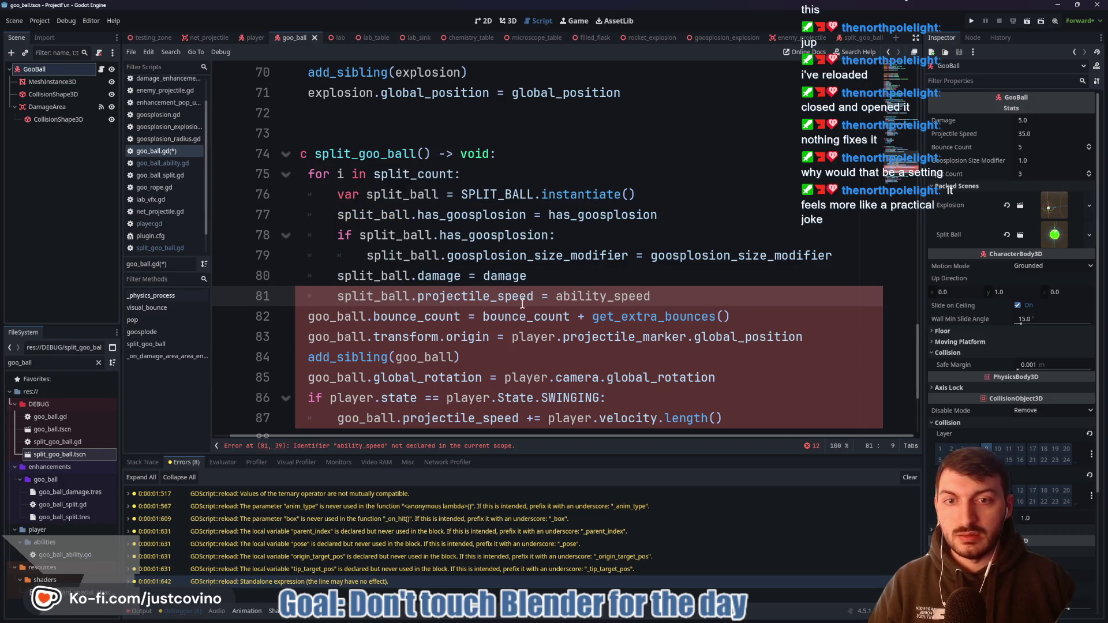
drag(658, 297, 557, 296)
text(pro)
key(Return)
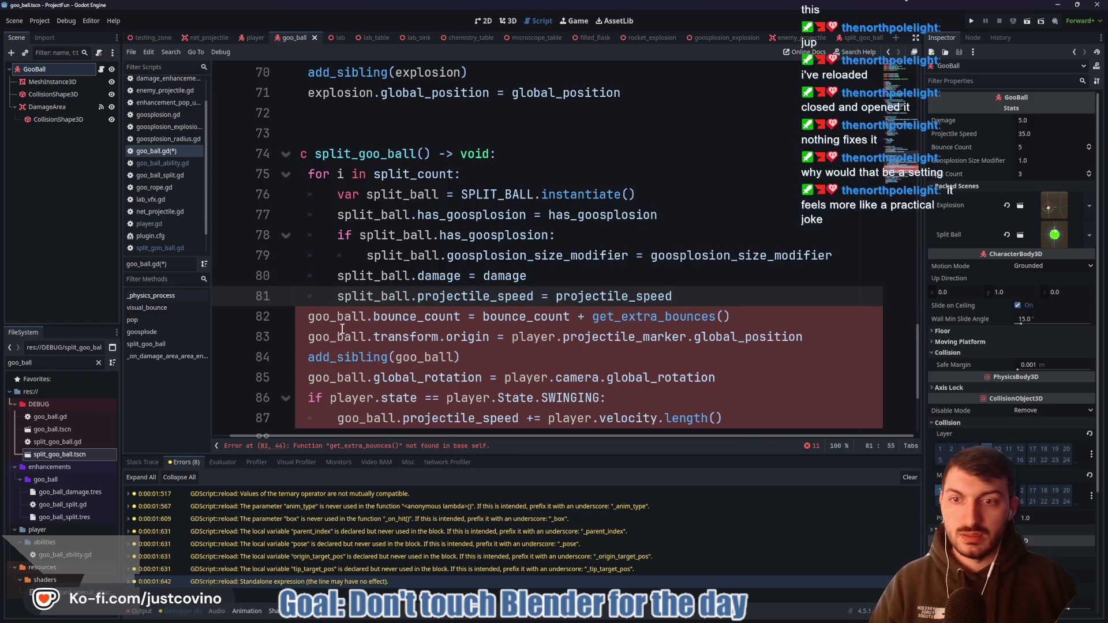
- Make line 82 split_ball.bounce_count = bounce_count, dropping the extra bounces addition
drag(306, 320, 329, 321)
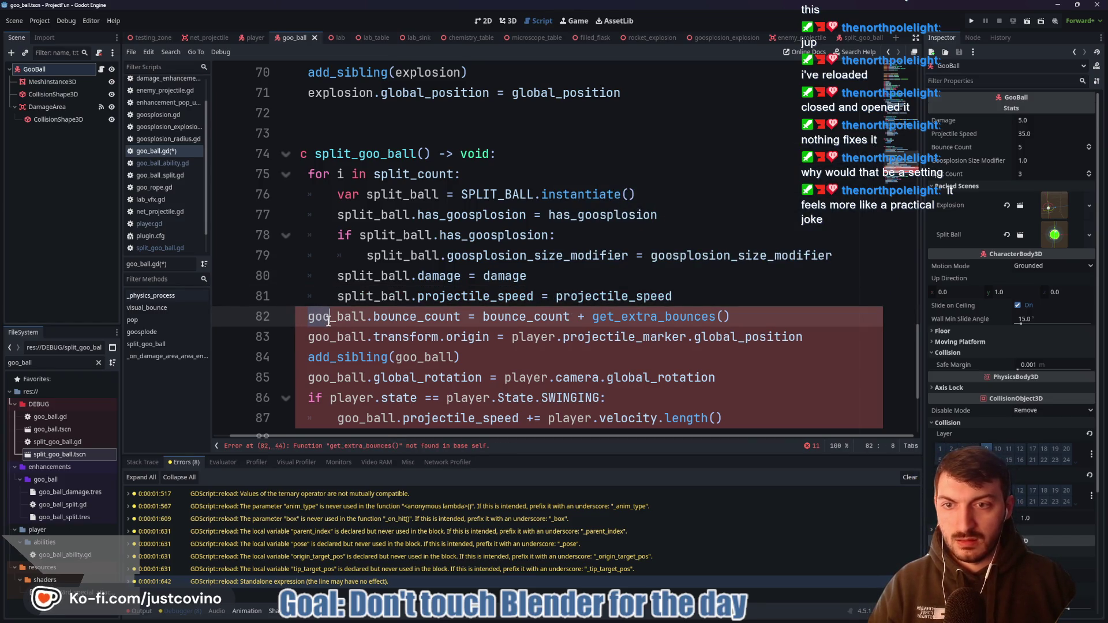
text(split)
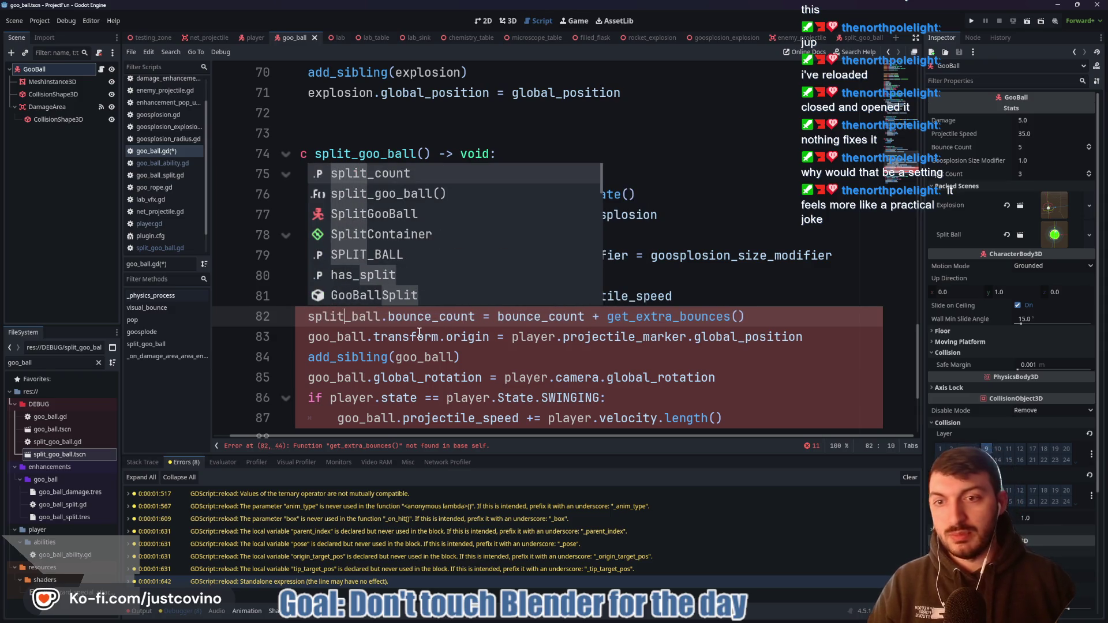
click(305, 312)
key(Tab)
drag(773, 314, 618, 318)
key(BackSpace)
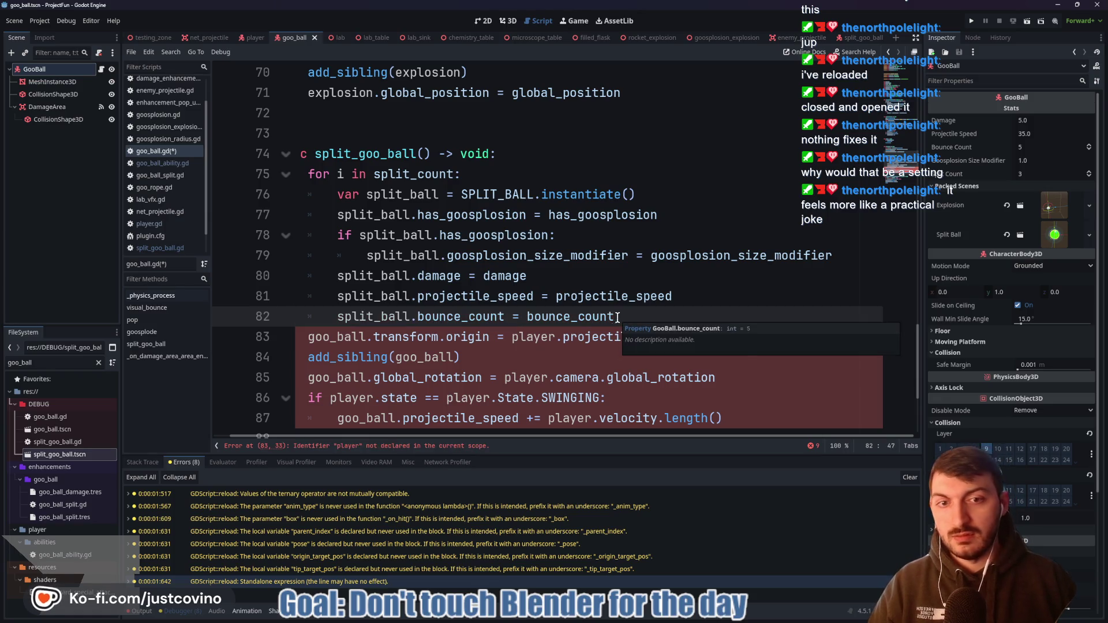
- Set line 83 to split_ball.transform.origin = global_position, indented in the loop
click(328, 337)
text(split)
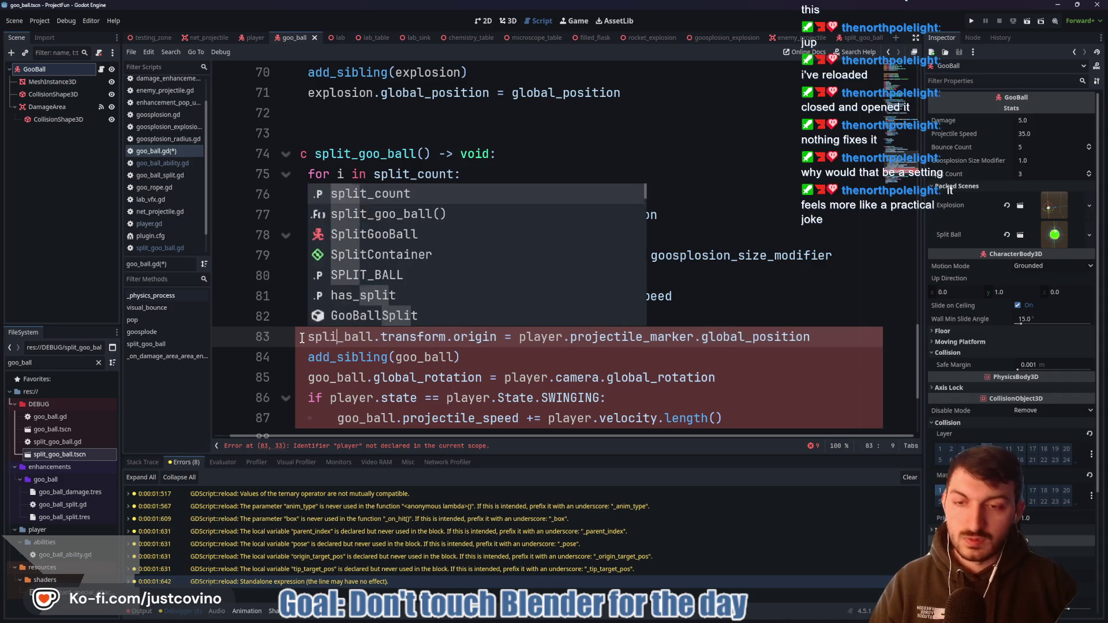
key(Escape)
key(Tab)
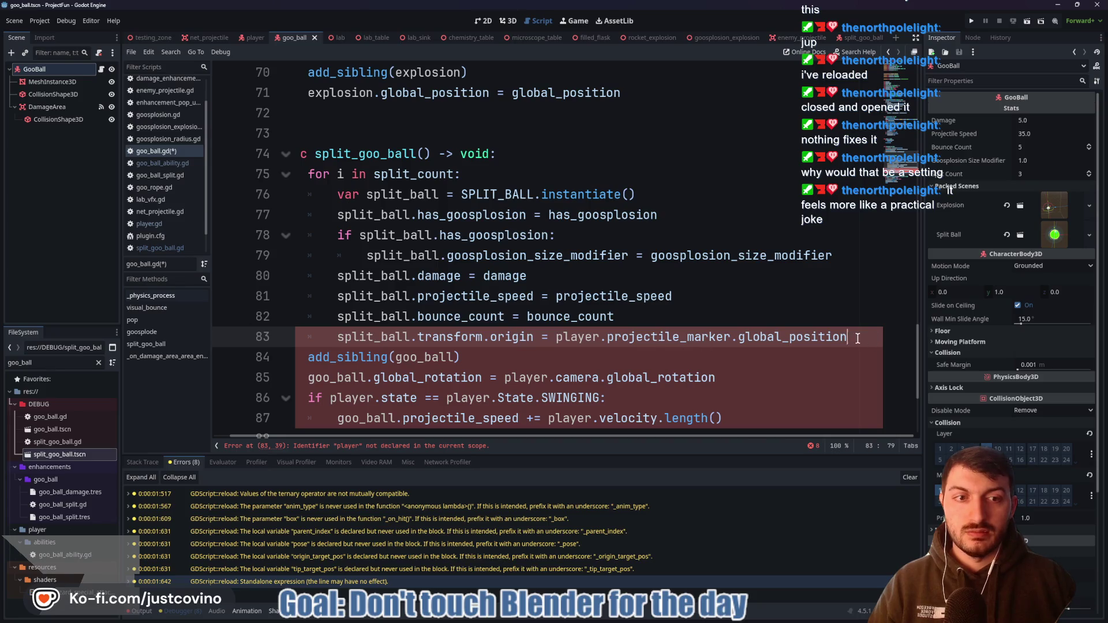
drag(858, 338, 556, 338)
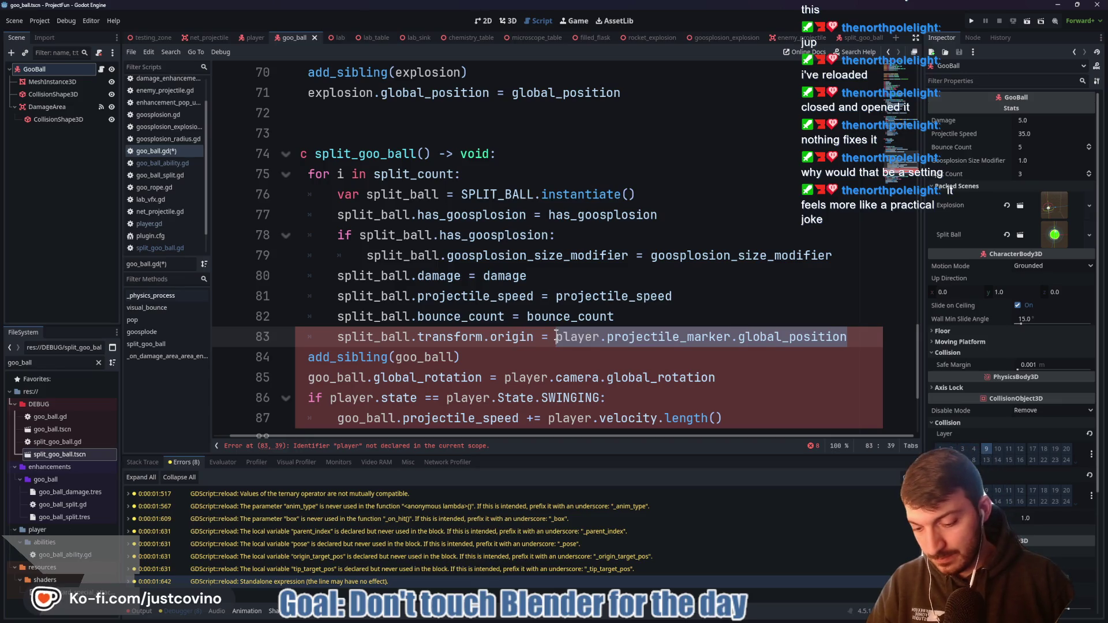
text(global_po)
key(Return)
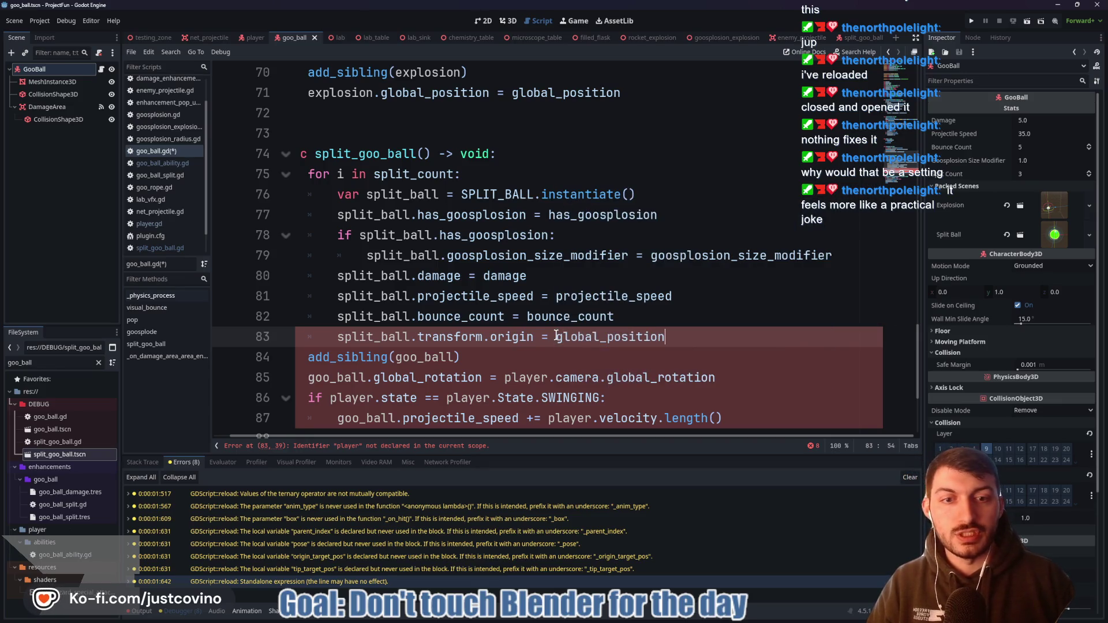
- Indent line 84 and make it add_sibling(split_ball)
click(292, 363)
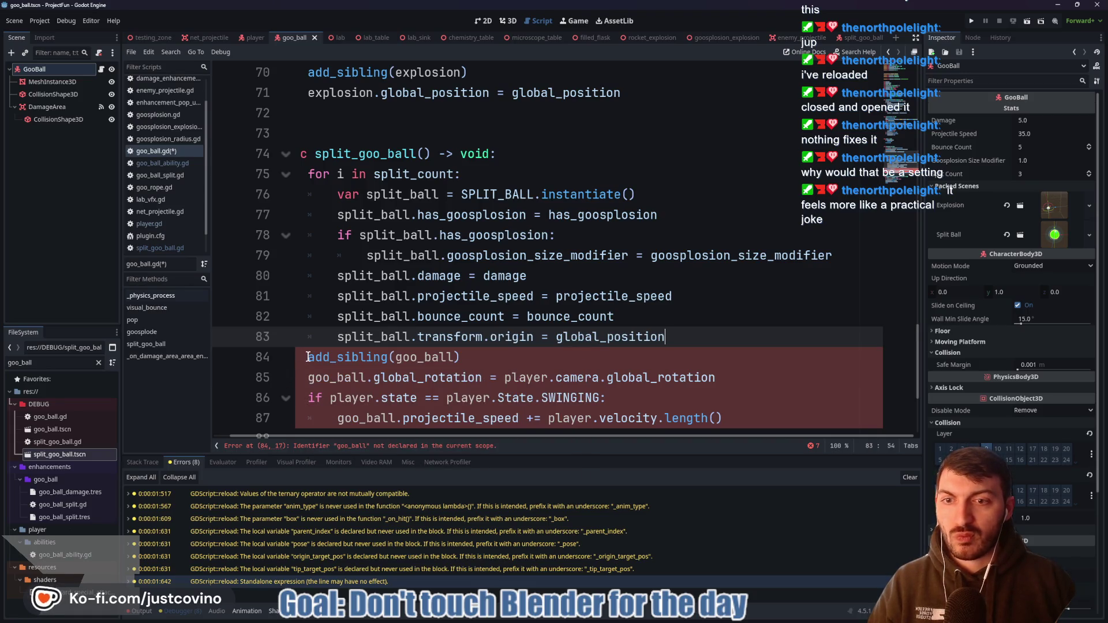
key(Tab)
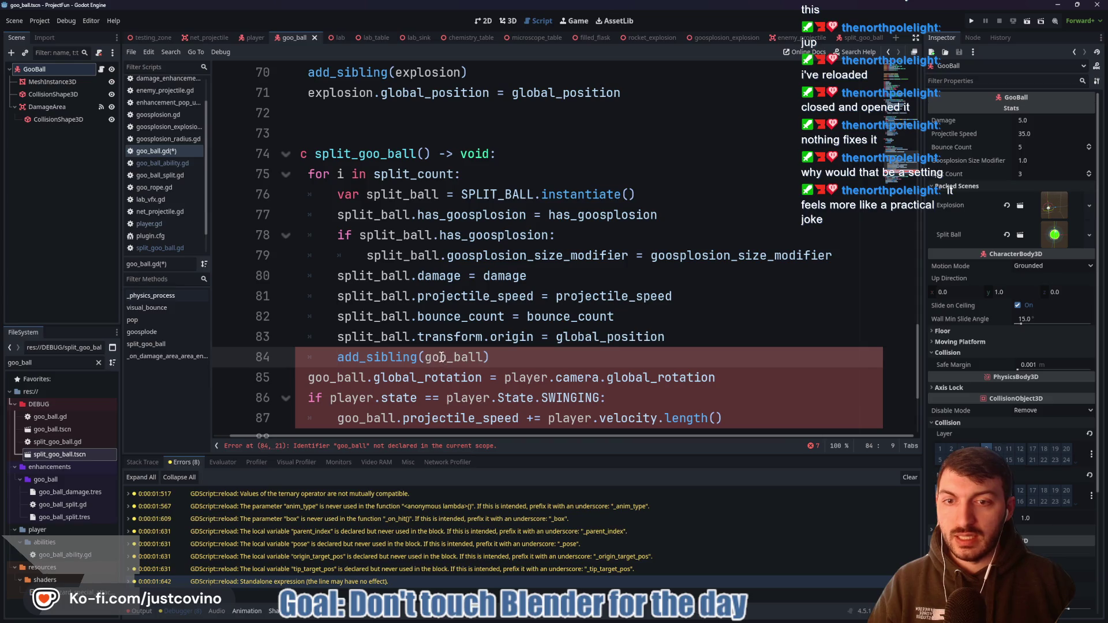
text(split)
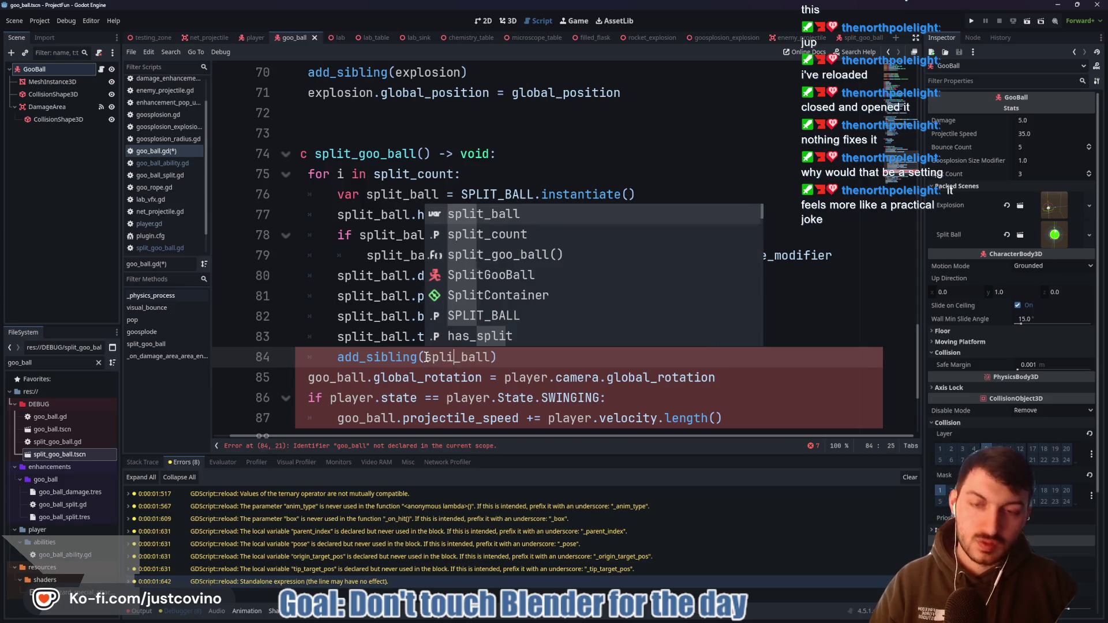
key(End)
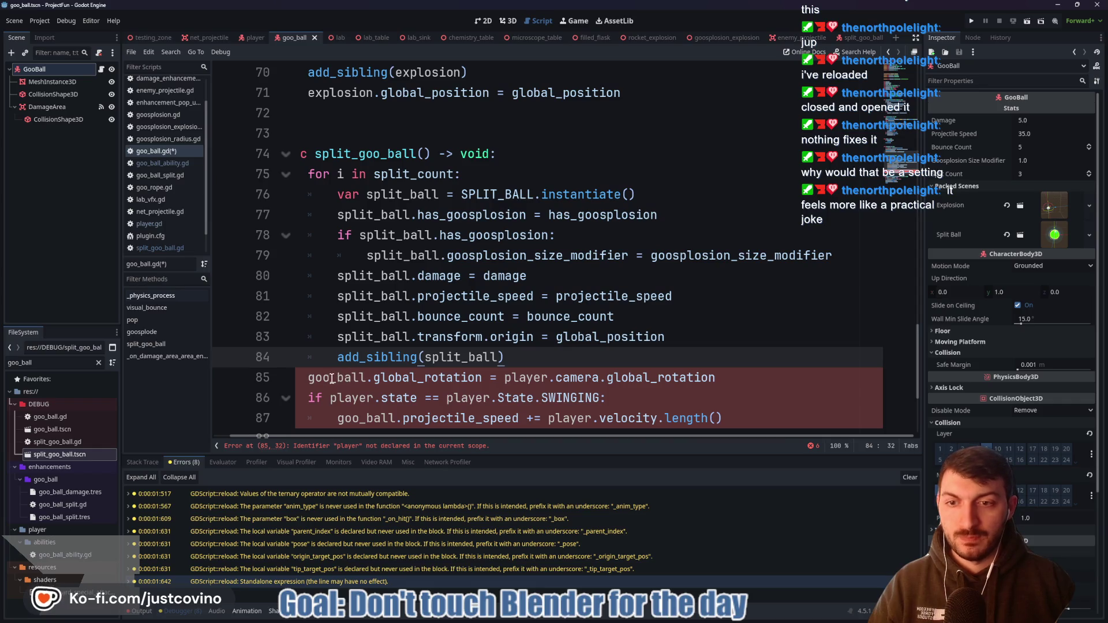
- Change line 85 to split_ball.global_rotation = global_rotation, indented in the loop
click(308, 378)
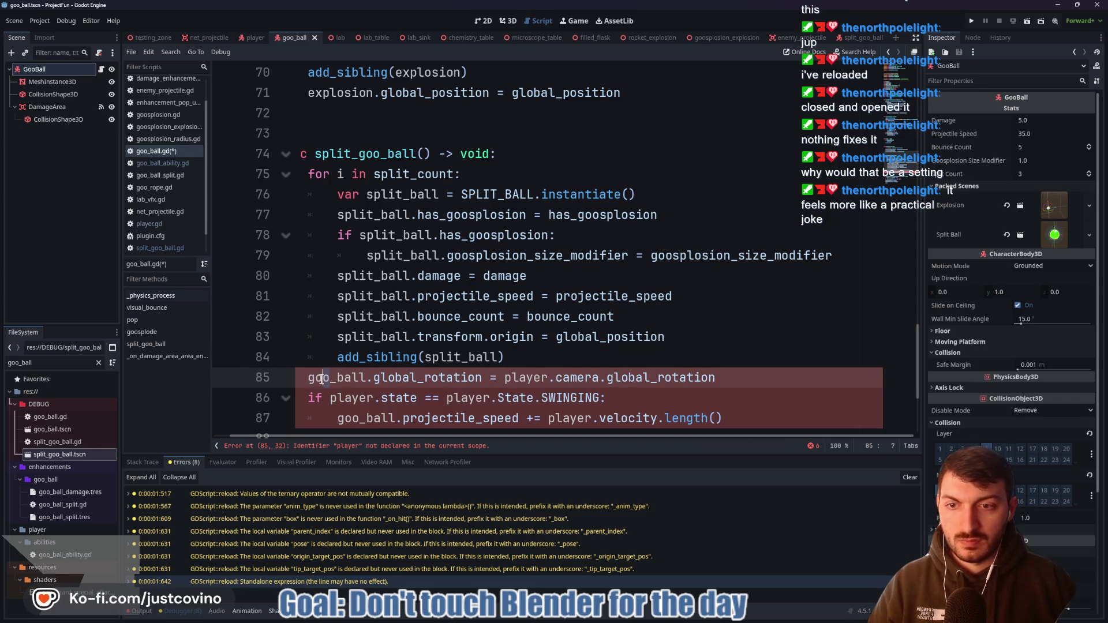
text(split)
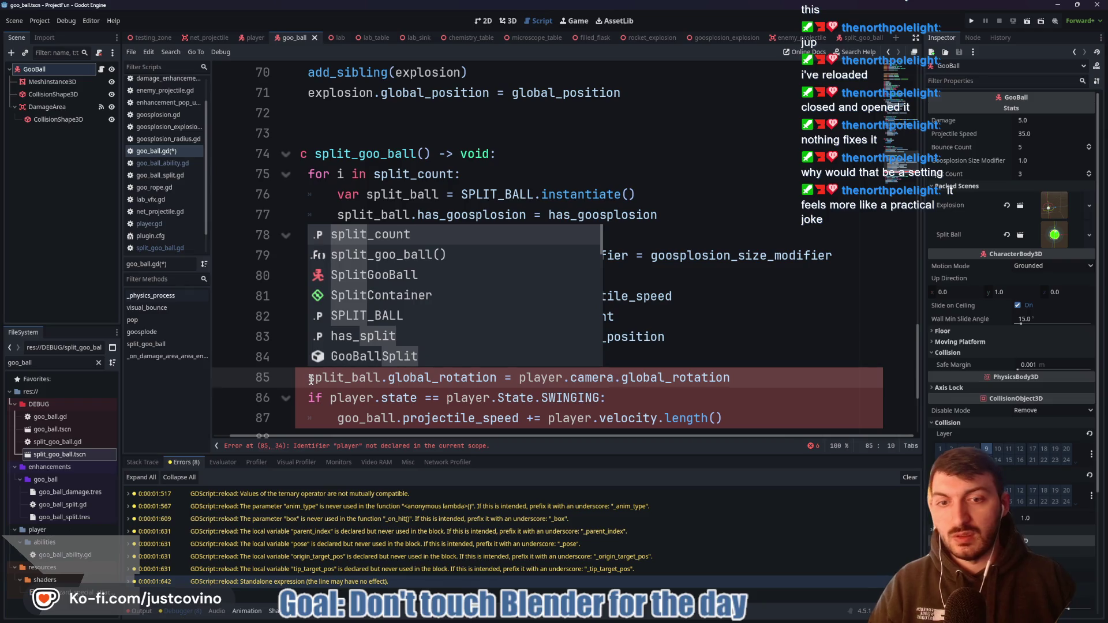
click(310, 380)
key(Tab)
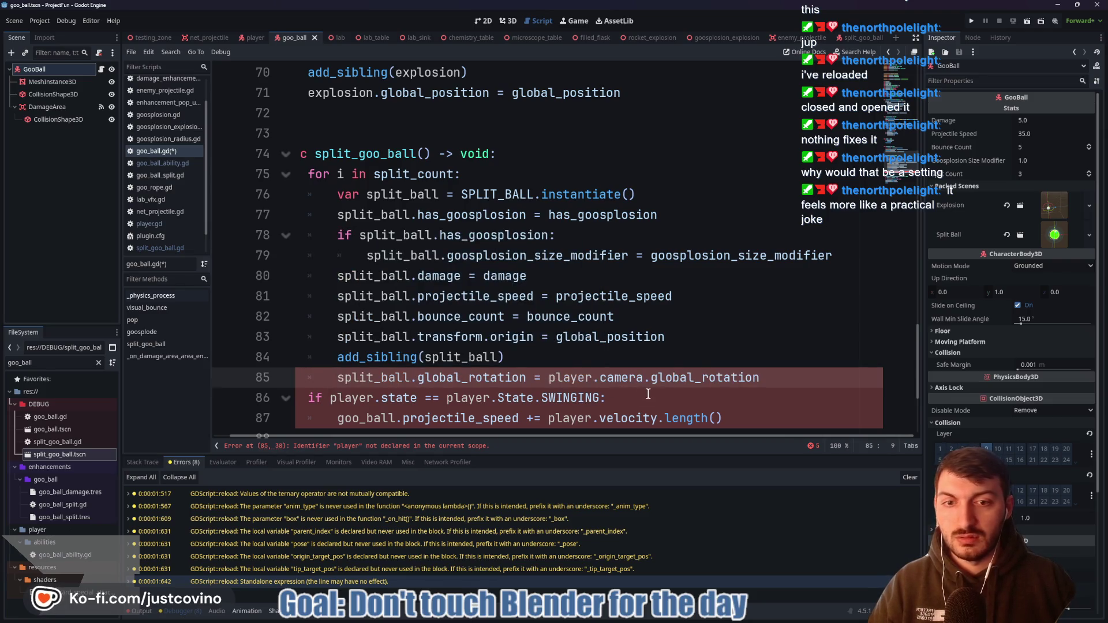
drag(778, 378, 546, 372)
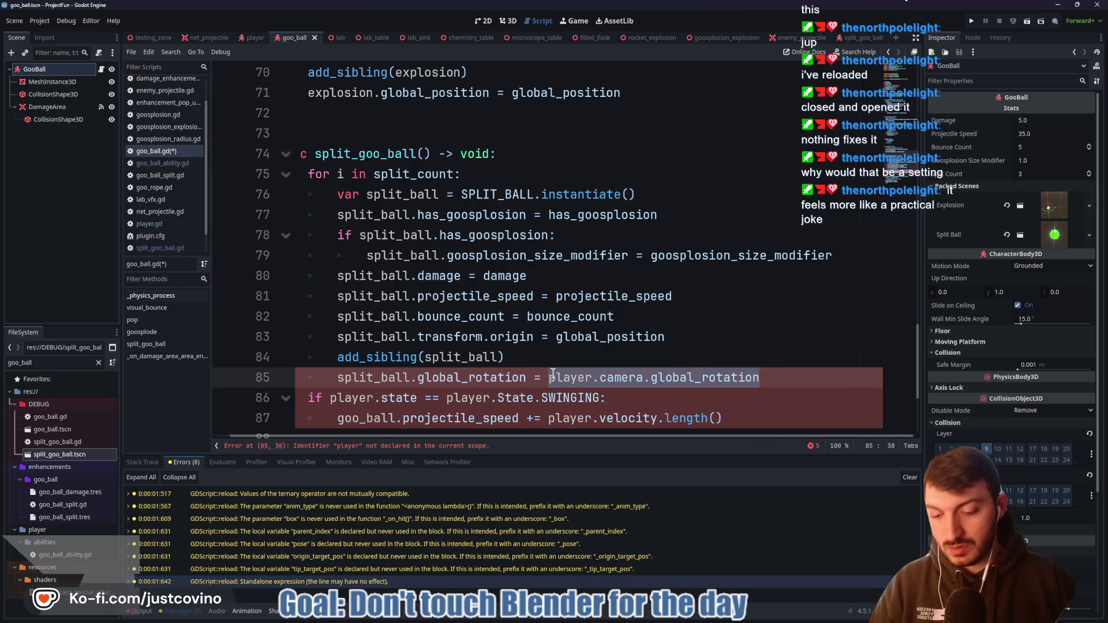
text(global_rot)
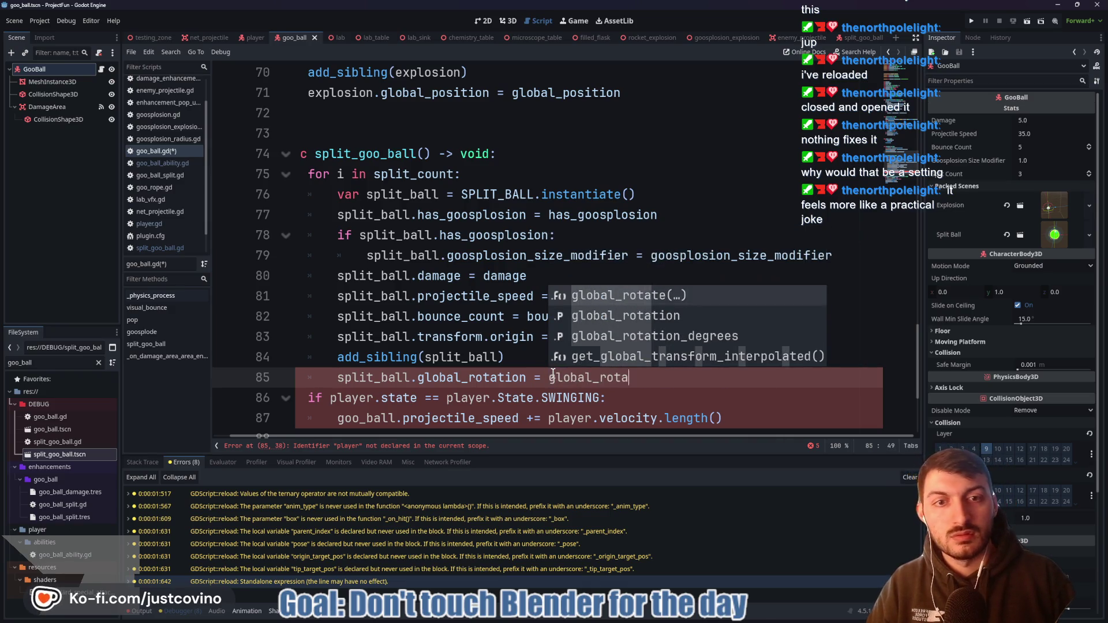
key(Return)
text(tio)
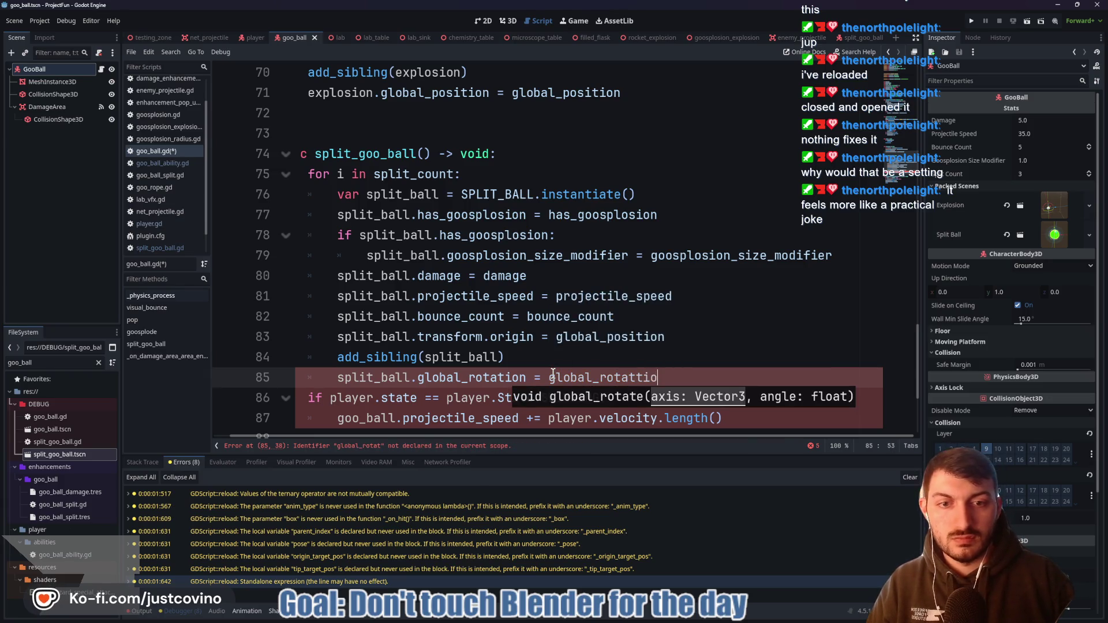
text(ion)
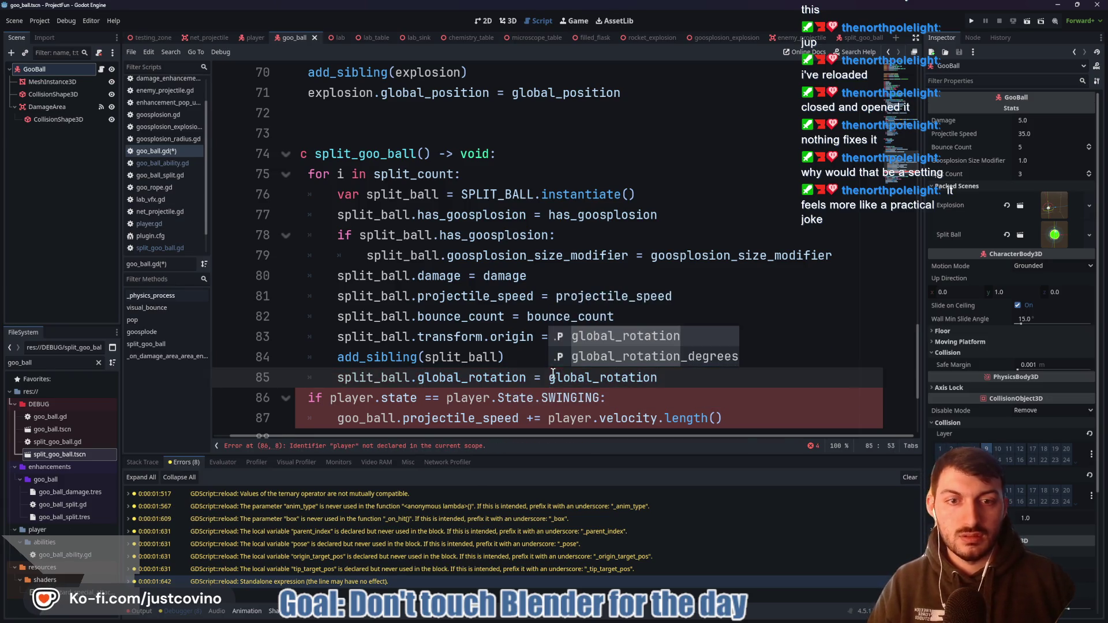
key(Escape)
key(Down)
scroll(461, 392, down, 1)
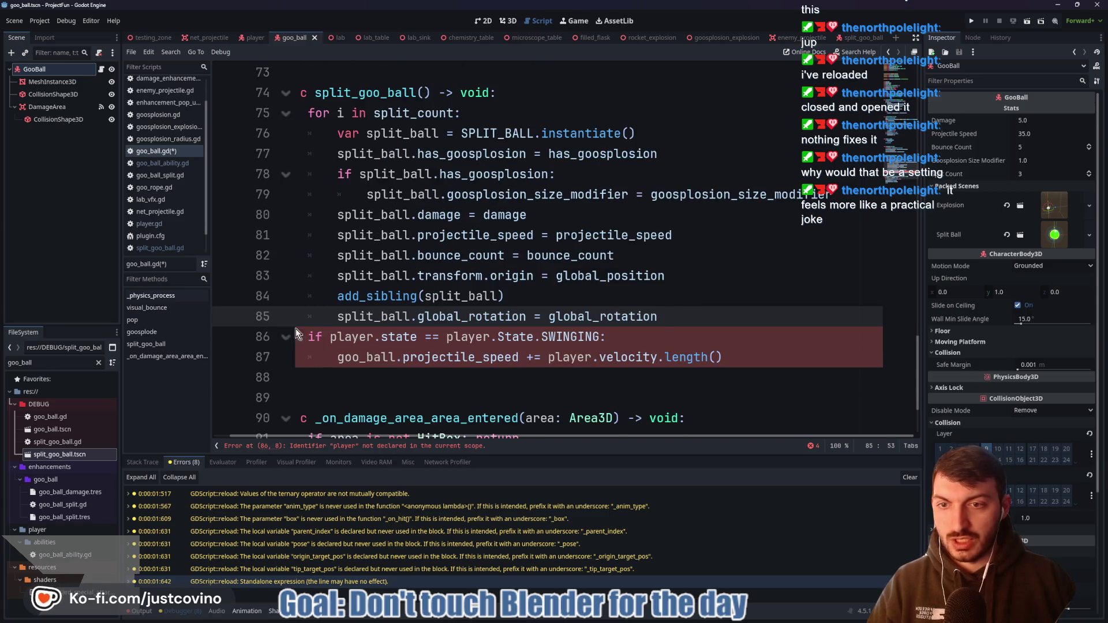
- Delete the 'if player.state == player.State.SWINGING' block and save goo_ball.gd
key(Home)
drag(756, 355, 270, 338)
key(BackSpace)
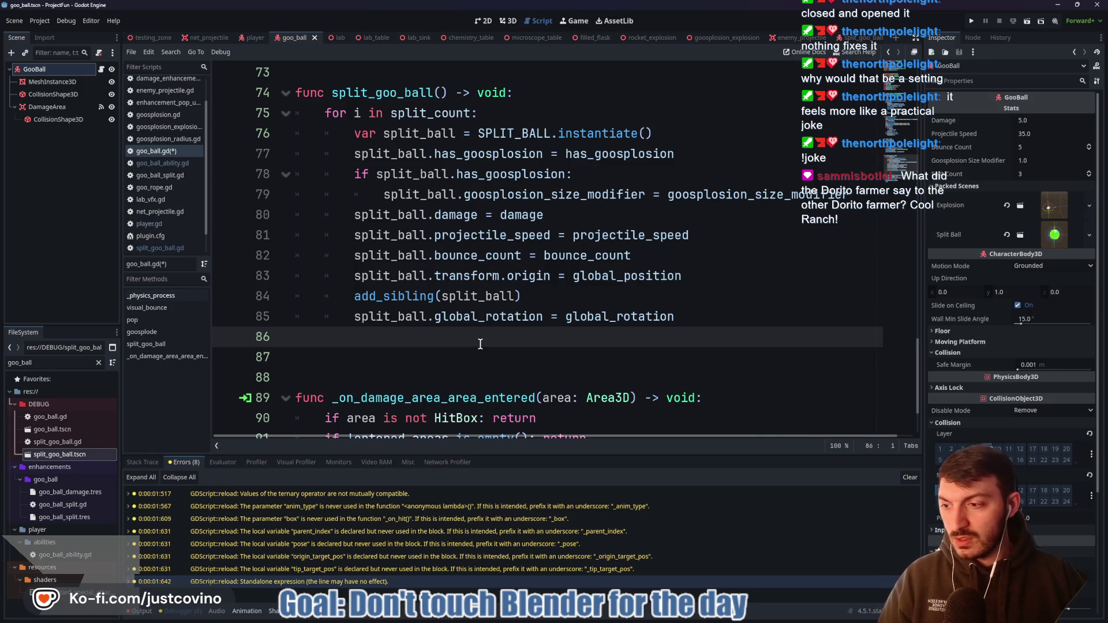
key(ctrl+s)
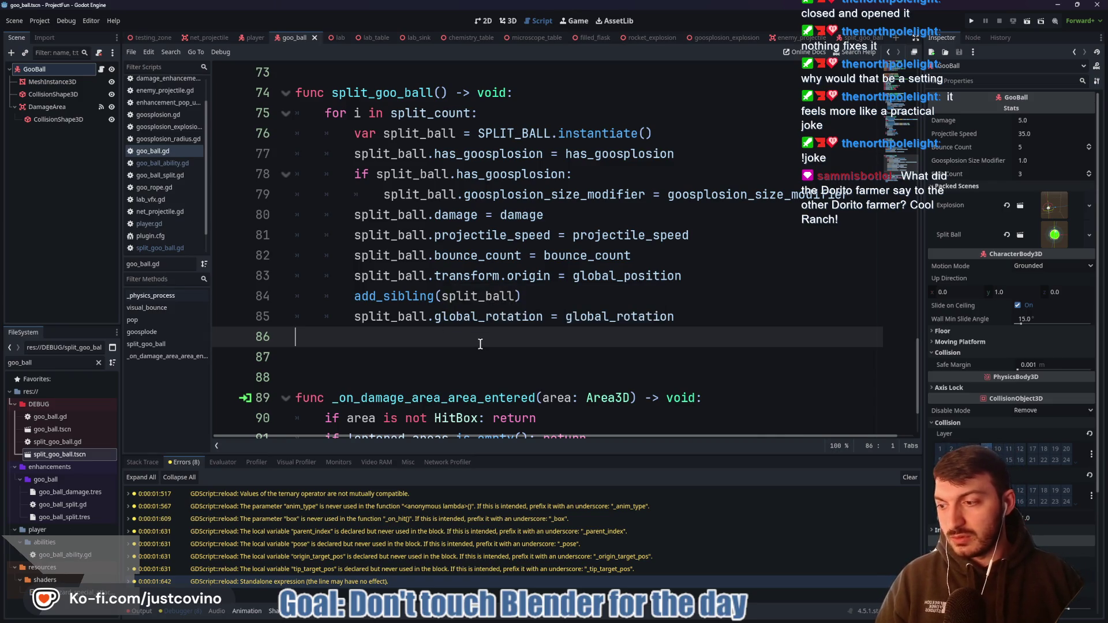
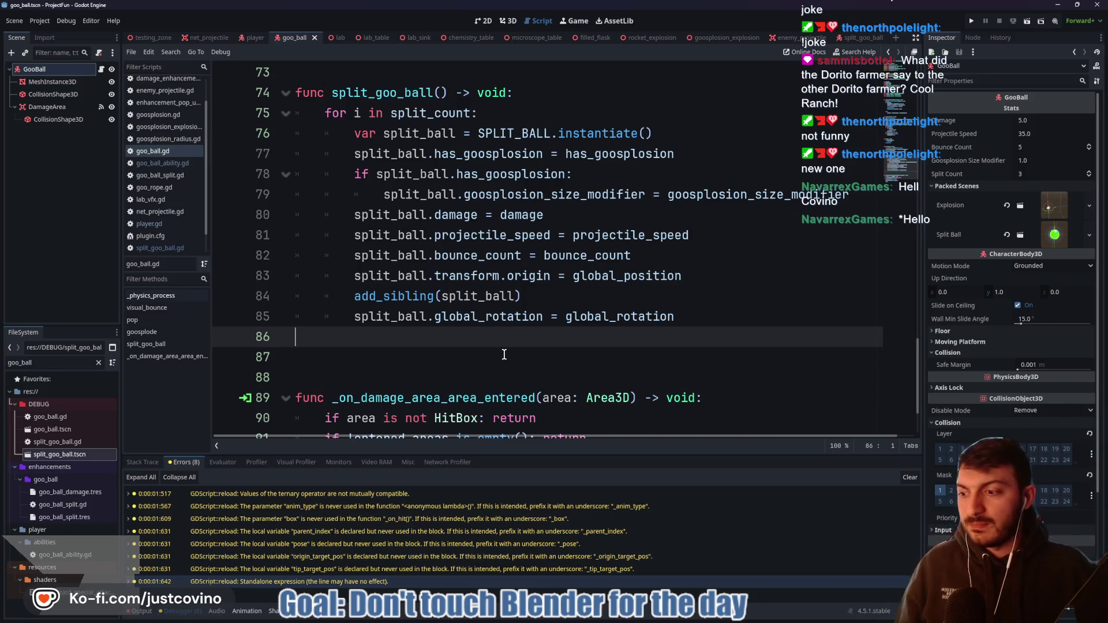
- Add line 77 after the instantiate call: var offset_rot = randf_range(deg_to_rad()), still unfinished
click(673, 315)
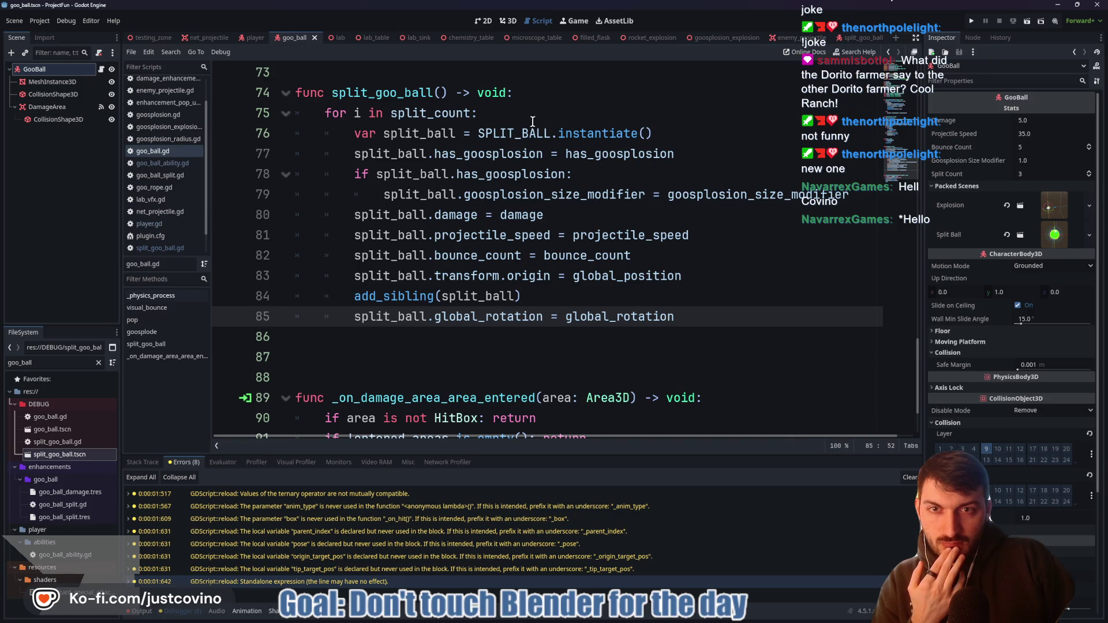
click(697, 128)
key(Return)
text(var offset_rot)
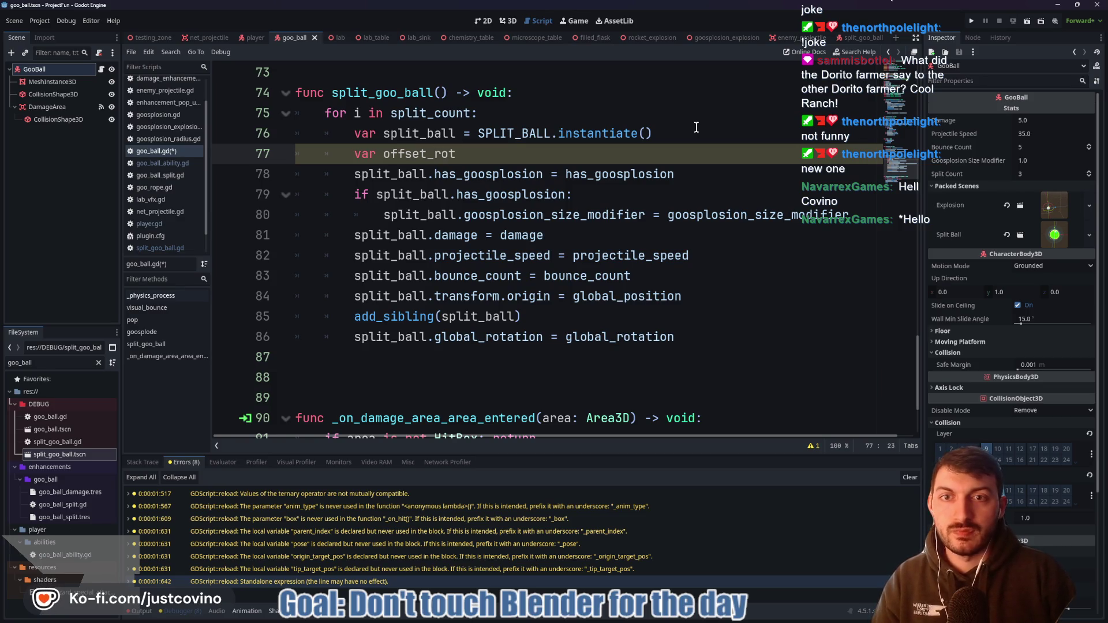
text( = )
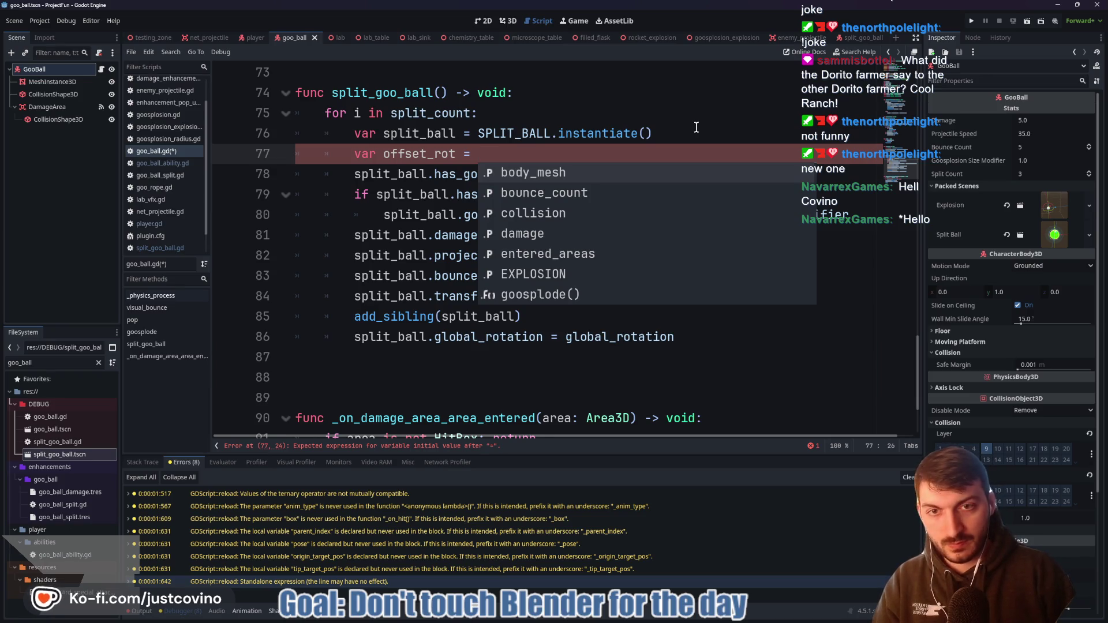
text(rand)
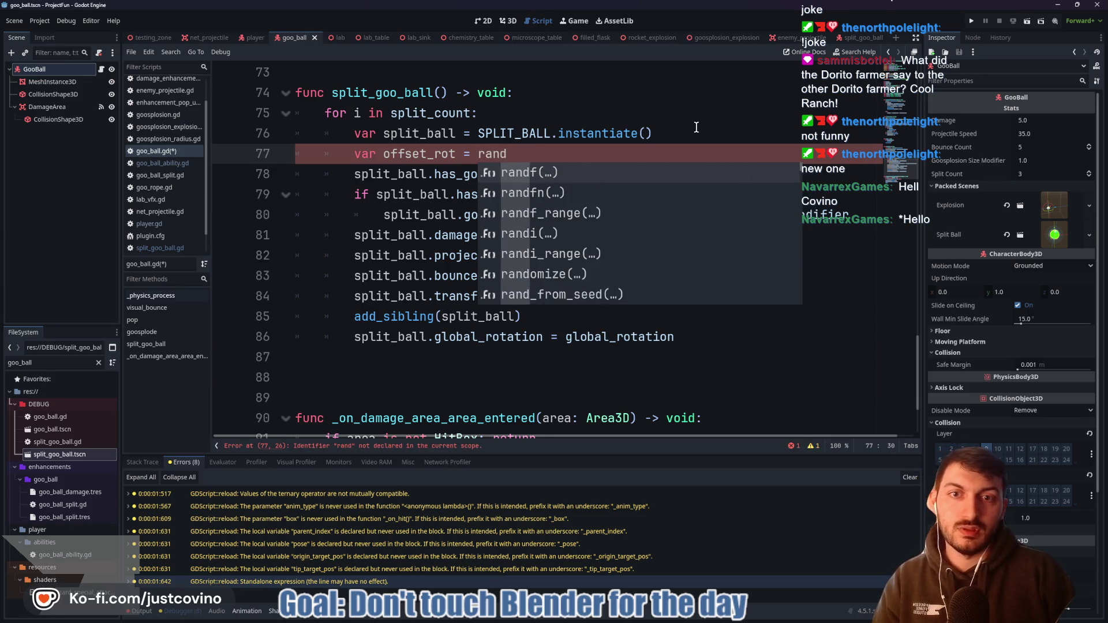
text(f_)
key(Return)
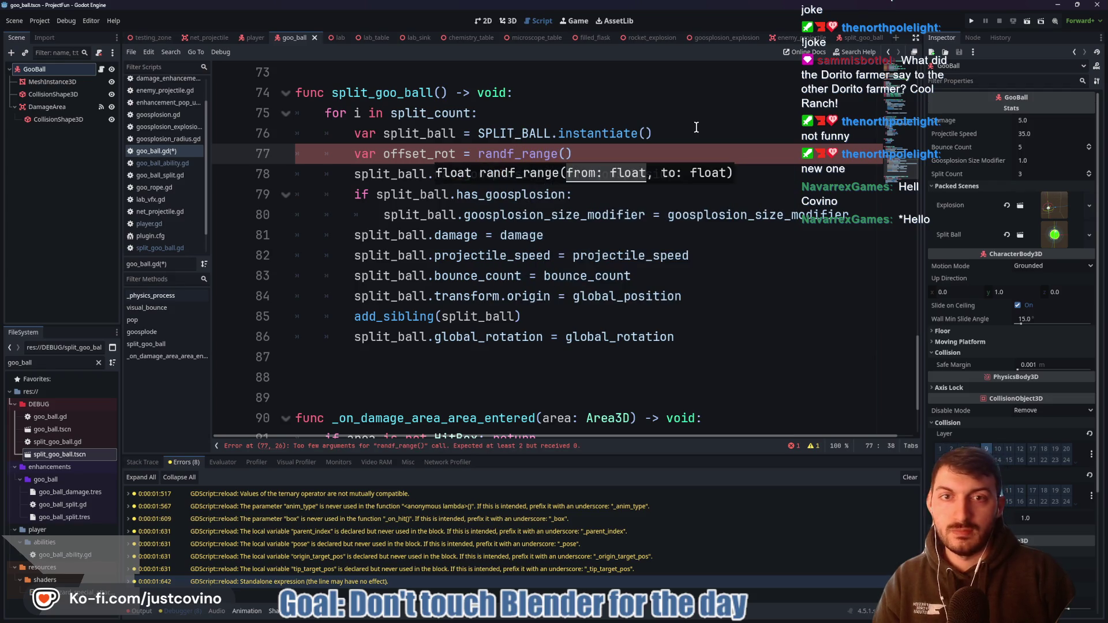
text(deg_to_rad()
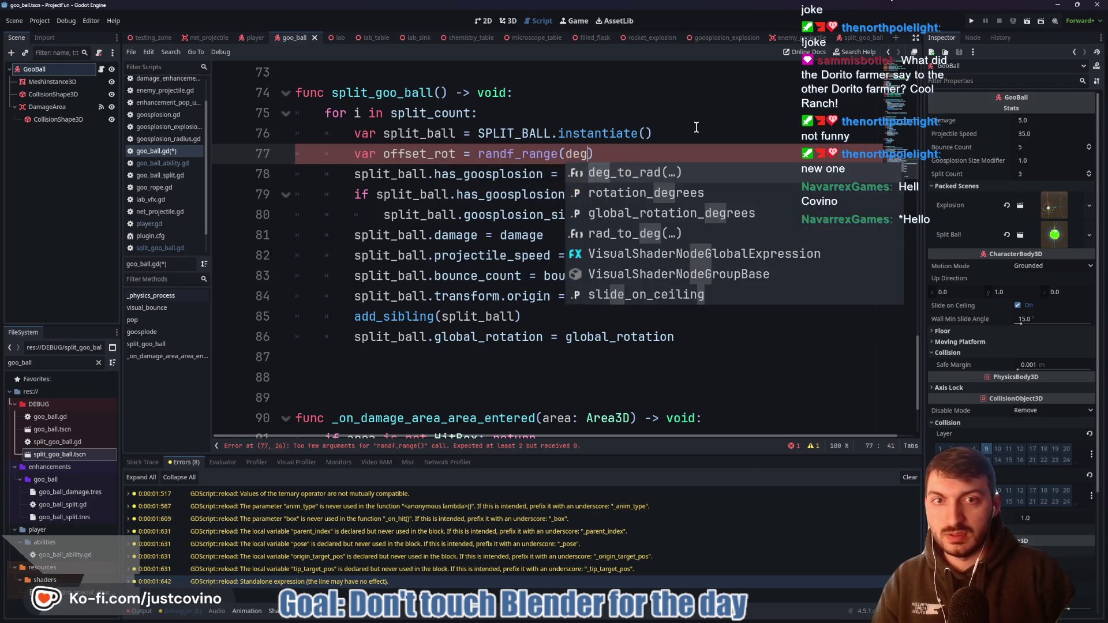
key(Return)
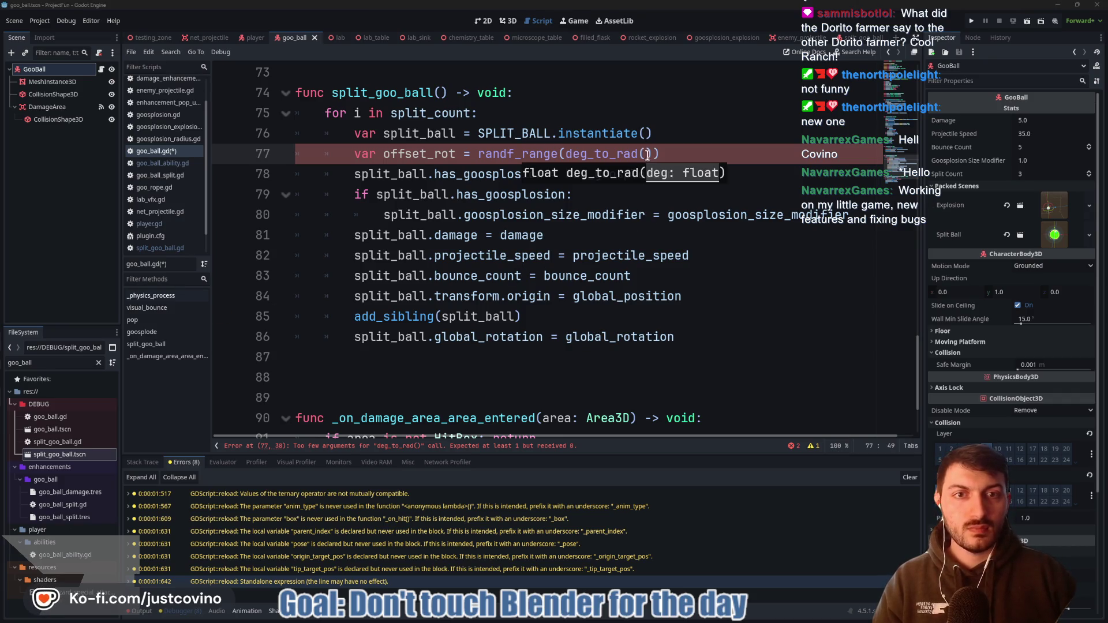
key(Escape)
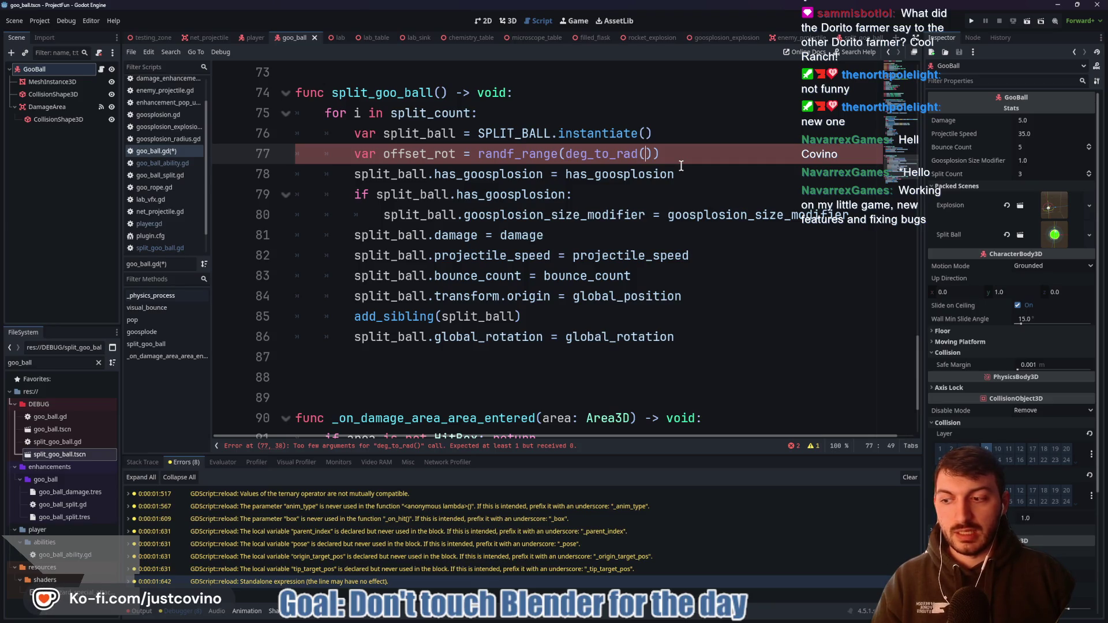
click(522, 155)
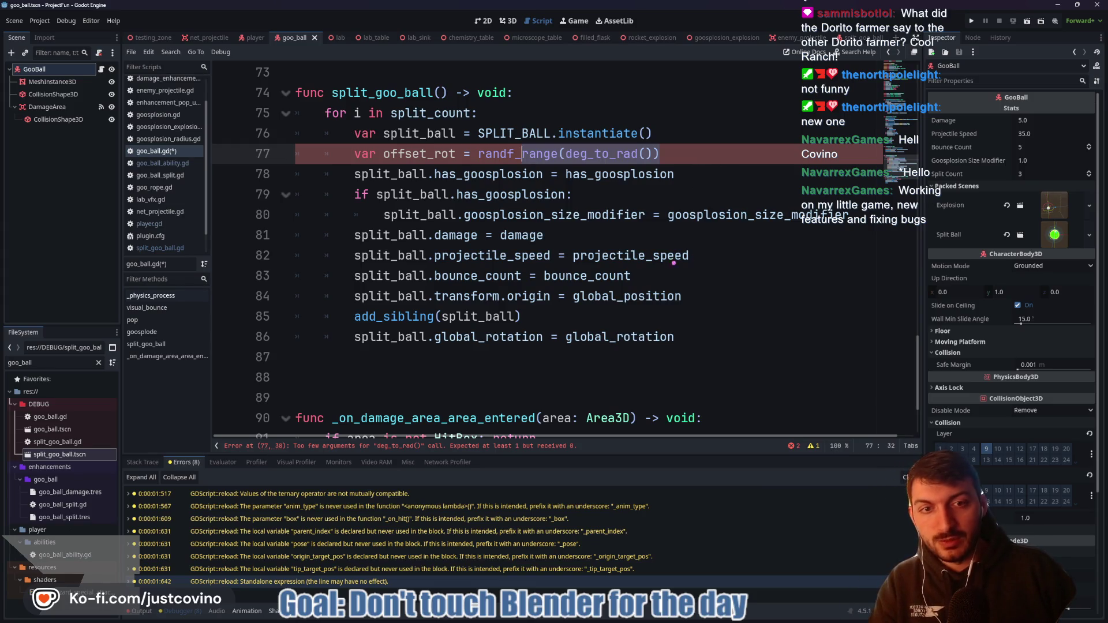
mouse_move(649, 283)
mouse_down()
mouse_move(696, 306)
mouse_move(635, 274)
mouse_move(596, 306)
mouse_move(507, 323)
mouse_up()
key(Escape)
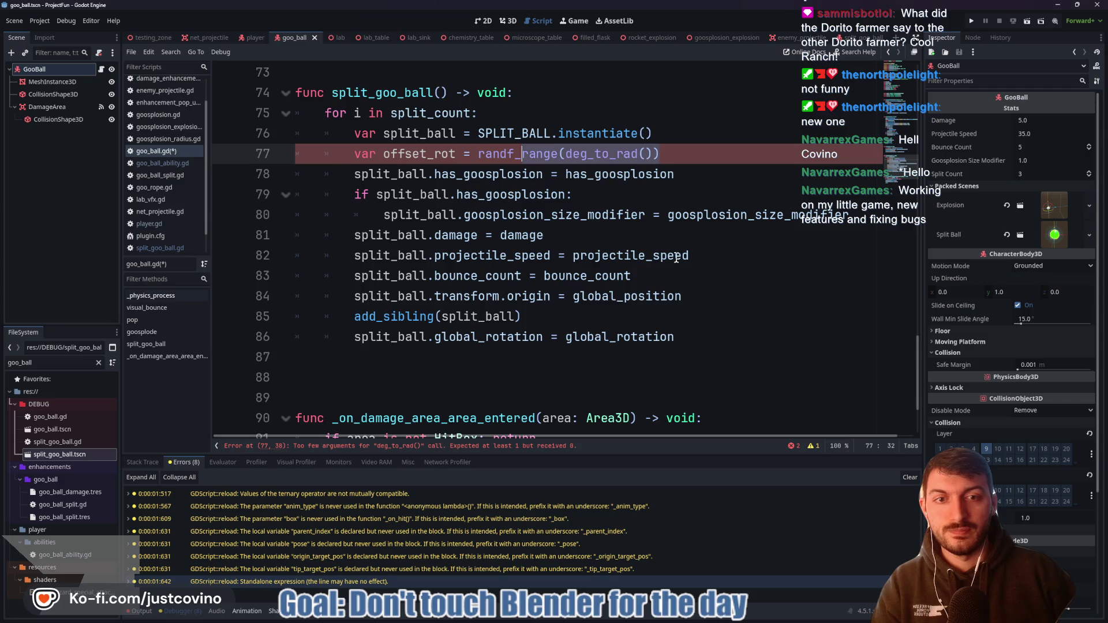
- Complete line 77 as randf_range(deg_to_rad(-180.0), deg_to_rad(180.0))
click(644, 155)
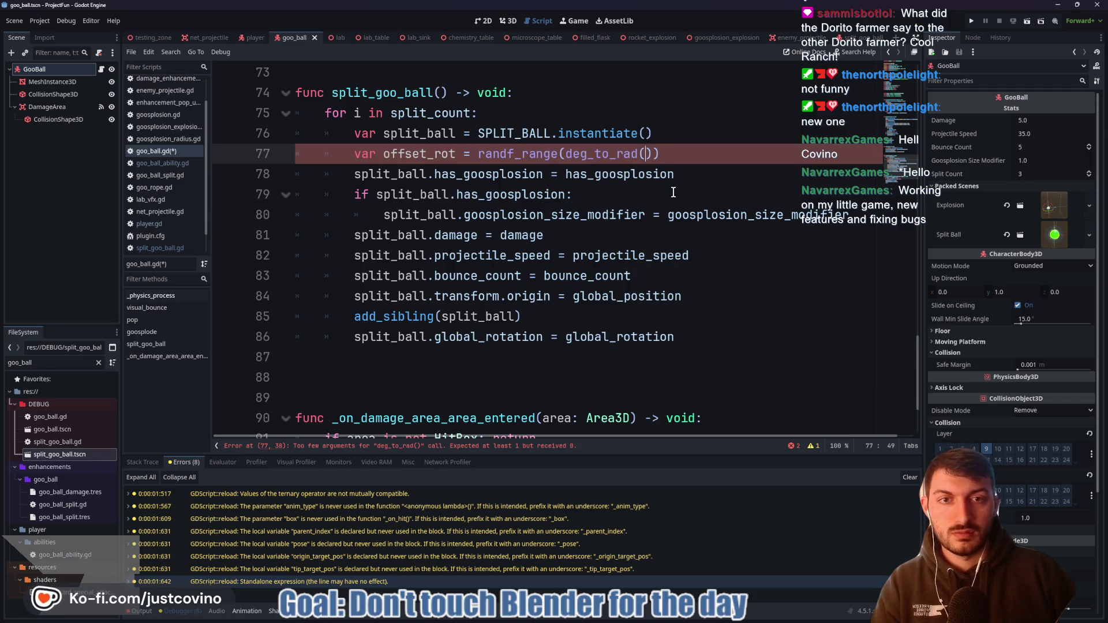
text(180)
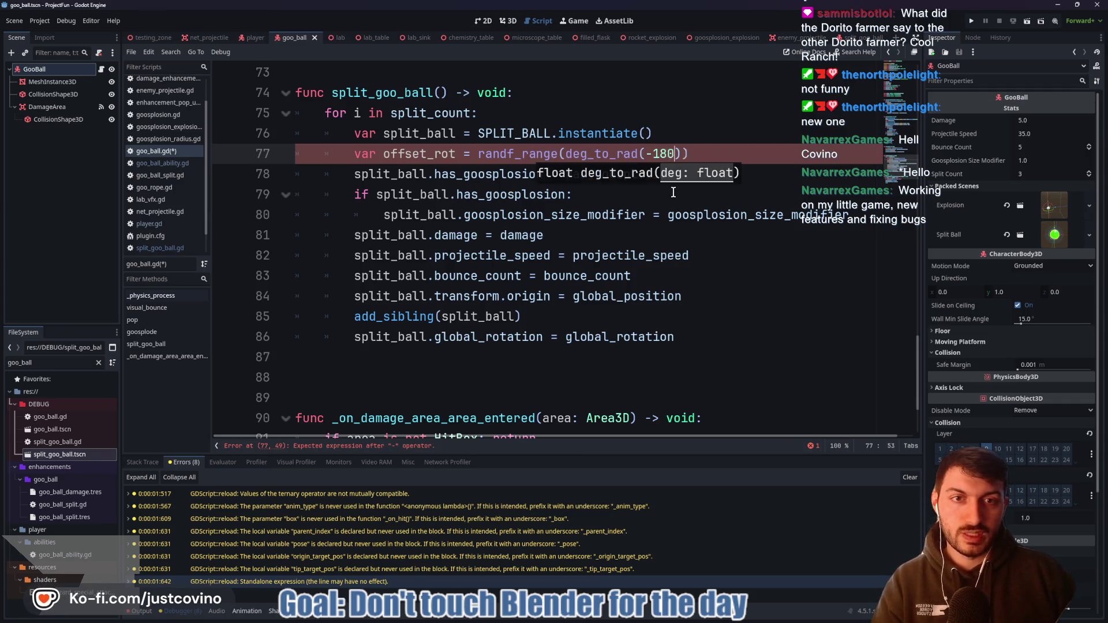
text())
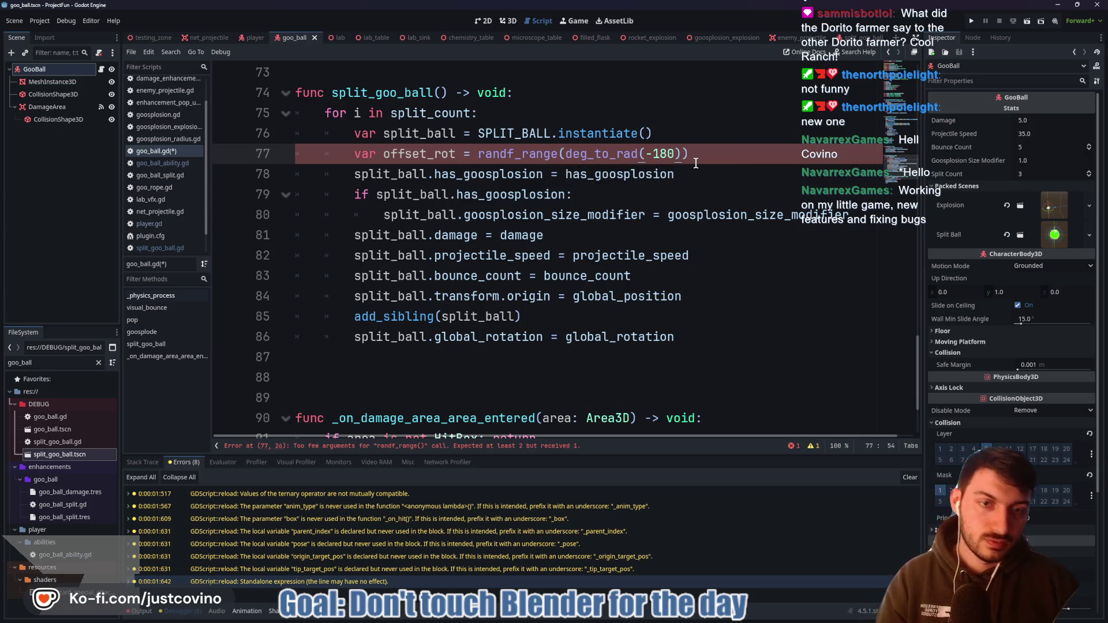
text(.)
key(BackSpace)
key(BackSpace)
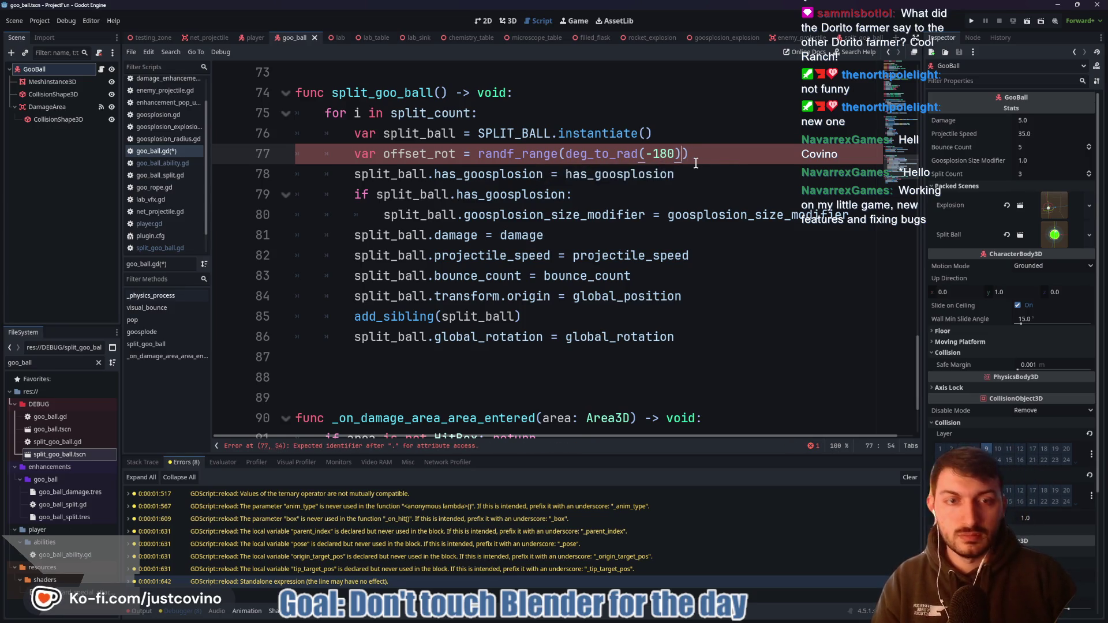
text(, de)
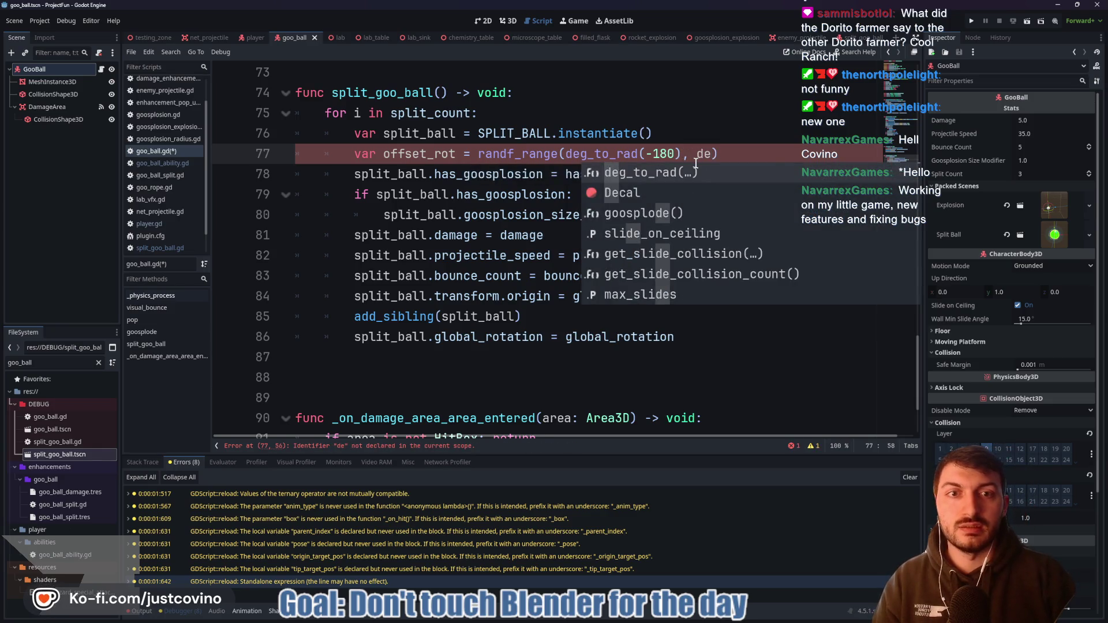
key(Return)
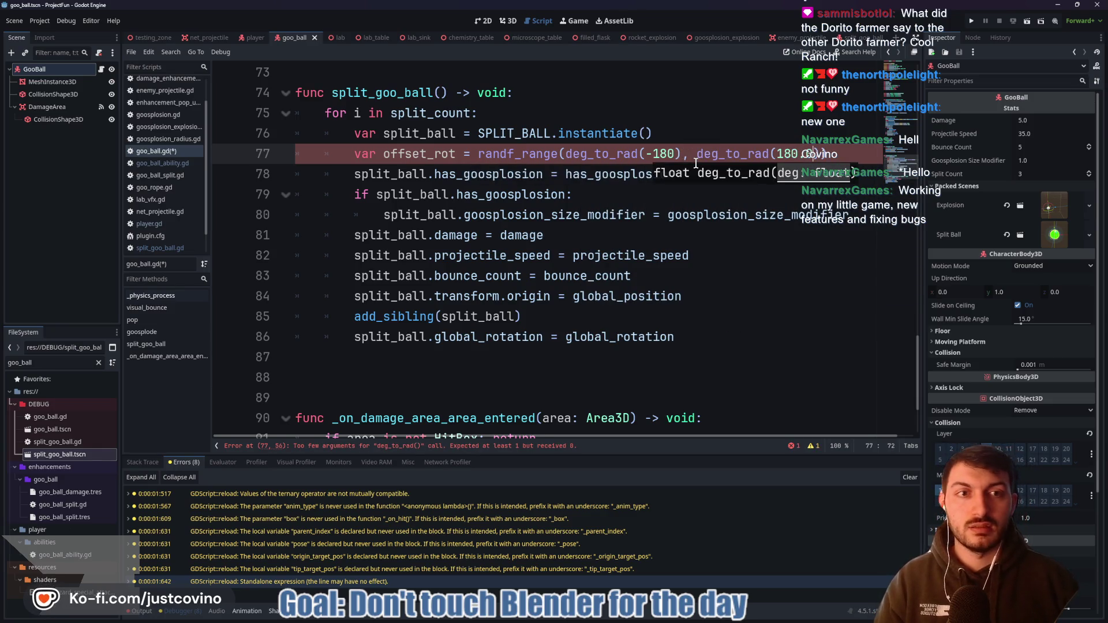
click(676, 154)
text(.0)
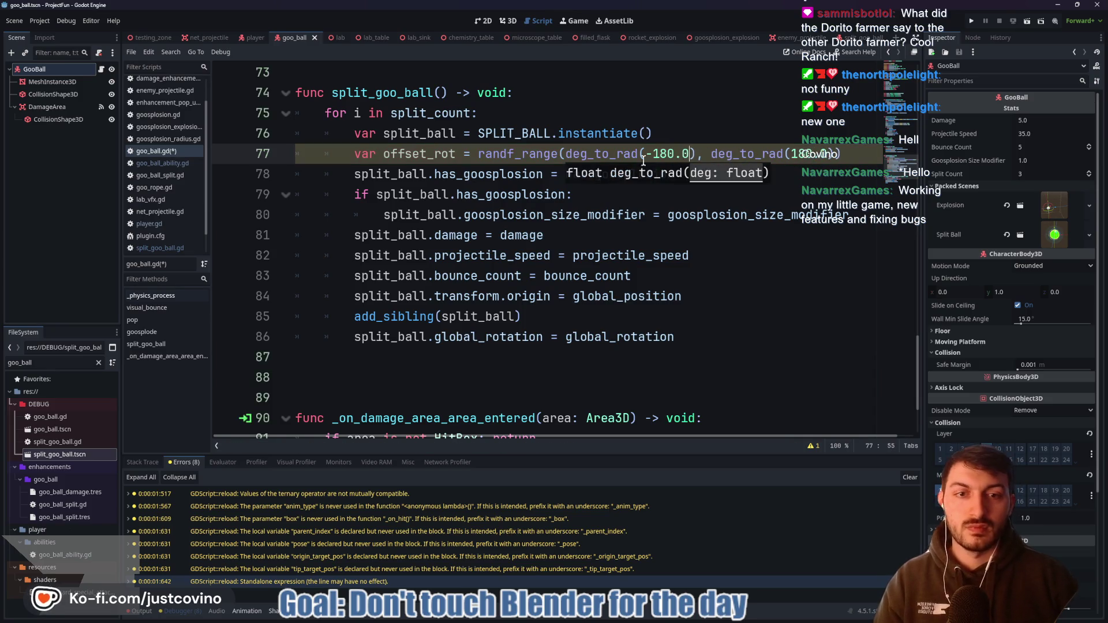
- Append + offset_rot to the global_rotation assignment on line 86
click(700, 338)
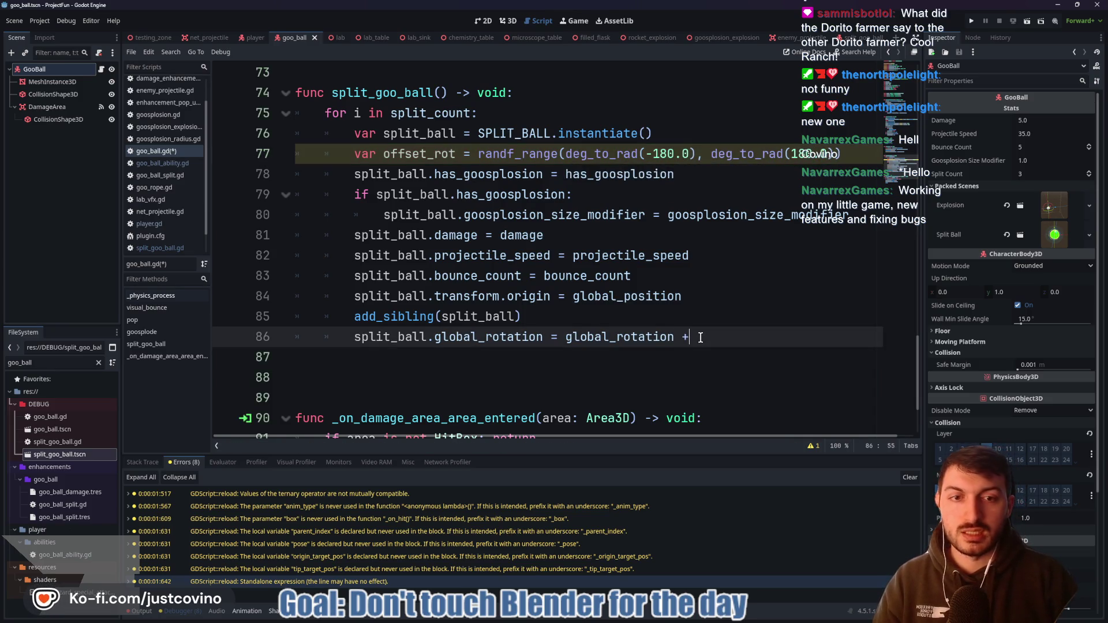
text(offset)
key(Return)
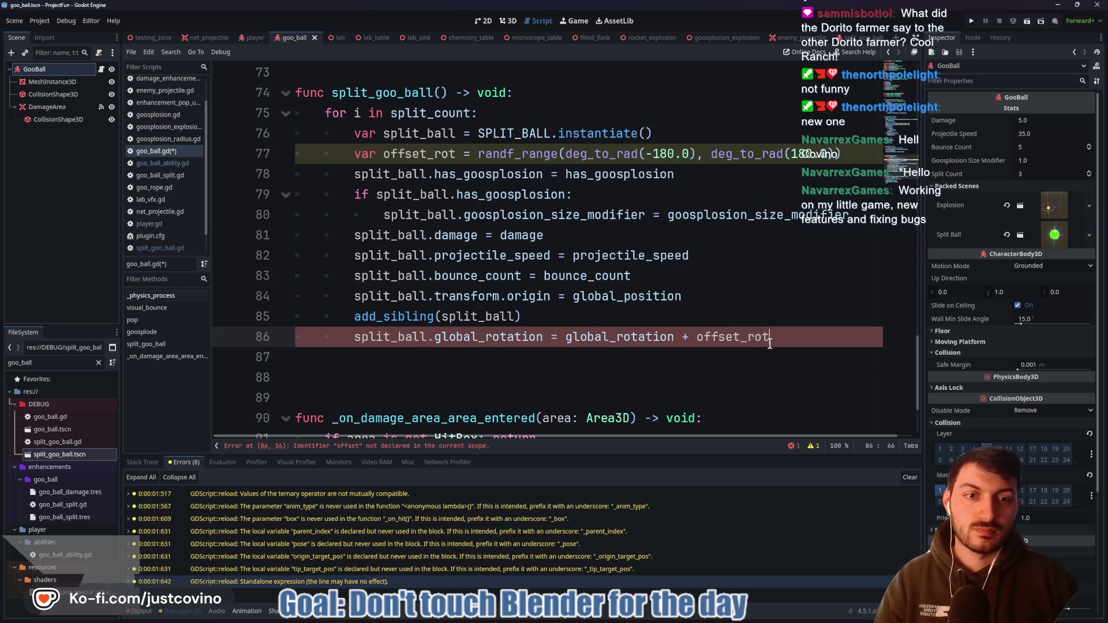
click(737, 317)
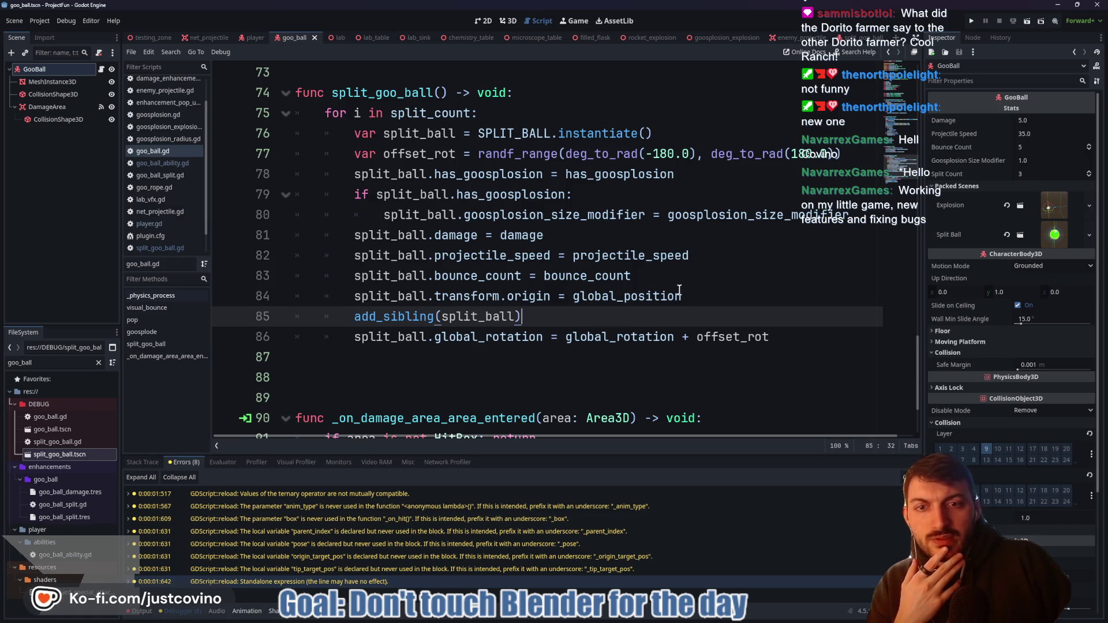
- Scroll up through goo_ball.gd to review it, resting the caret on empty line 39
scroll(603, 265, up, 4)
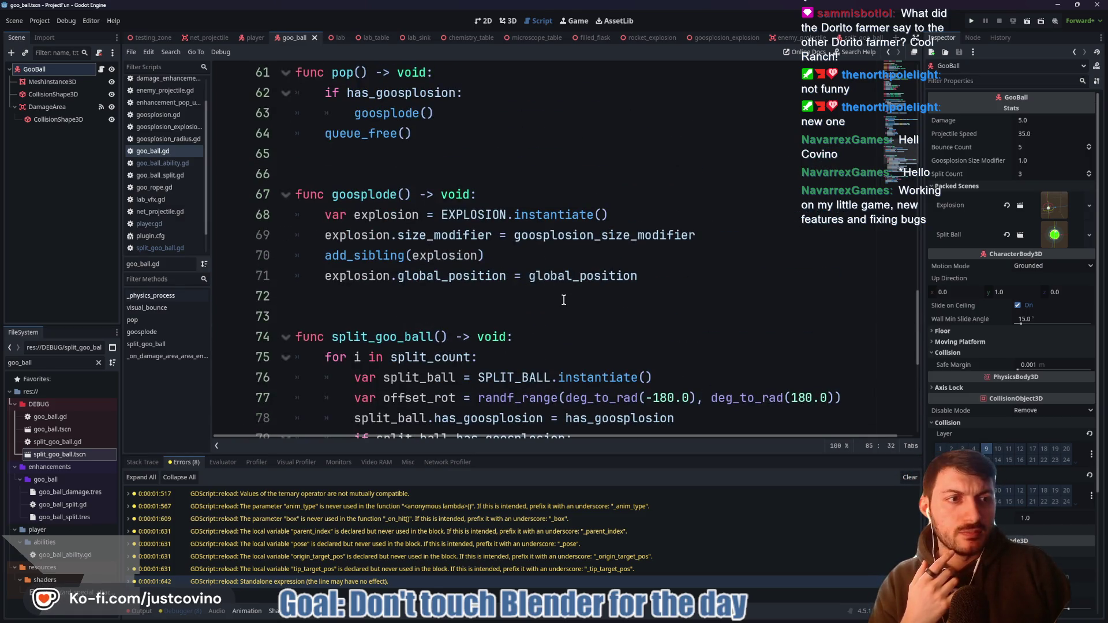
scroll(540, 289, up, 8)
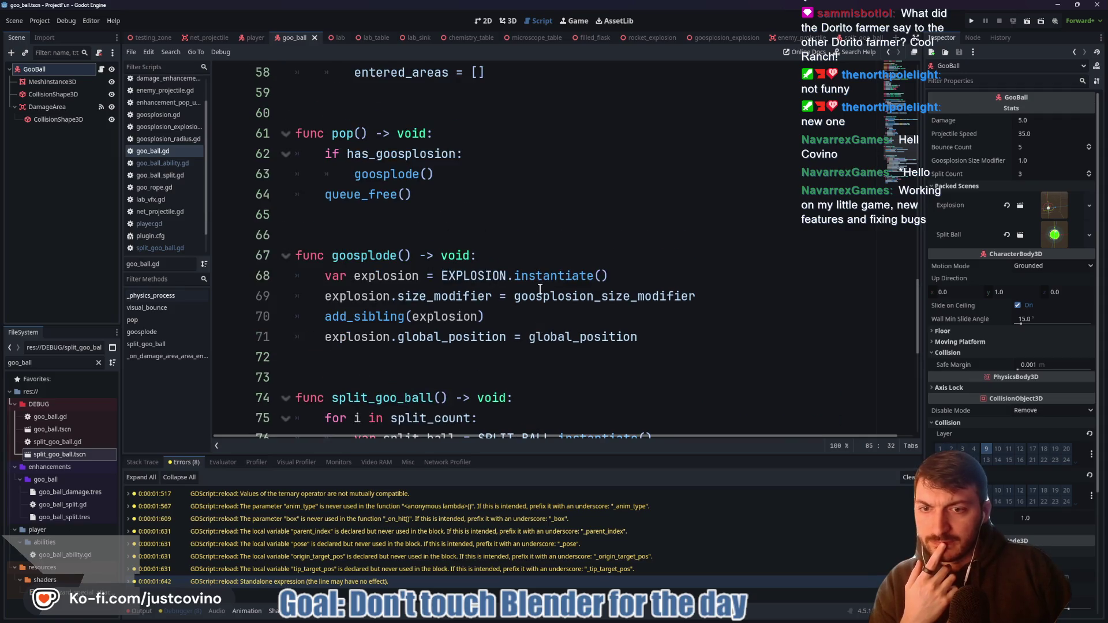
scroll(540, 288, down, 4)
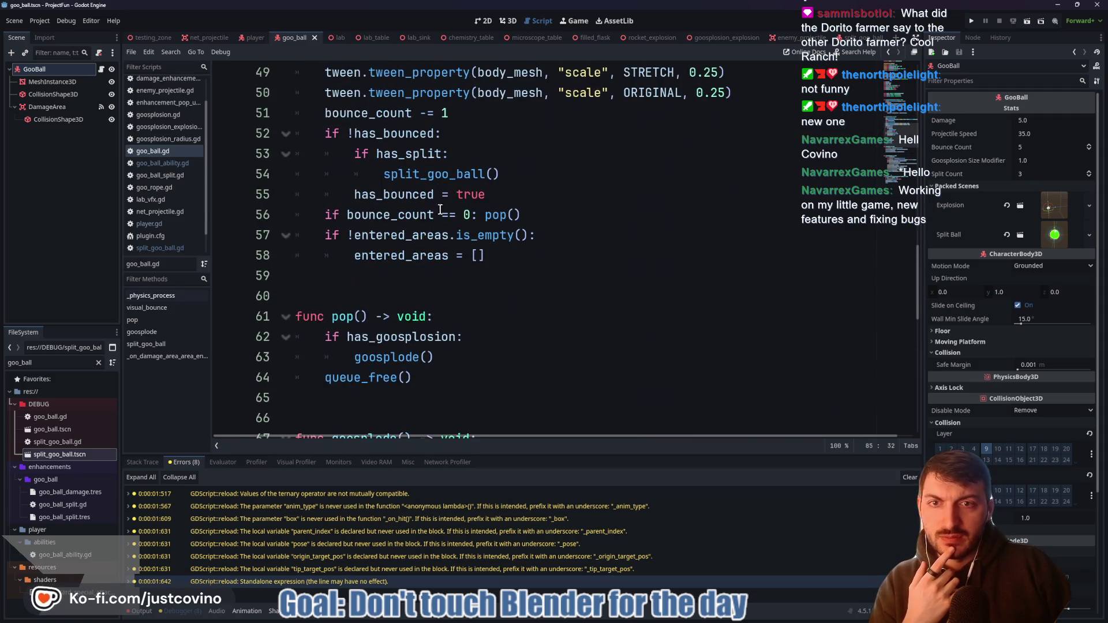
scroll(496, 282, up, 7)
scroll(468, 279, up, 1)
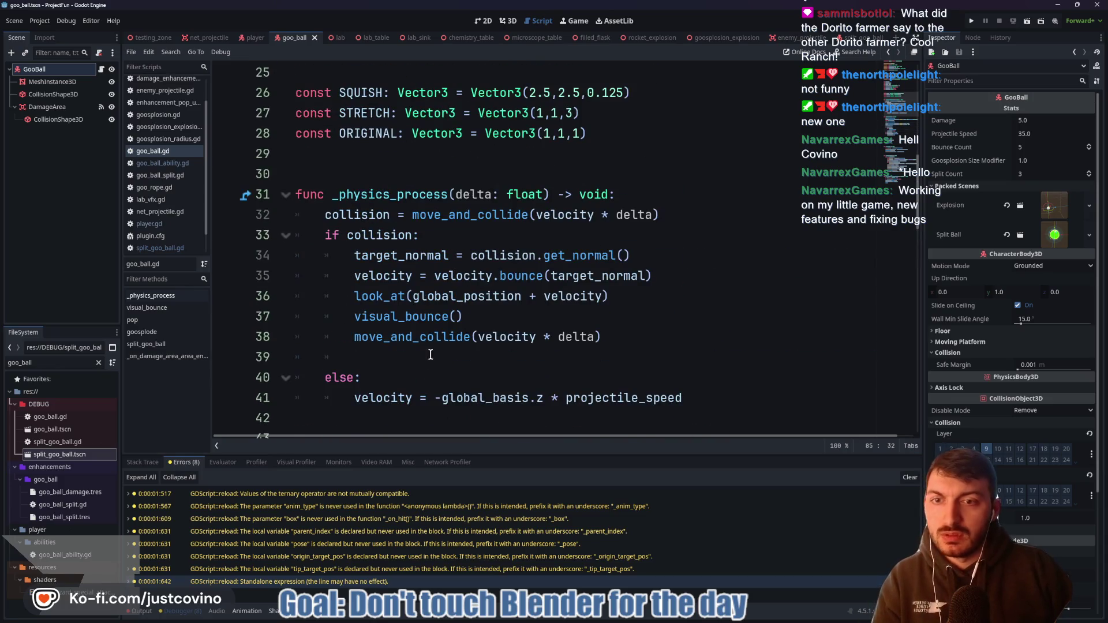
click(422, 365)
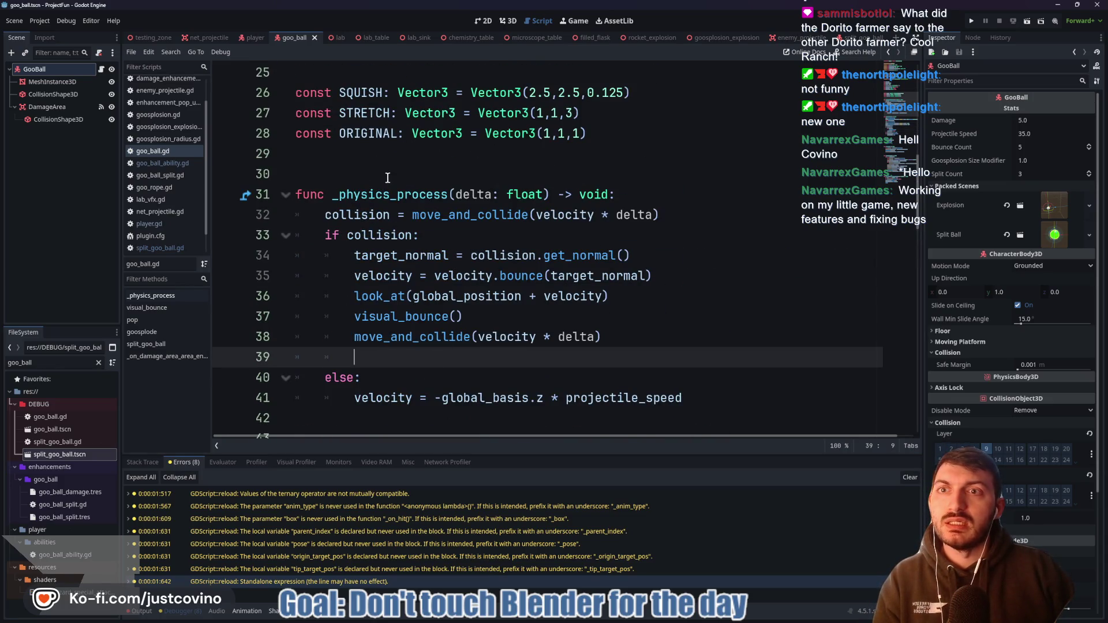
scroll(405, 166, up, 8)
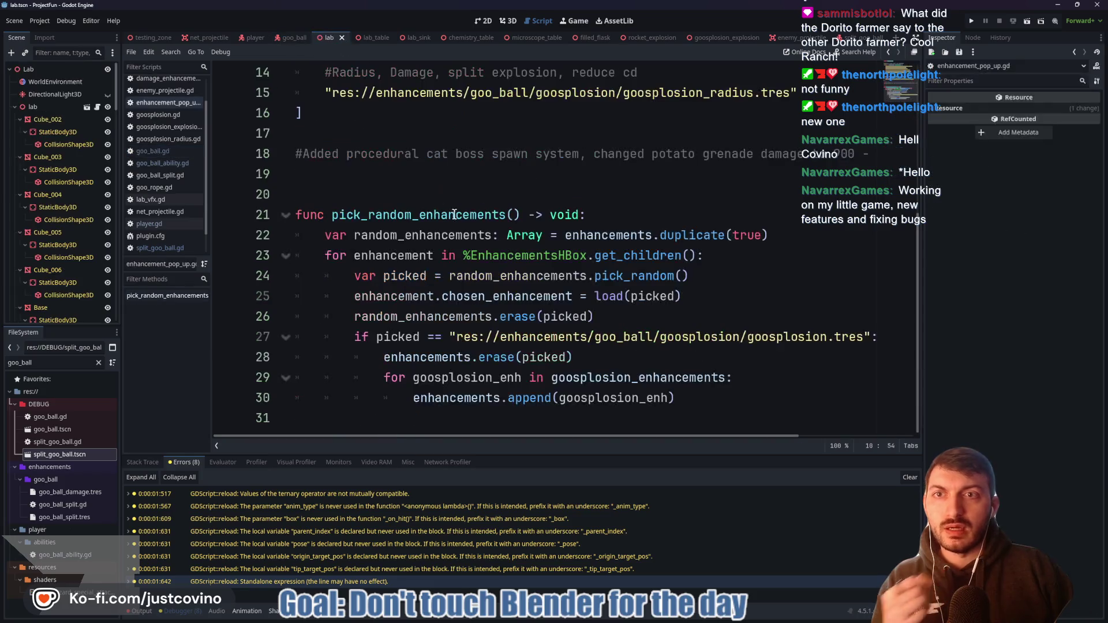
- Run the game and enter add_enhancement goo_ball_split in the development console
key(F5)
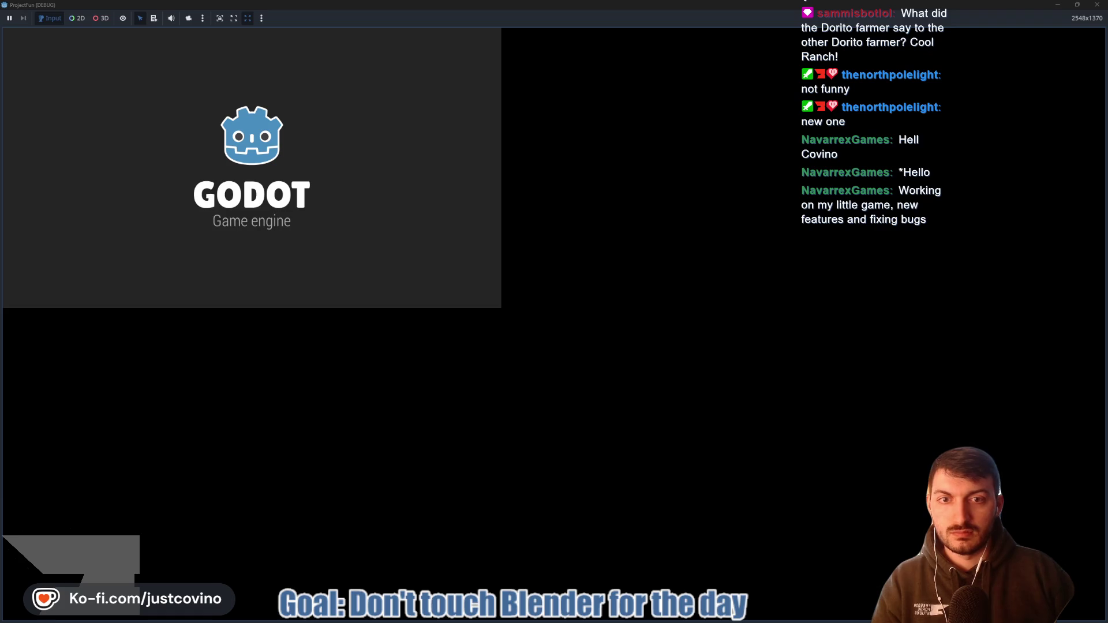
key(grave)
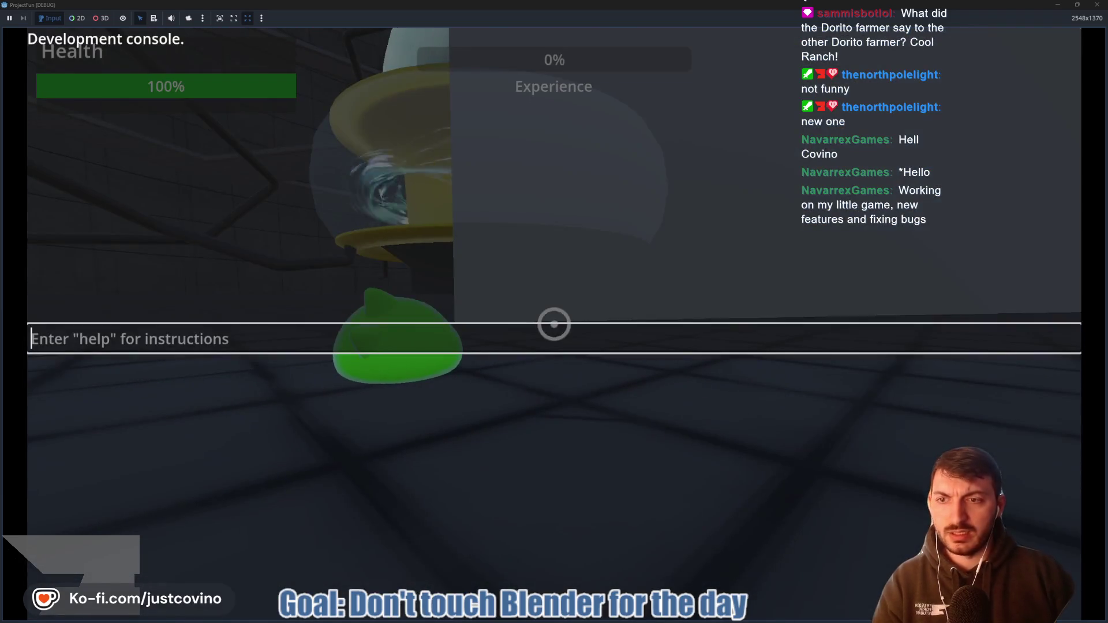
text(add_)
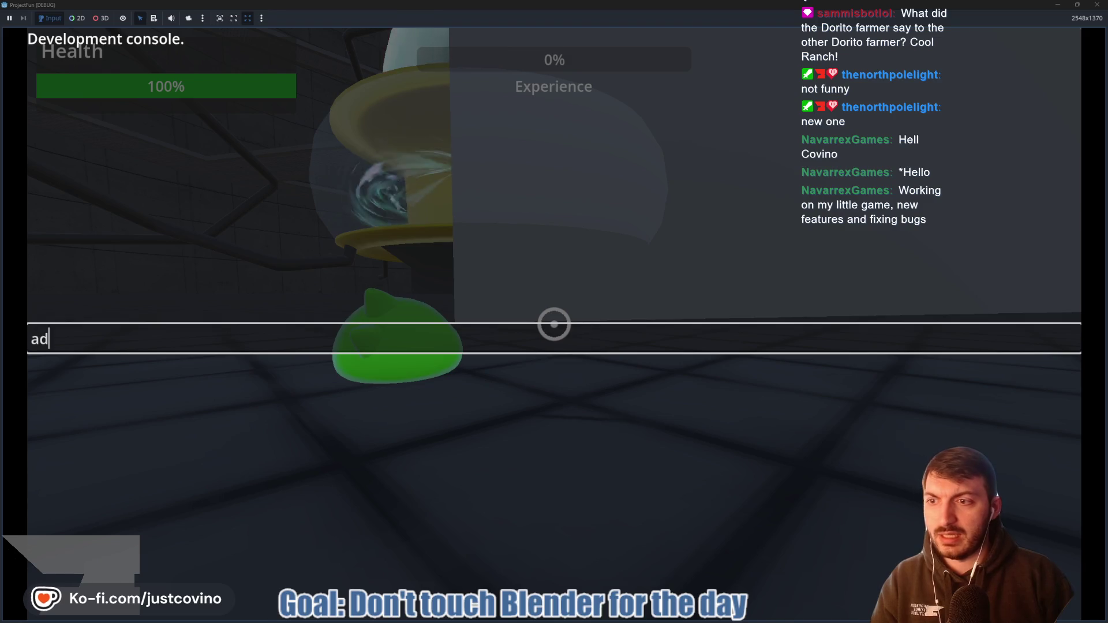
text(enhancement )
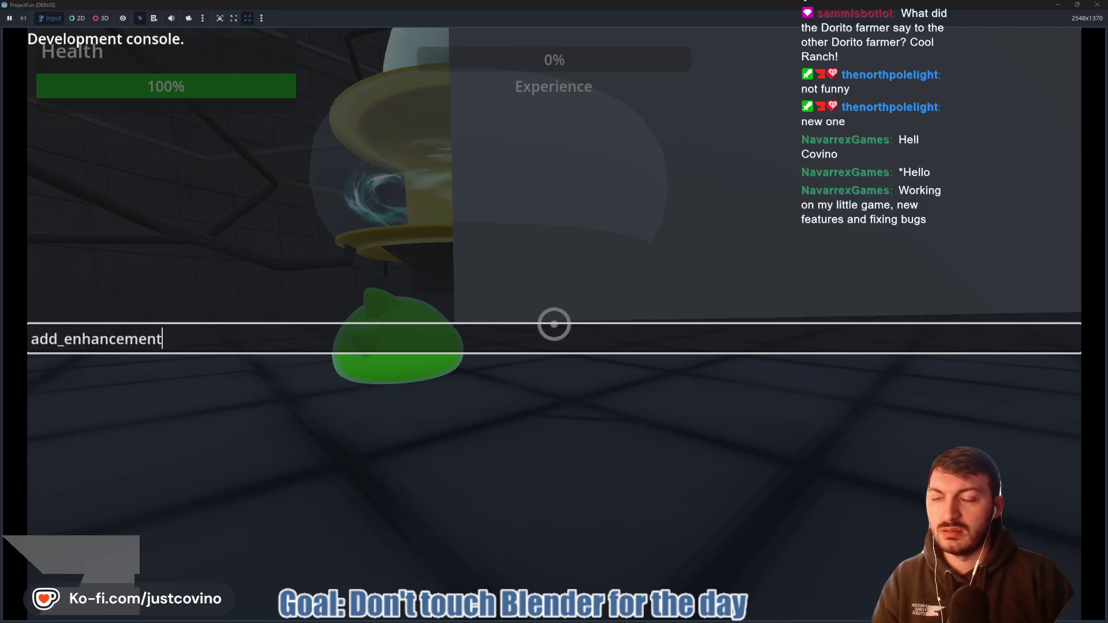
text(goo_ball_split)
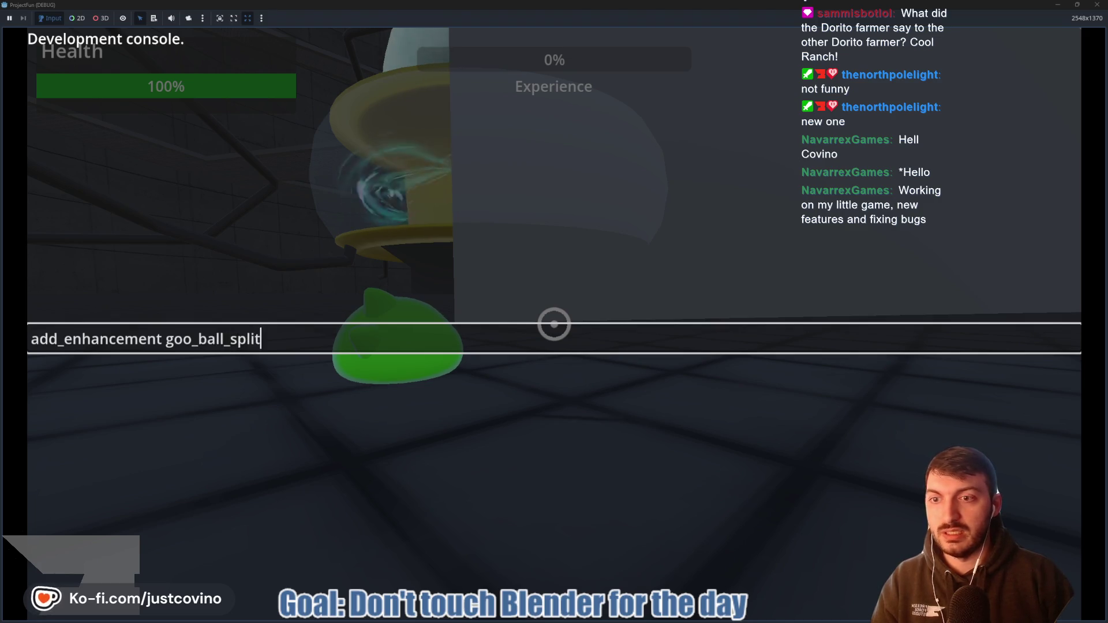
key(Return)
text(add_enhancement)
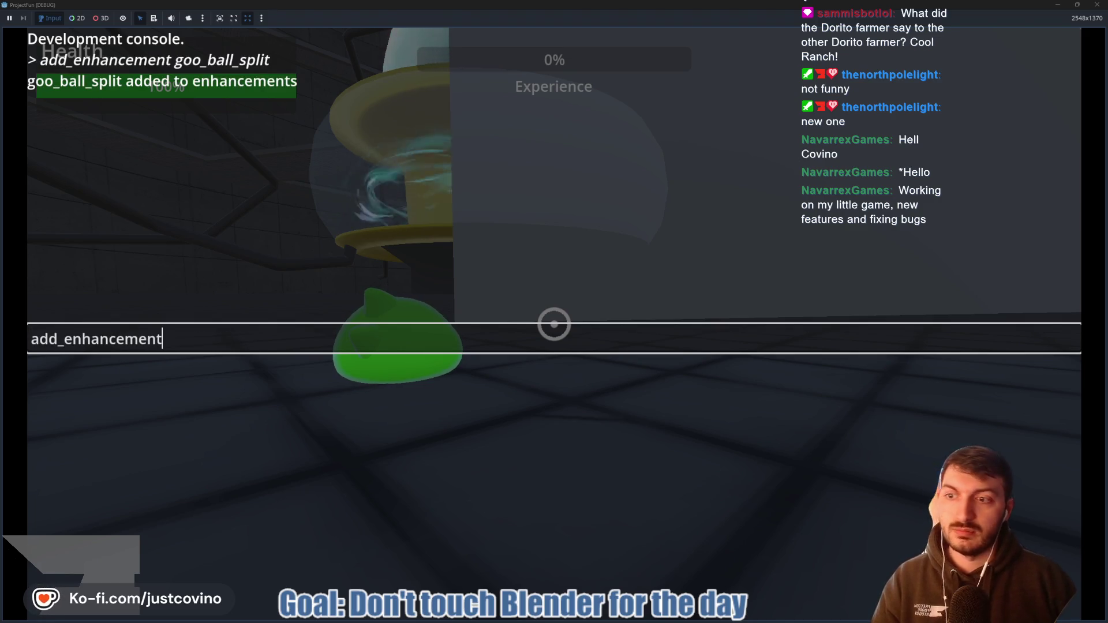
key(Escape)
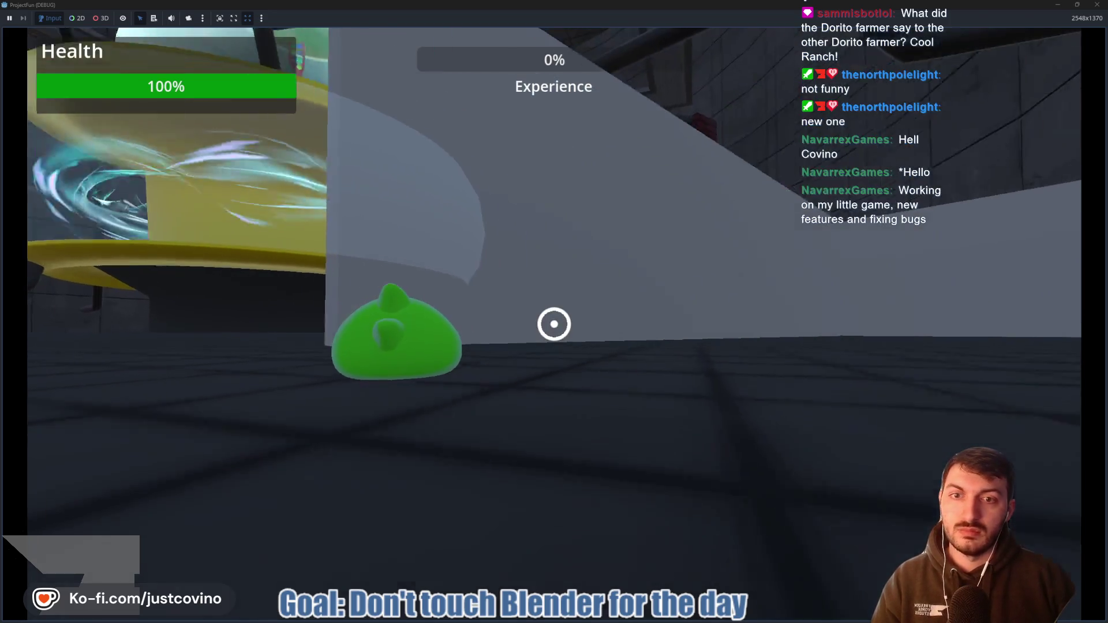
- Fire two goo balls to test the split, then stop the game
click(554, 323)
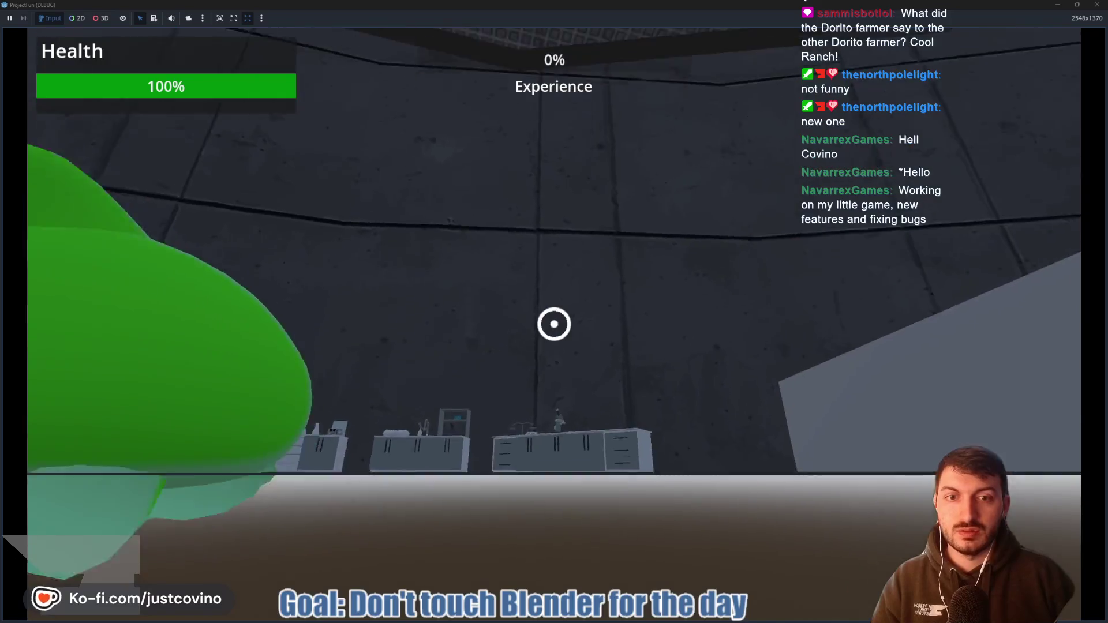
click(554, 324)
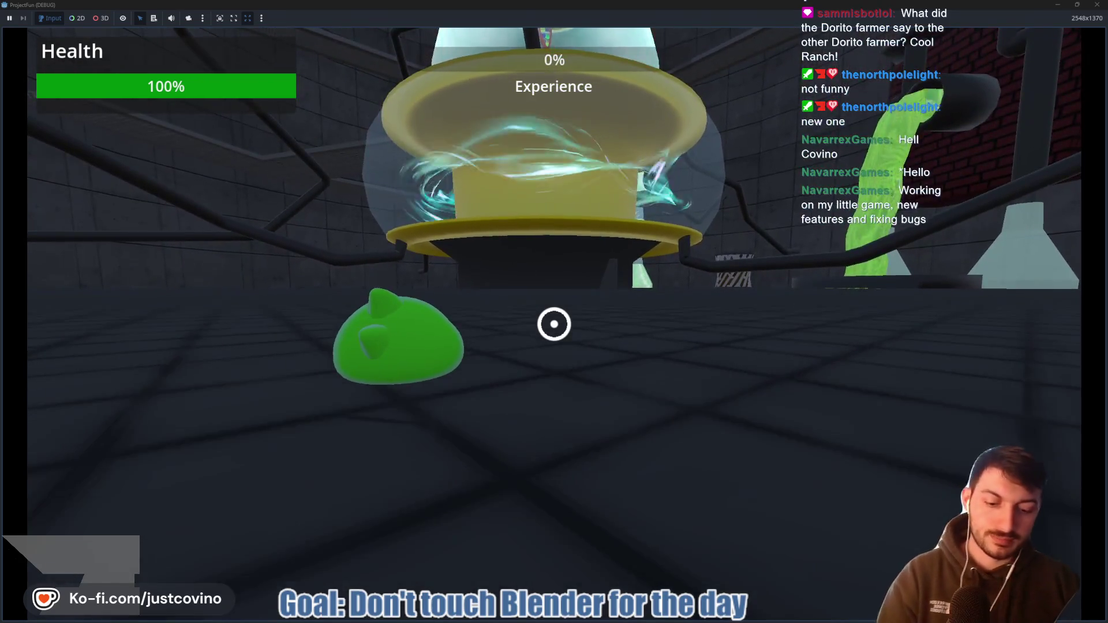
key(F8)
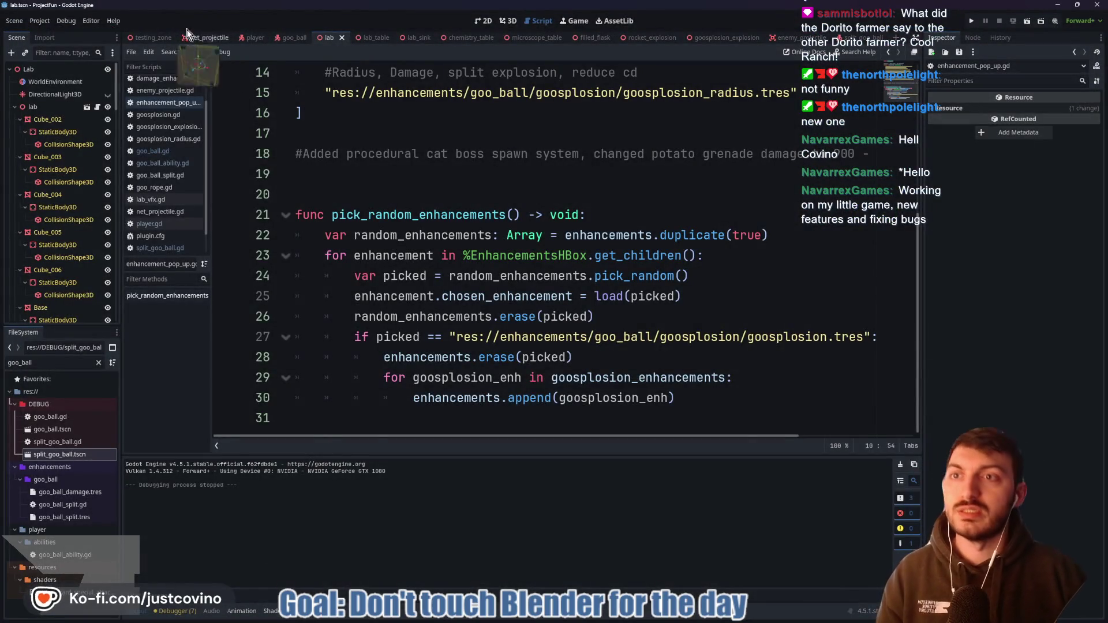
- In player.gd, declare func has_goo_ball_split() -> bool: below get_goosplosion_radius
click(249, 37)
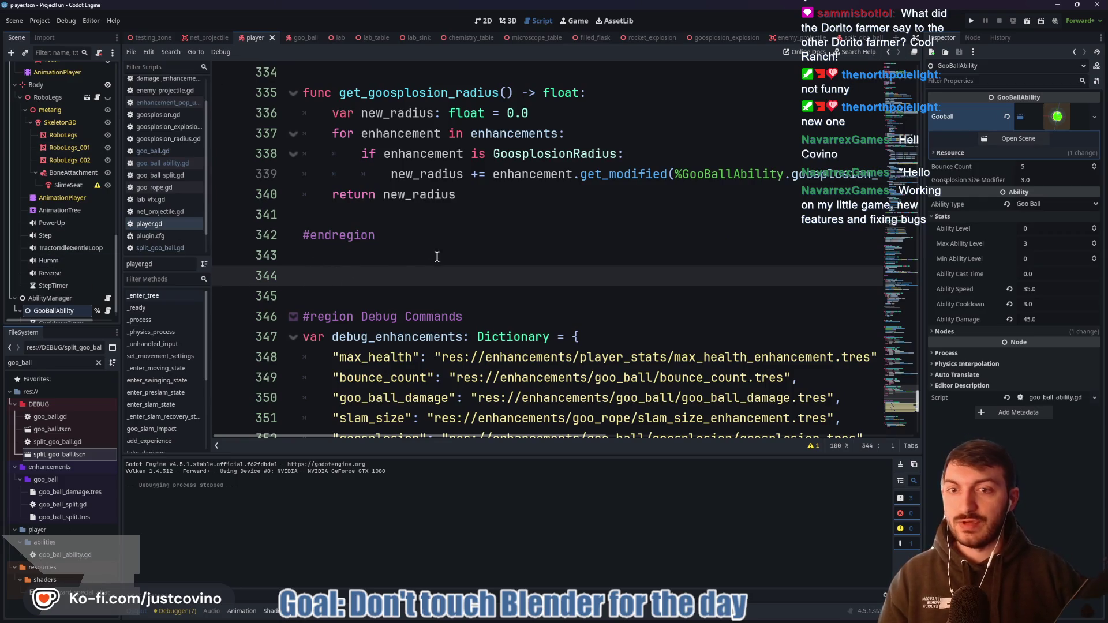
scroll(436, 256, up, 2)
scroll(422, 301, up, 2)
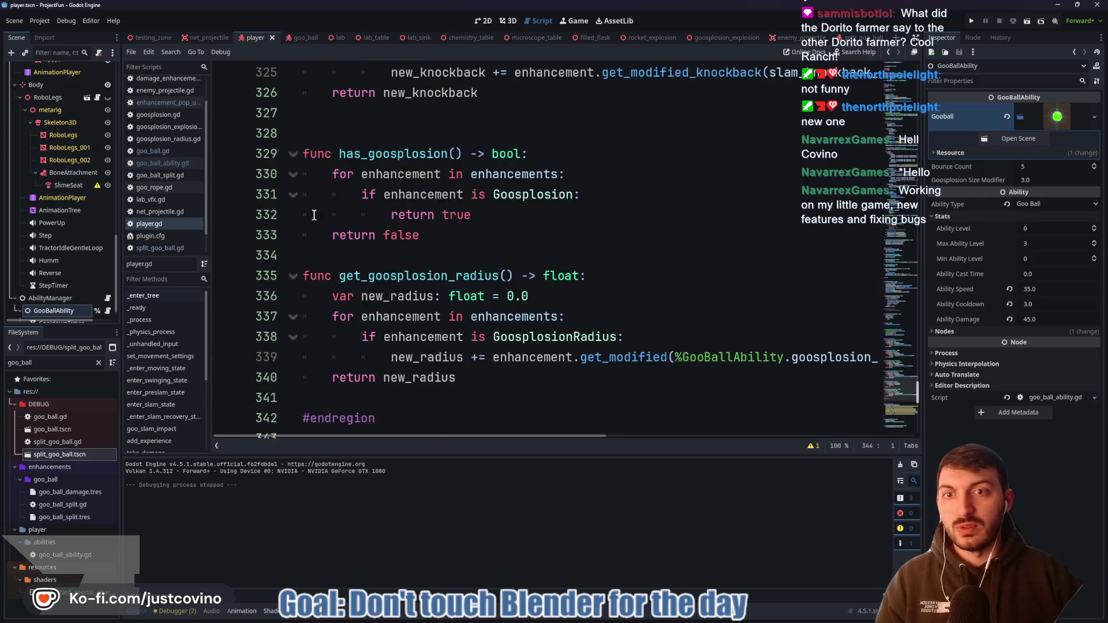
scroll(434, 303, down, 3)
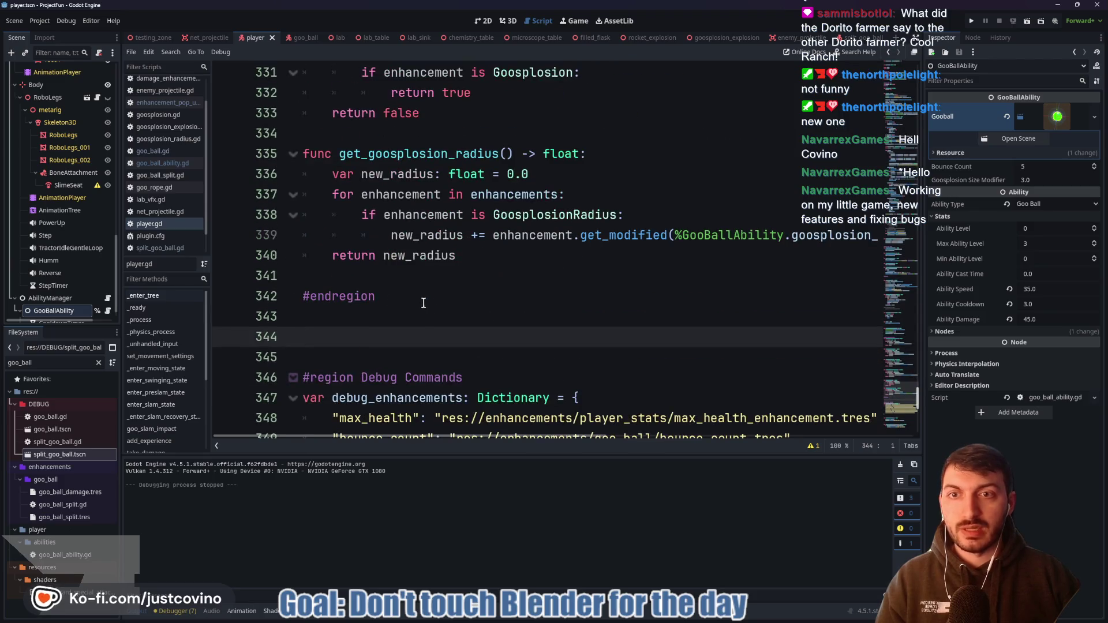
click(369, 272)
key(Return)
key(Return)
key(Up)
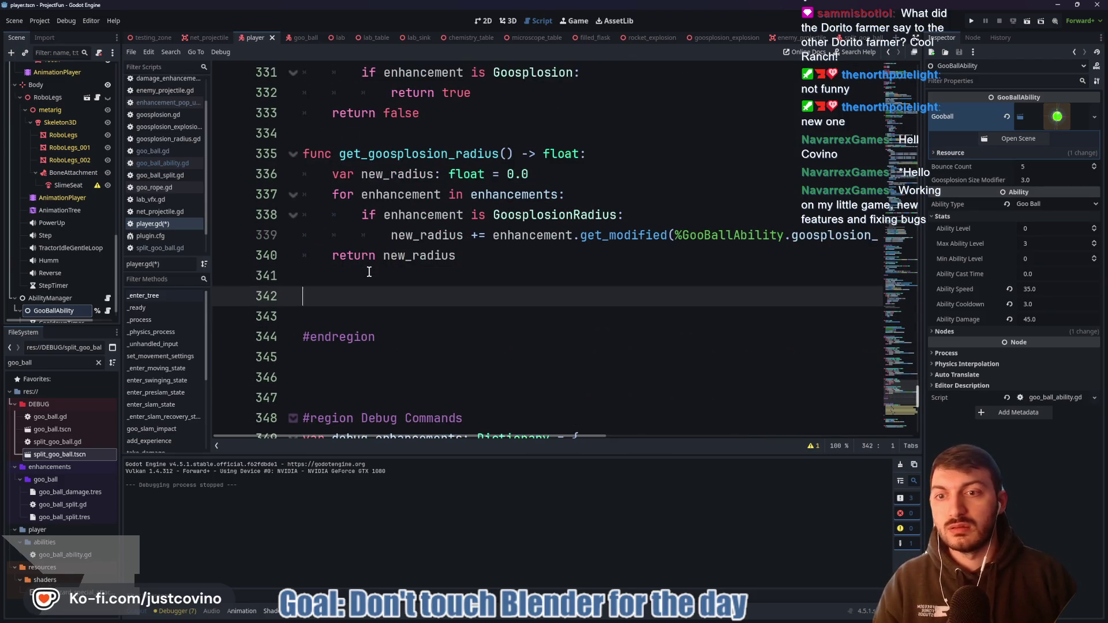
text(func)
key(Escape)
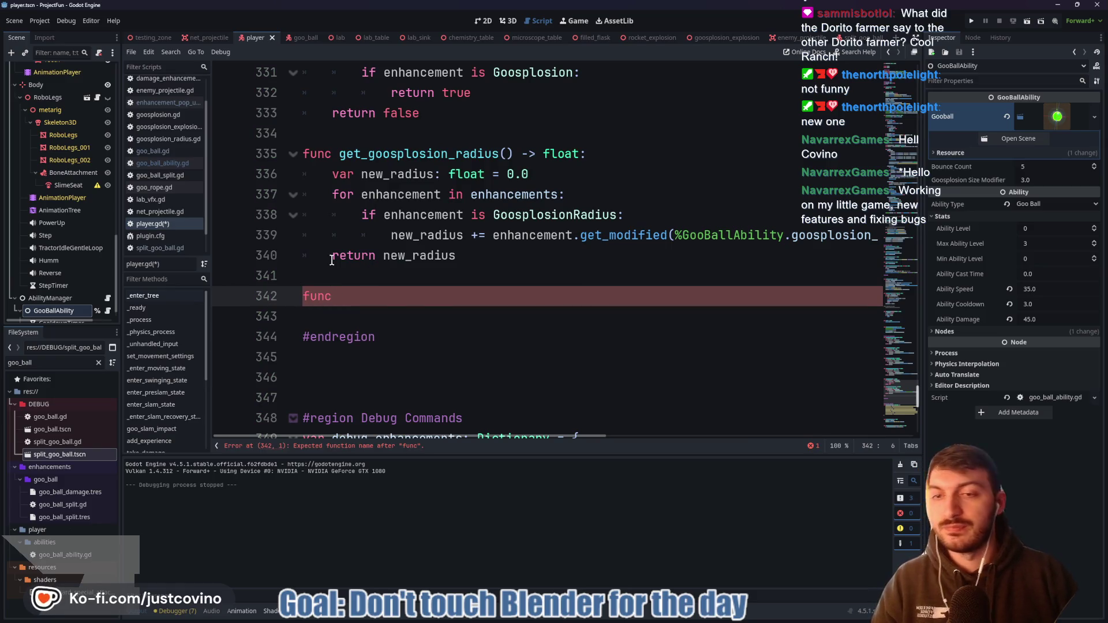
scroll(398, 273, up, 6)
scroll(442, 276, down, 6)
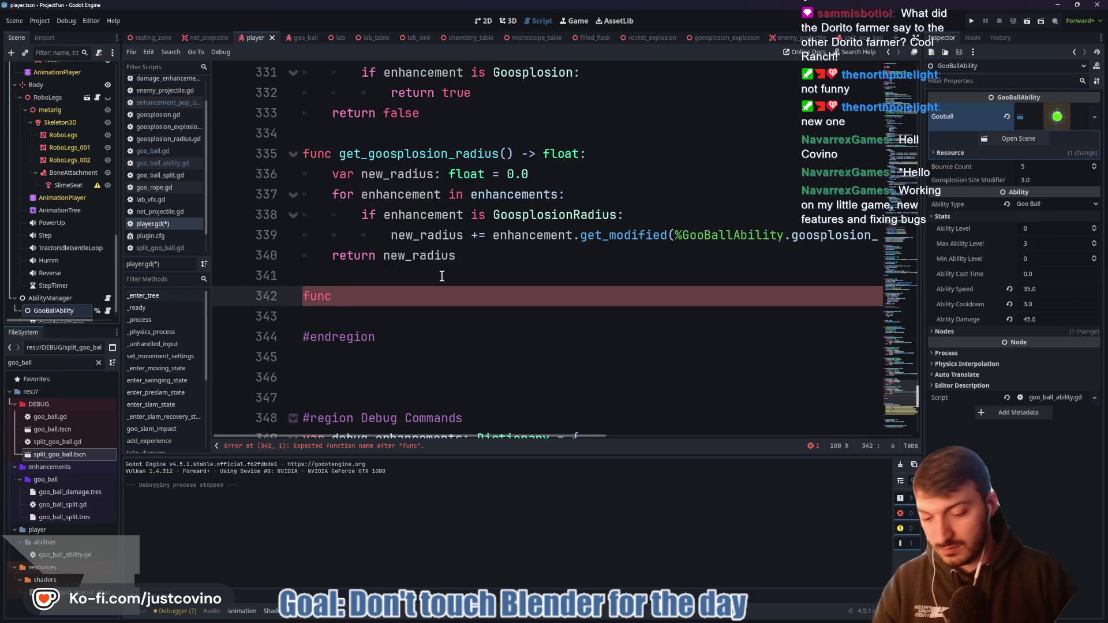
text(g)
text(oo_ball_split() -)
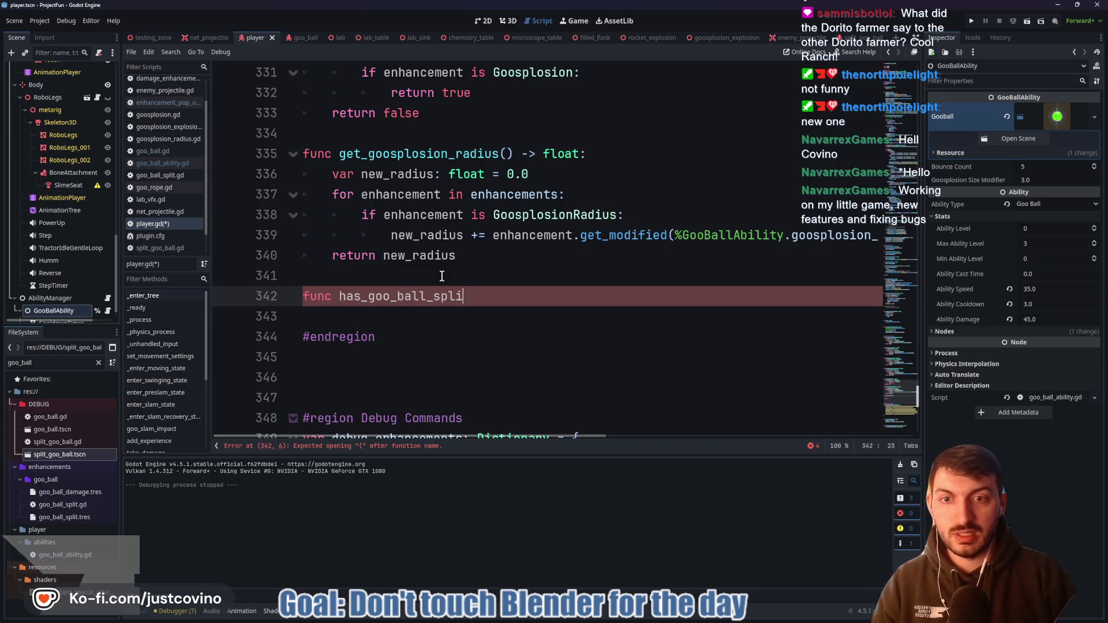
text(> bool:)
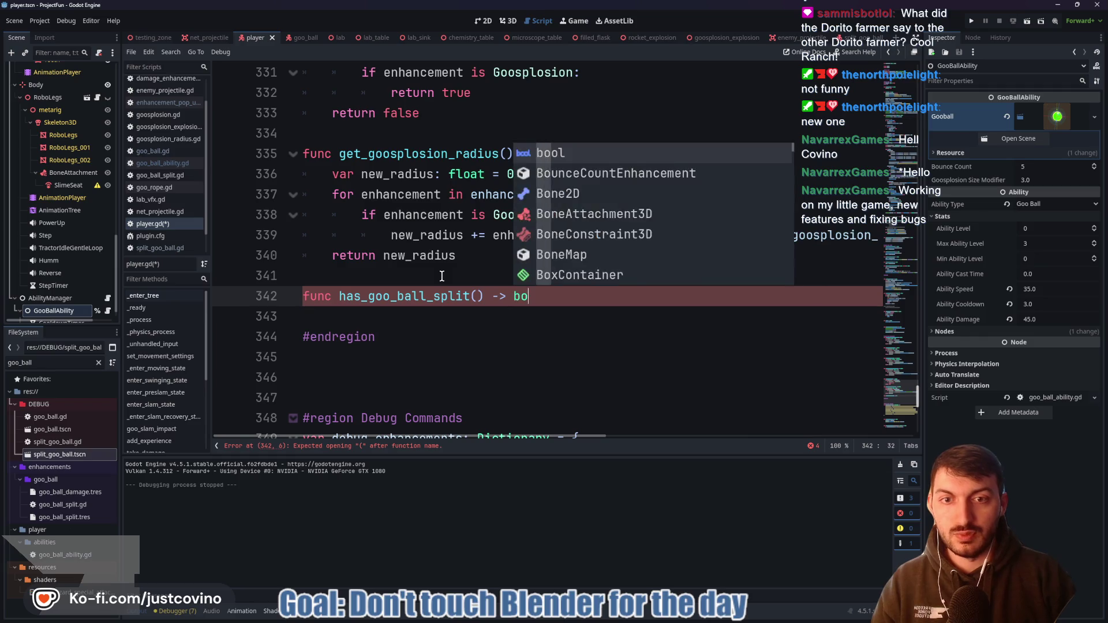
key(Return)
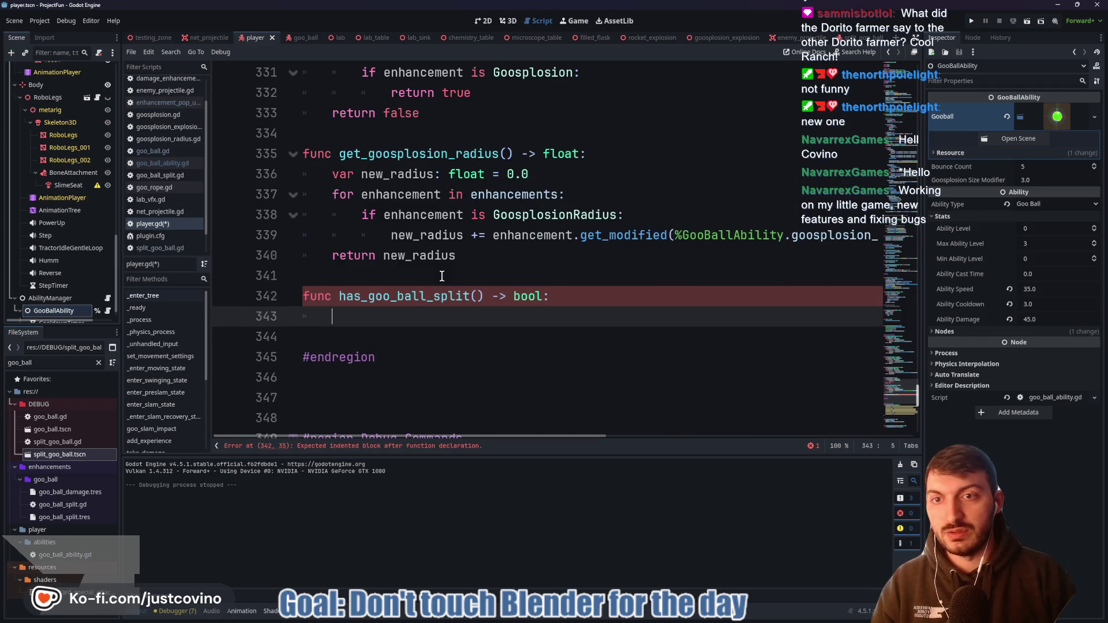
- Loop over enhancements returning true for GooBallSplit, else false; save, then open goo_ball_ability.gd
text(for enhanc)
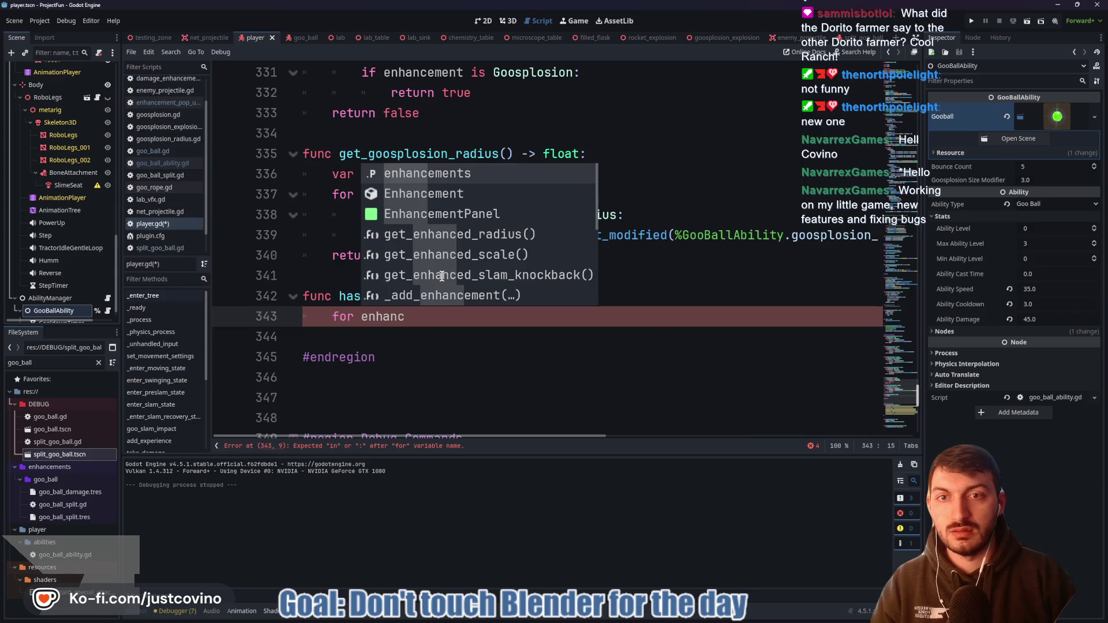
text(ement in enhancements)
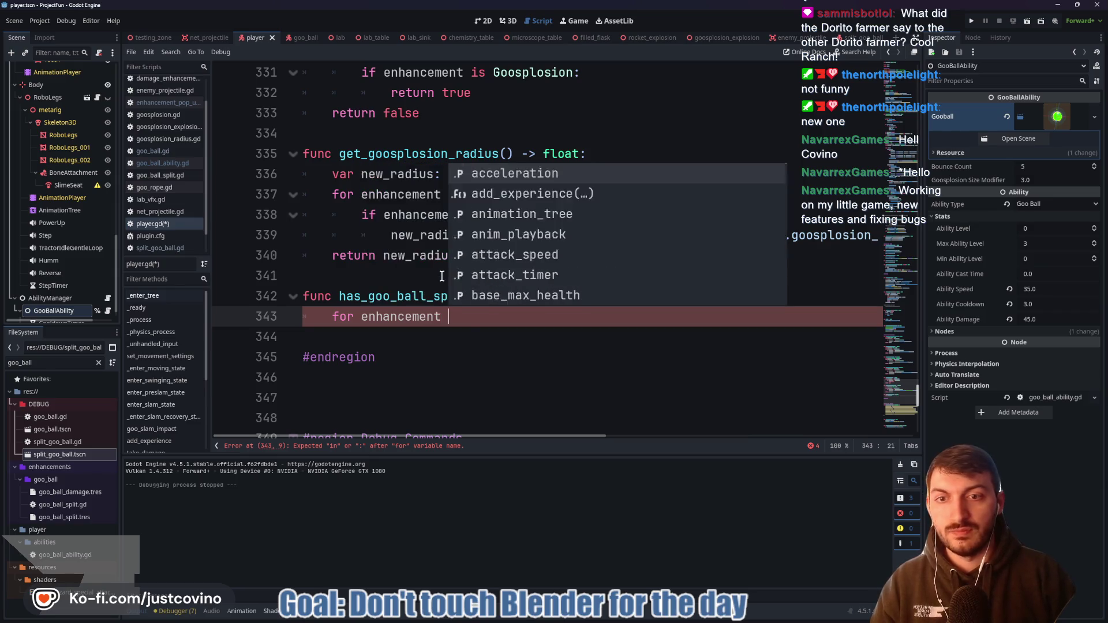
text(:)
key(Return)
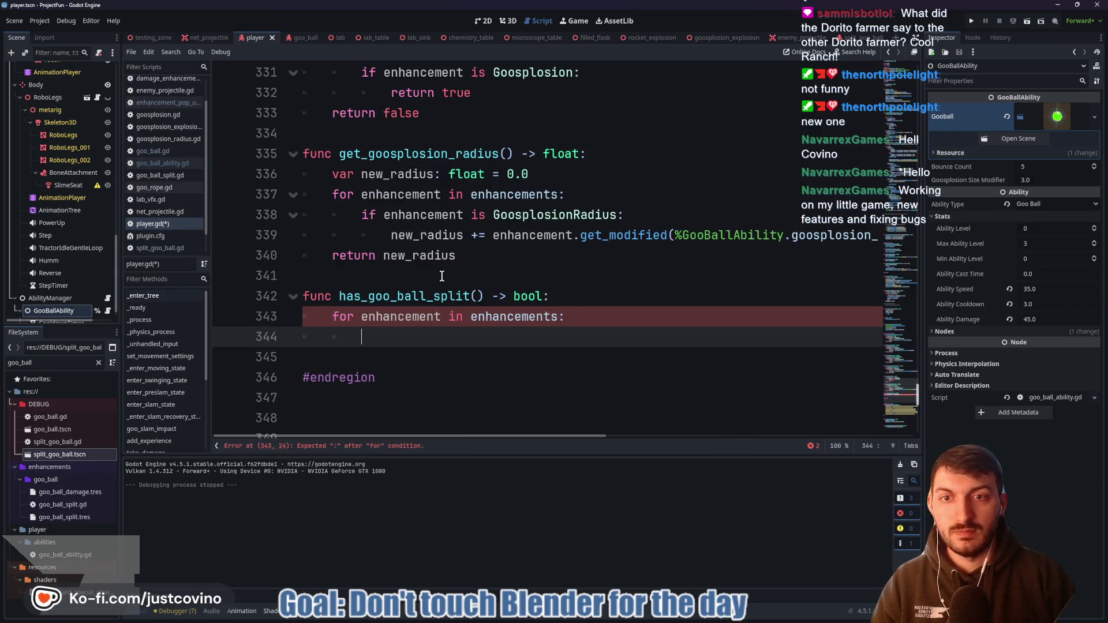
text(if enhancement is GooBall)
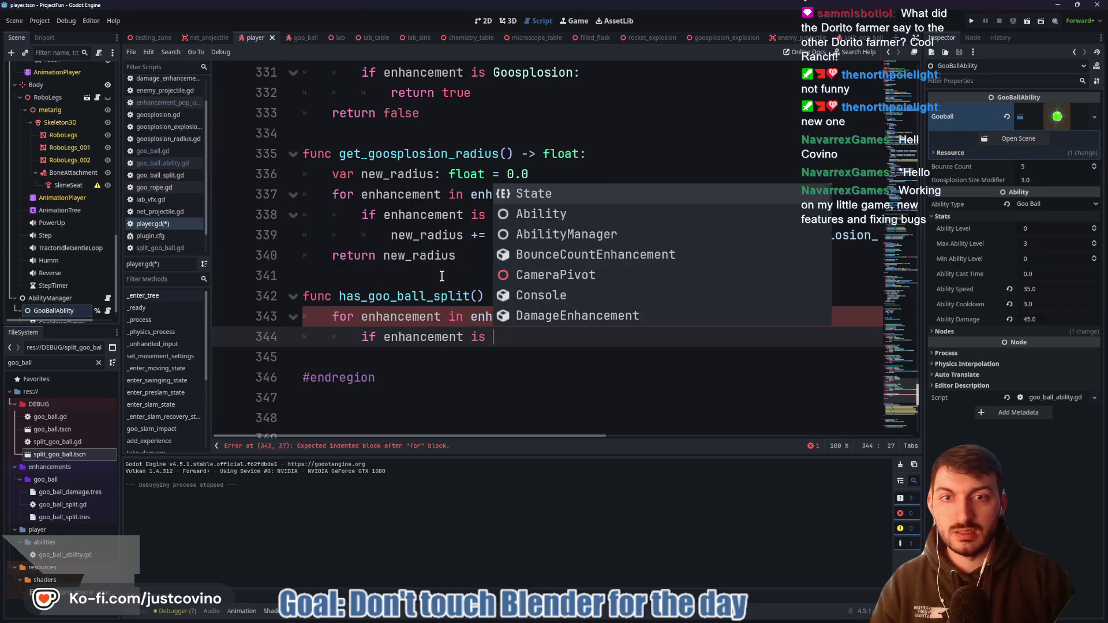
text(S)
key(Return)
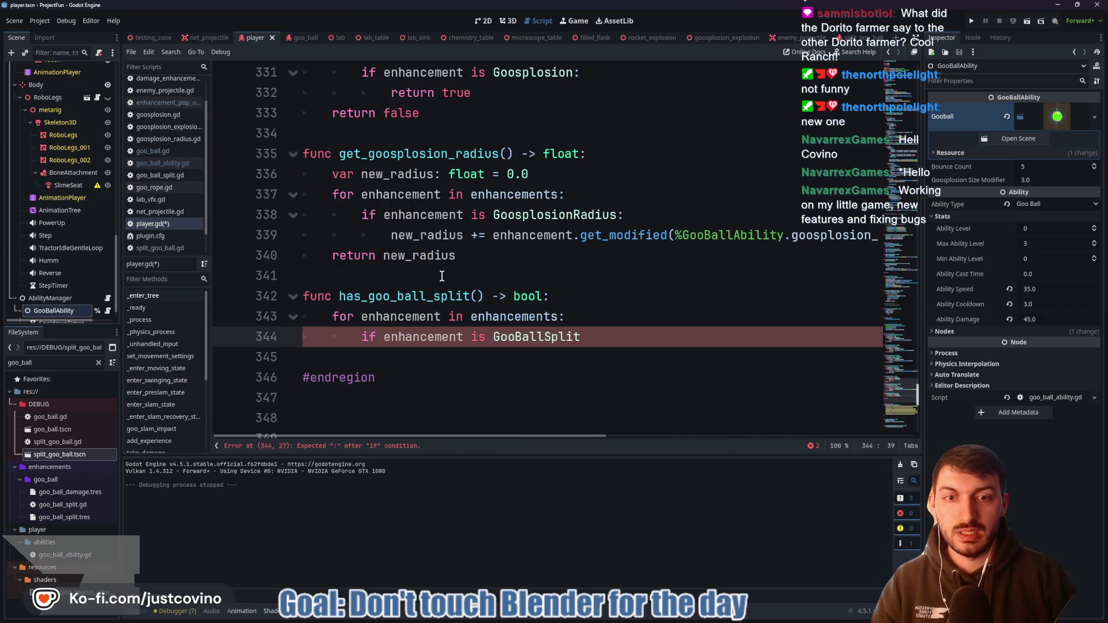
text(;)
key(Return)
text(return true)
key(Return)
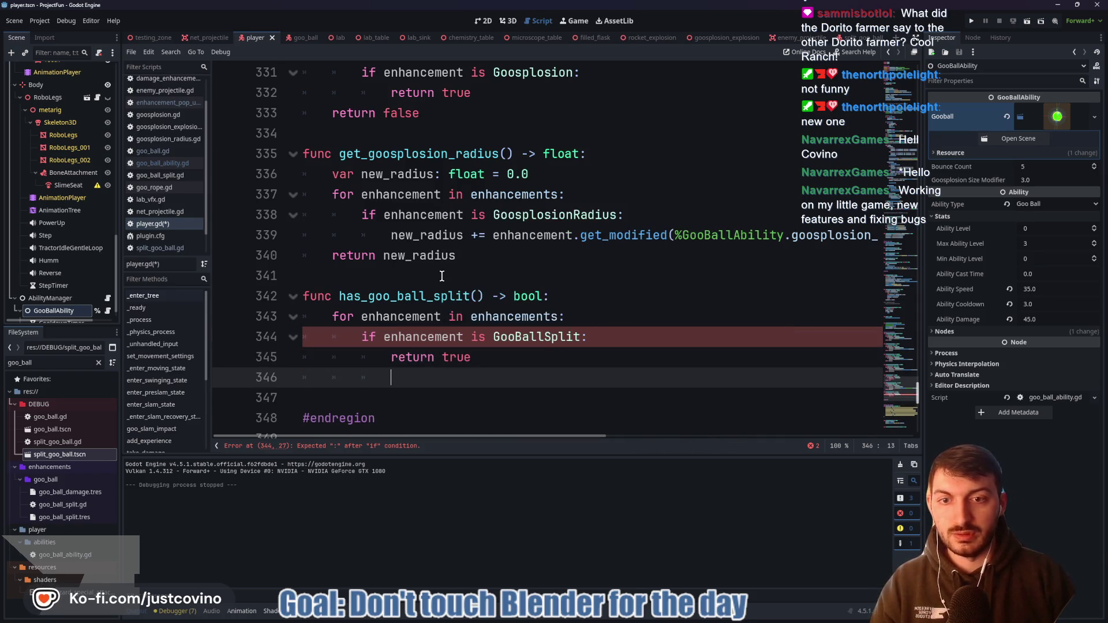
text(return false)
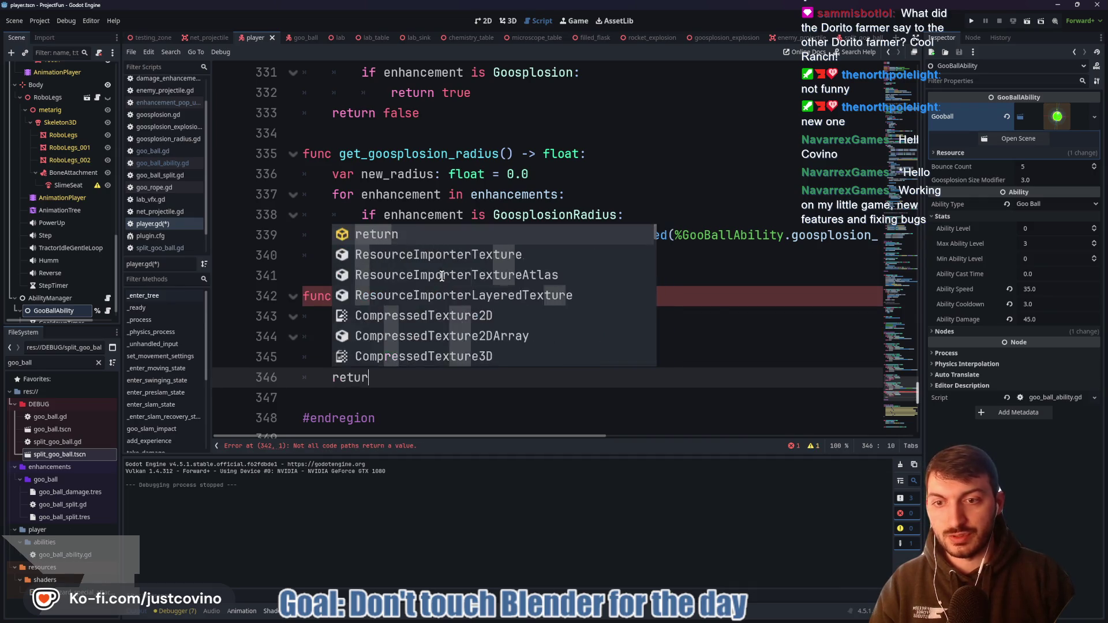
click(413, 281)
key(ctrl+s)
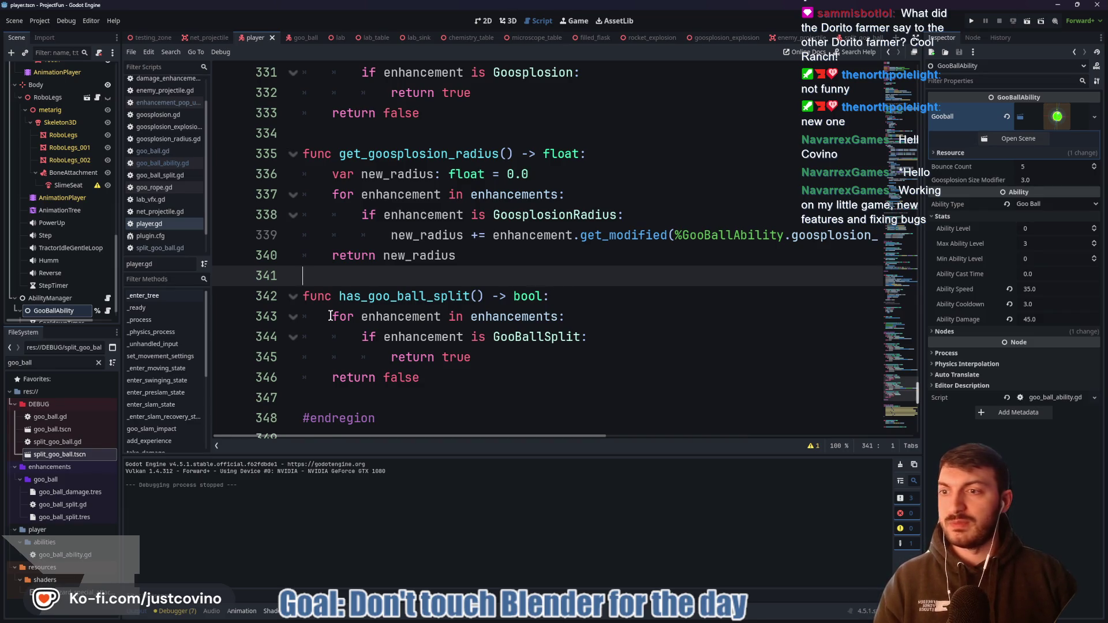
click(107, 311)
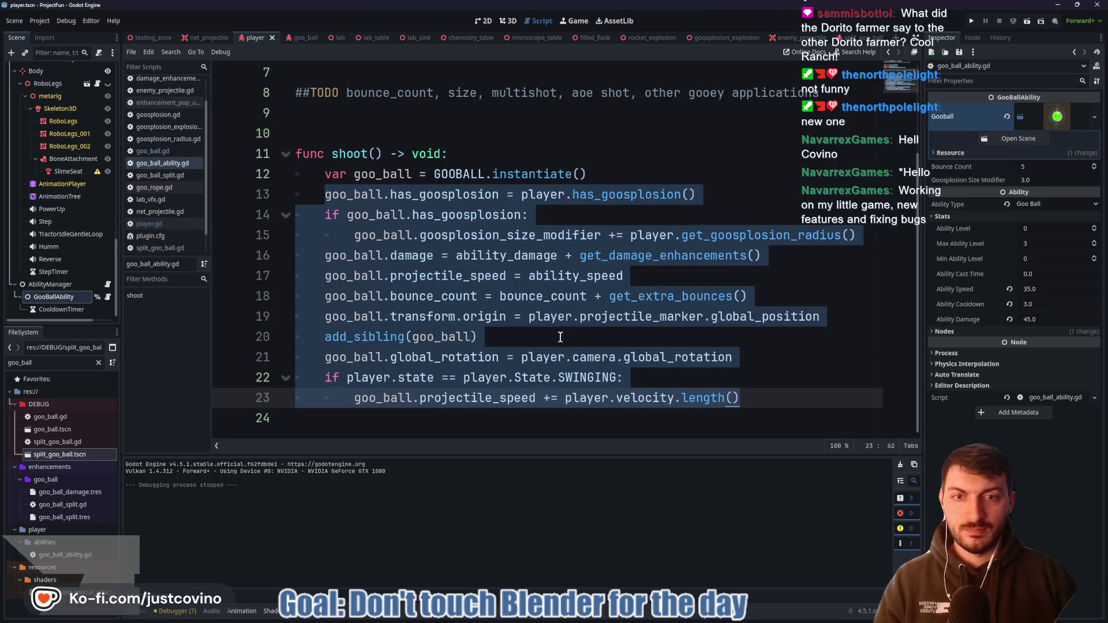
- Add goo_ball.has_split = player.has_goo_ball_split() on line 17 of shoot and save
click(561, 338)
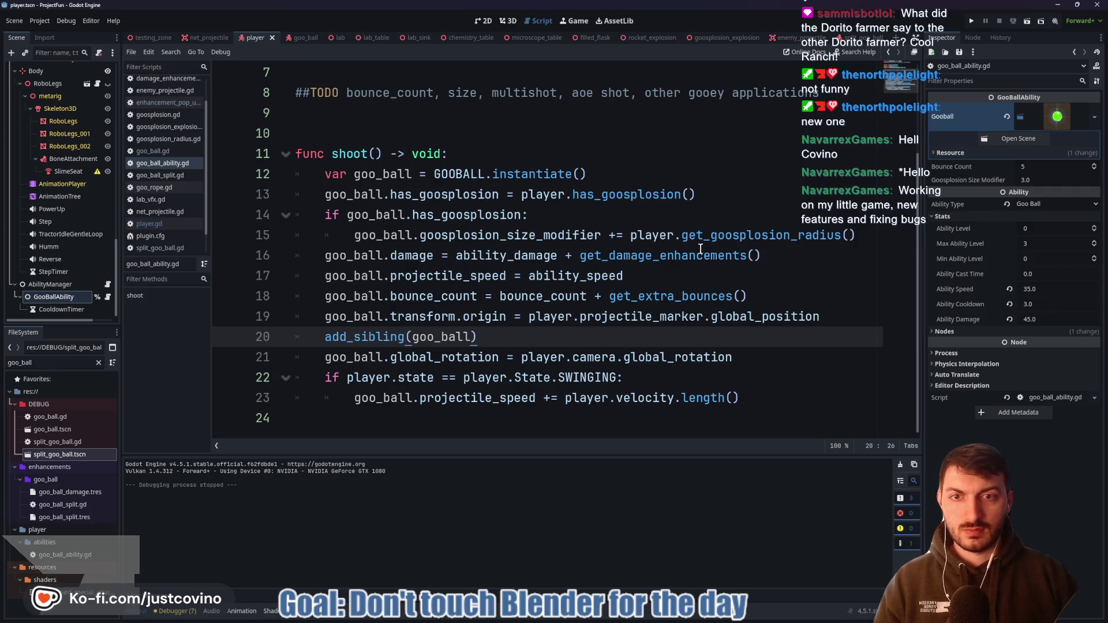
click(791, 257)
key(Return)
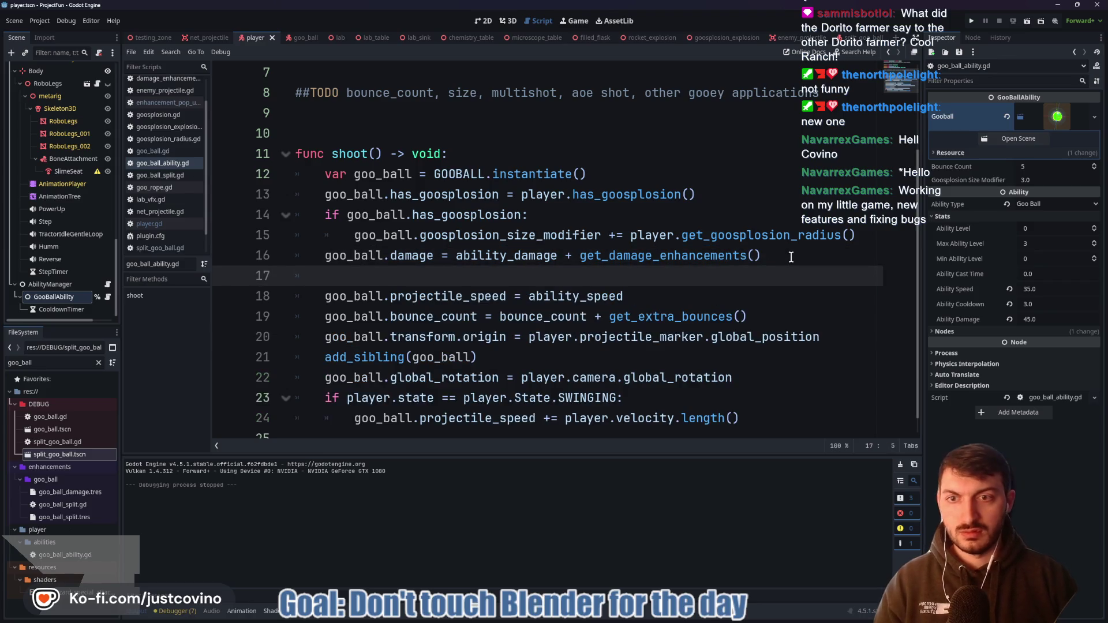
text(goo_)
key(Return)
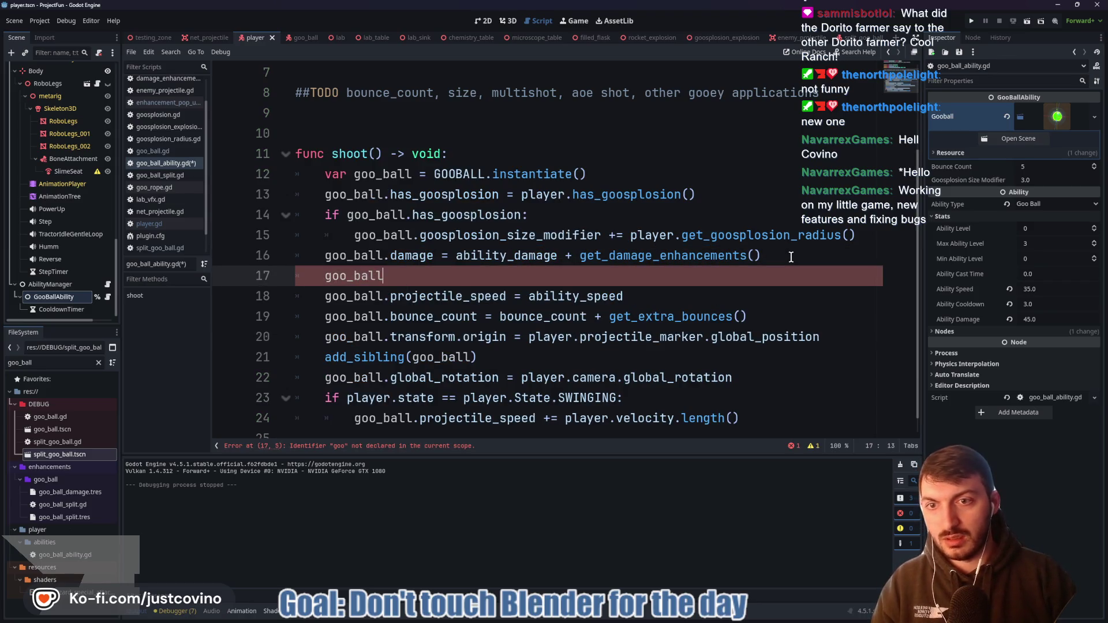
text(.has_split = player.)
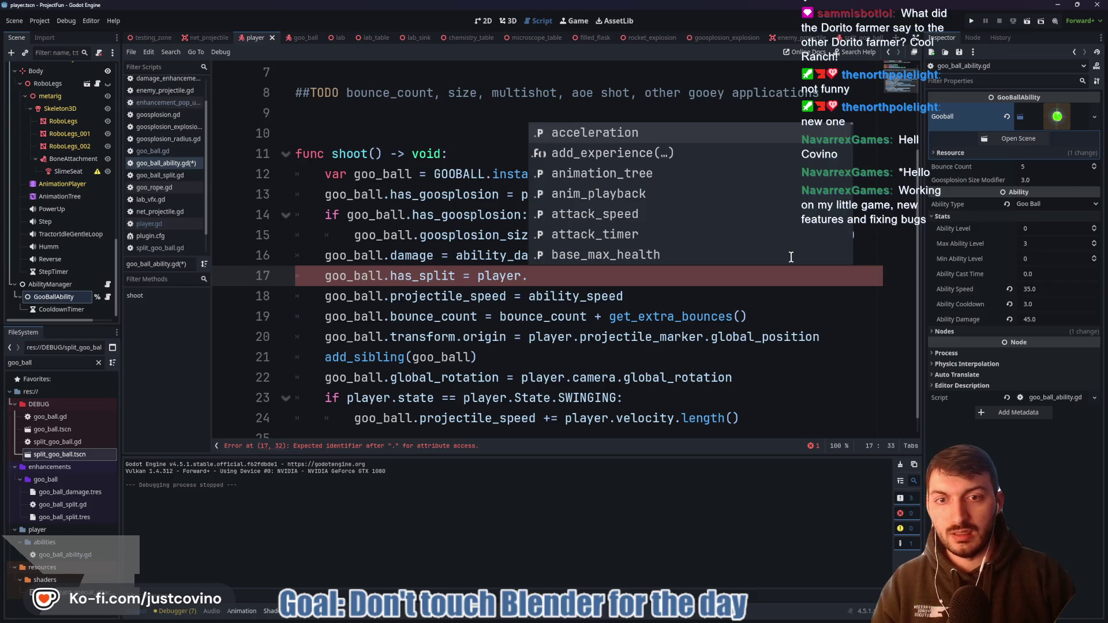
text(get)
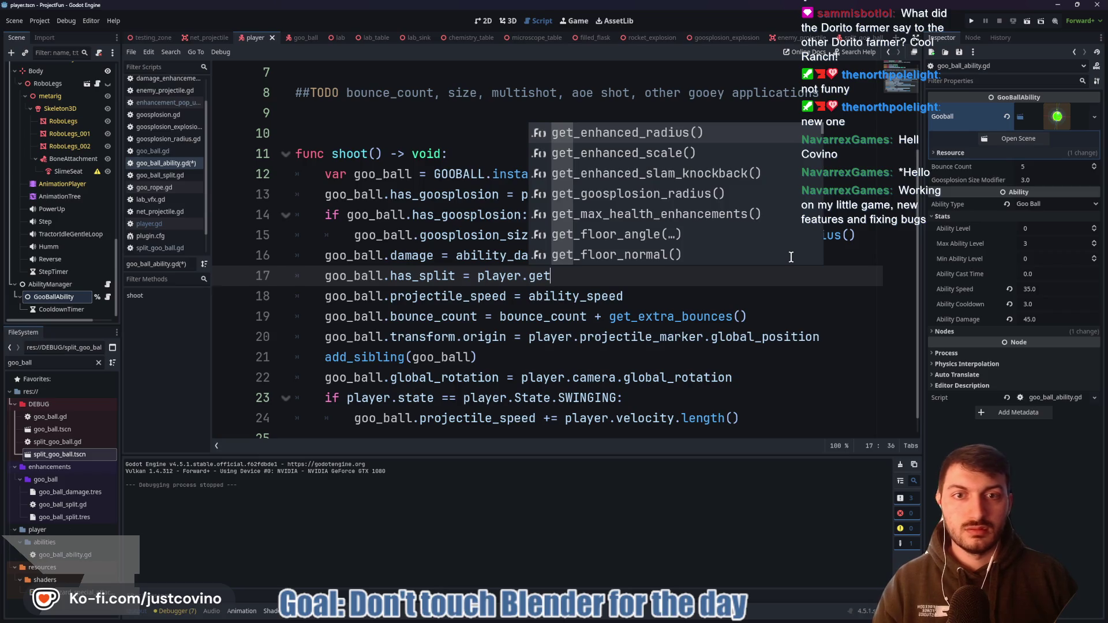
key(BackSpace)
key(BackSpace)
key(BackSpace)
text(has)
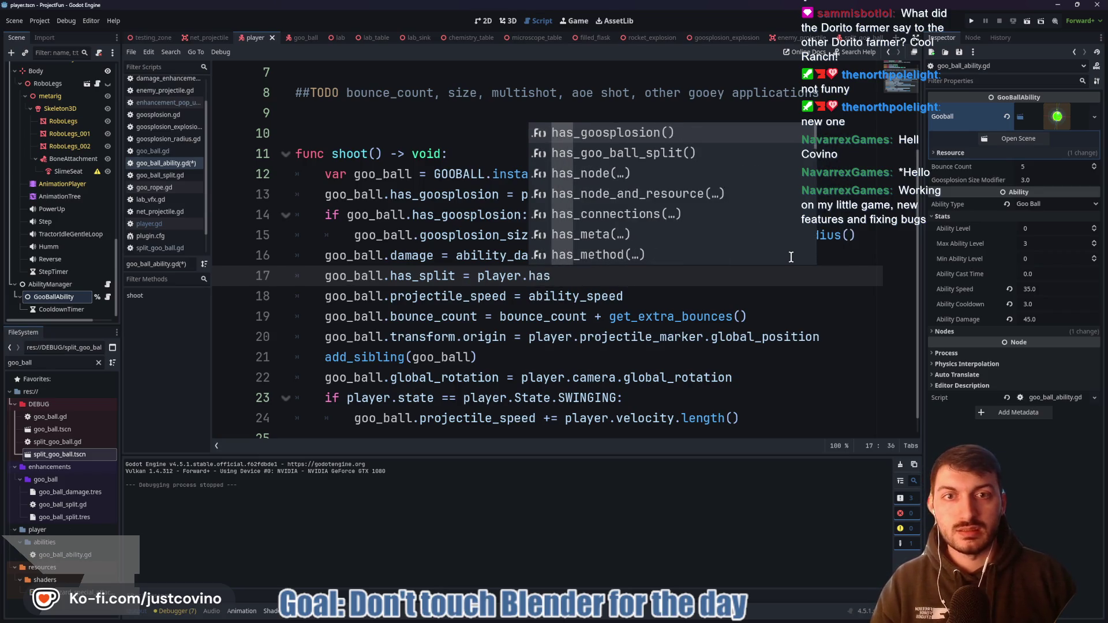
key(Down)
key(Return)
key(ctrl+s)
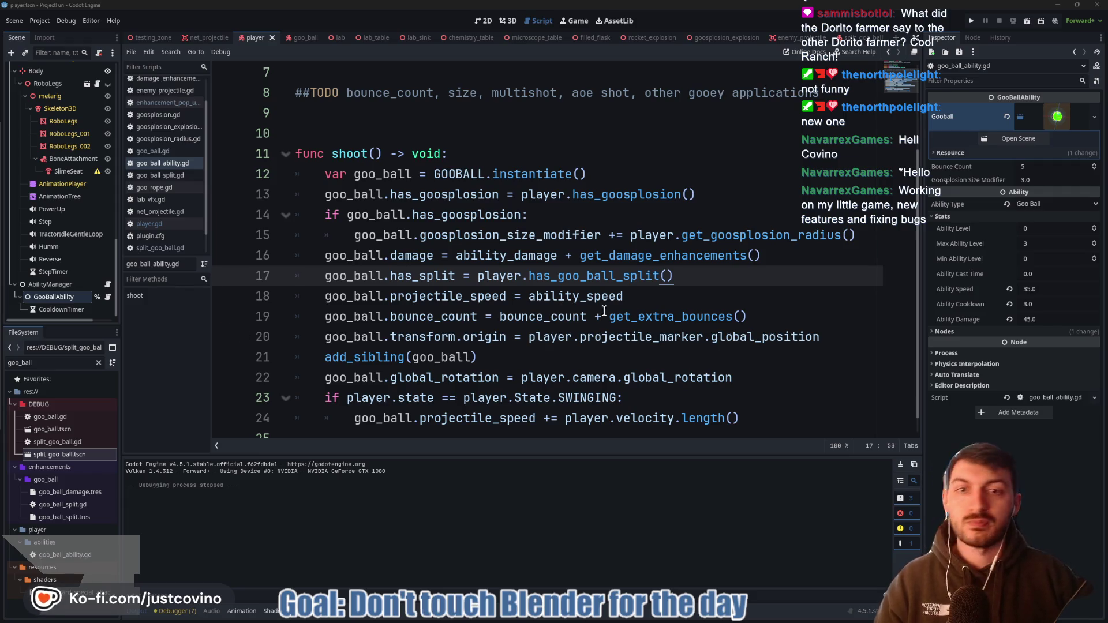
- Review the new has_split line, then switch to enhancement_pop_up.gd
click(706, 291)
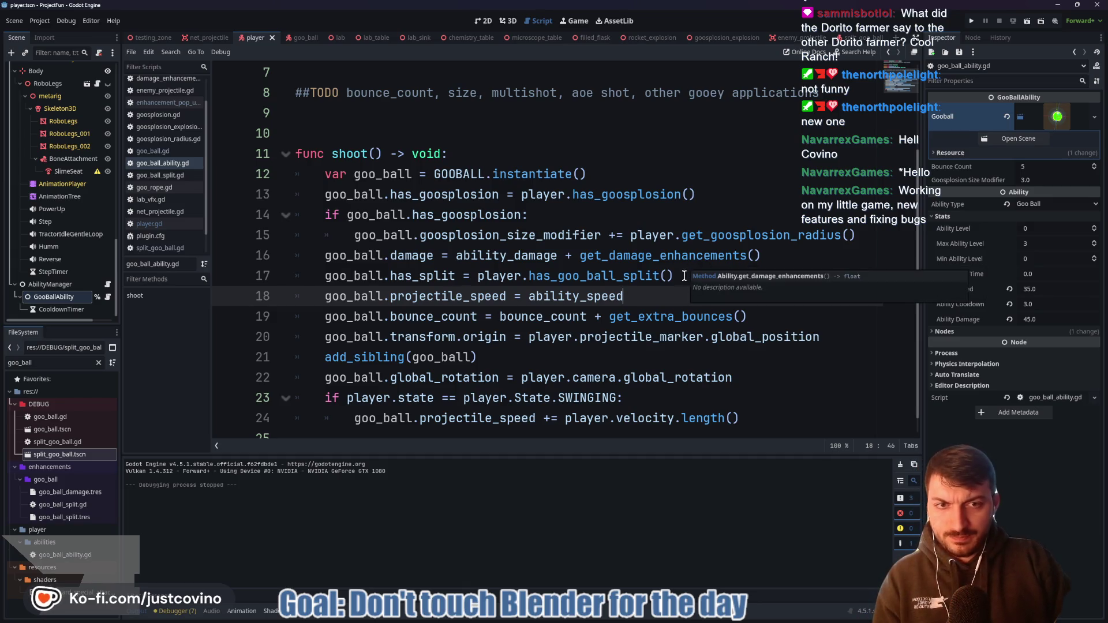
click(684, 276)
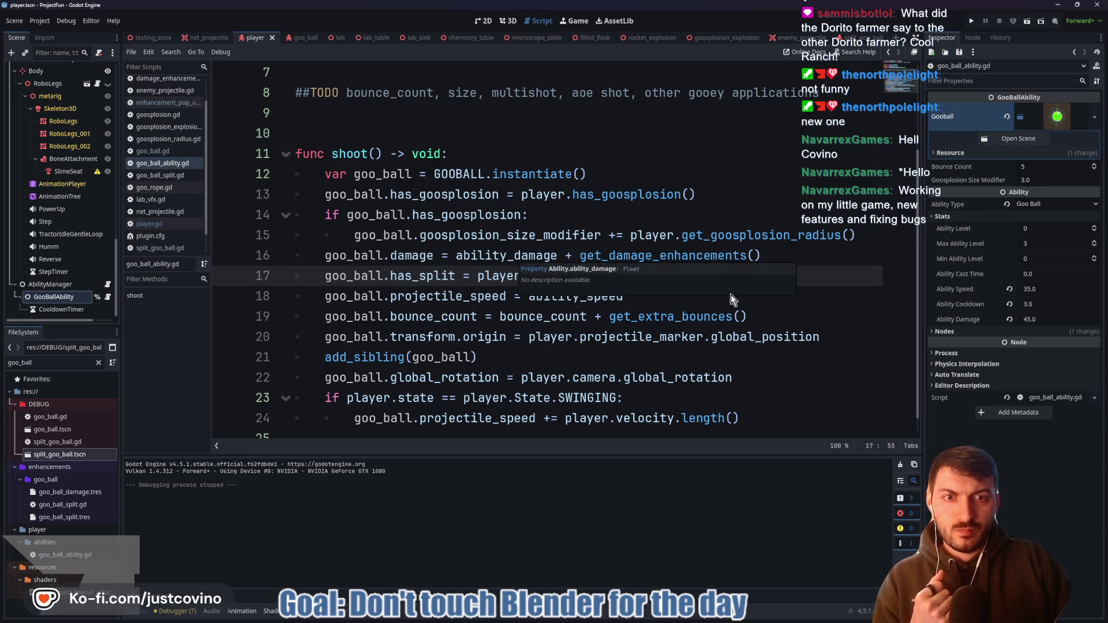
click(681, 296)
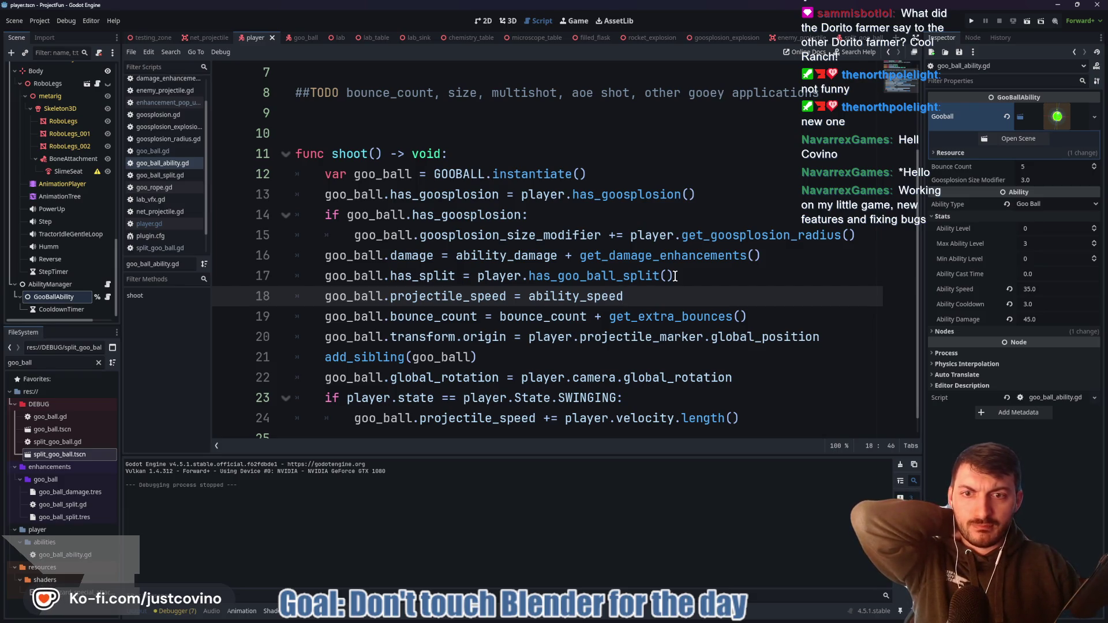
scroll(674, 276, down, 1)
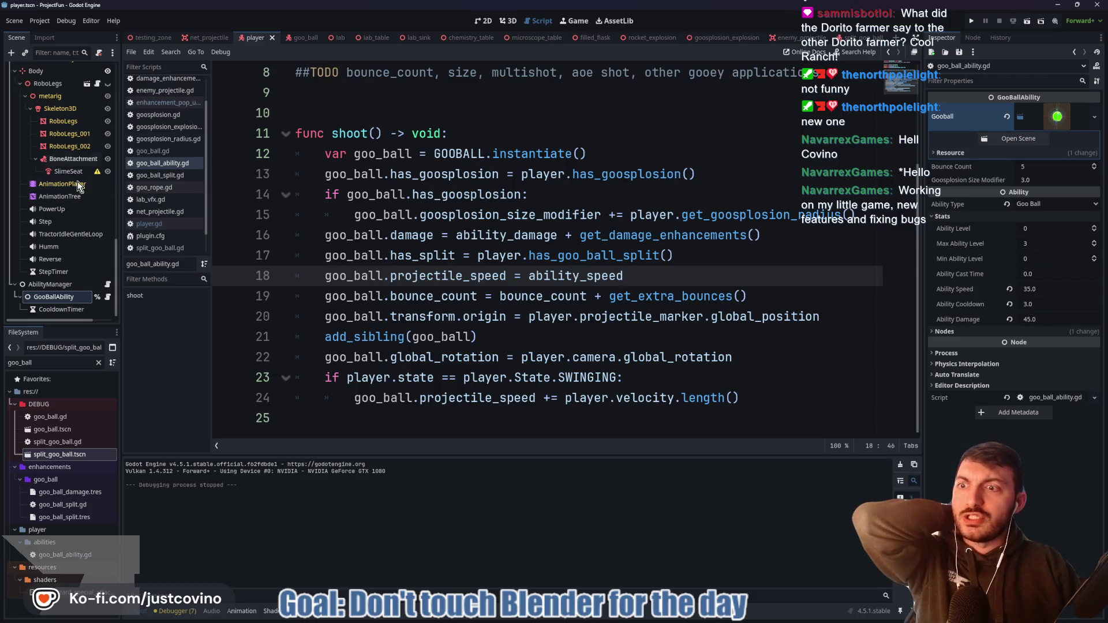
scroll(78, 179, up, 5)
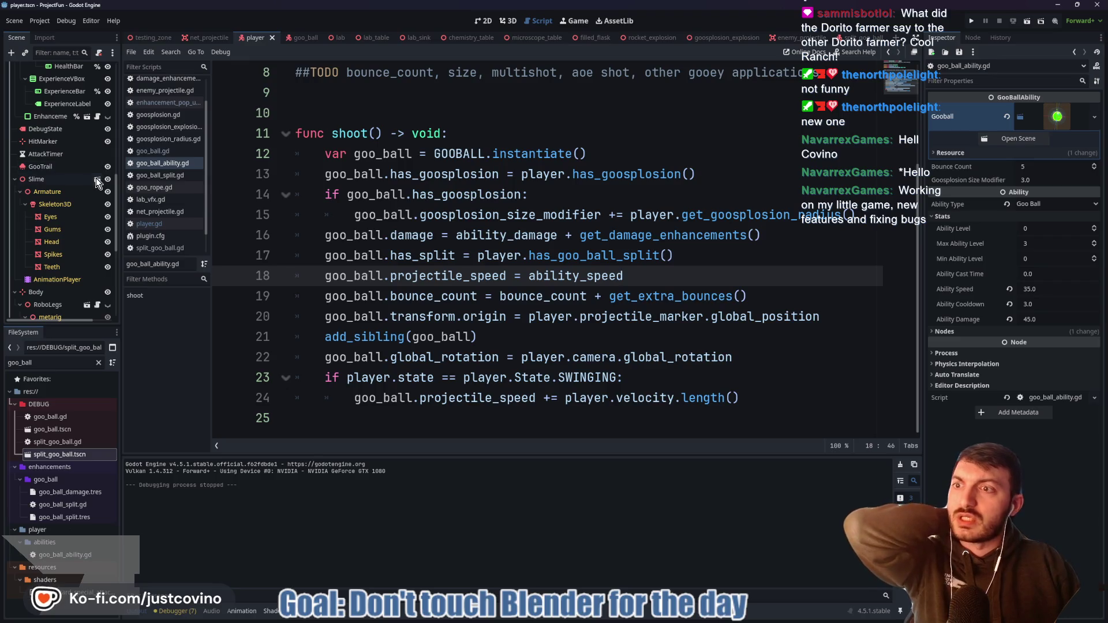
click(98, 117)
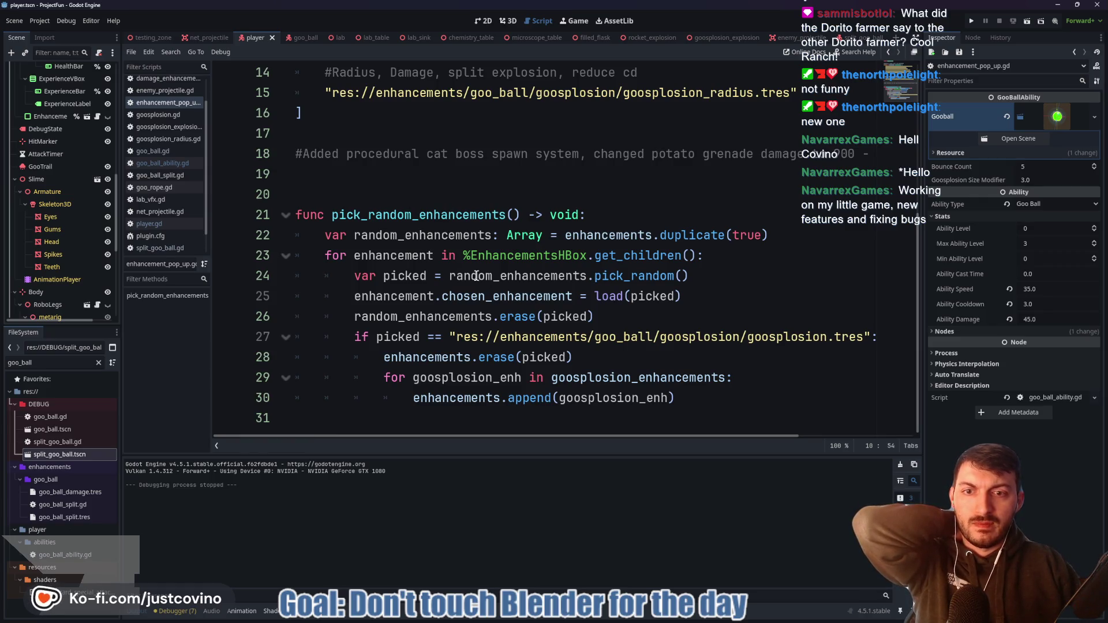
- Add line 31: if picked == the copied goo_ball_split.tres path, in quotes
click(598, 357)
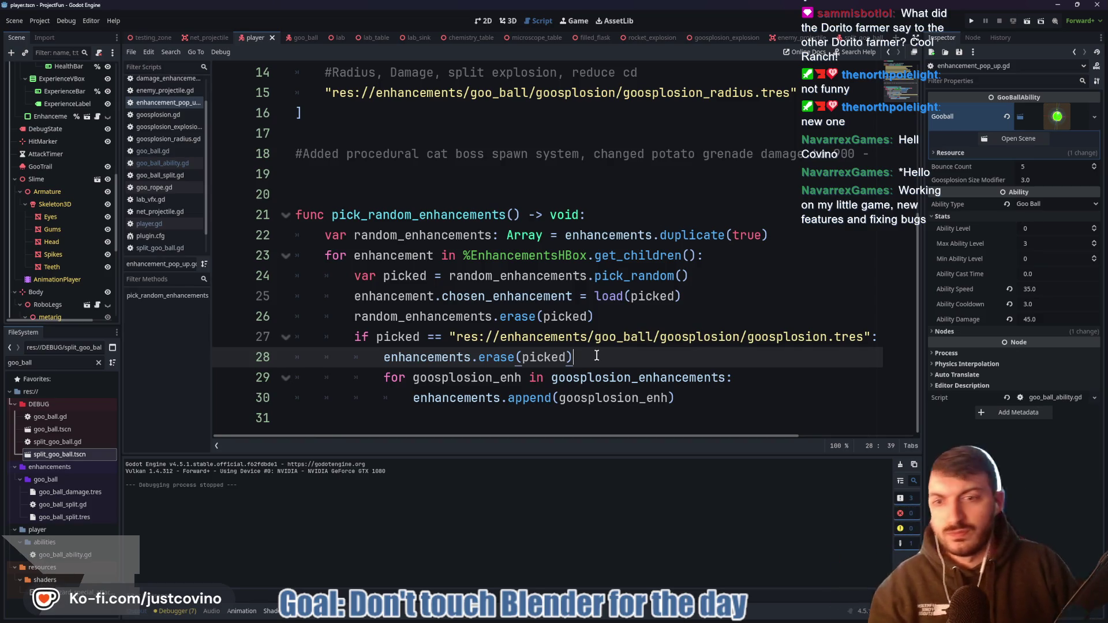
click(438, 409)
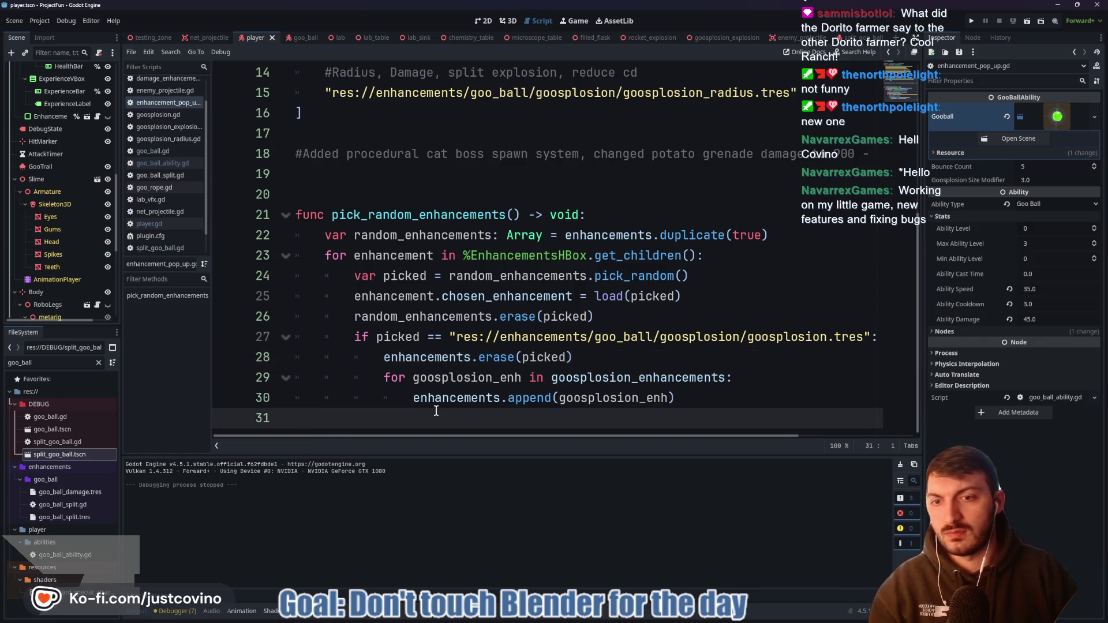
key(Tab)
key(Tab)
text(icked ==)
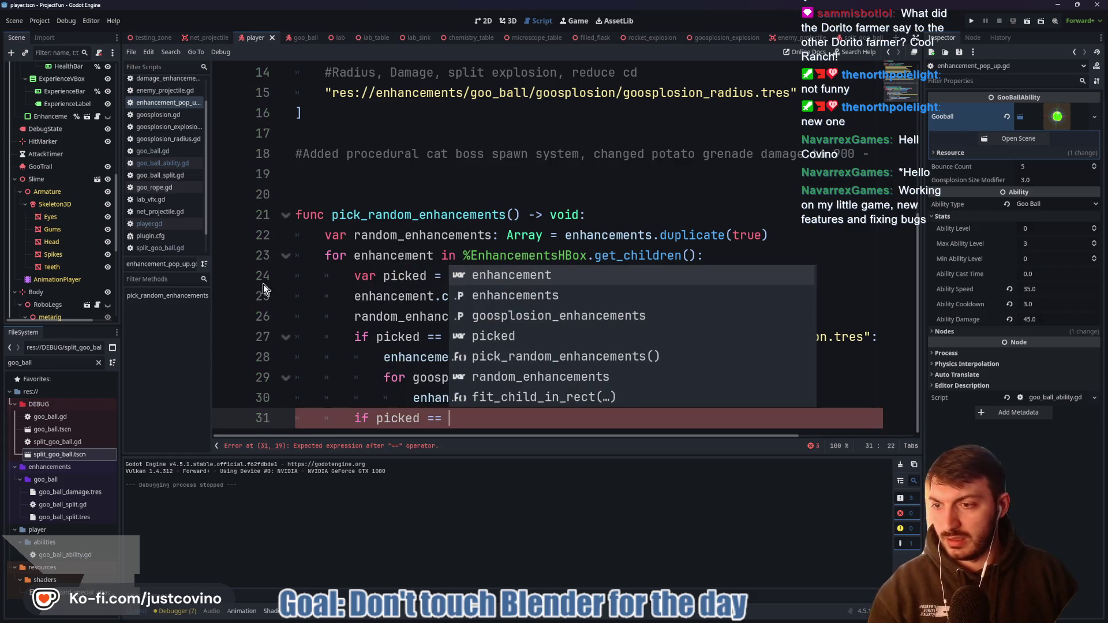
right_click(63, 507)
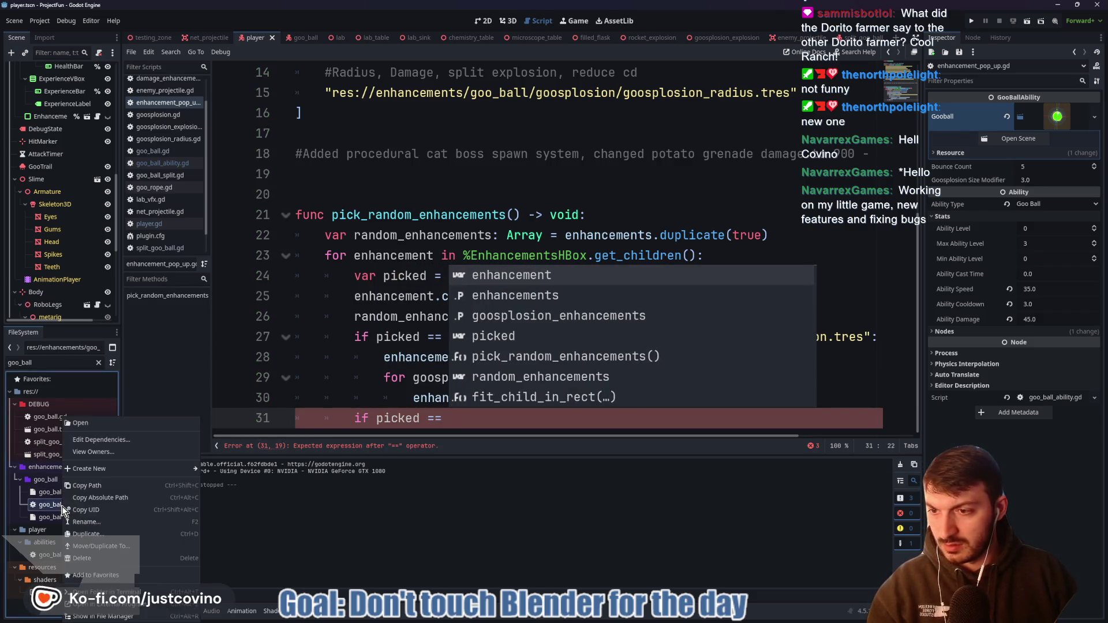
right_click(48, 516)
click(105, 486)
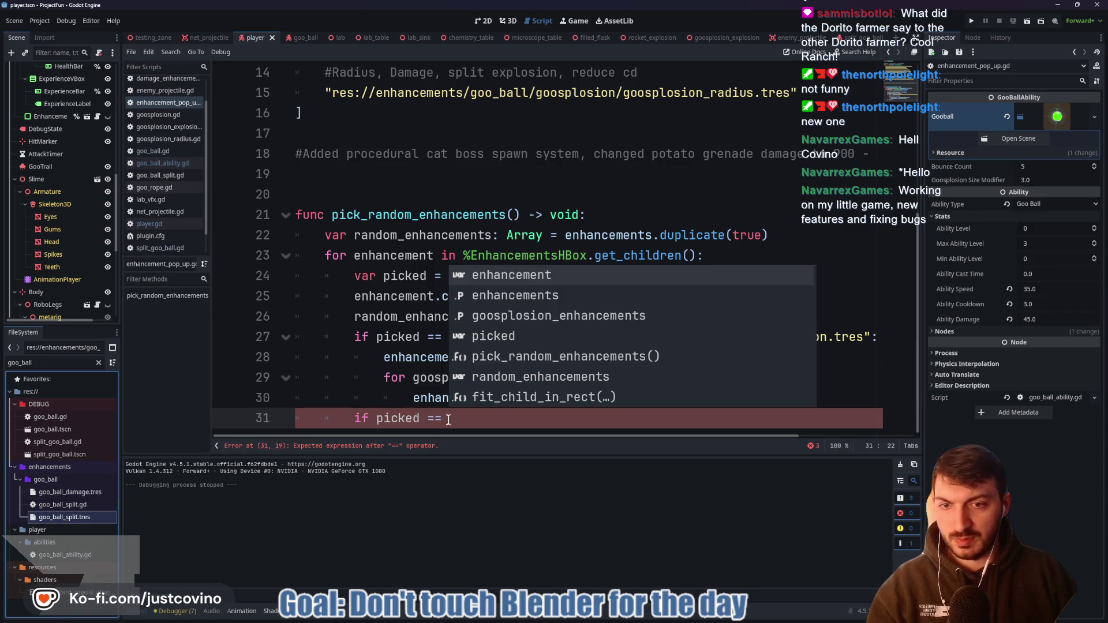
click(456, 424)
key(ctrl+v)
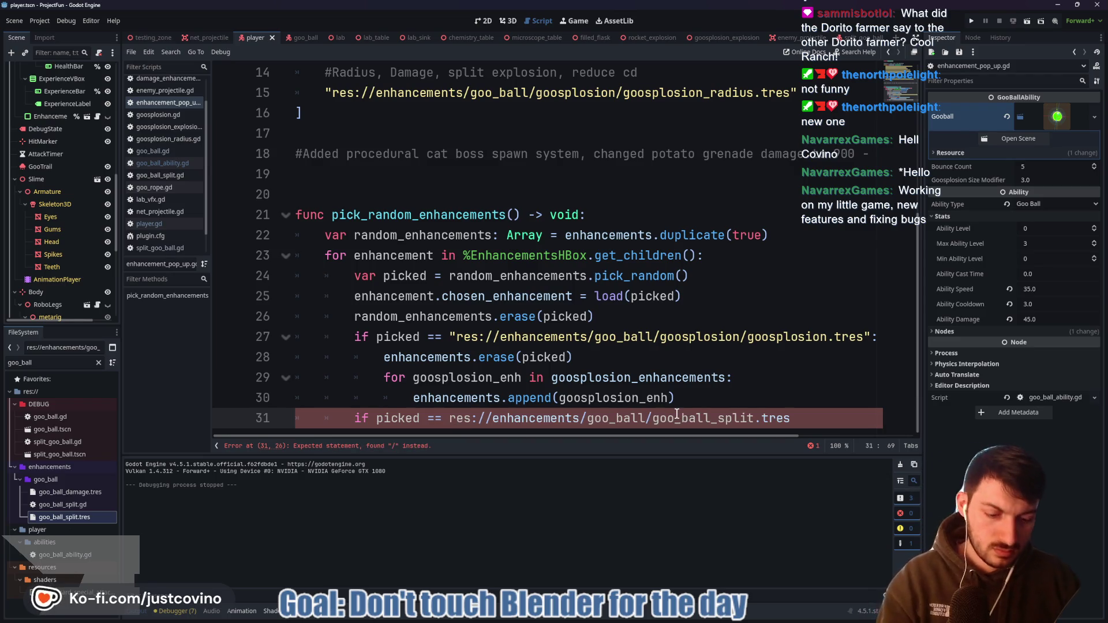
text(")
click(449, 418)
text(")
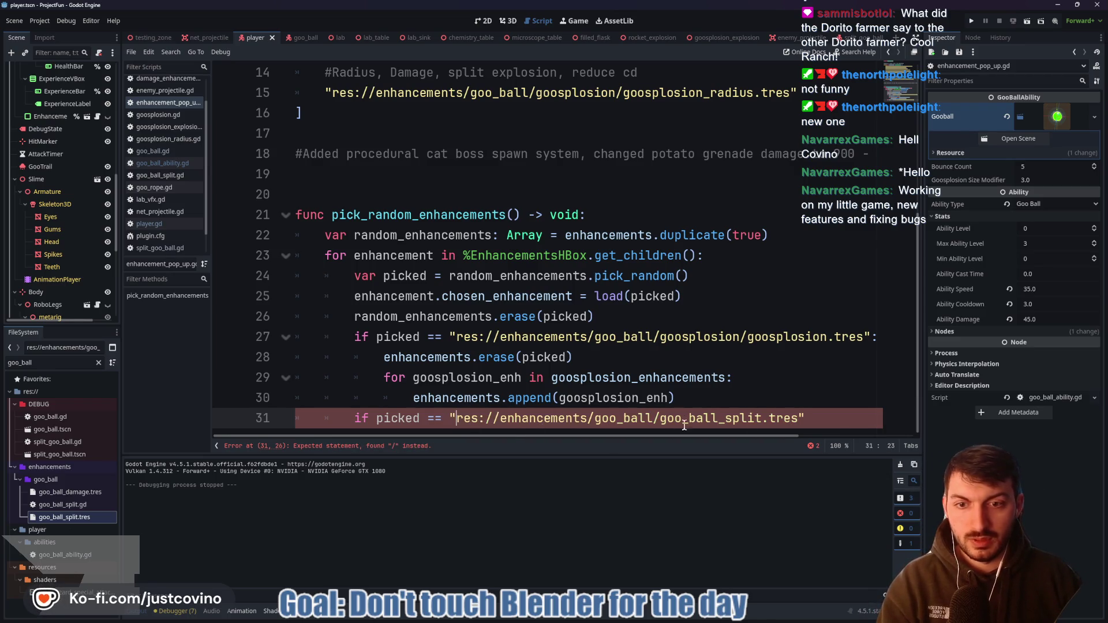
text(:)
- Make the condition's body enhancements.erase(picked) and run the game
key(Return)
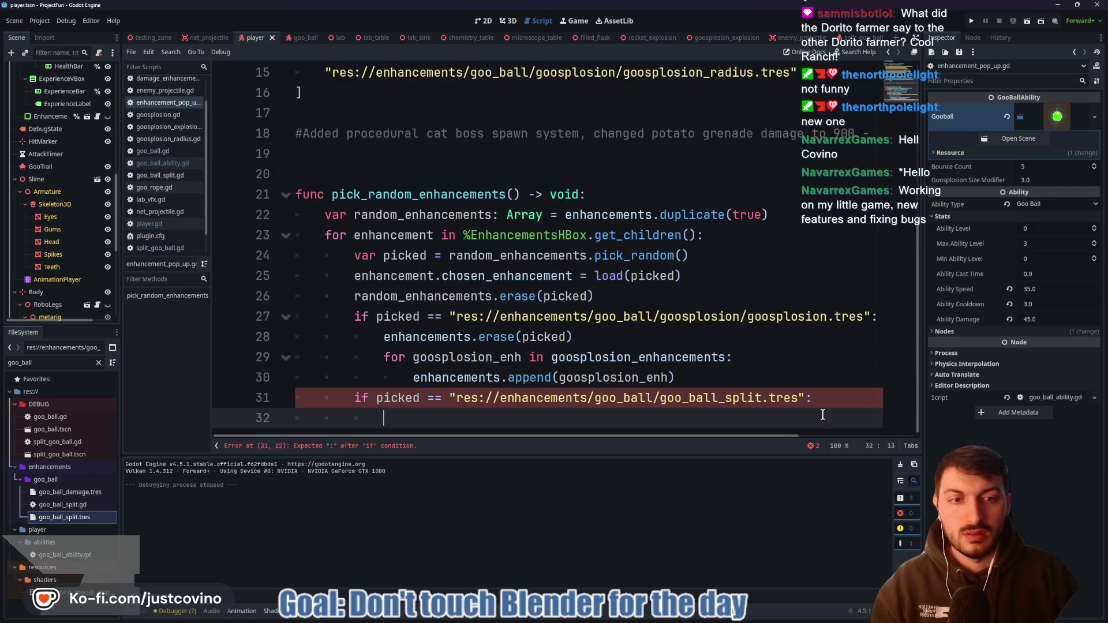
text(enhancements.era)
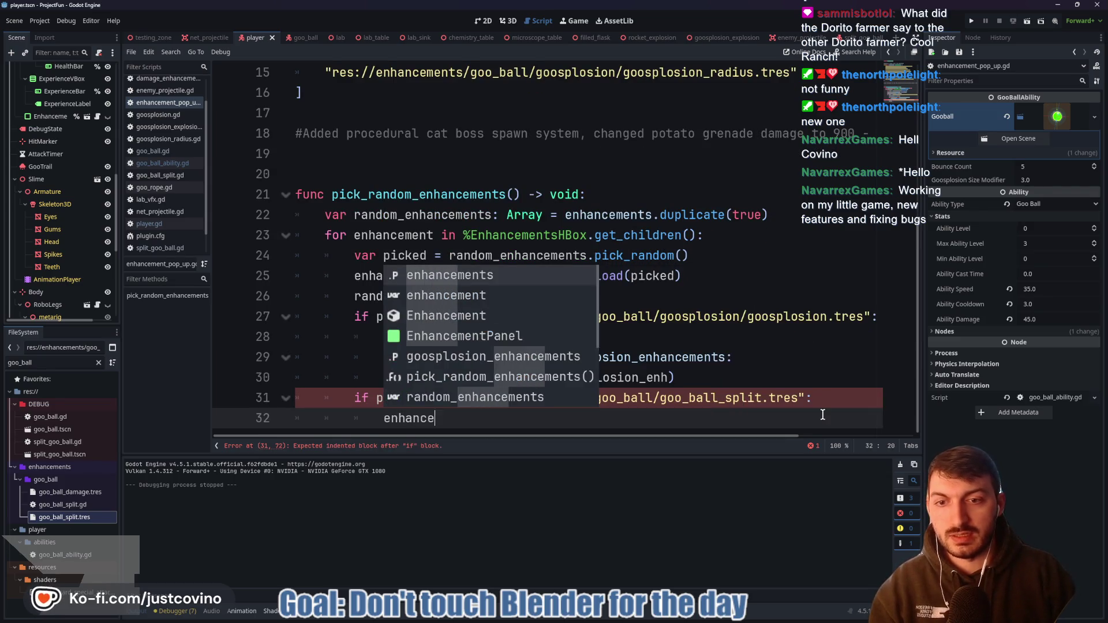
key(Return)
text(pick)
key(Return)
key(F5)
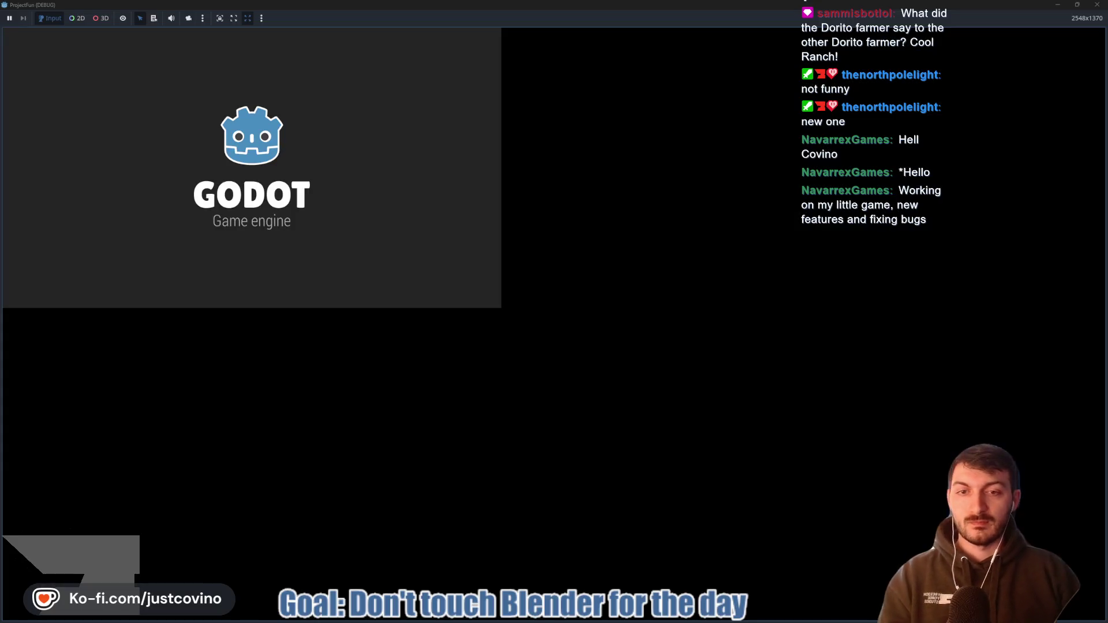
- In the running game, add goo_ball_split via the dev console and fire a goo ball
key(a)
key(grave)
text(add_)
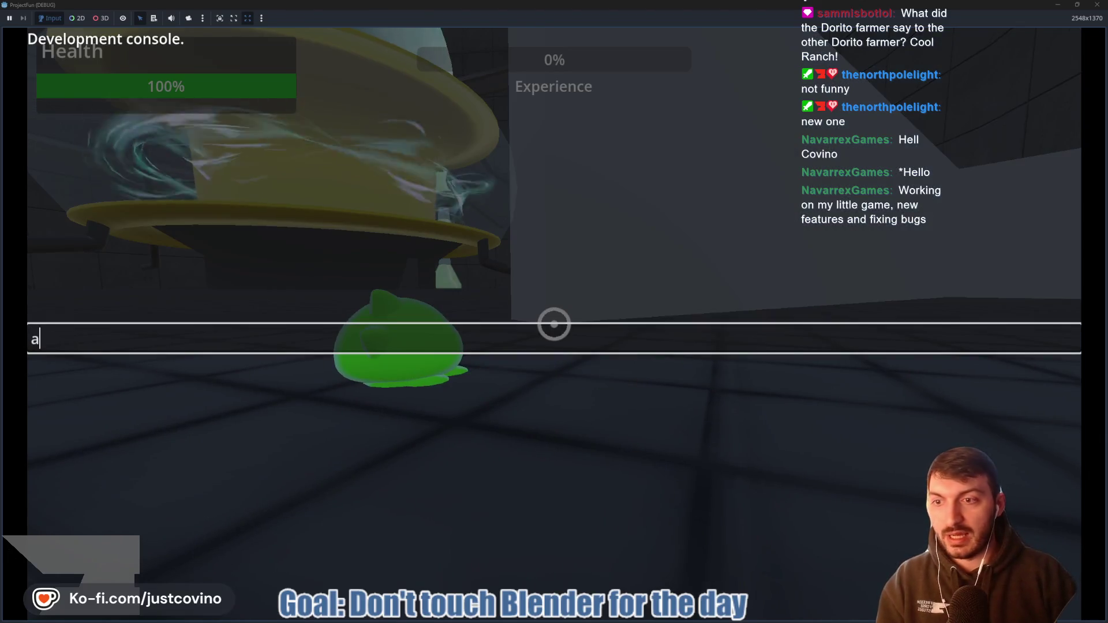
text(enhancement )
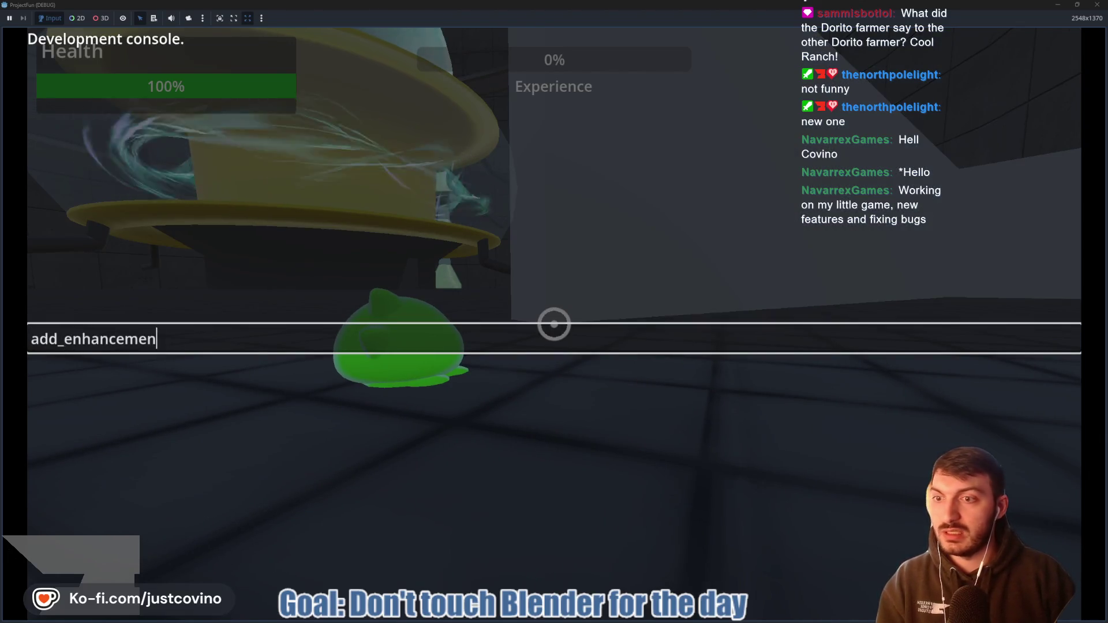
text(goo_ball_spl)
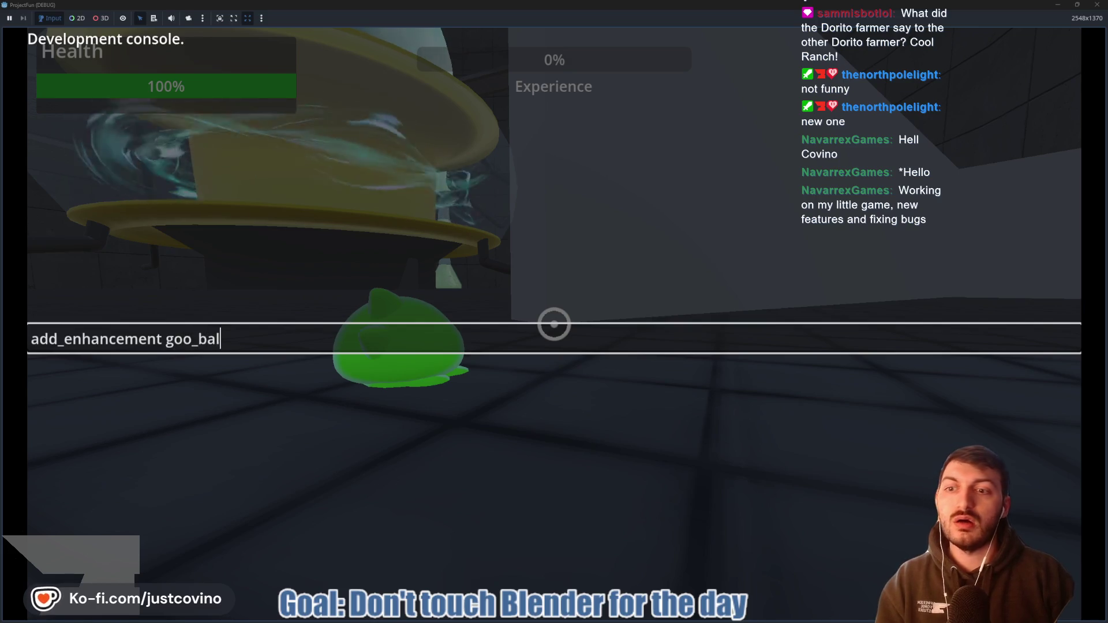
text(it)
key(Return)
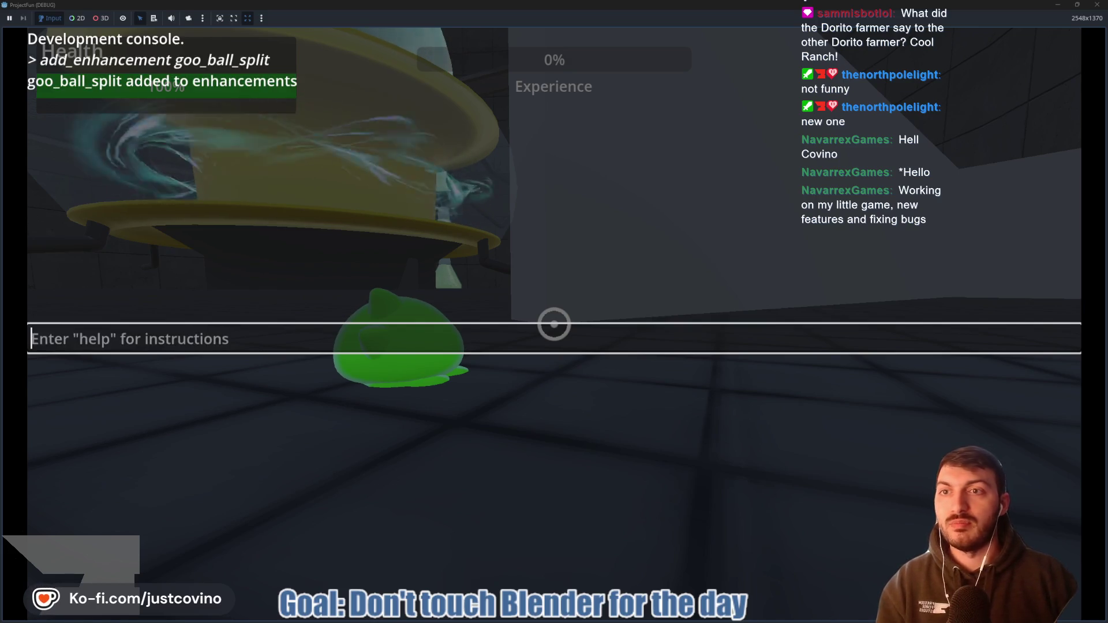
key(grave)
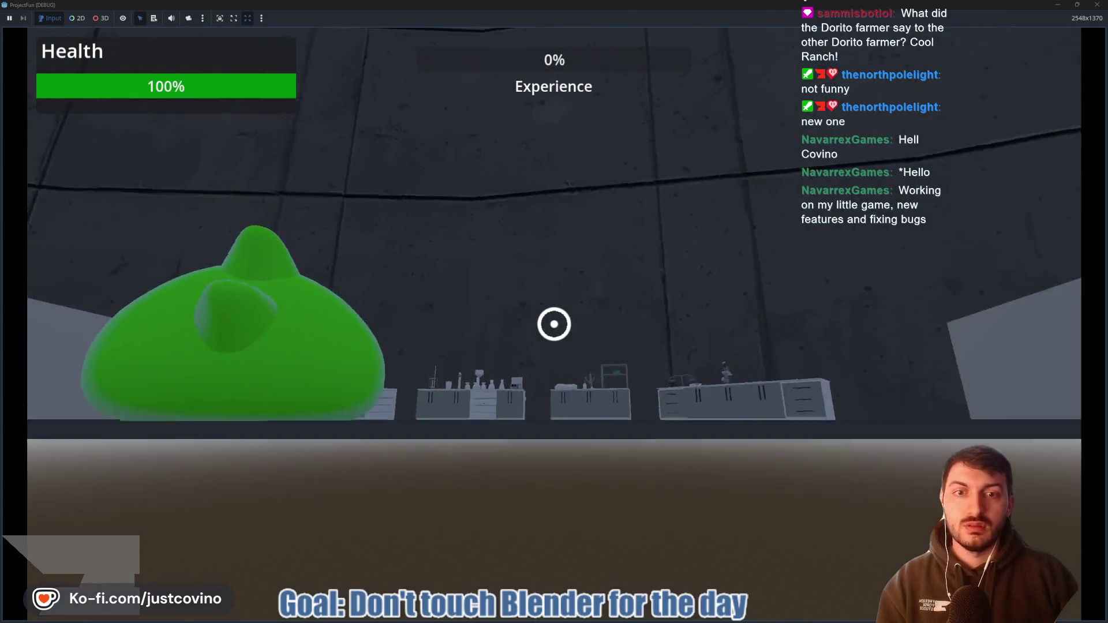
click(554, 323)
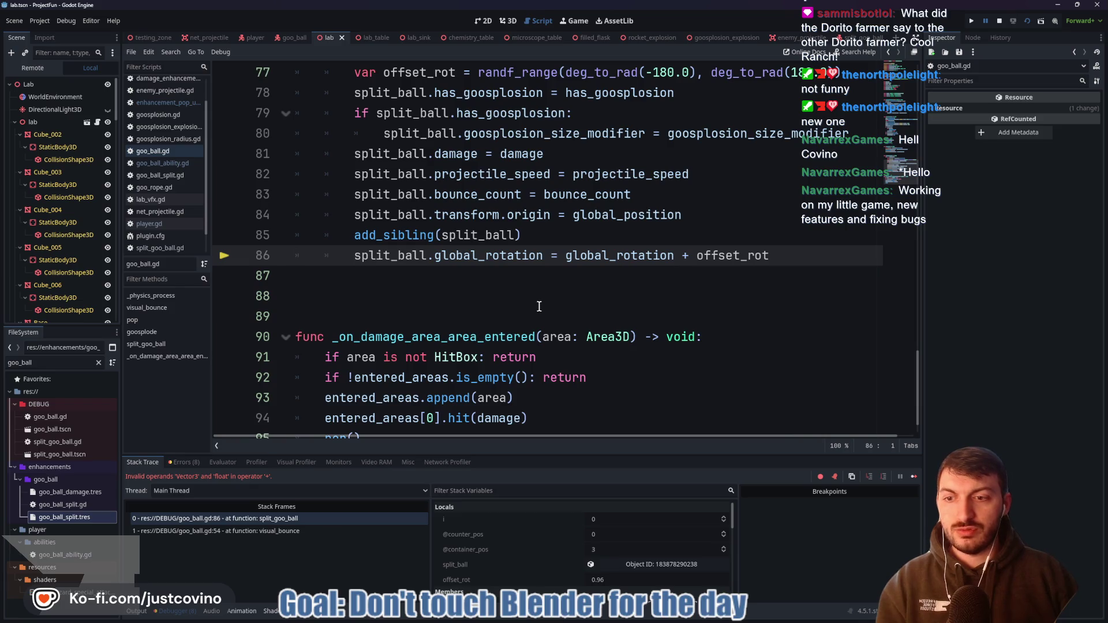
- Make offset_rot a Vector3 of three randf_range(-180.0 to 180.0 degree) angles, then run the game
scroll(715, 254, up, 2)
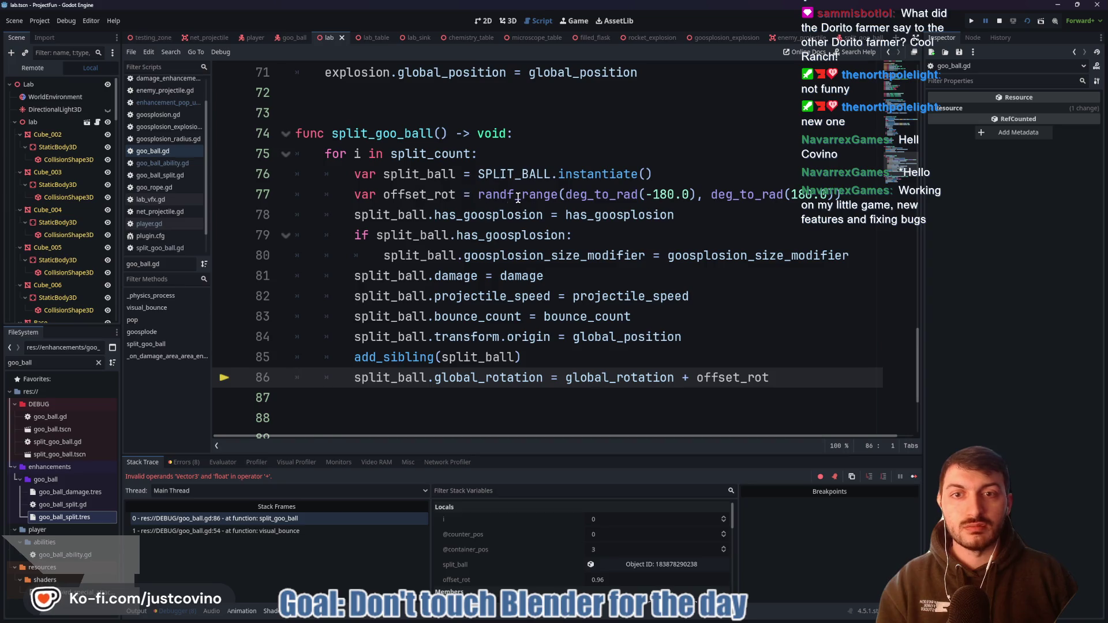
click(479, 194)
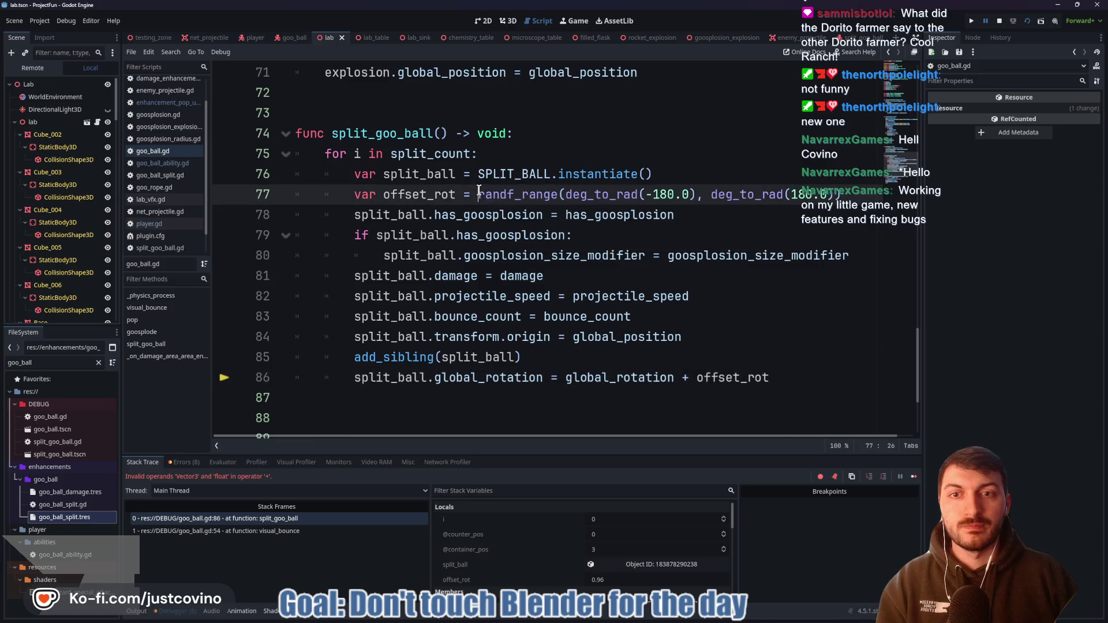
text(Vector3)
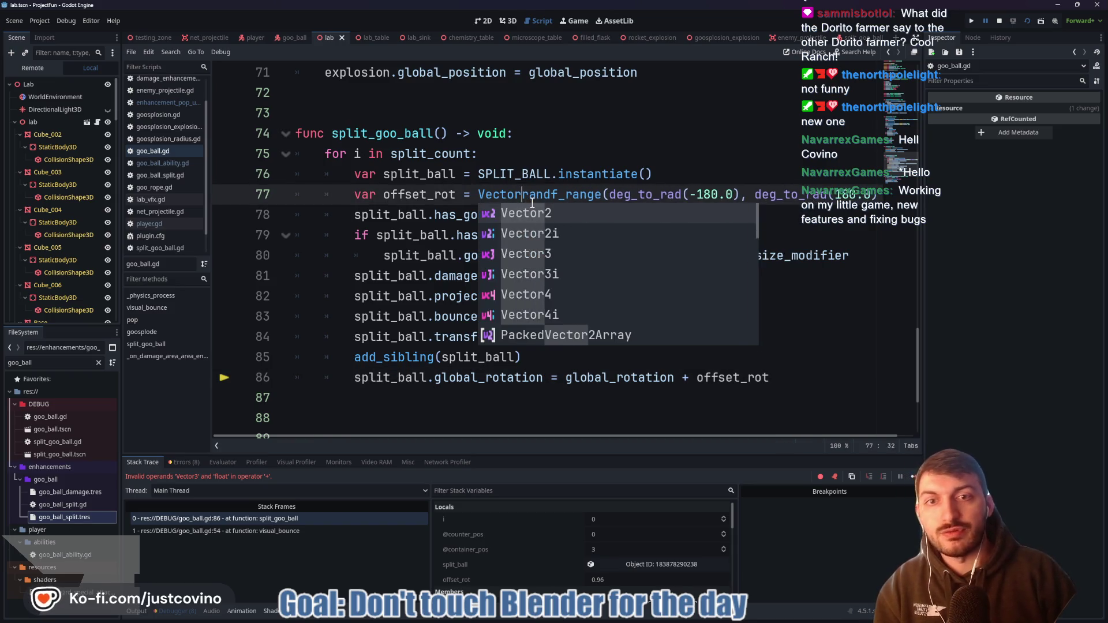
text(()
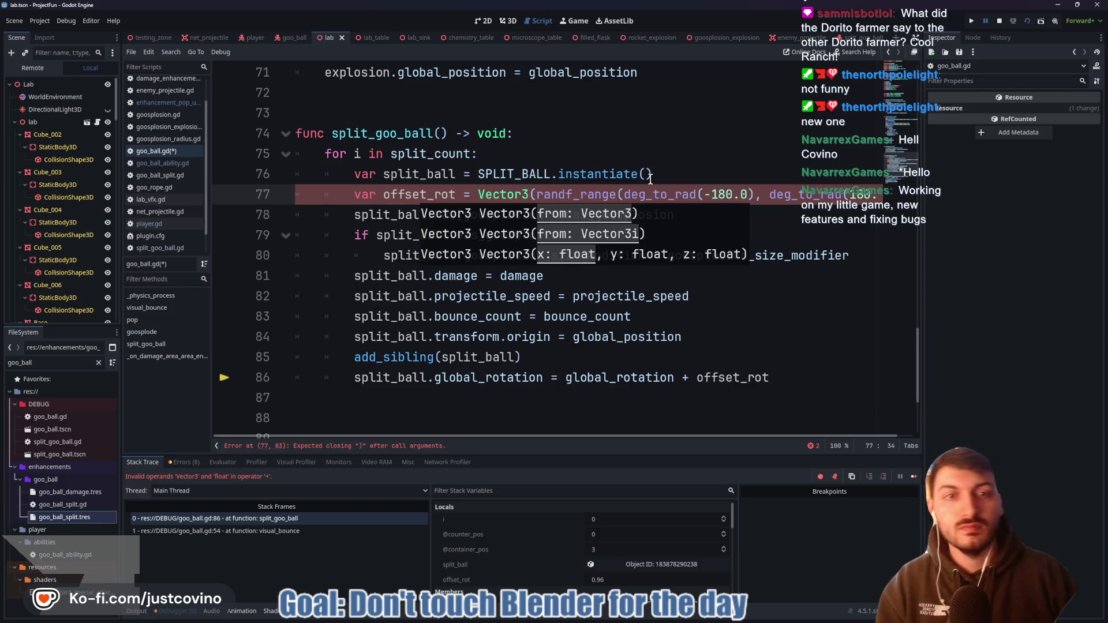
key(End)
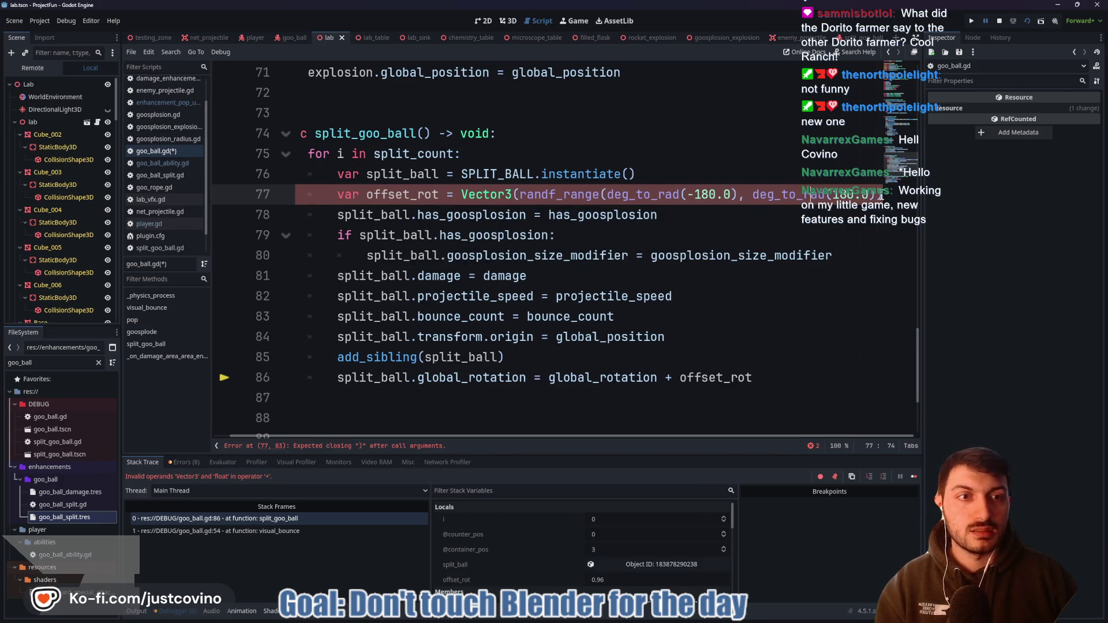
click(561, 195)
click(519, 197)
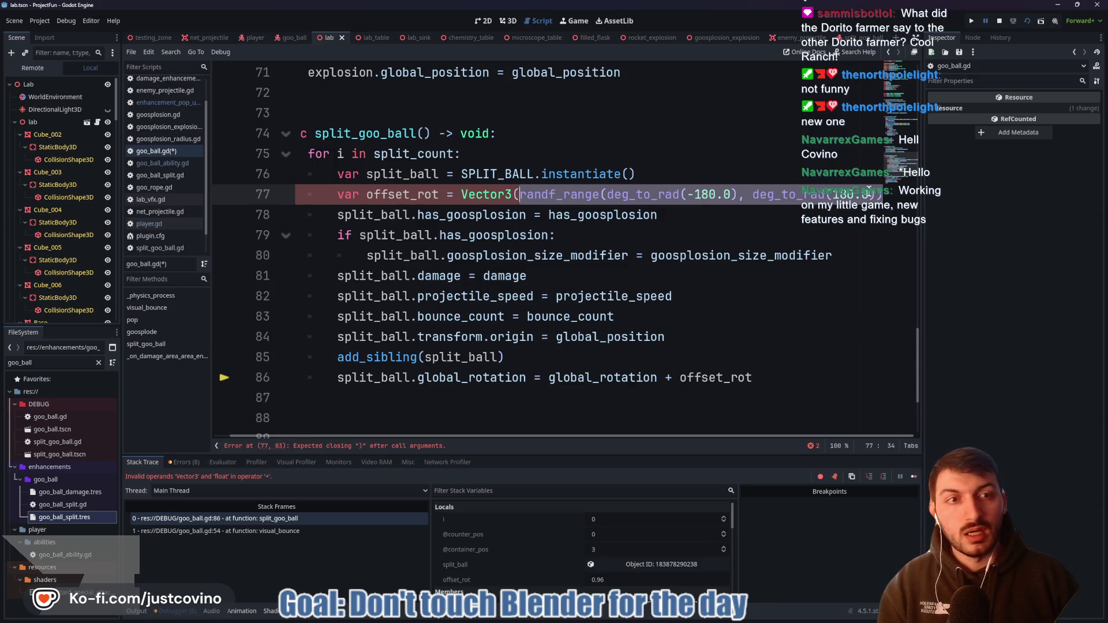
click(885, 195)
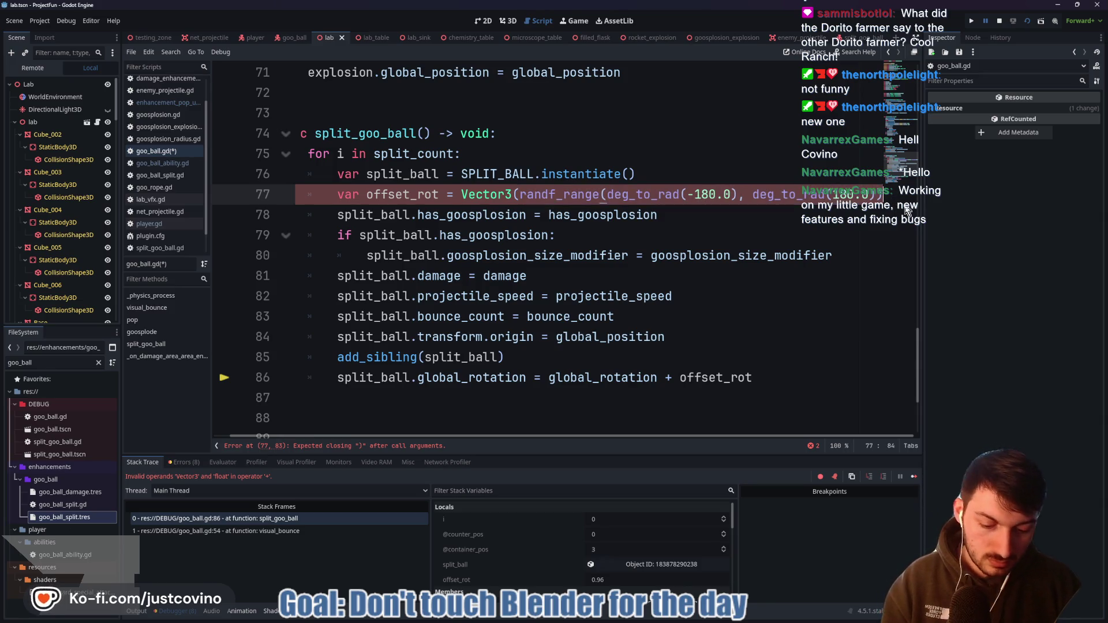
key(ctrl+v)
key(ctrl+v)
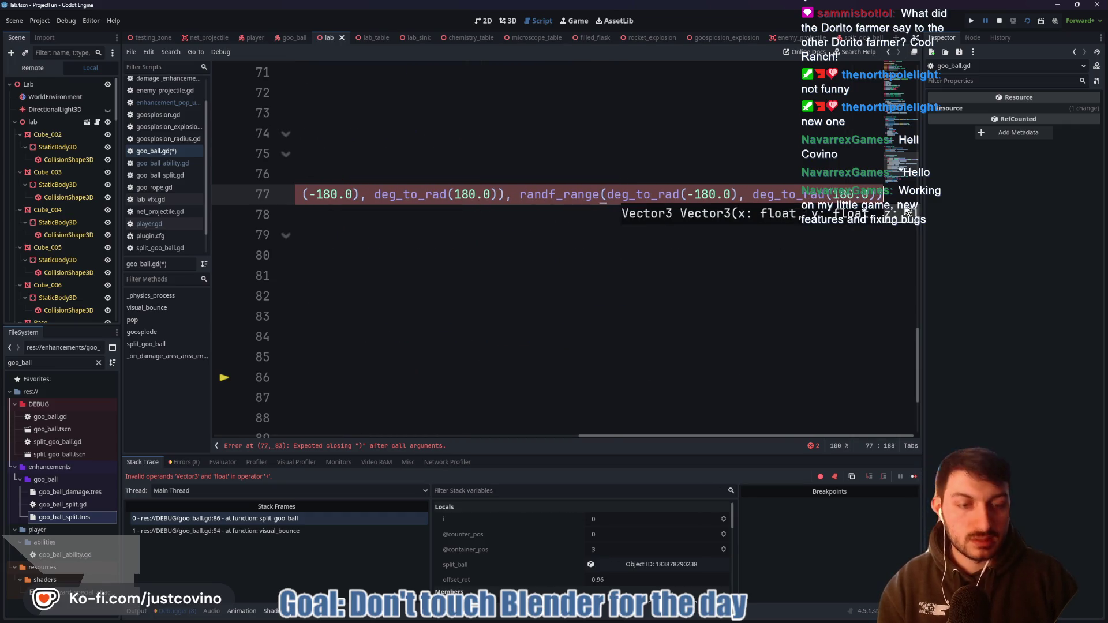
text())
click(557, 249)
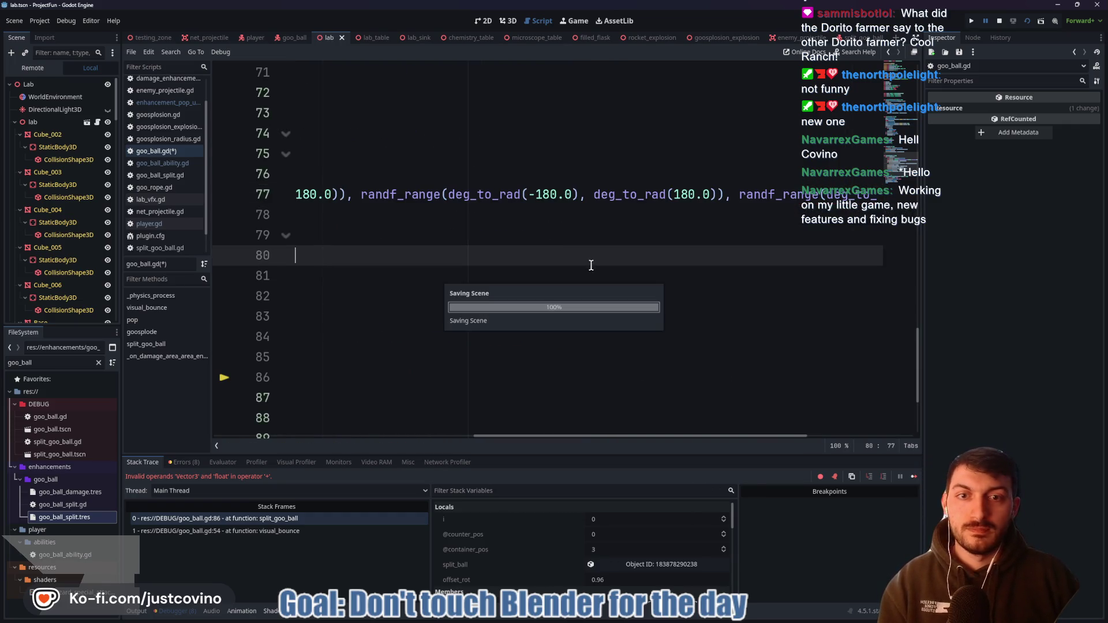
key(F5)
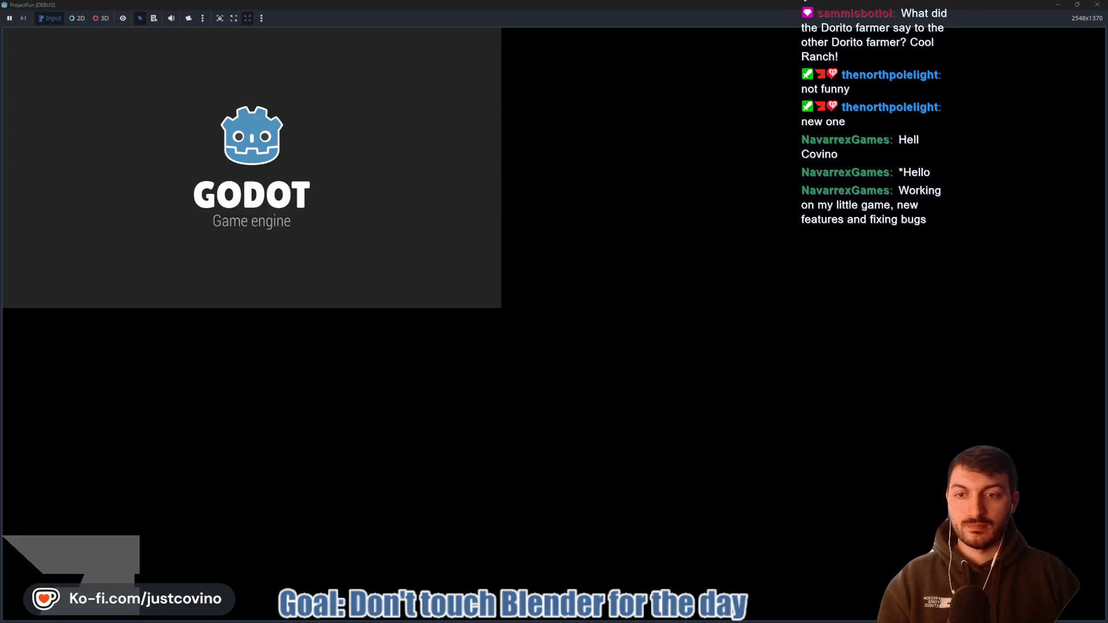
- Run add_enhancement goo_ball_split in the dev console, close it, and later reopen the console
key(grave)
text(add_enhancement goo_)
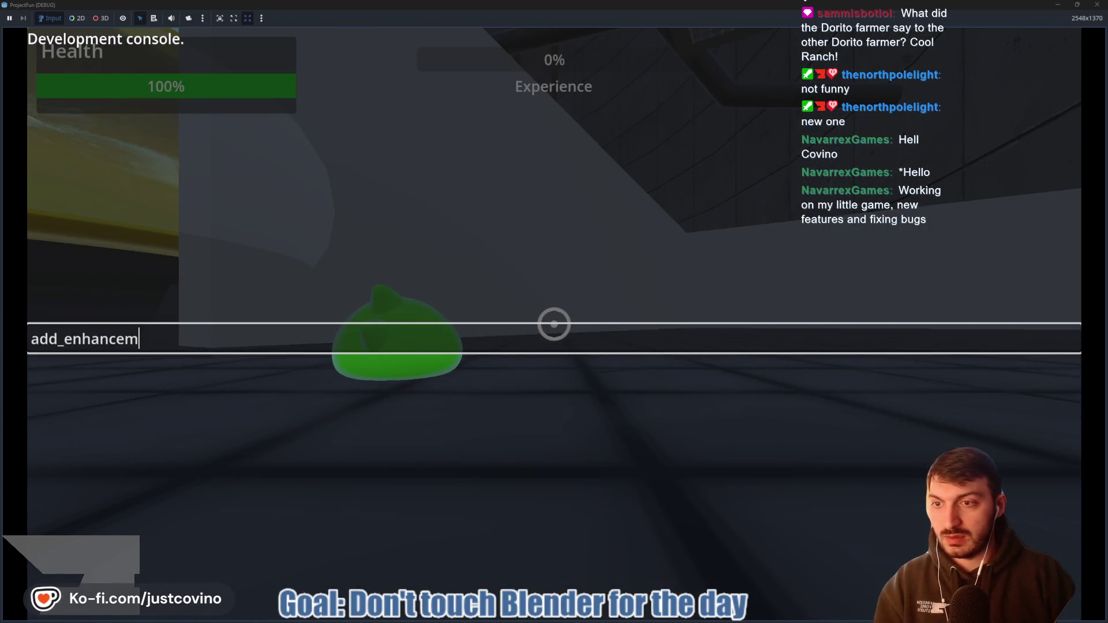
text(ball_split)
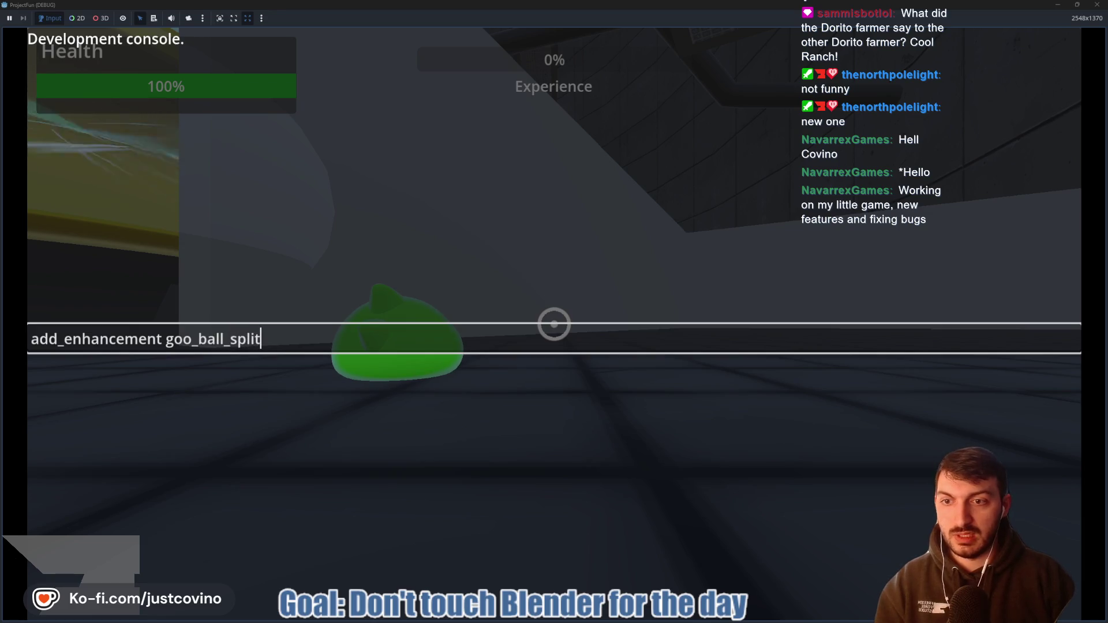
key(ctrl+a)
key(Return)
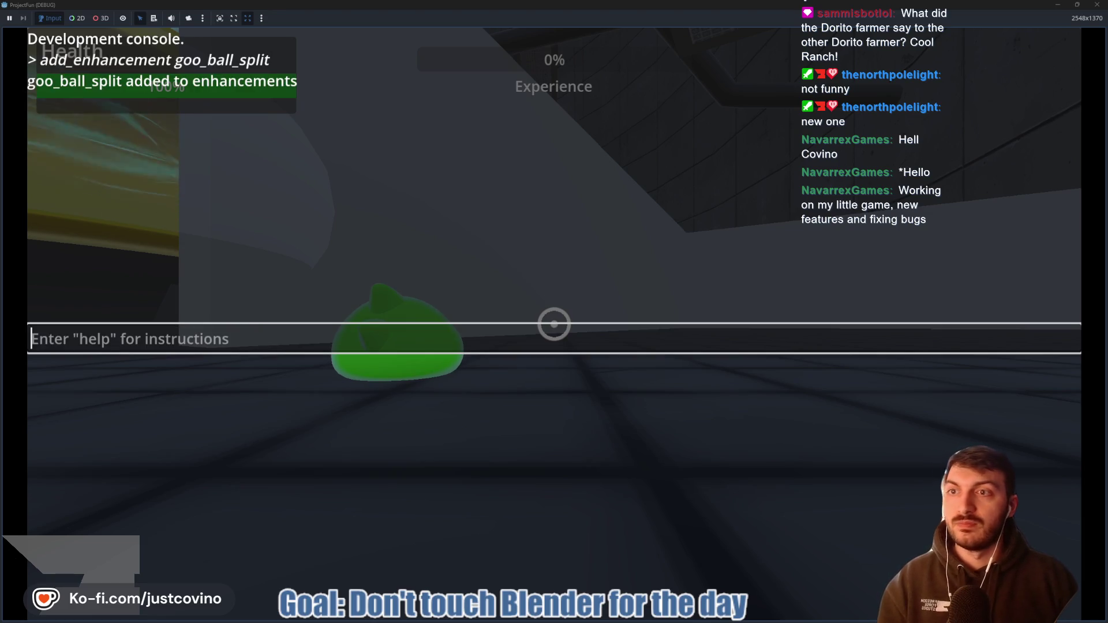
key(Escape)
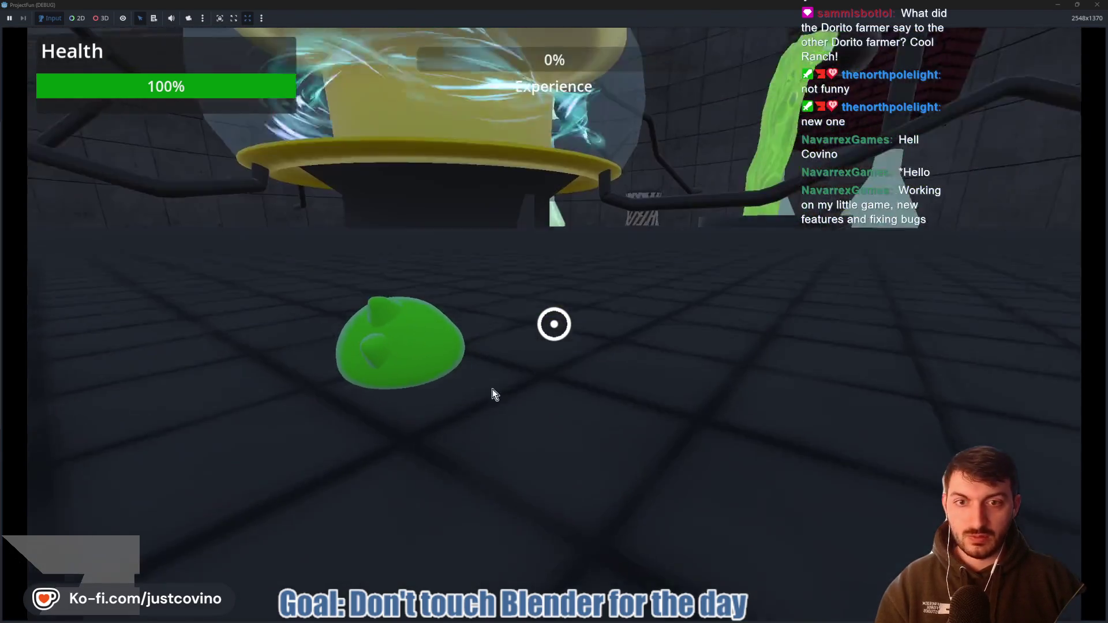
key(grave)
- Run add_enhancement goosplosion in the game's console, close the console, and stop the game
text(add_enhancement goosplosio)
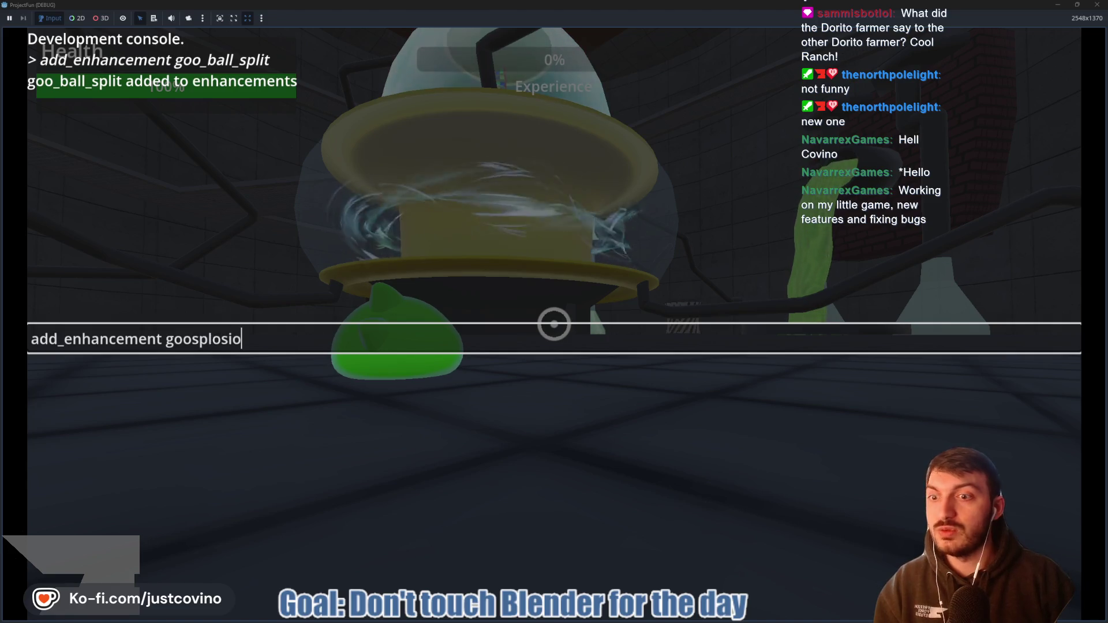
text(n)
key(Return)
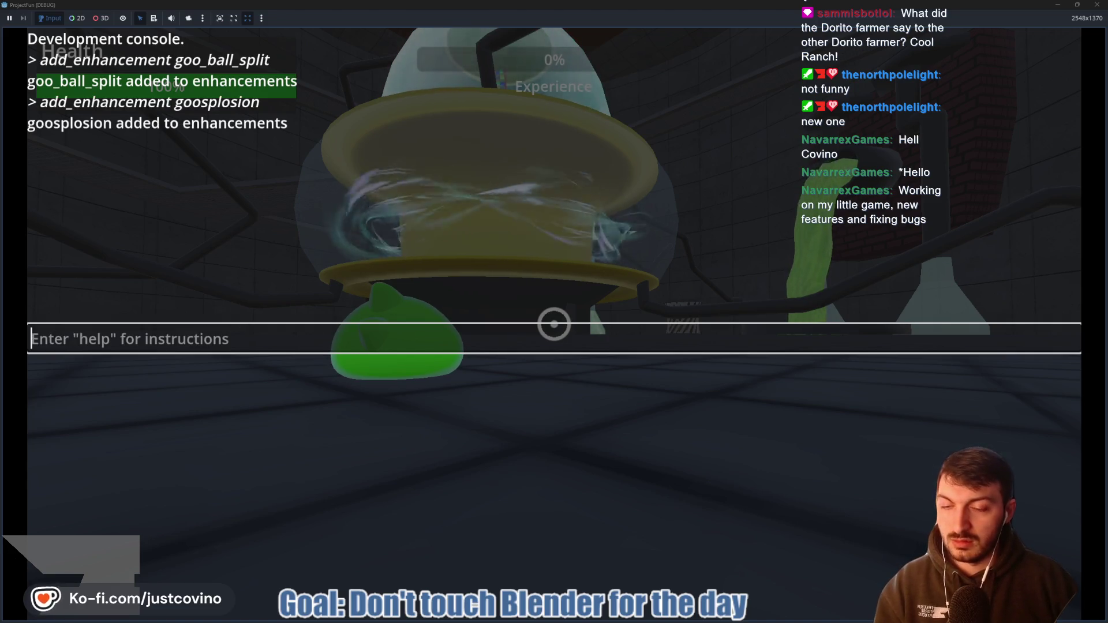
key(grave)
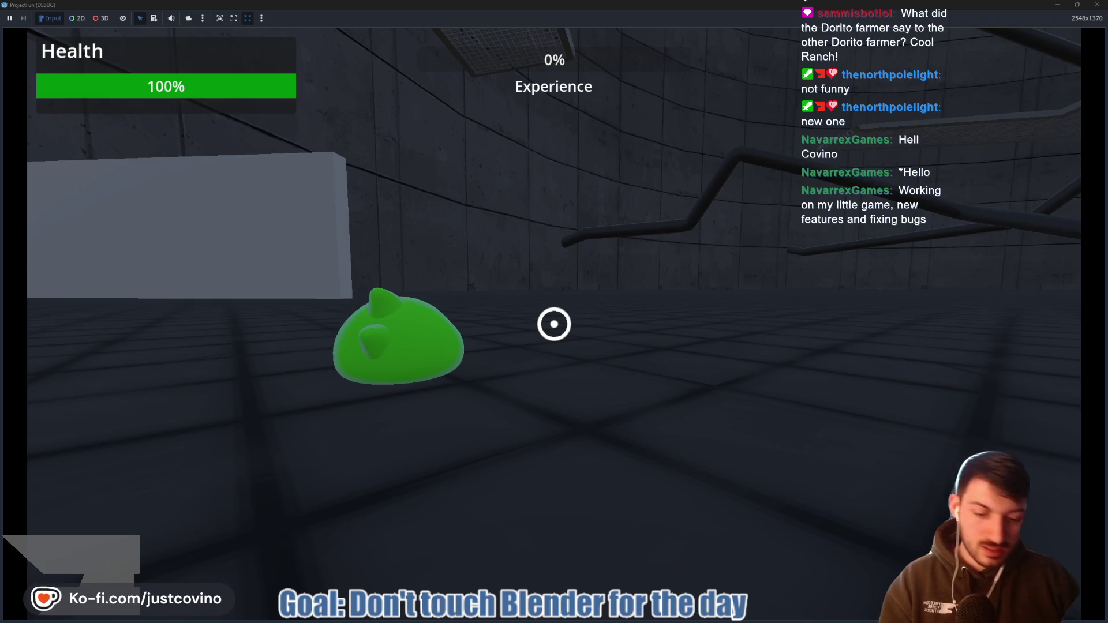
key(F8)
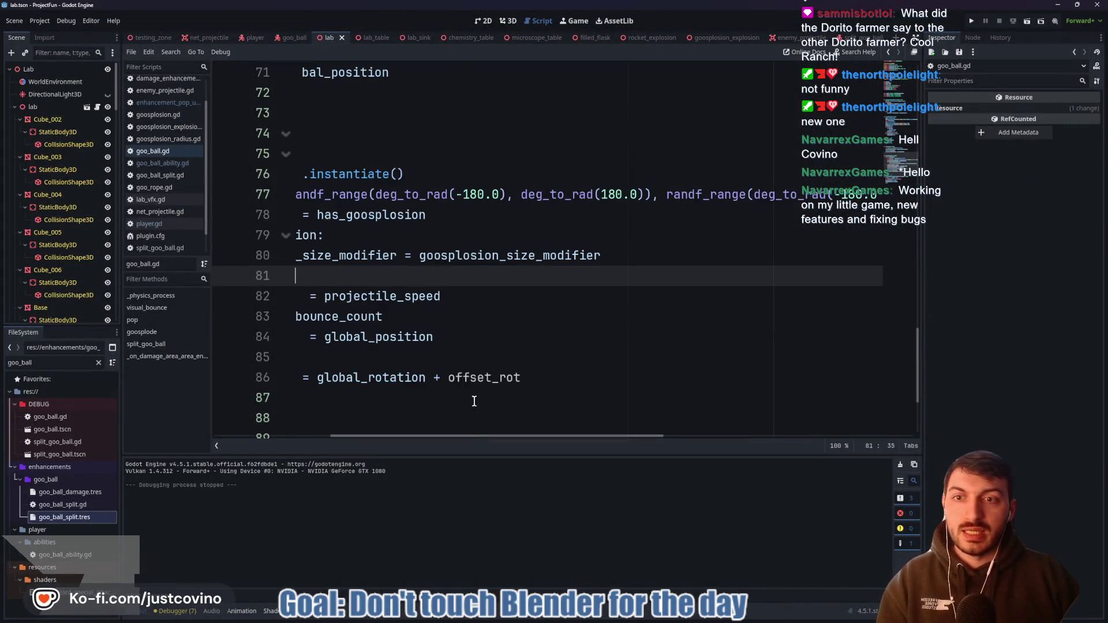
- In player.gd, fold the Stat Enhancements region and insert blank line 363 below debug_enhancements
drag(465, 437, 265, 432)
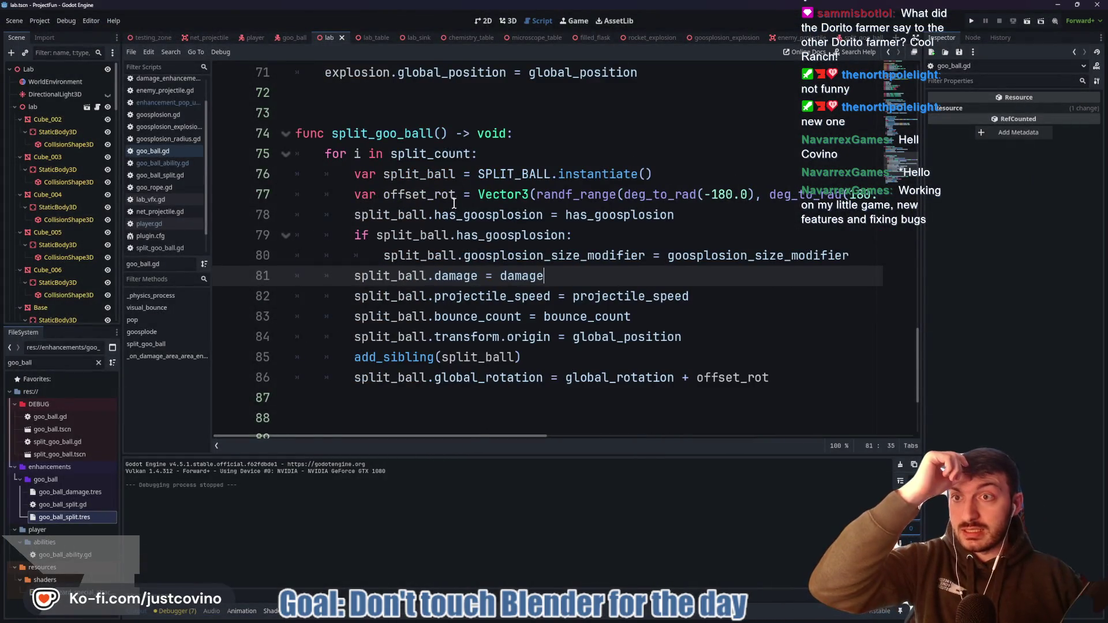
click(252, 38)
scroll(487, 254, up, 2)
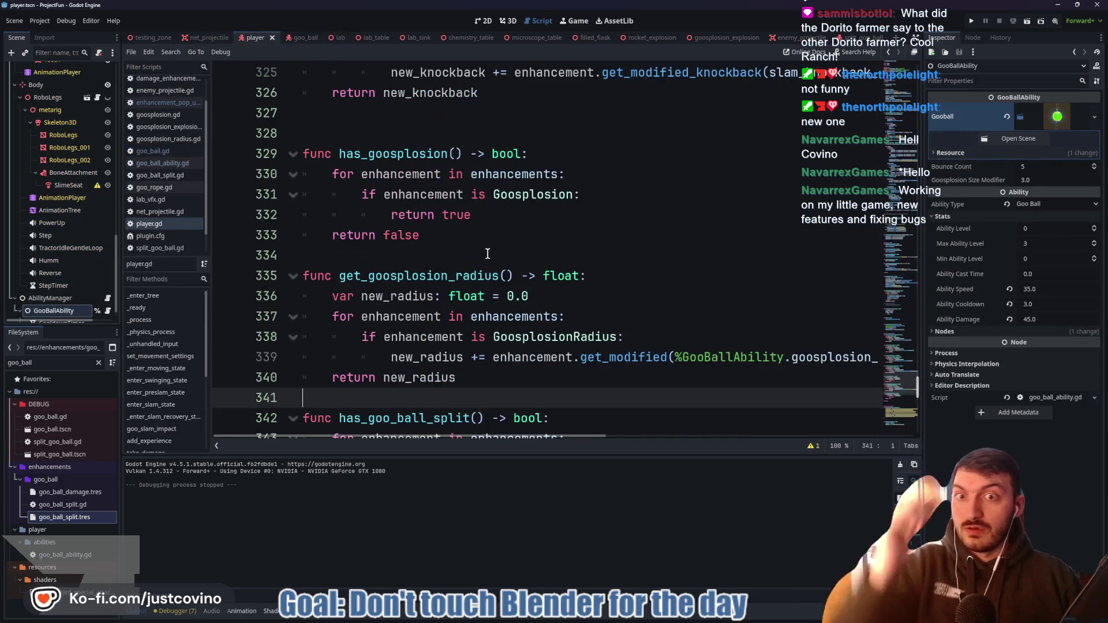
scroll(487, 254, down, 3)
scroll(488, 254, up, 8)
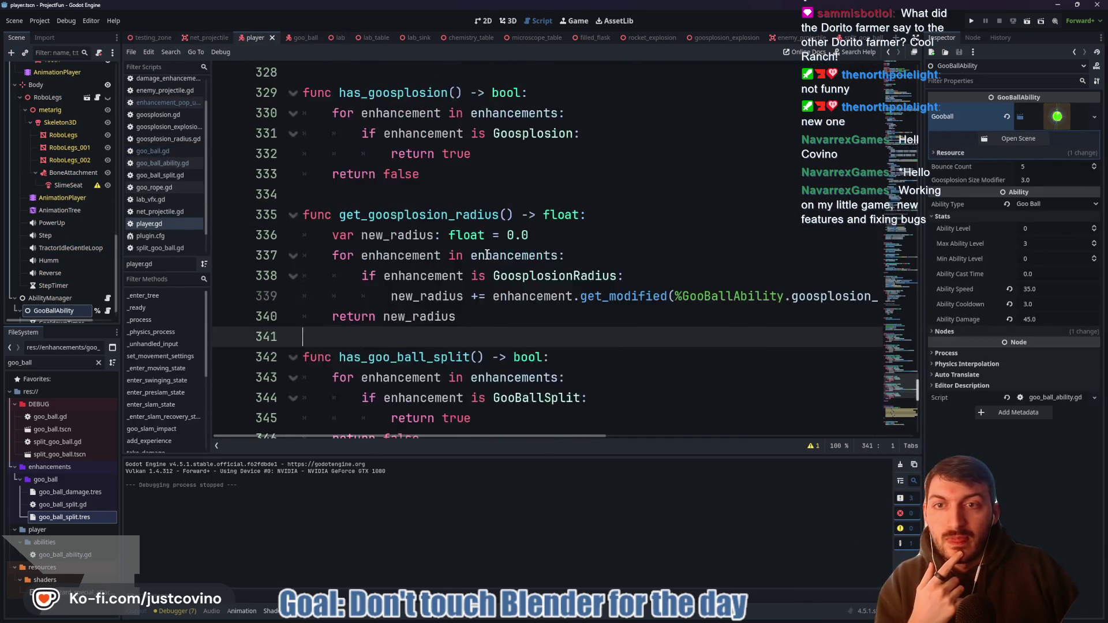
scroll(488, 254, up, 7)
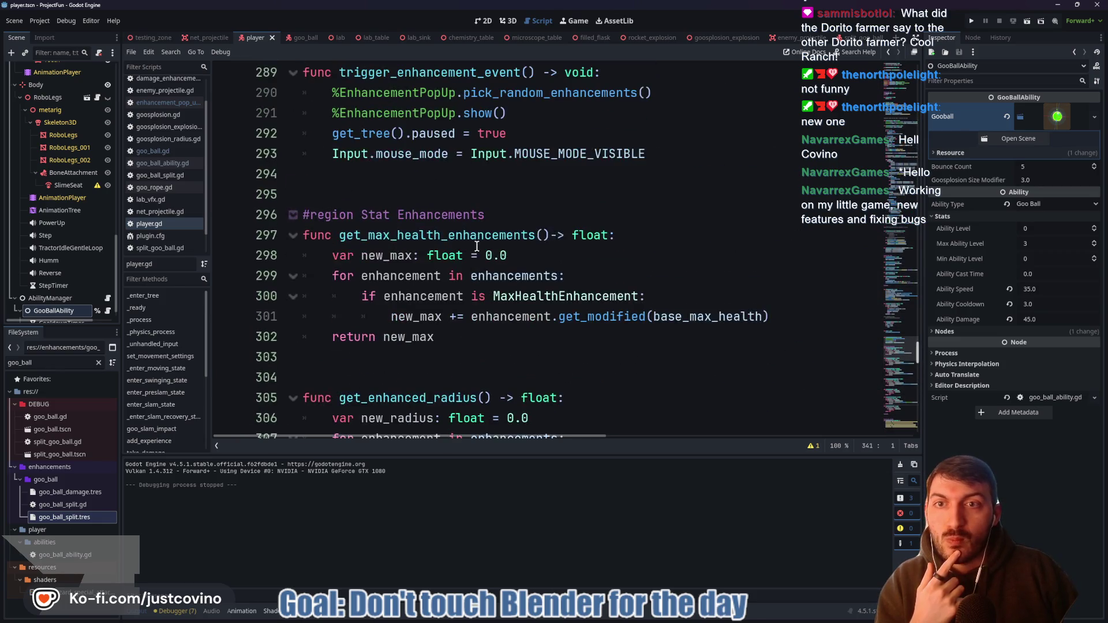
click(293, 215)
scroll(476, 231, down, 3)
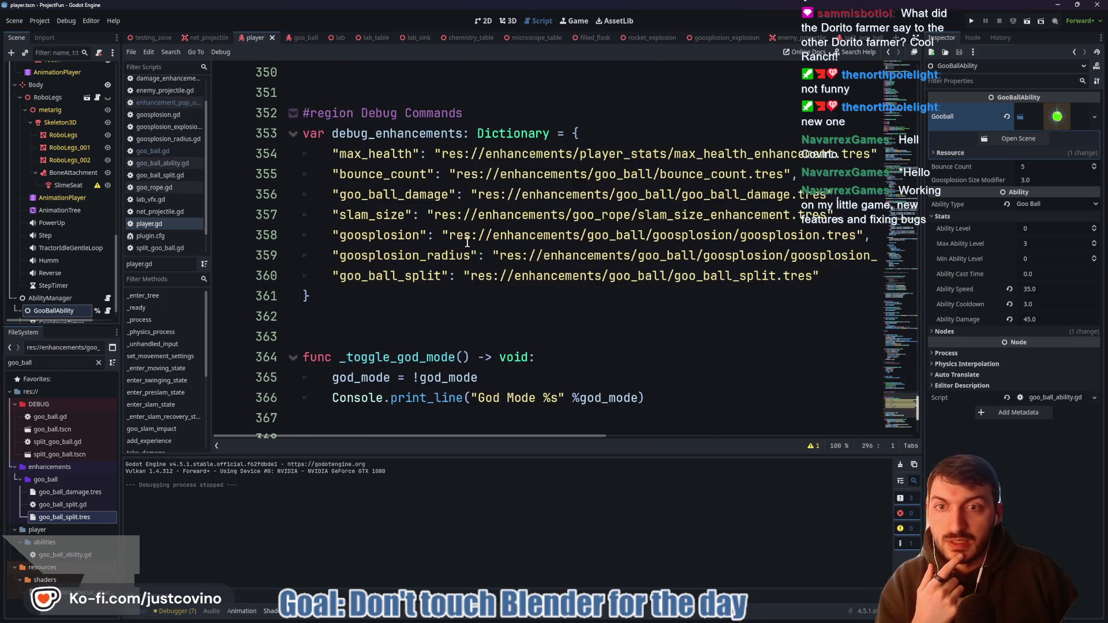
click(331, 324)
key(Return)
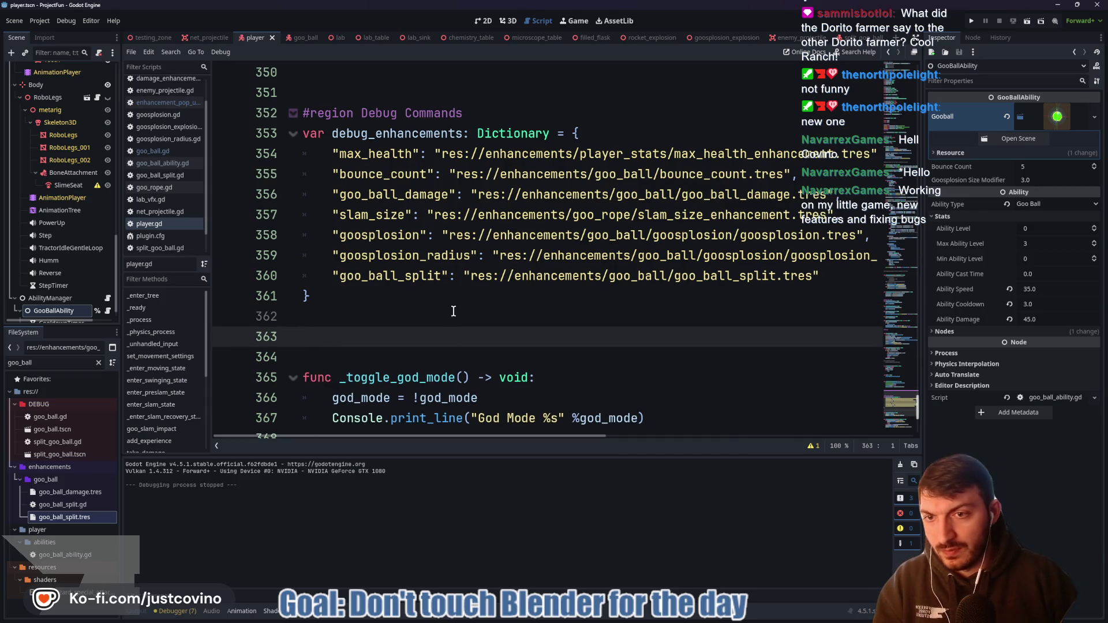
- Declare a new _level_up() -> void: function at line 363 and start its body
text(_)
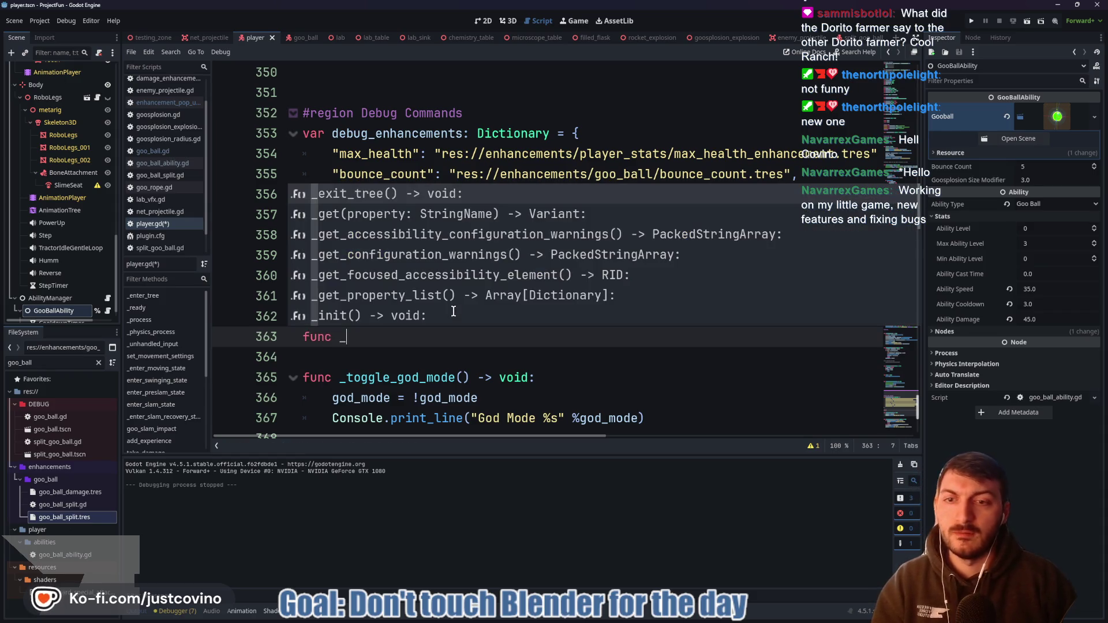
text(level_up() -)
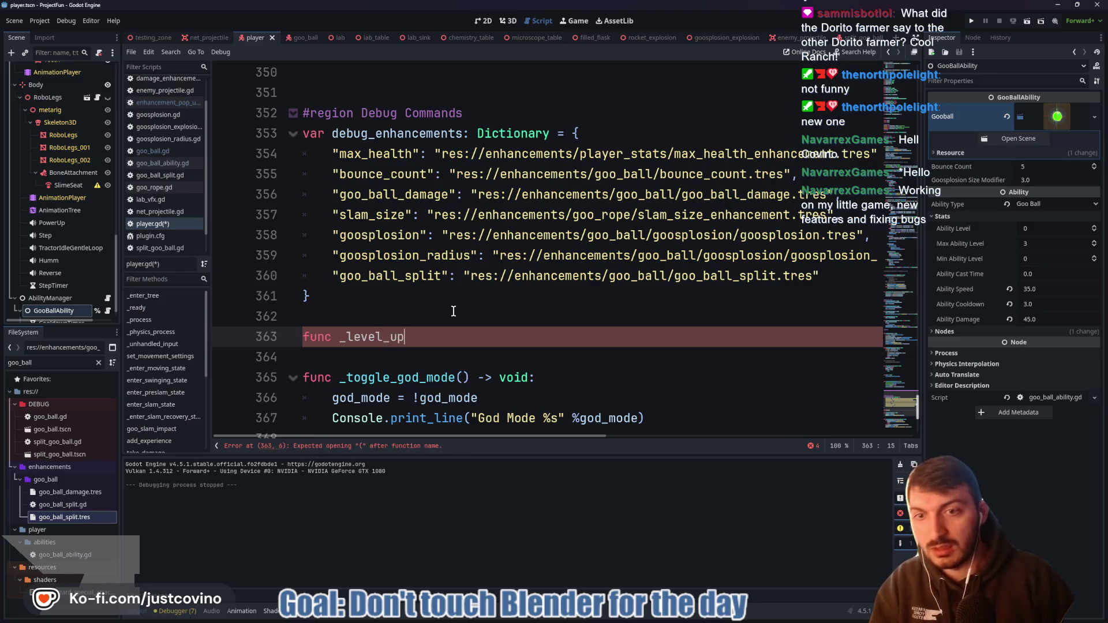
text(> void:)
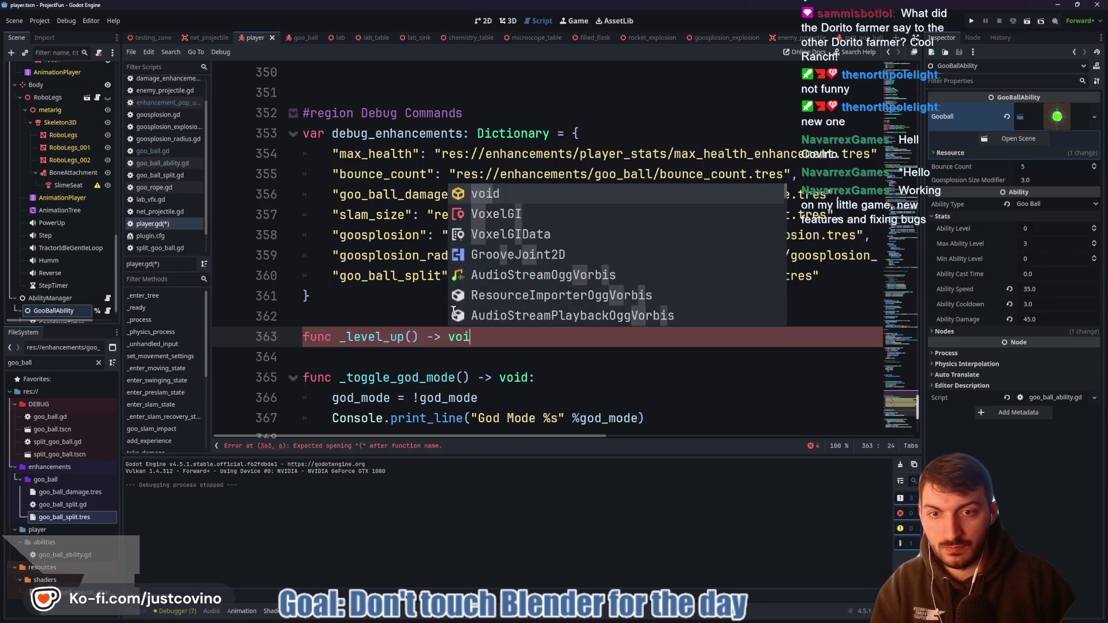
key(Return)
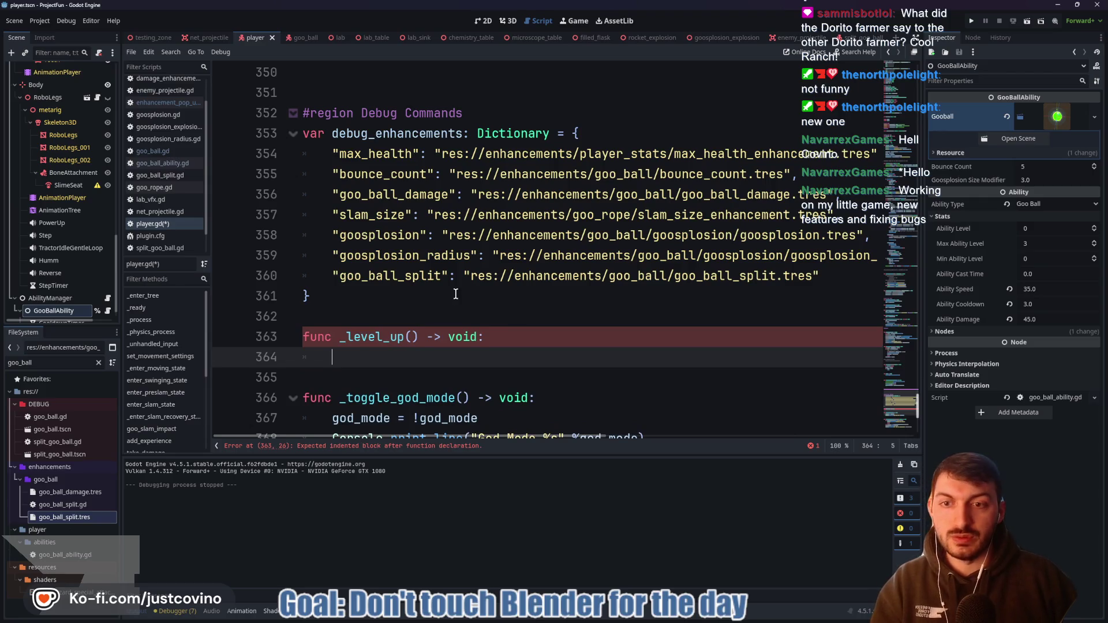
scroll(455, 294, up, 20)
scroll(457, 287, up, 20)
scroll(457, 286, up, 12)
scroll(457, 287, up, 4)
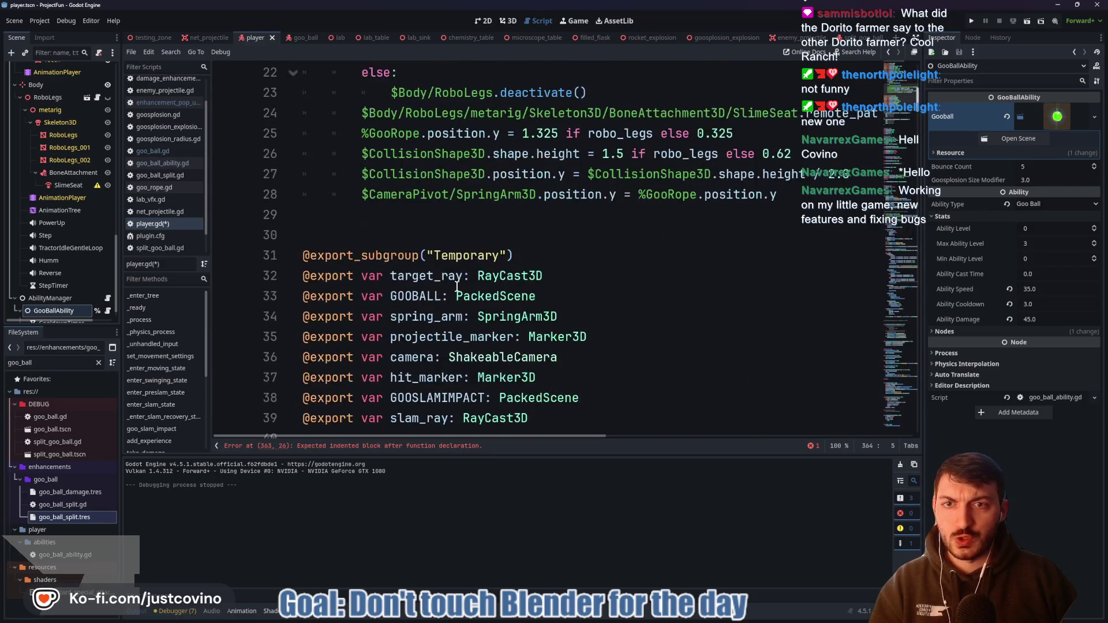
scroll(457, 287, up, 7)
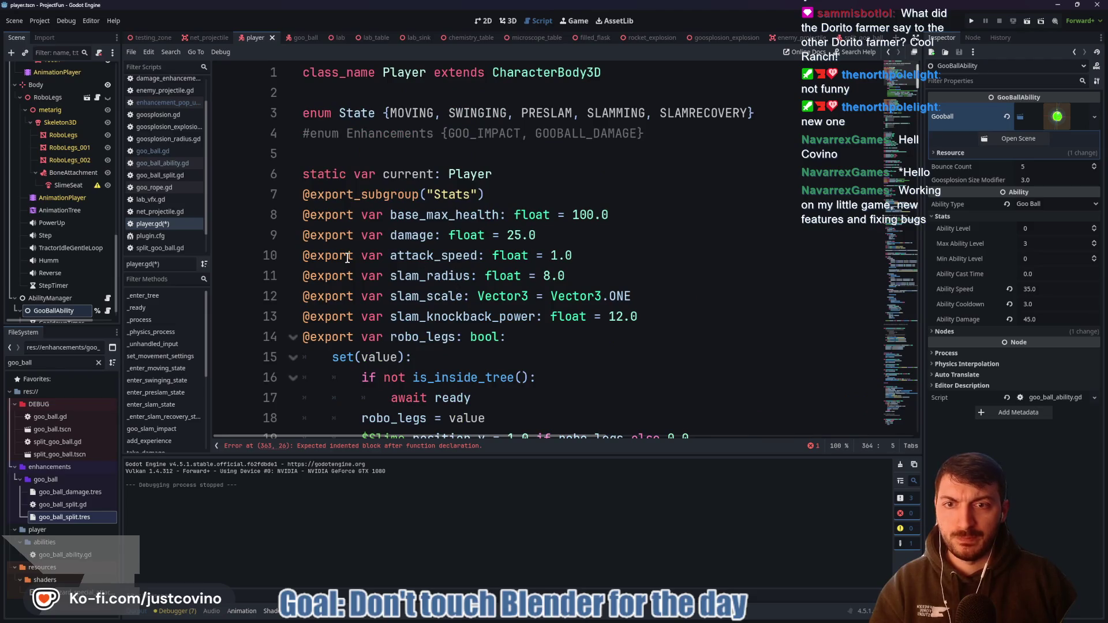
scroll(401, 227, down, 8)
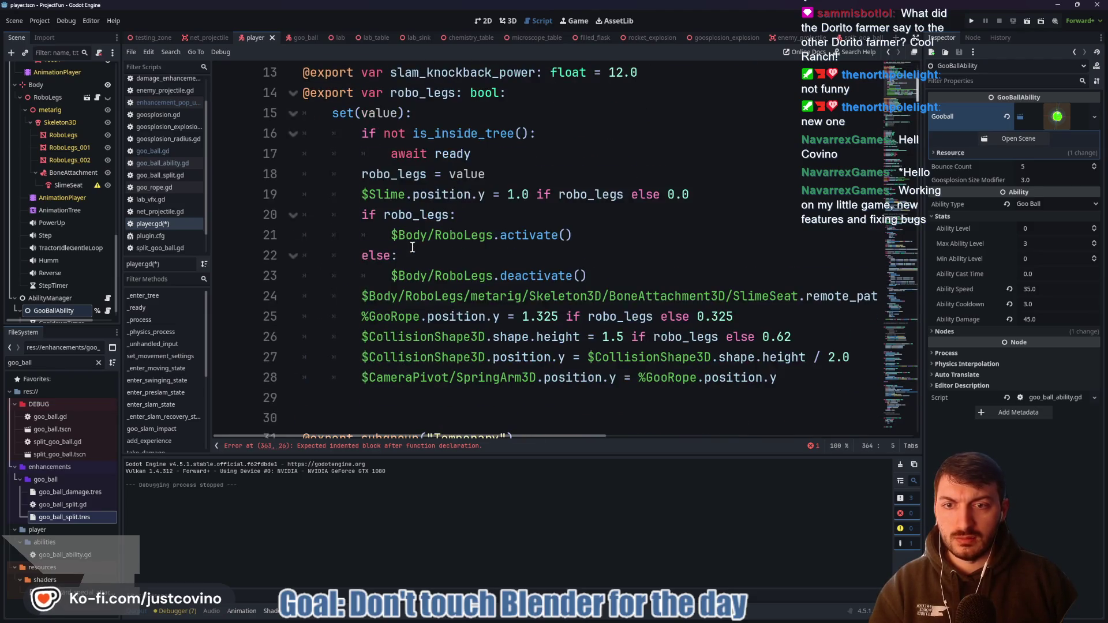
scroll(409, 248, down, 16)
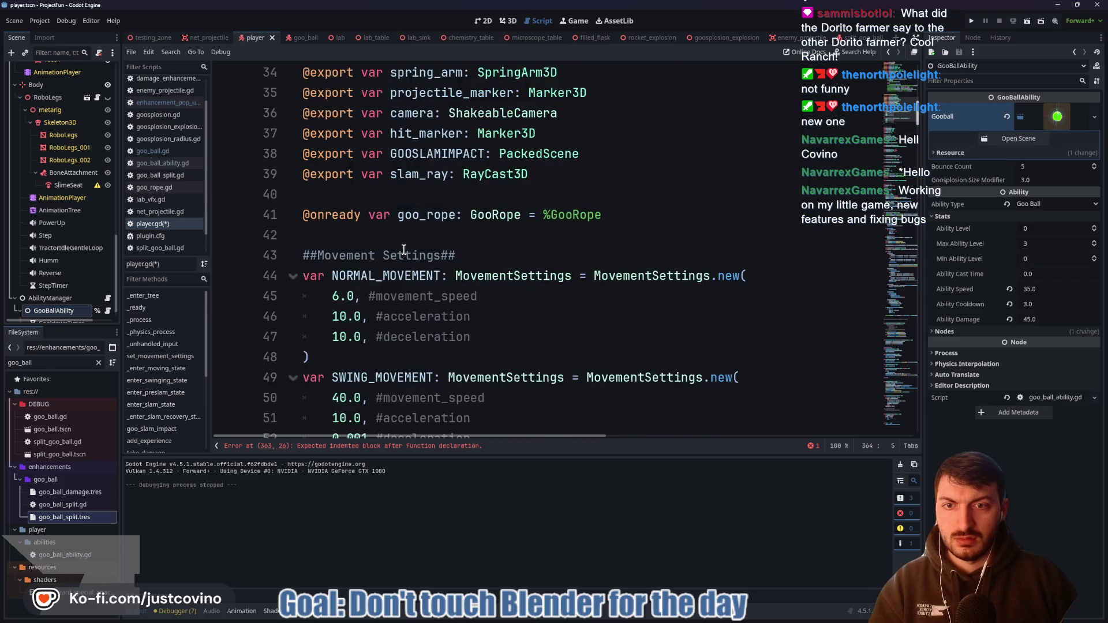
scroll(399, 248, down, 2)
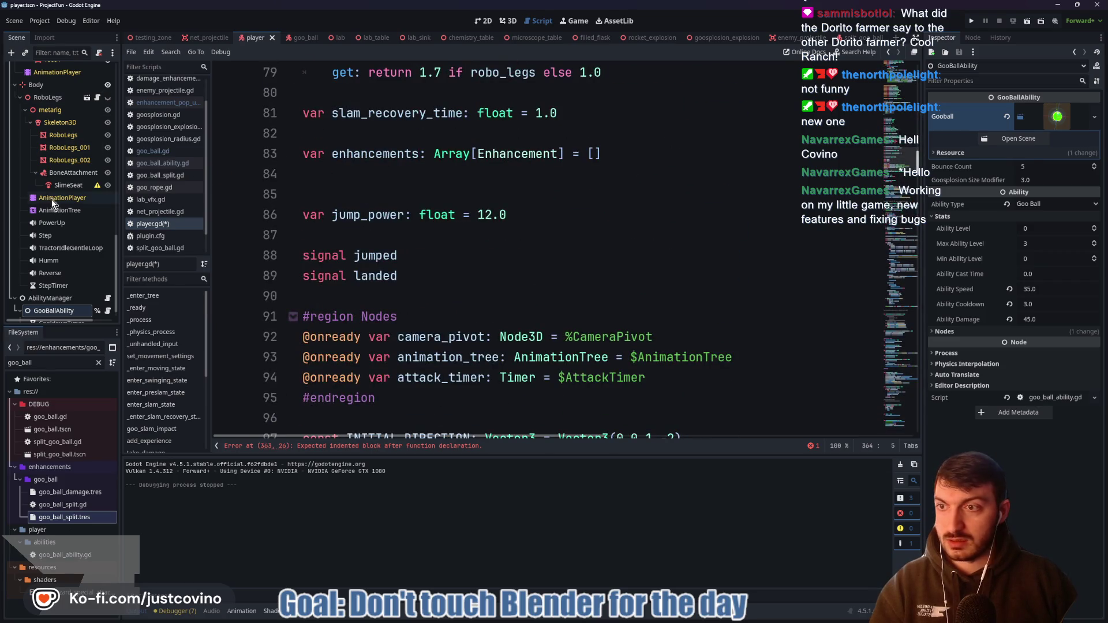
scroll(89, 253, down, 1)
scroll(75, 254, up, 5)
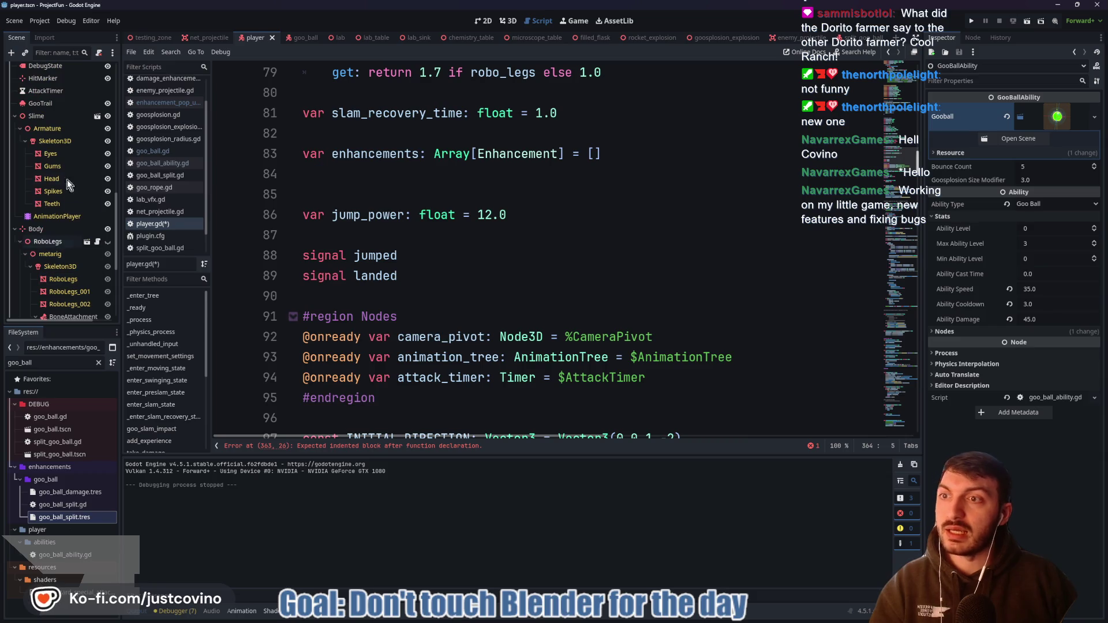
scroll(67, 172, up, 8)
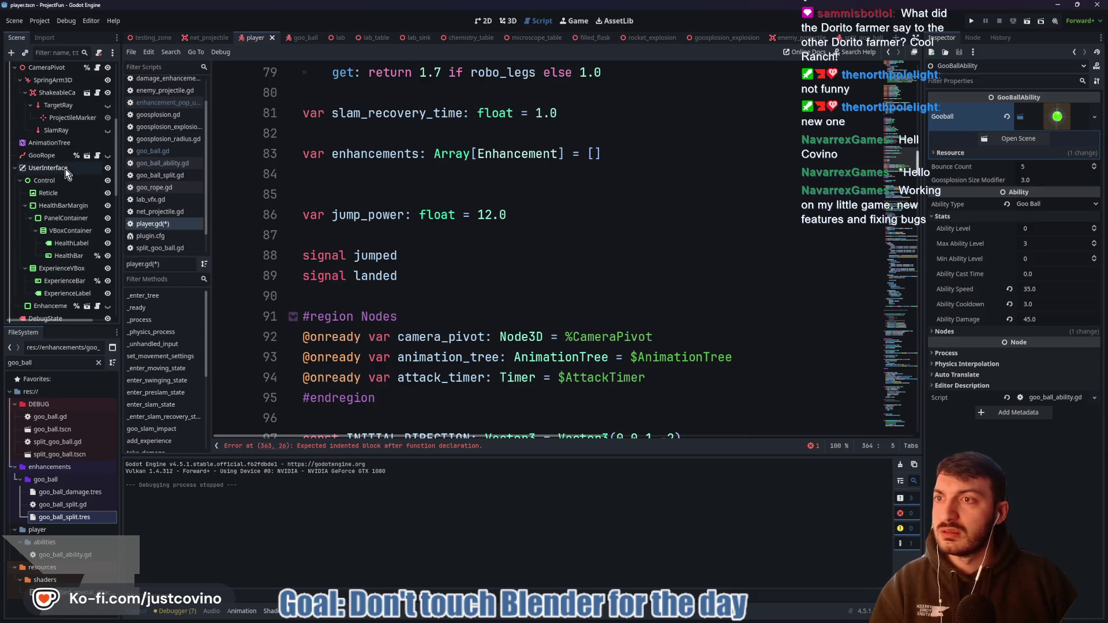
scroll(93, 254, down, 1)
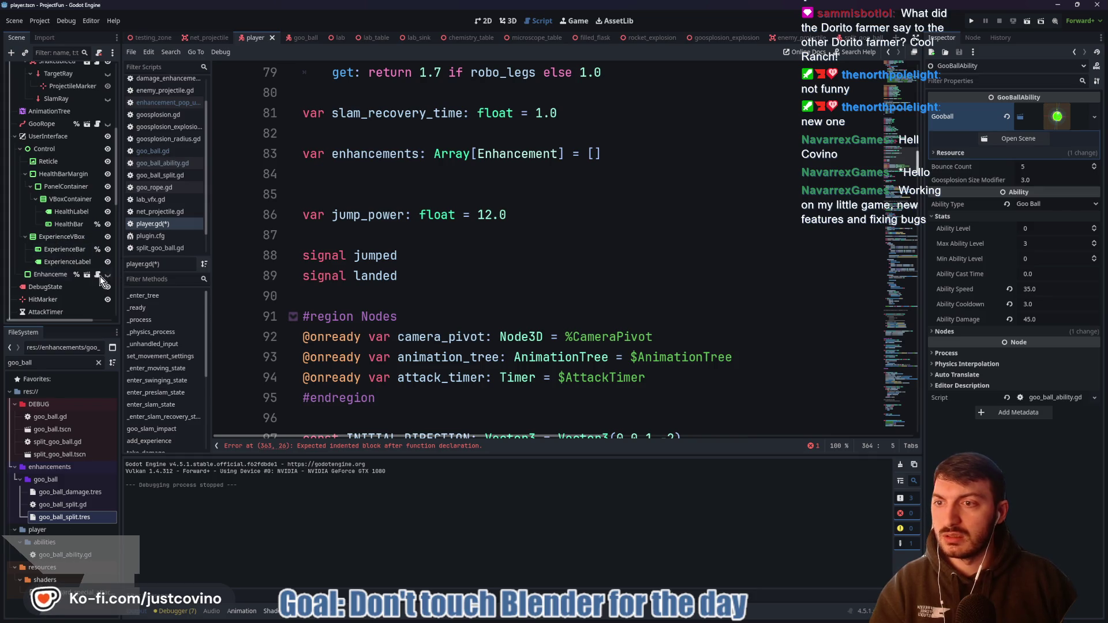
- Look through the enhancement popup's script, then return to player.gd's _level_up function
click(100, 274)
scroll(404, 253, up, 5)
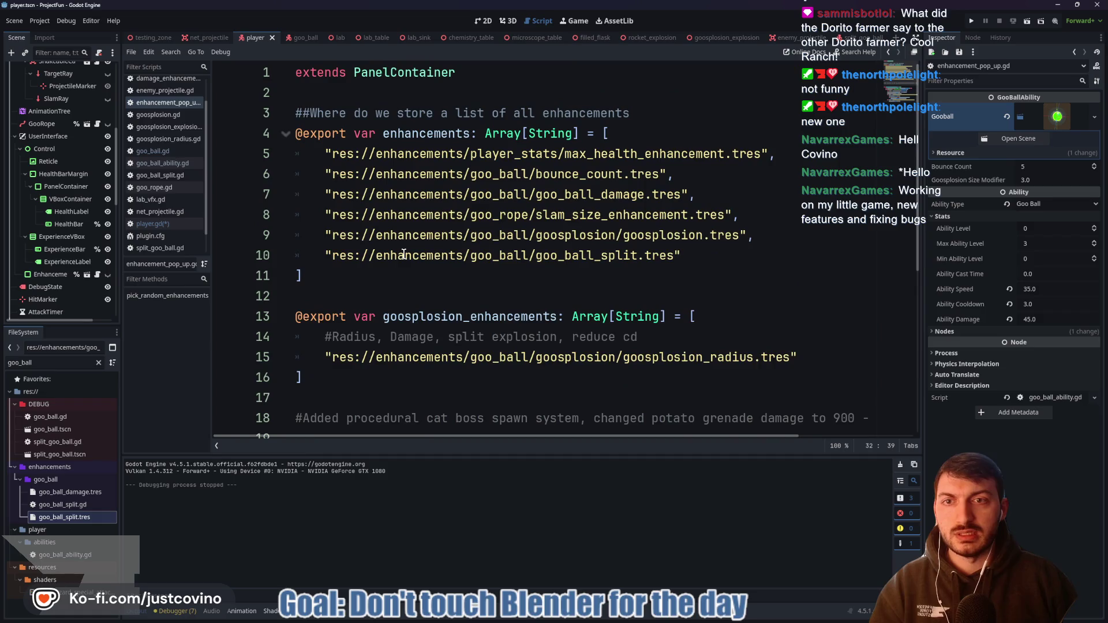
scroll(42, 156, up, 5)
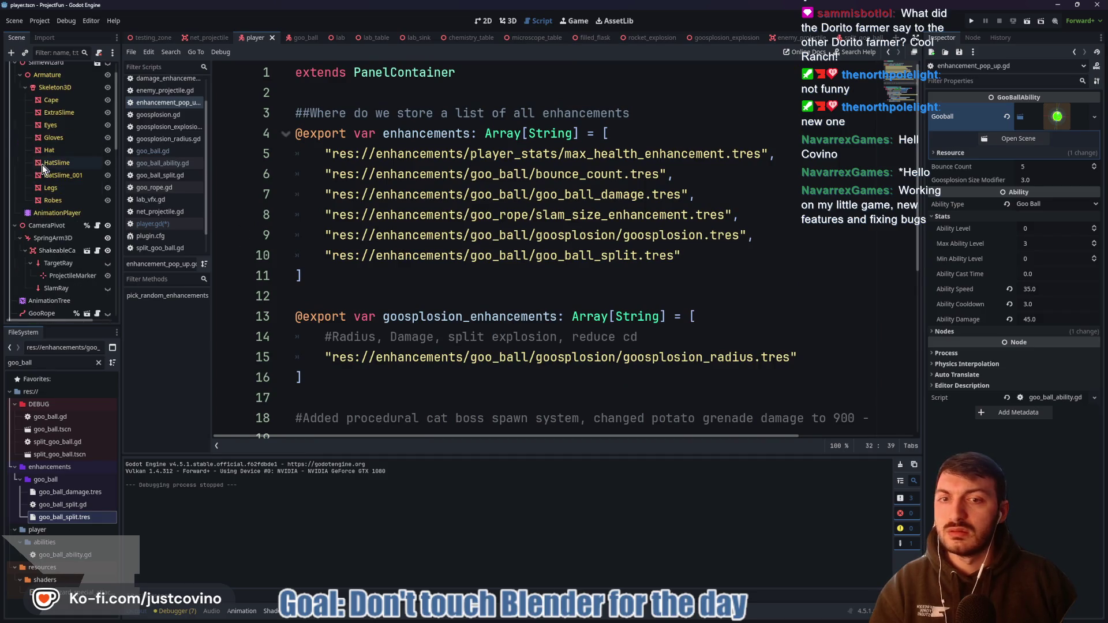
scroll(72, 188, up, 1)
click(98, 69)
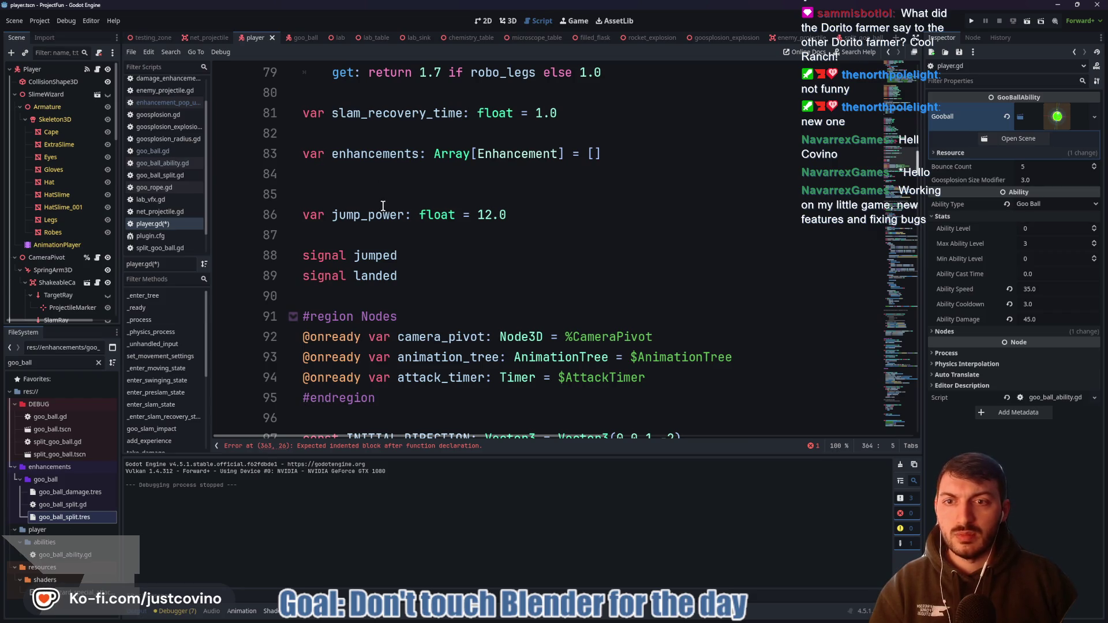
scroll(383, 206, up, 2)
scroll(387, 245, up, 3)
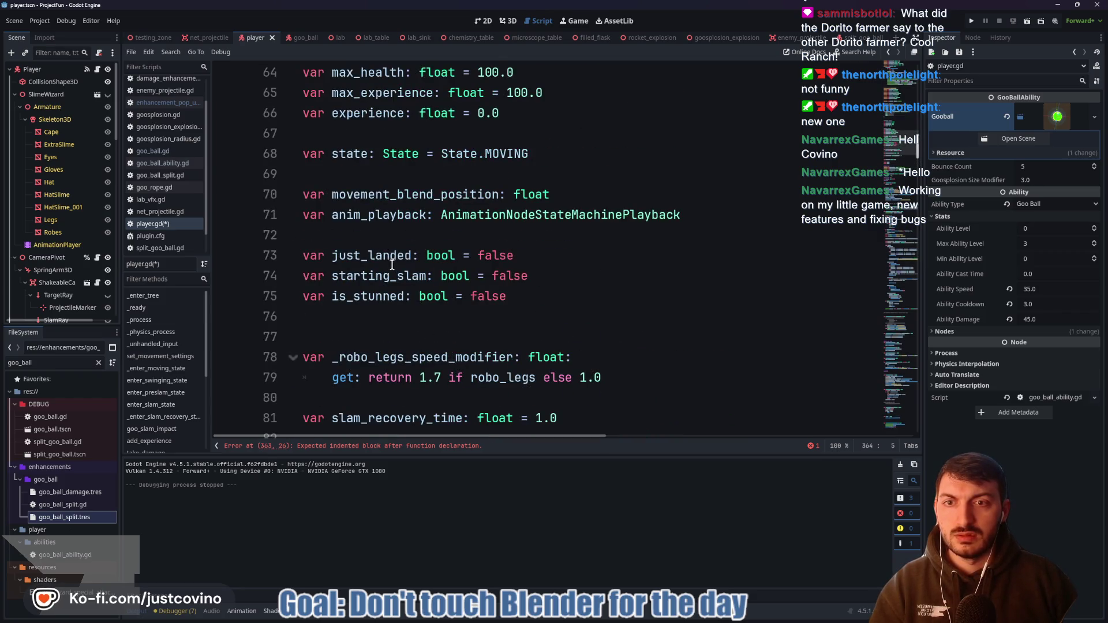
scroll(392, 261, up, 3)
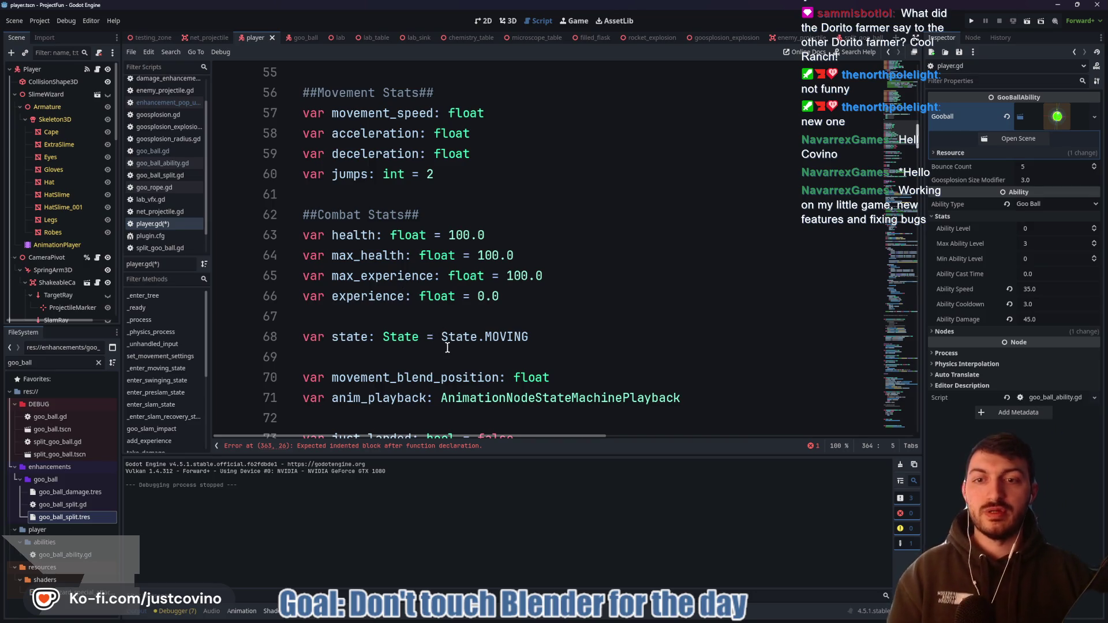
scroll(447, 347, down, 20)
scroll(442, 349, down, 20)
scroll(439, 350, up, 3)
- Make _level_up set experience = max_experience and save the player script
text(experience = )
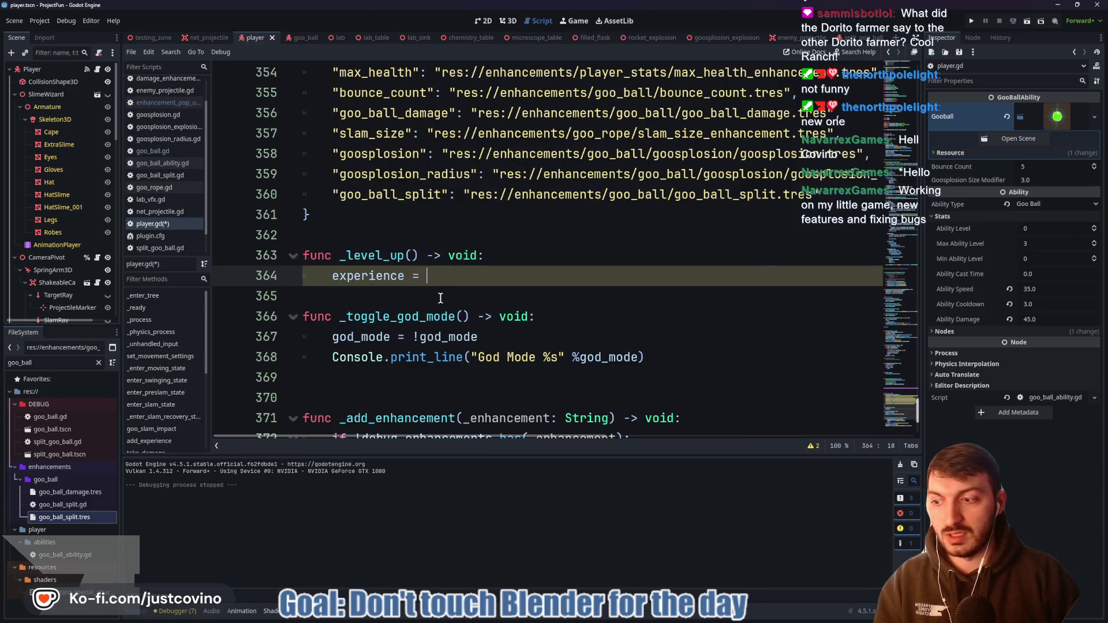
text(max)
key(Return)
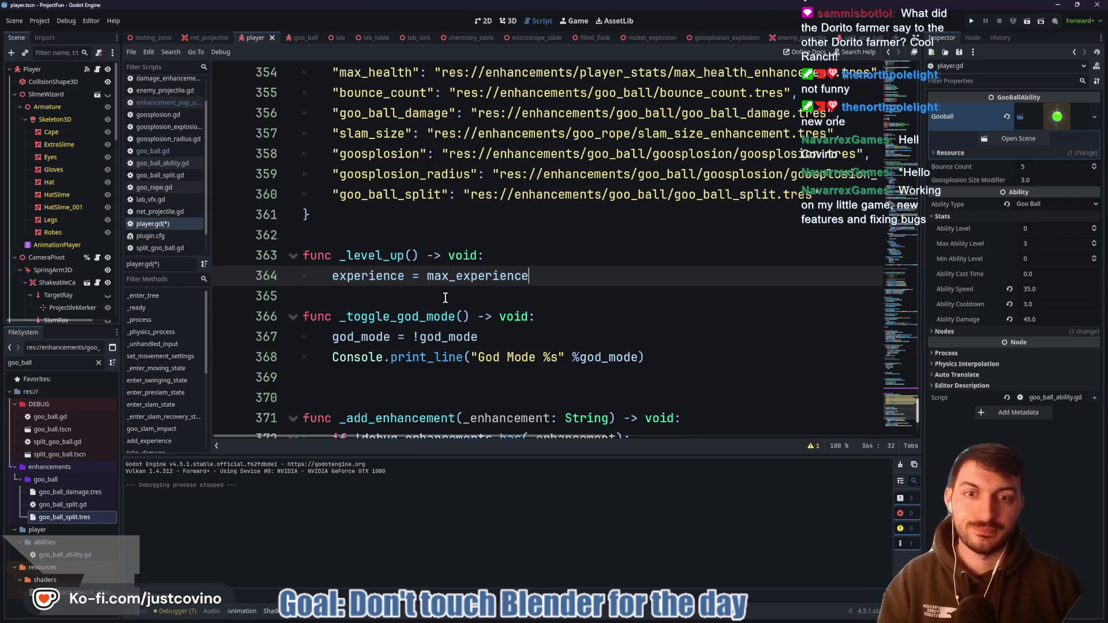
key(ctrl+s)
click(427, 300)
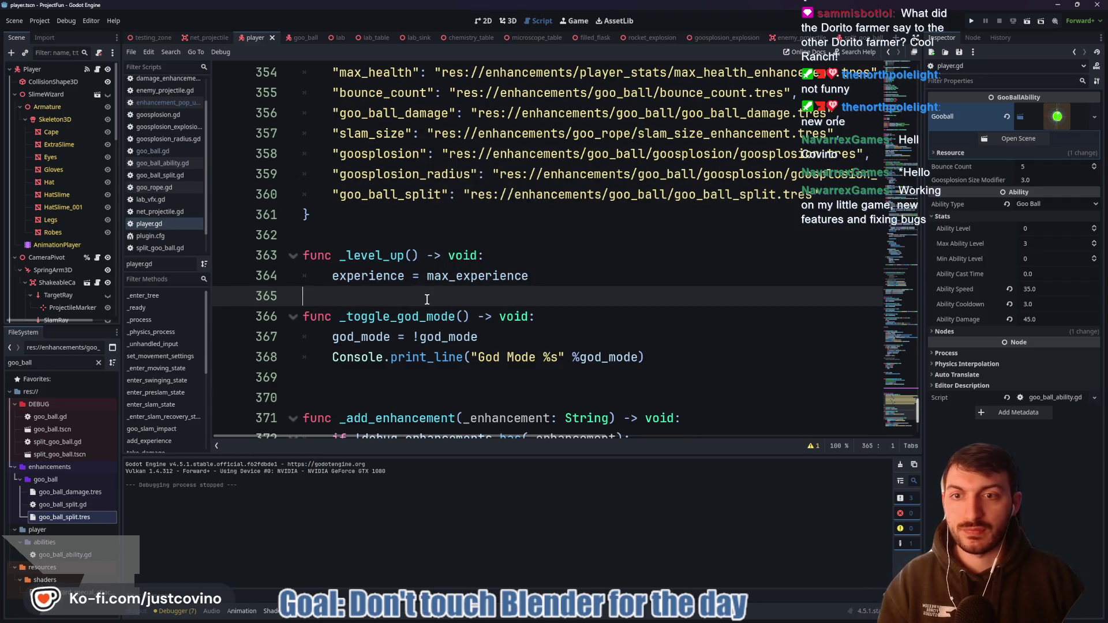
key(Return)
key(ctrl+s)
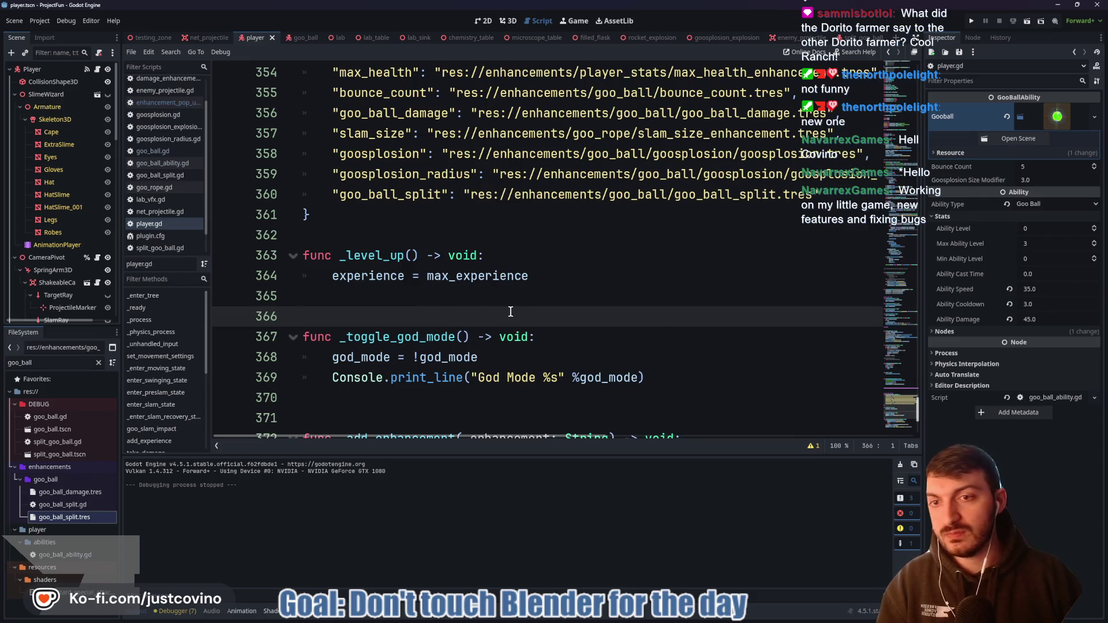
- Add Console.add_command("level_up", _level_up) in _ready below the add_enhancement command, and save
scroll(511, 311, up, 20)
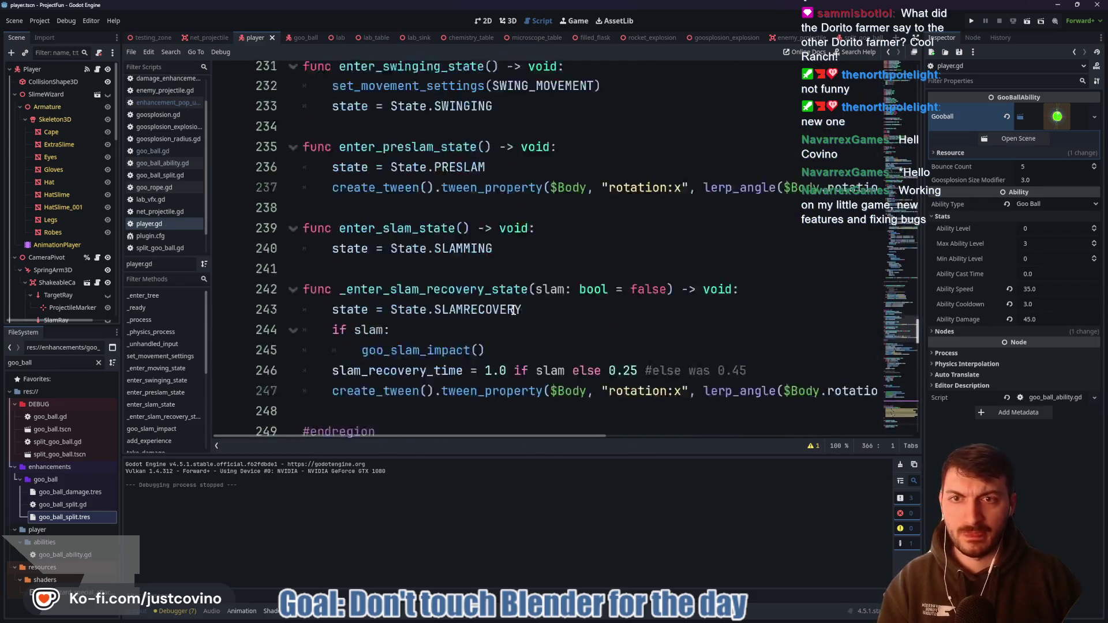
scroll(513, 310, up, 20)
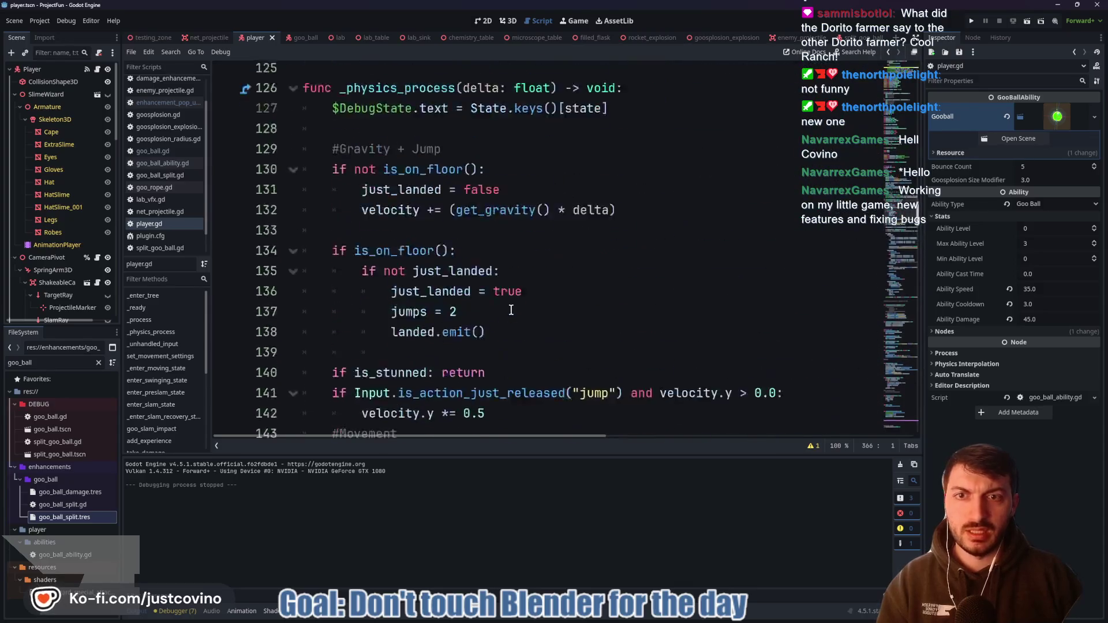
scroll(512, 311, up, 2)
scroll(511, 312, down, 3)
click(782, 200)
click(789, 209)
key(Return)
text(Console.add)
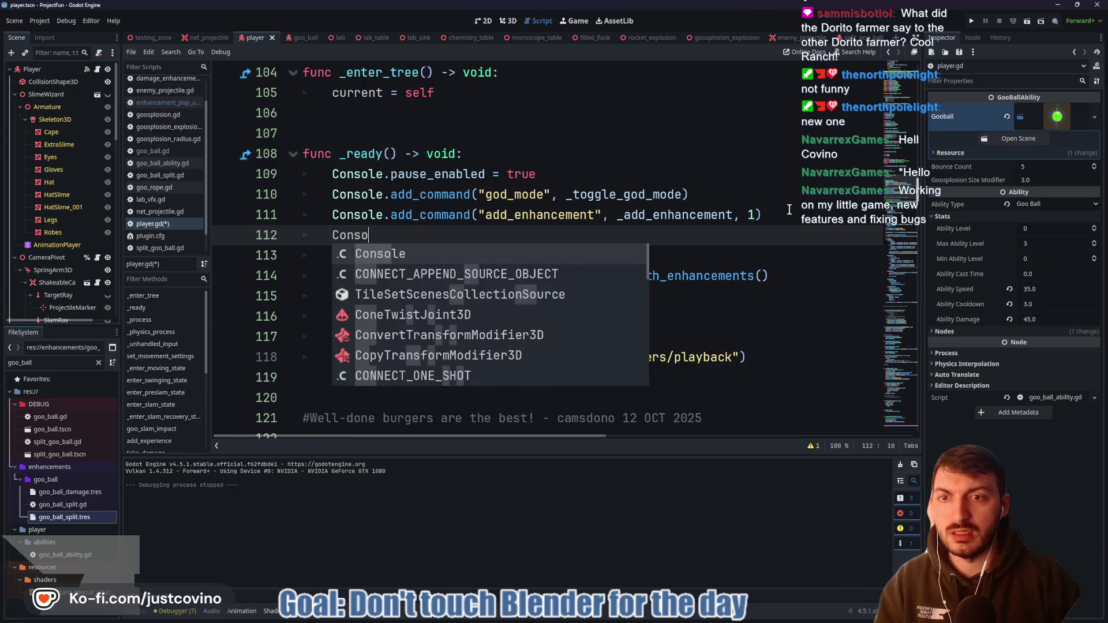
key(Return)
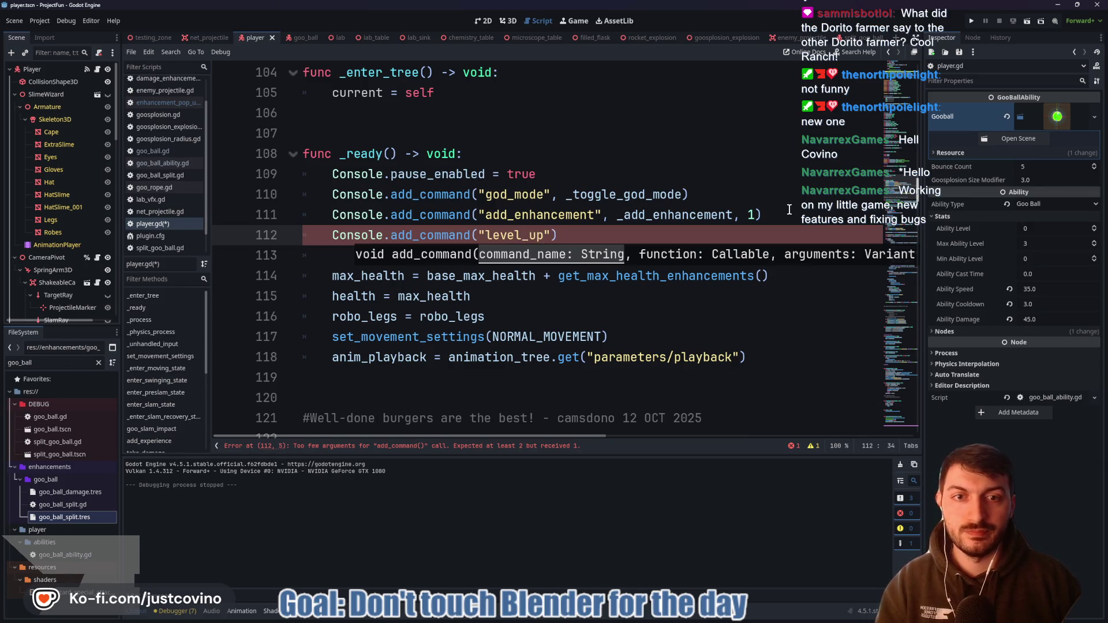
text(, _)
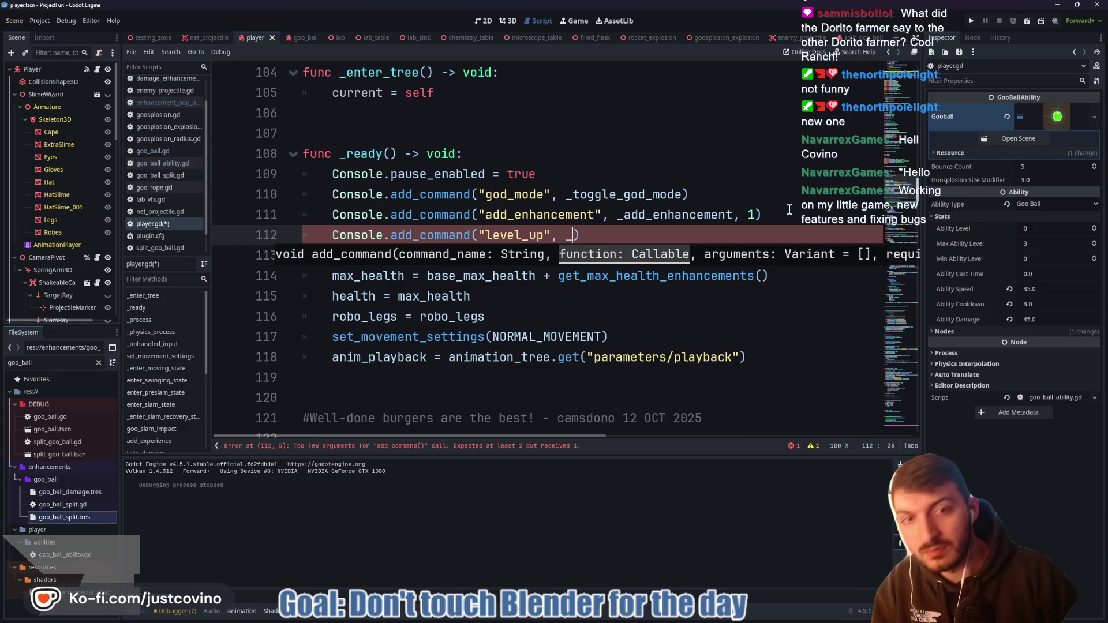
text(l)
key(Return)
key(ctrl+s)
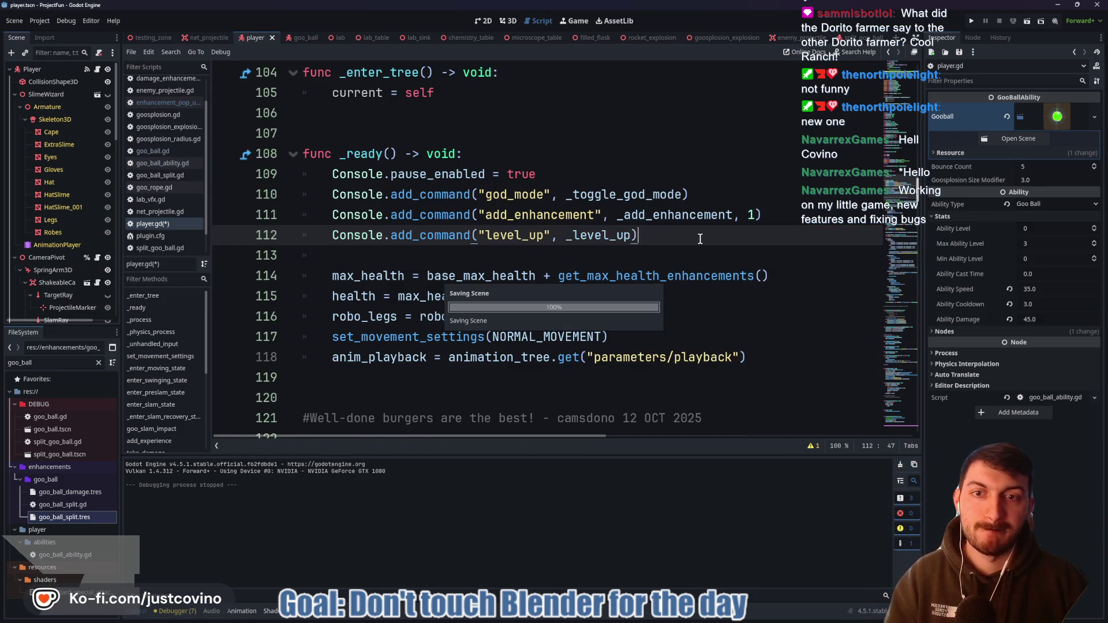
click(340, 38)
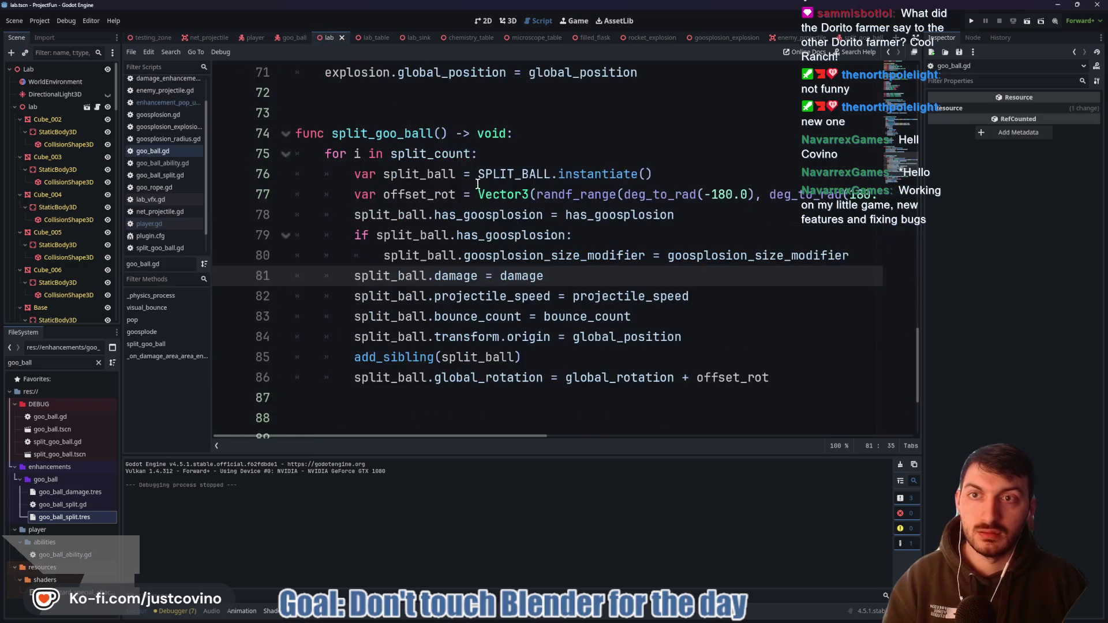
key(F6)
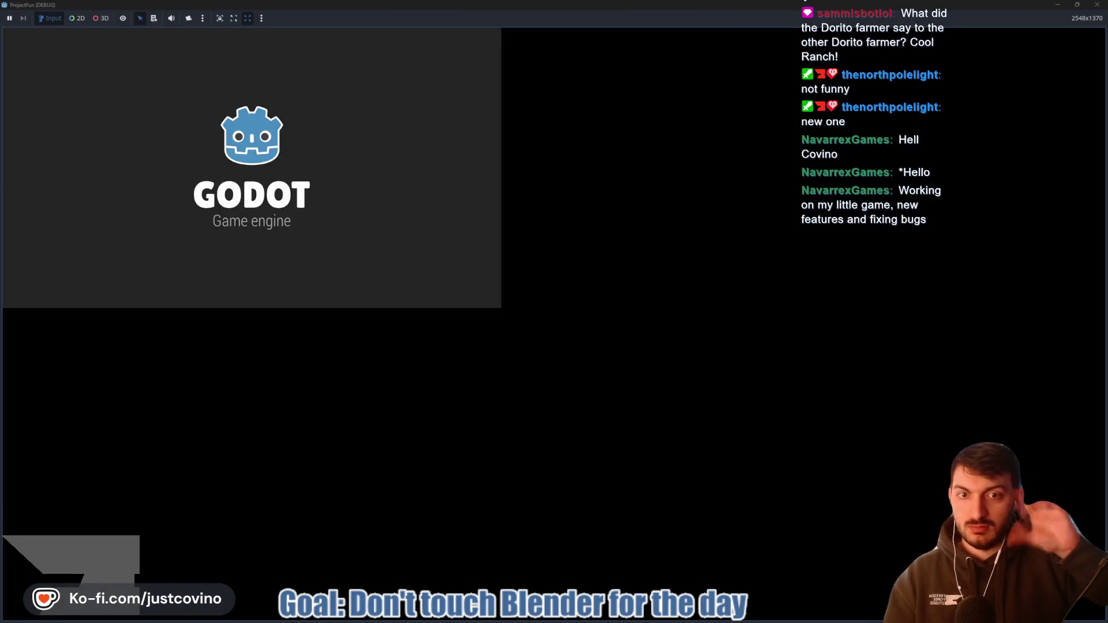
key(grave)
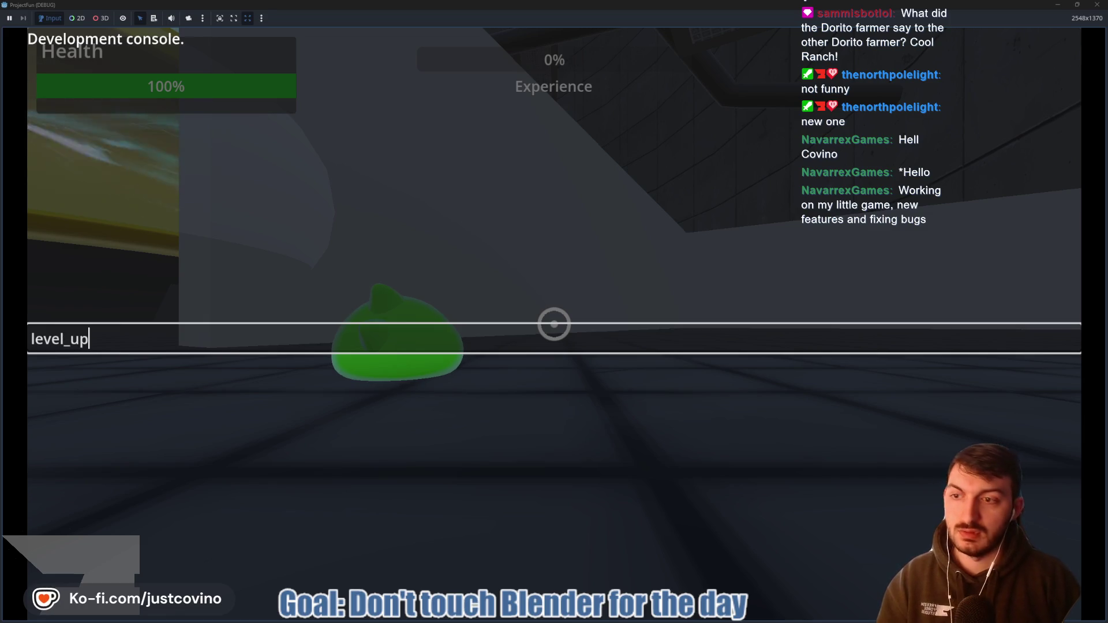
key(grave)
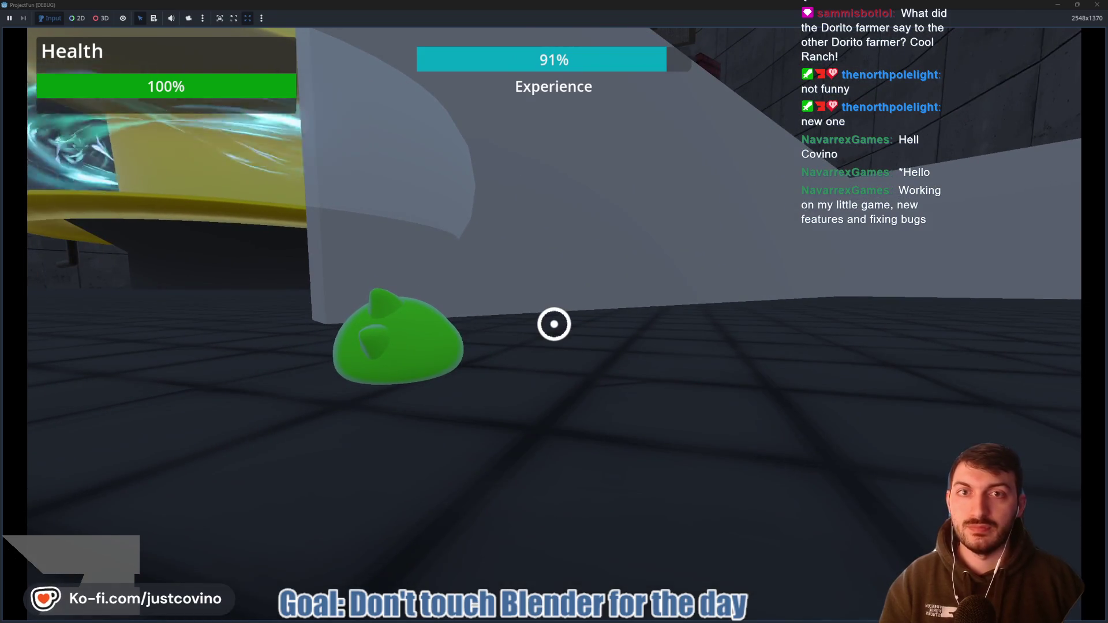
key(grave)
key(Up)
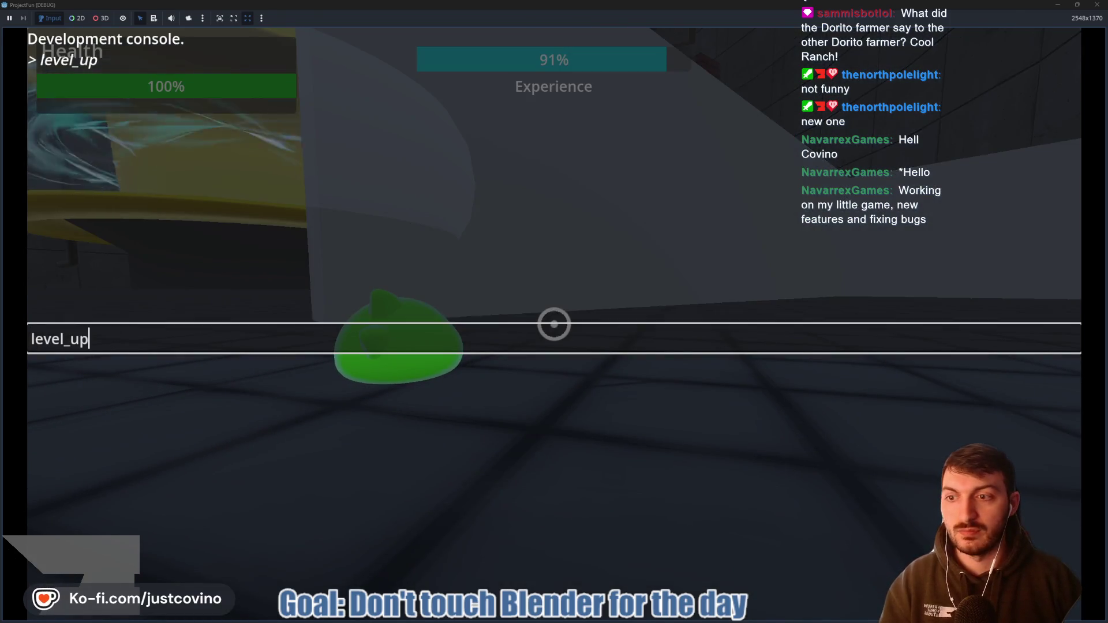
key(Return)
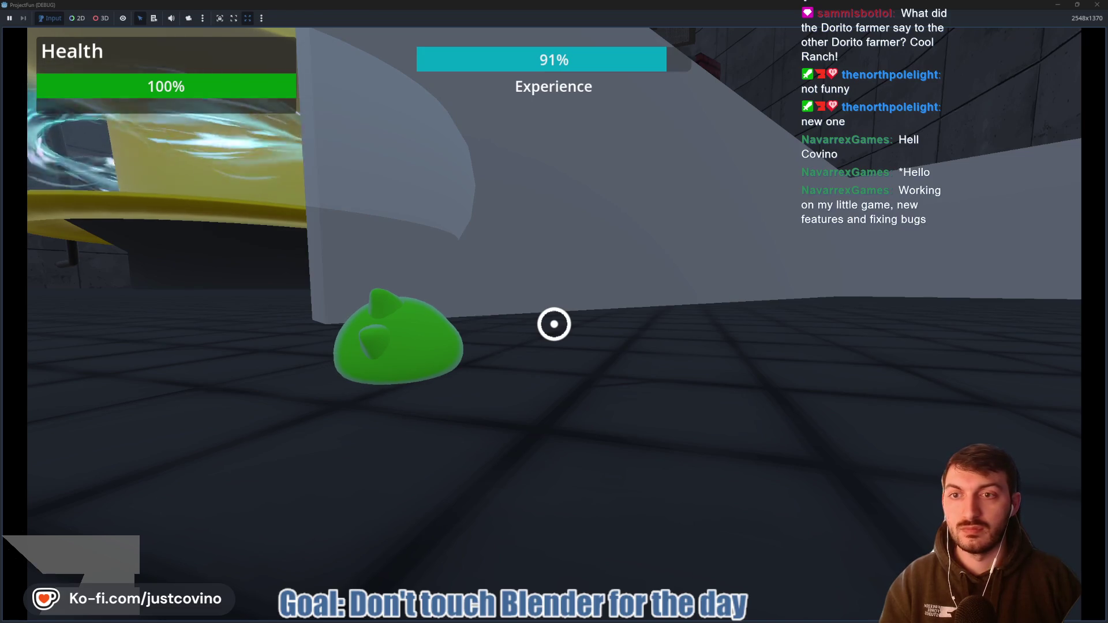
key(grave)
key(Up)
key(Return)
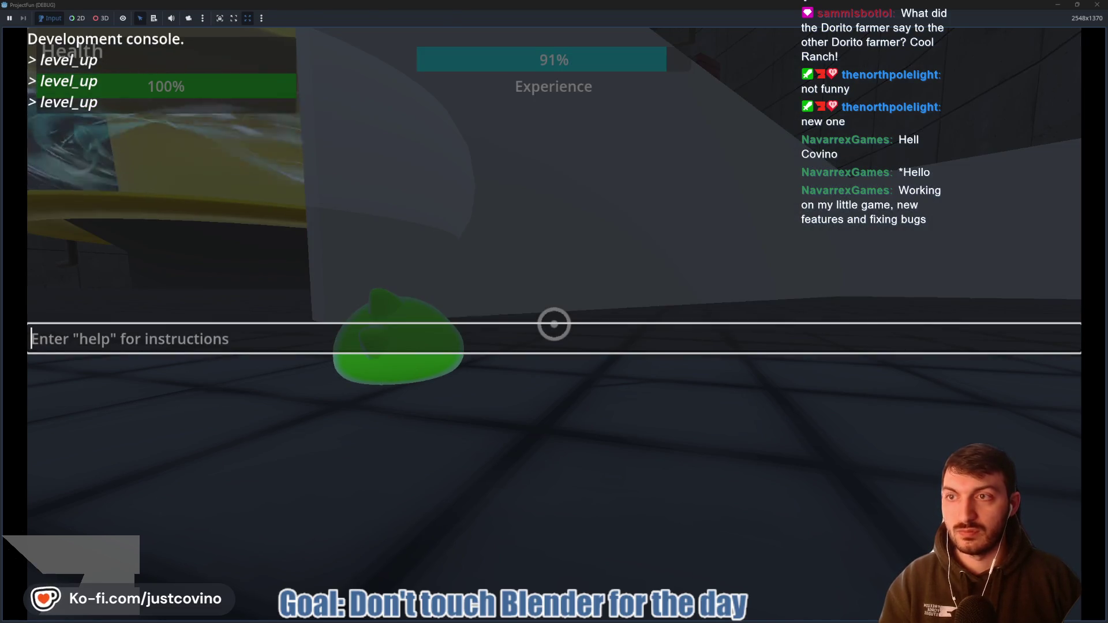
key(grave)
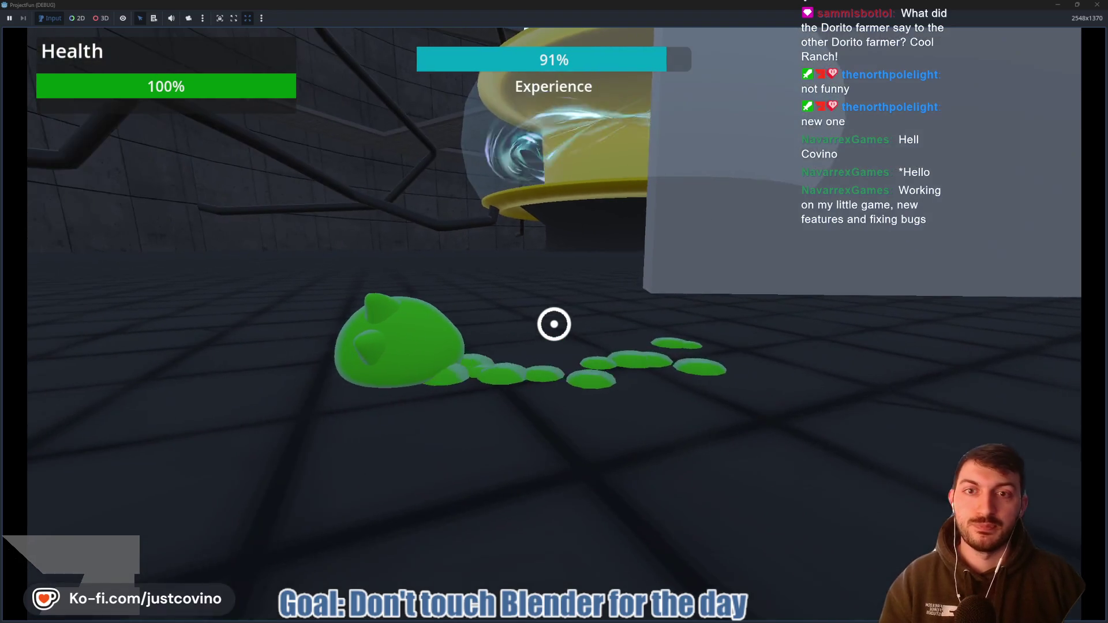
key(F8)
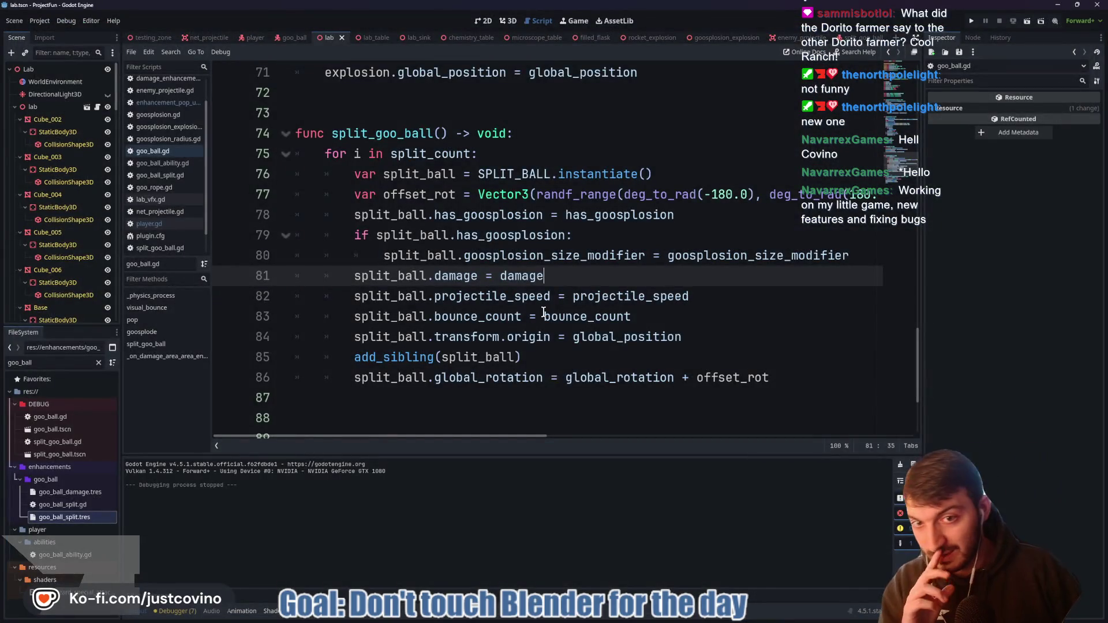
- In player.gd, change the _level_up line to experience += max_experience
scroll(541, 317, down, 3)
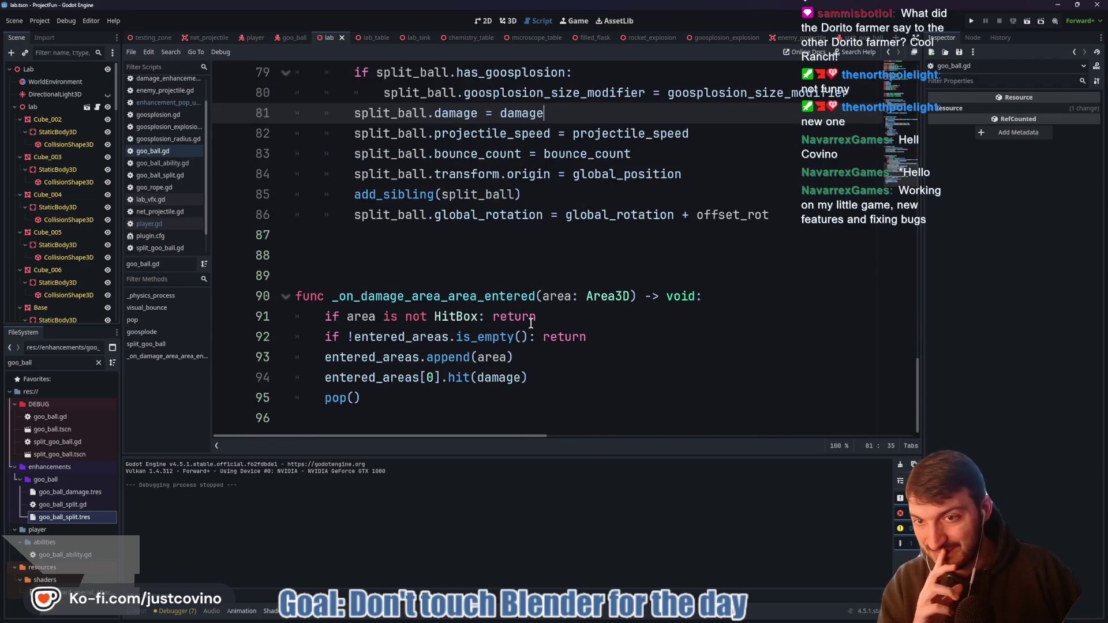
scroll(402, 81, up, 1)
drag(247, 37, 347, 229)
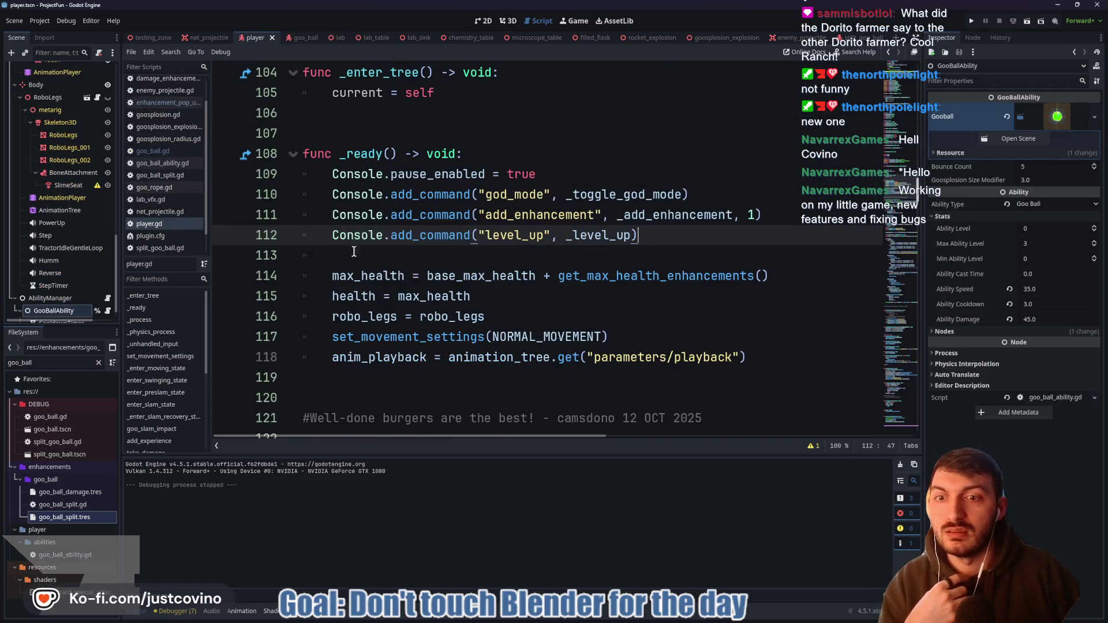
scroll(363, 254, down, 20)
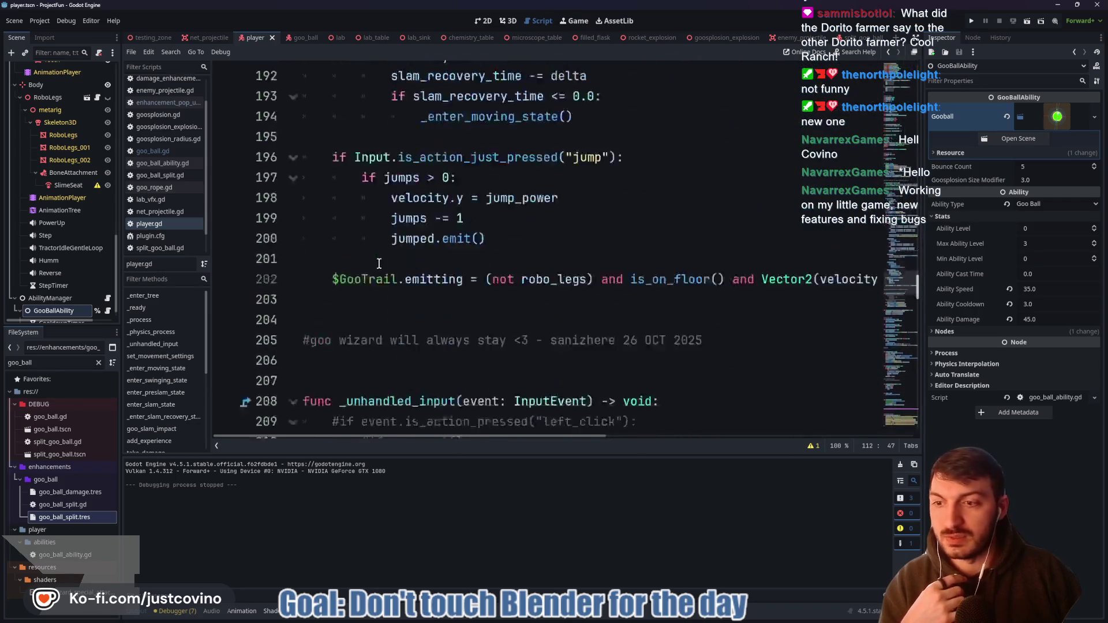
scroll(372, 266, down, 20)
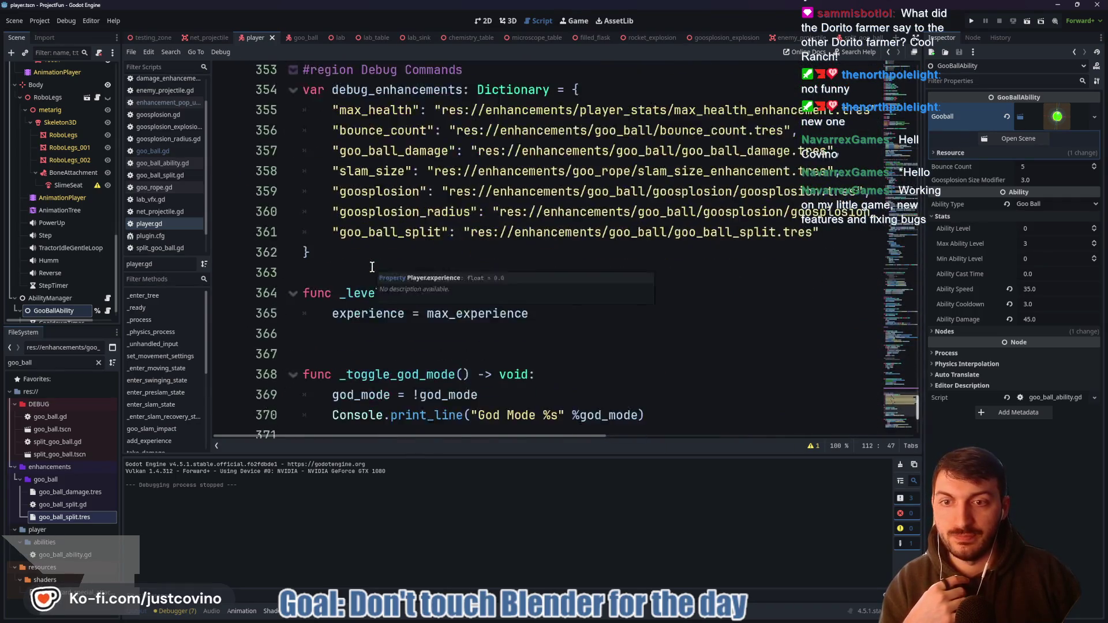
text(+)
- Start _level_up with await get_tree().create_timer(1.0).timeout and save the script
click(516, 175)
key(Return)
text(await get_tr)
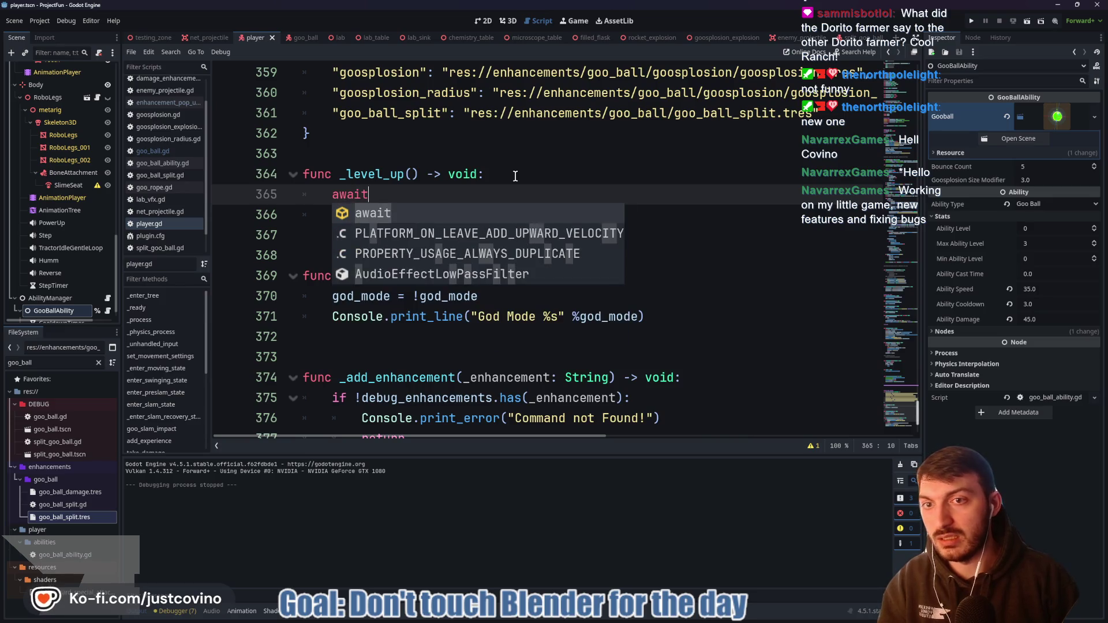
key(Return)
text(.create)
key(Return)
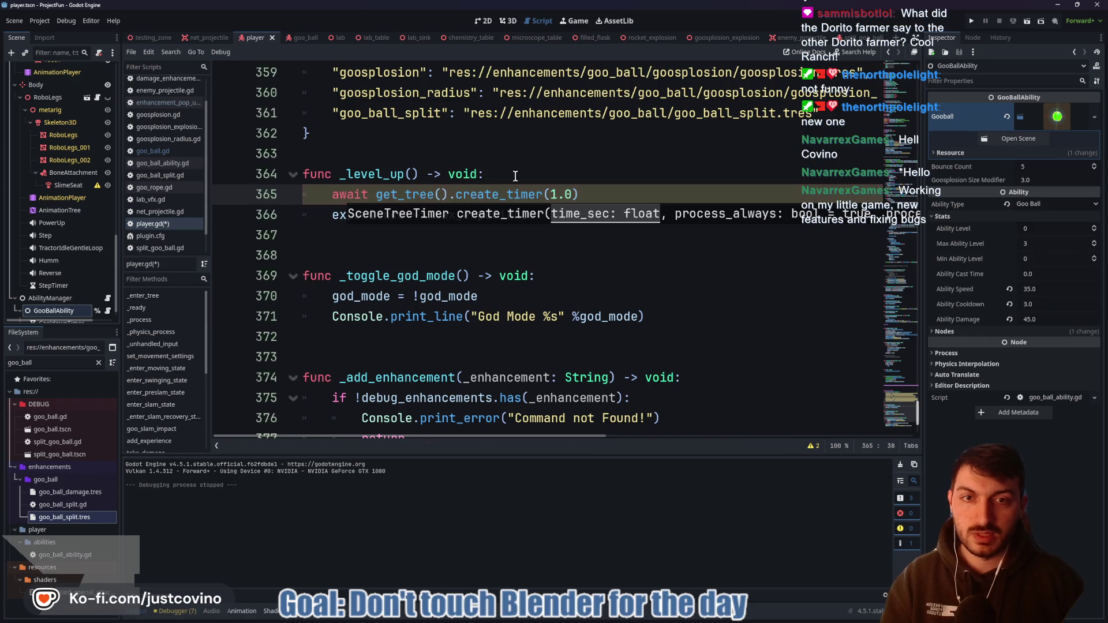
text(.t)
key(Return)
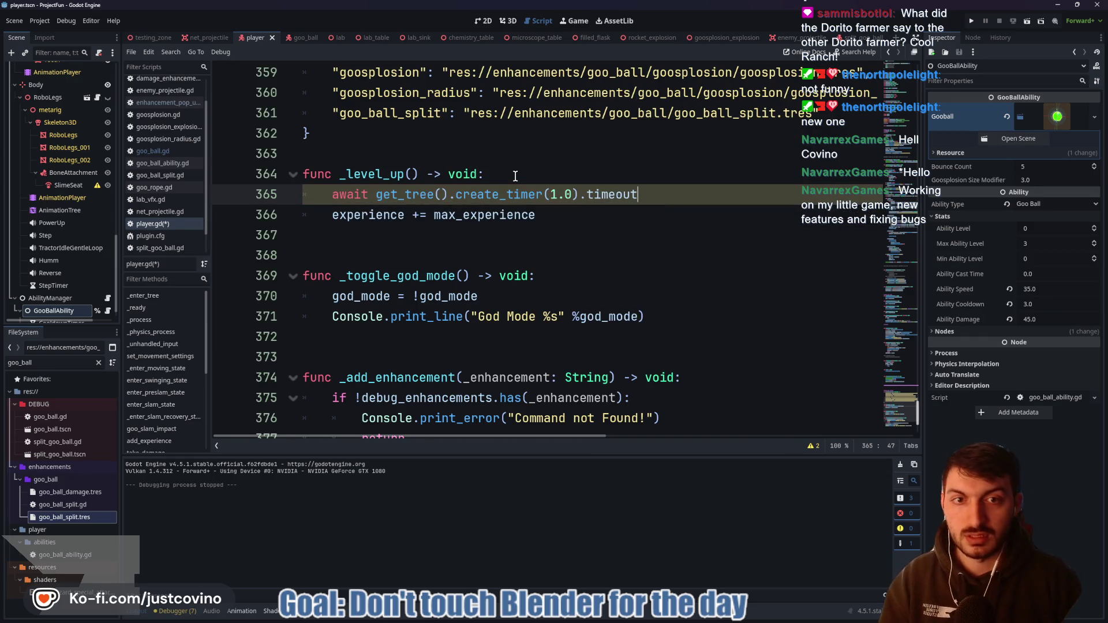
click(566, 237)
key(ctrl+s)
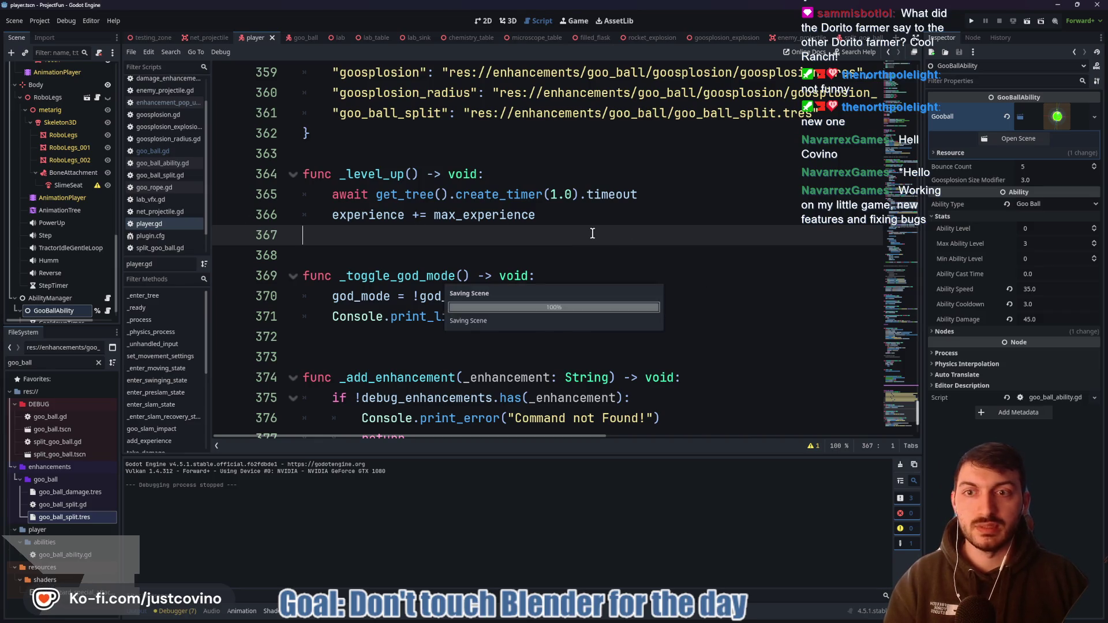
click(337, 39)
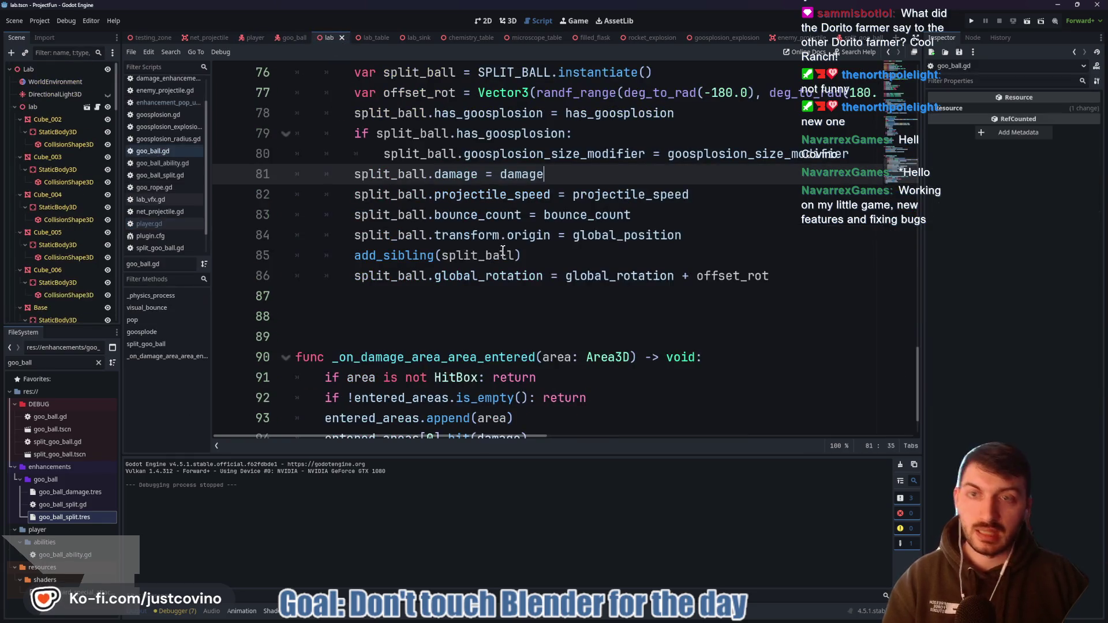
key(F5)
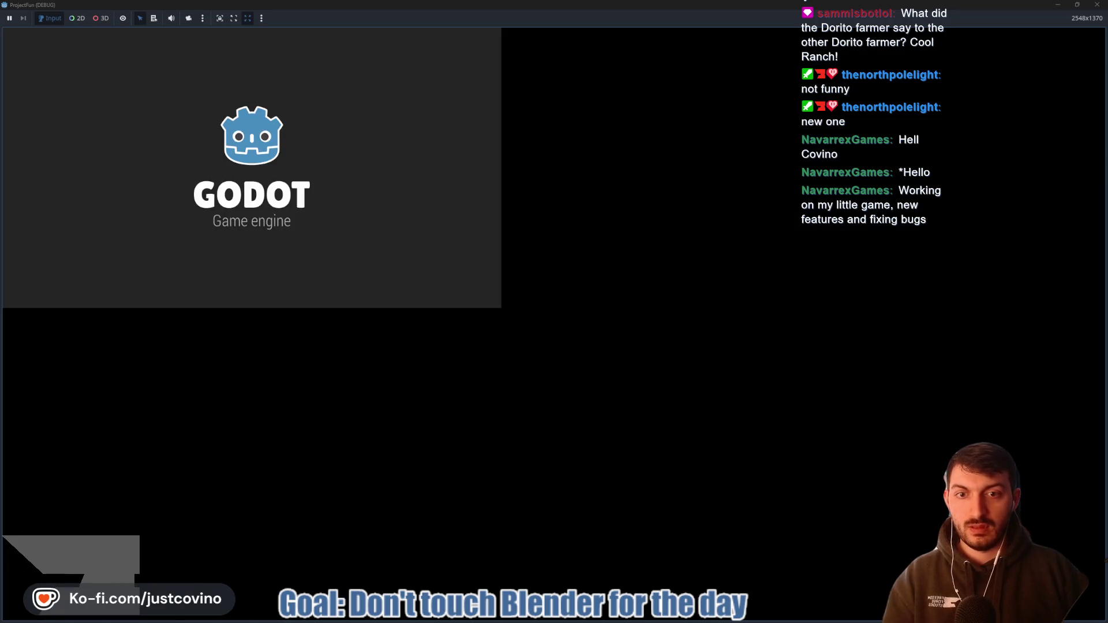
key(grave)
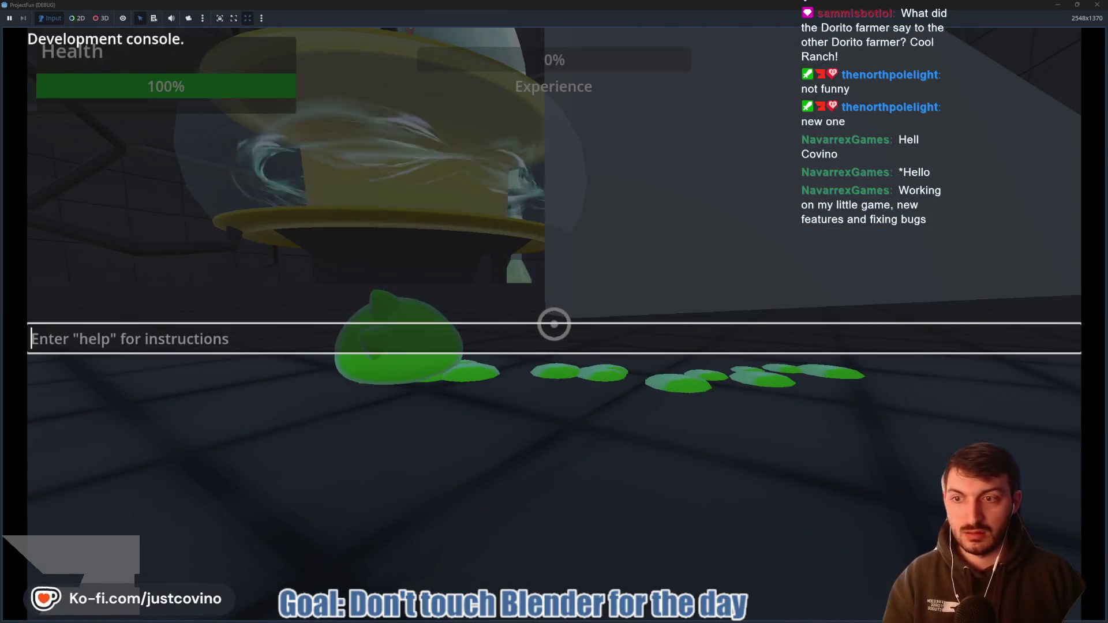
text(level_up)
key(Return)
key(grave)
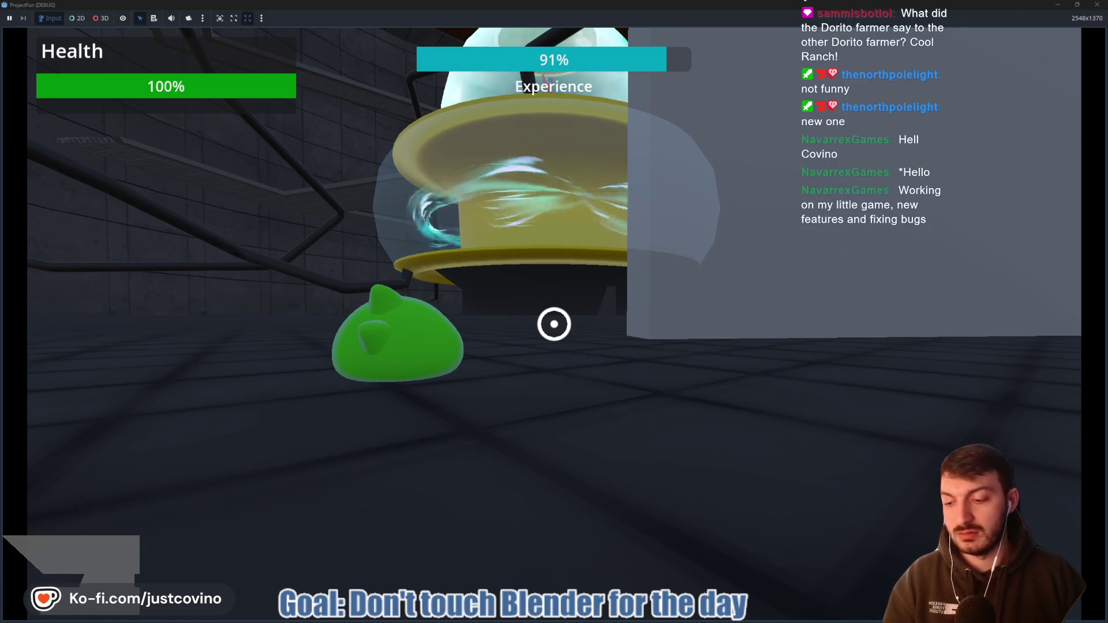
key(grave)
key(Up)
key(grave)
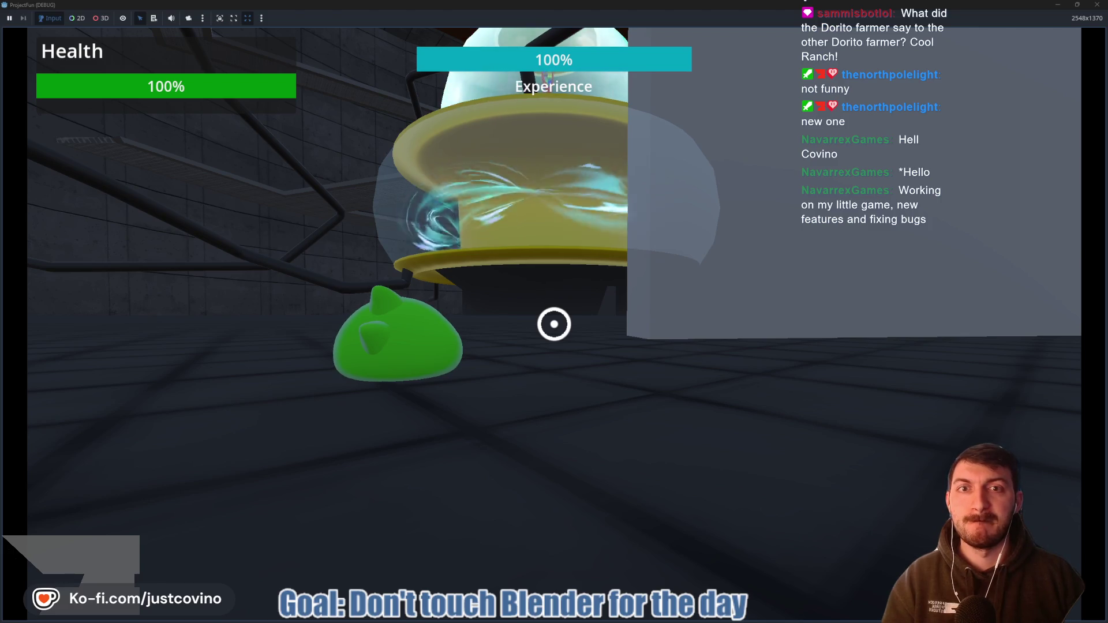
key(a)
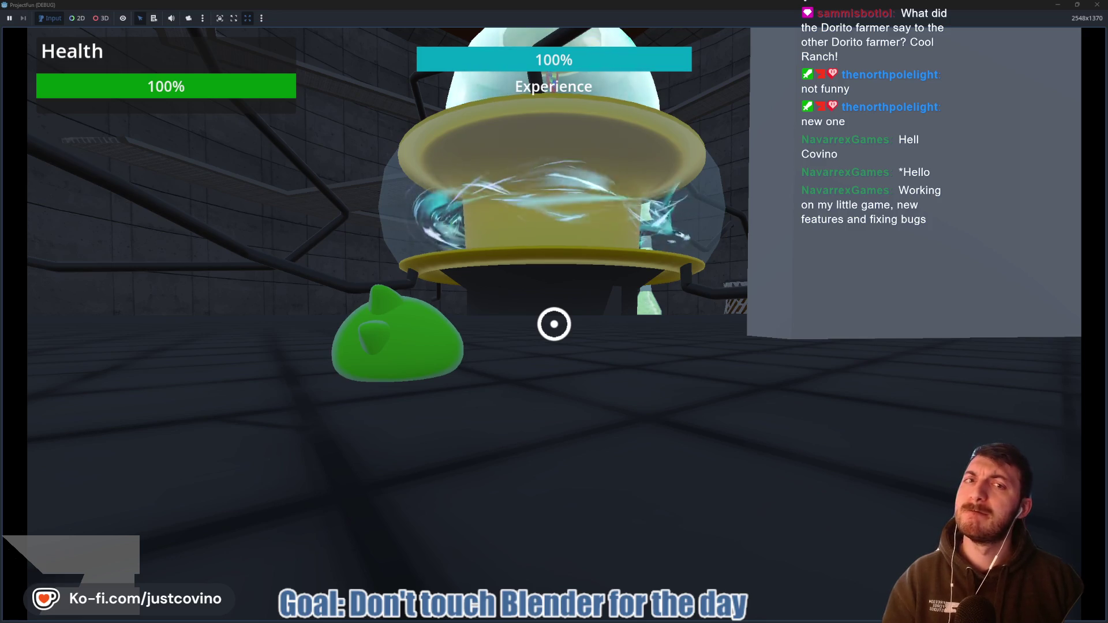
key(F8)
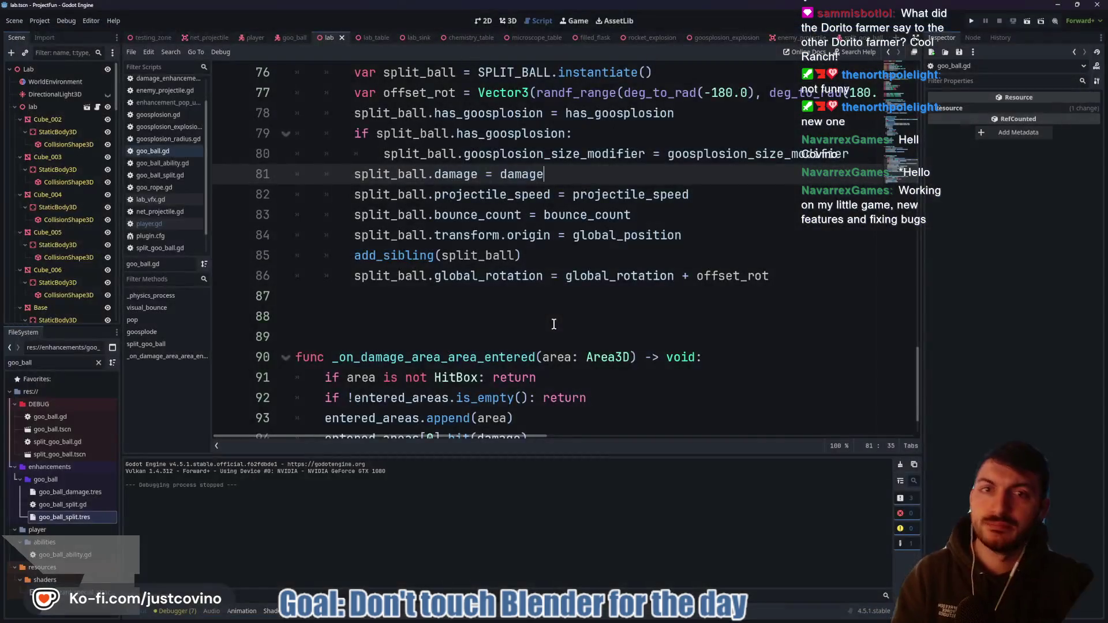
- Replace the experience += max_experience line with add_experience(max_experience), save, and run the game
scroll(66, 219, down, 5)
scroll(67, 225, up, 5)
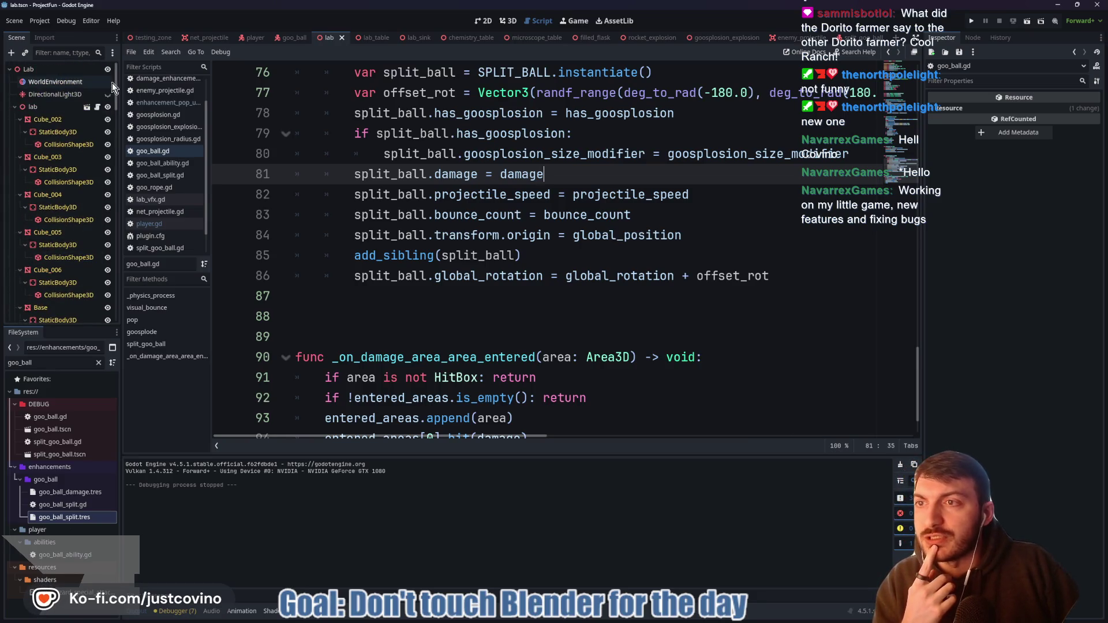
click(245, 38)
scroll(69, 133, up, 10)
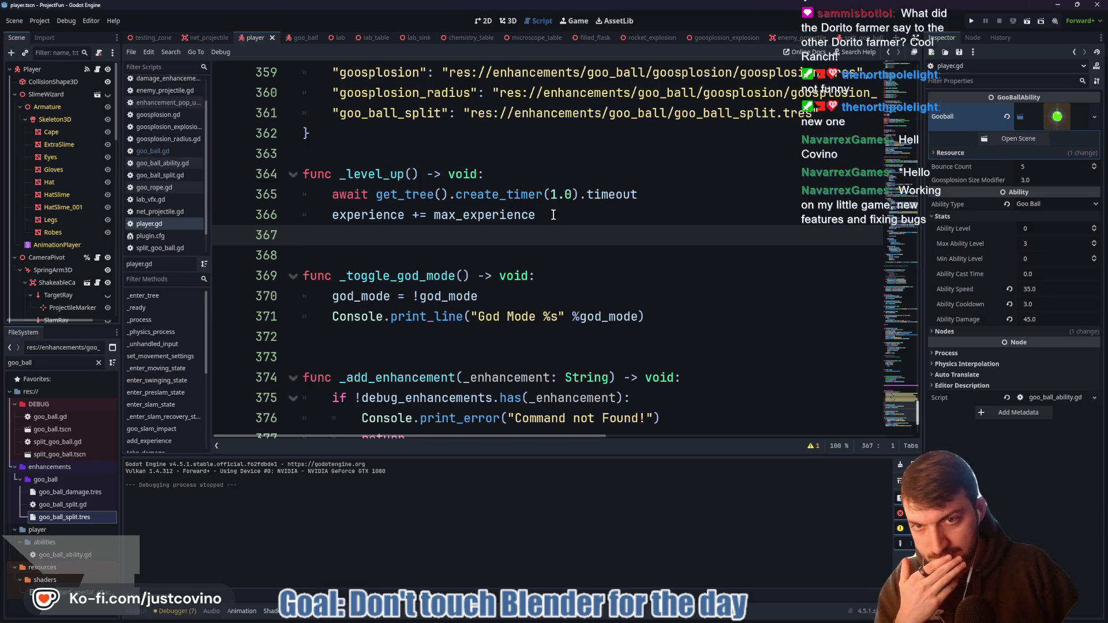
scroll(549, 214, up, 20)
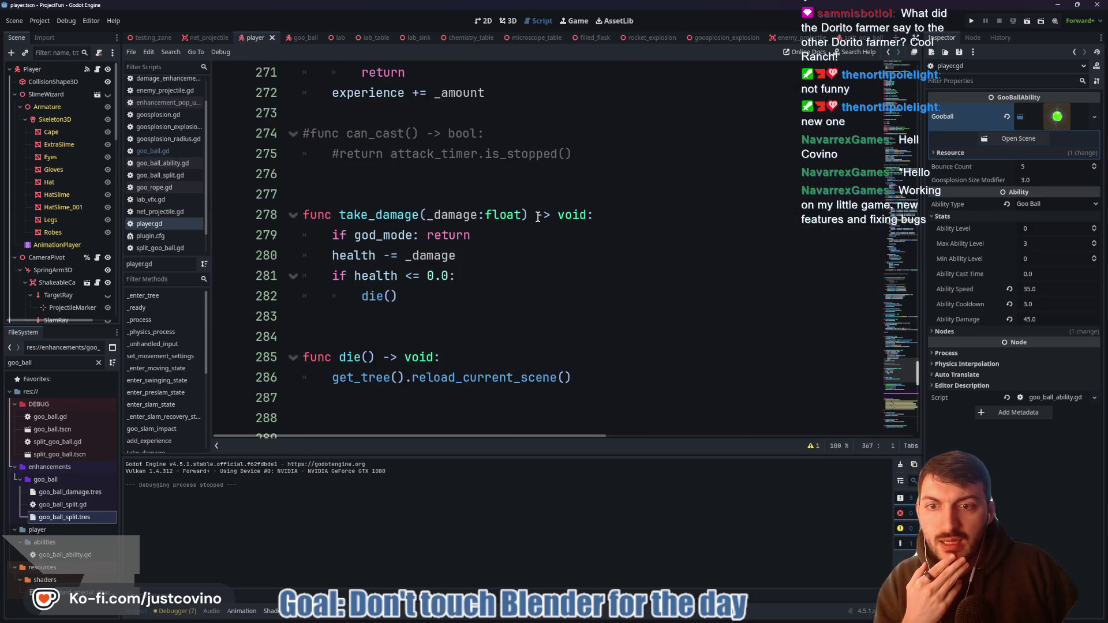
scroll(537, 217, up, 5)
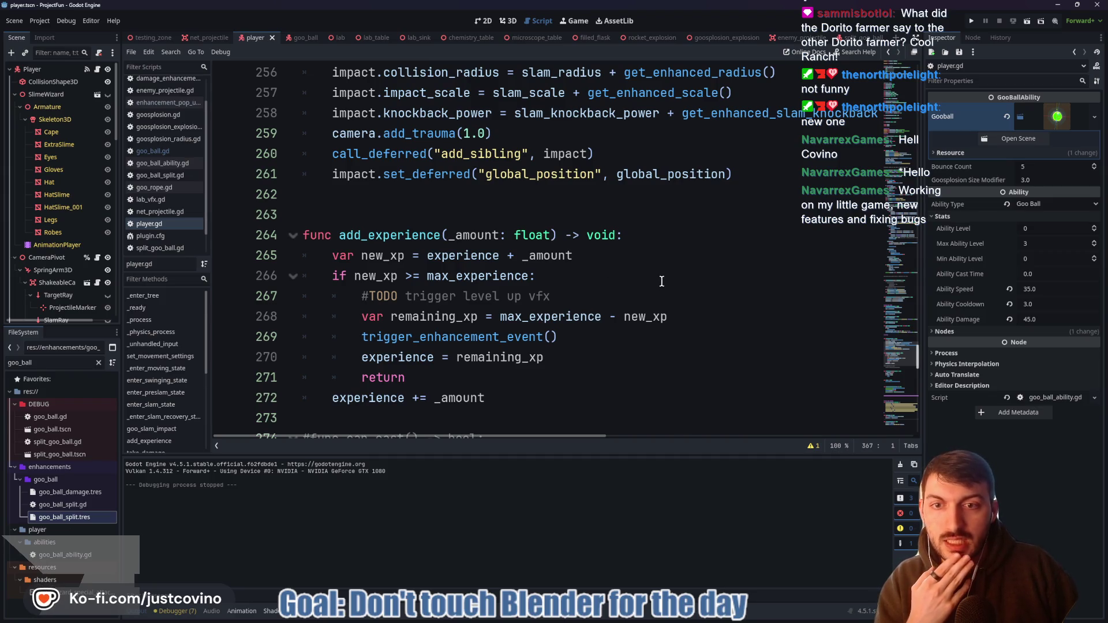
scroll(662, 281, down, 1)
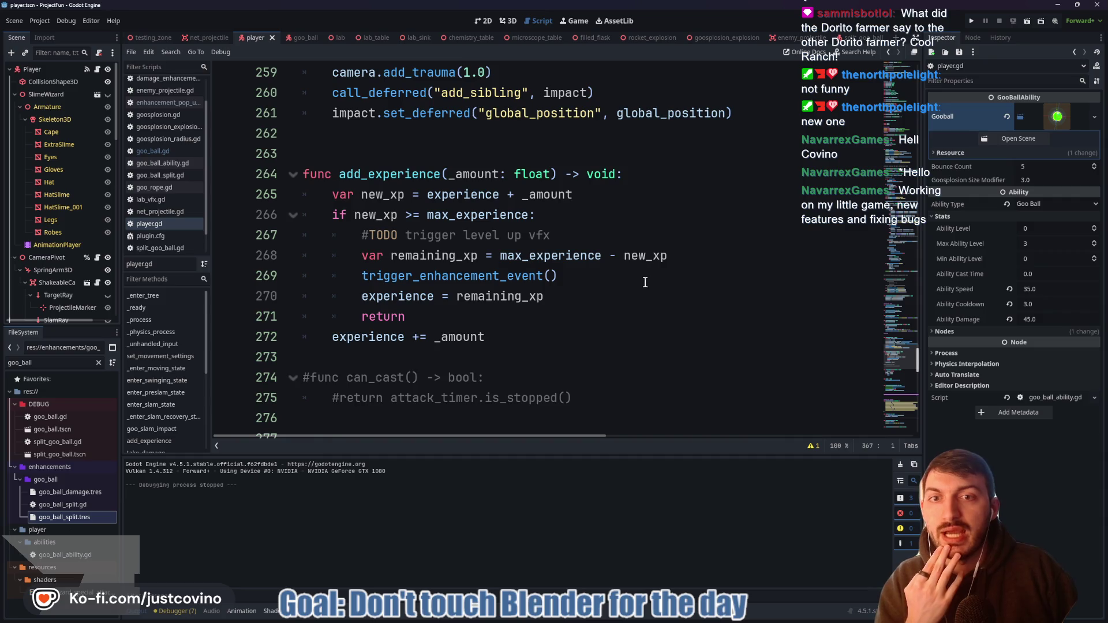
scroll(634, 286, down, 10)
scroll(631, 286, up, 10)
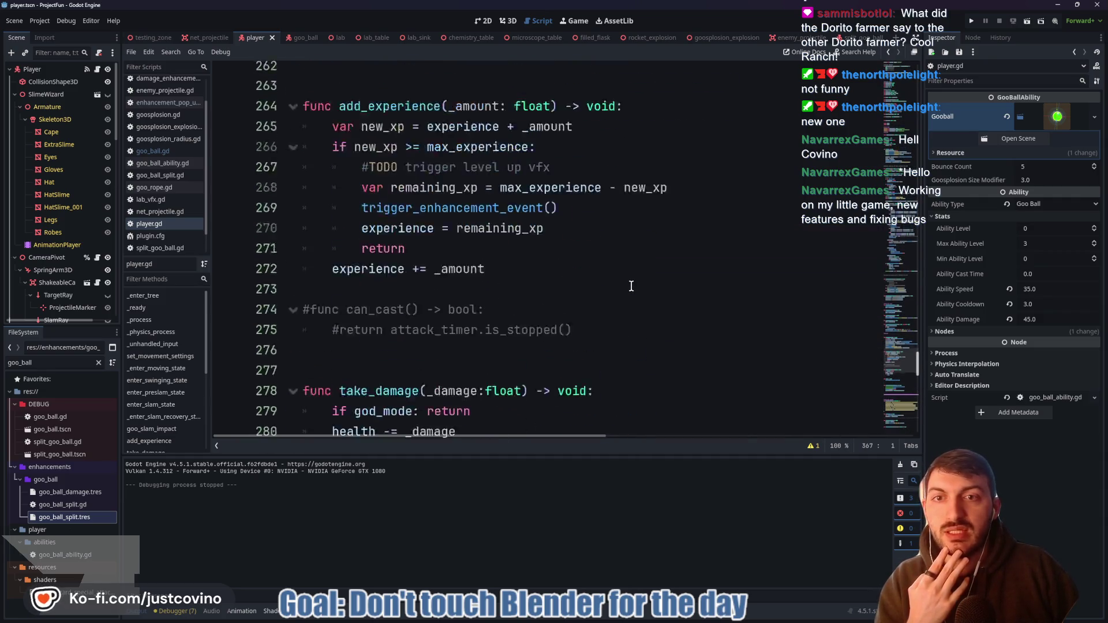
scroll(631, 286, down, 20)
drag(551, 274, 337, 278)
text(add)
key(Return)
text(max)
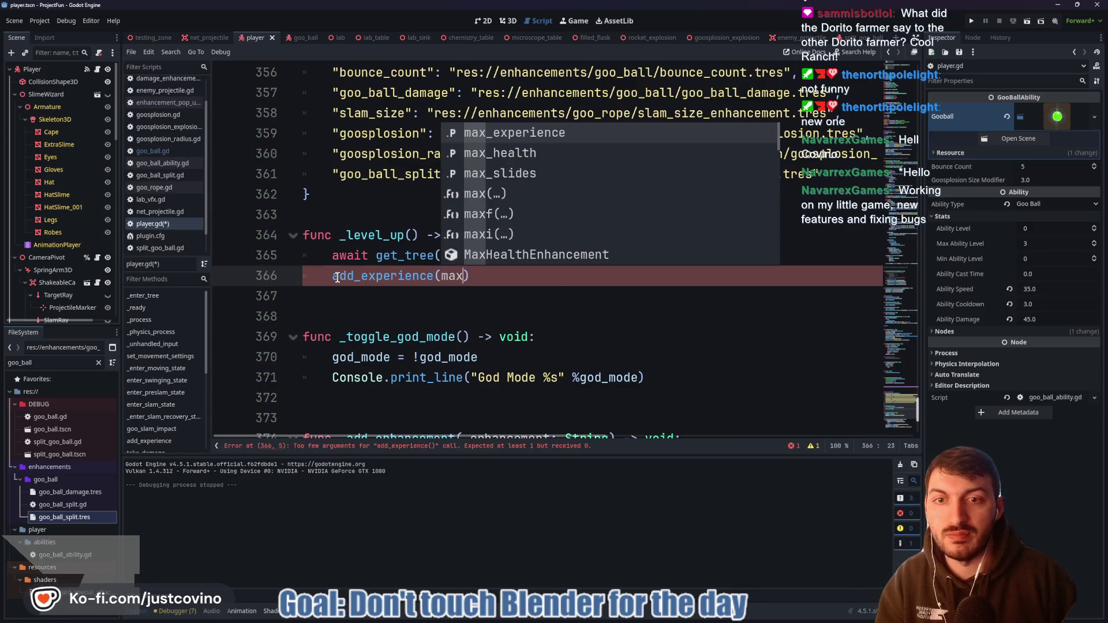
key(Return)
key(ctrl+s)
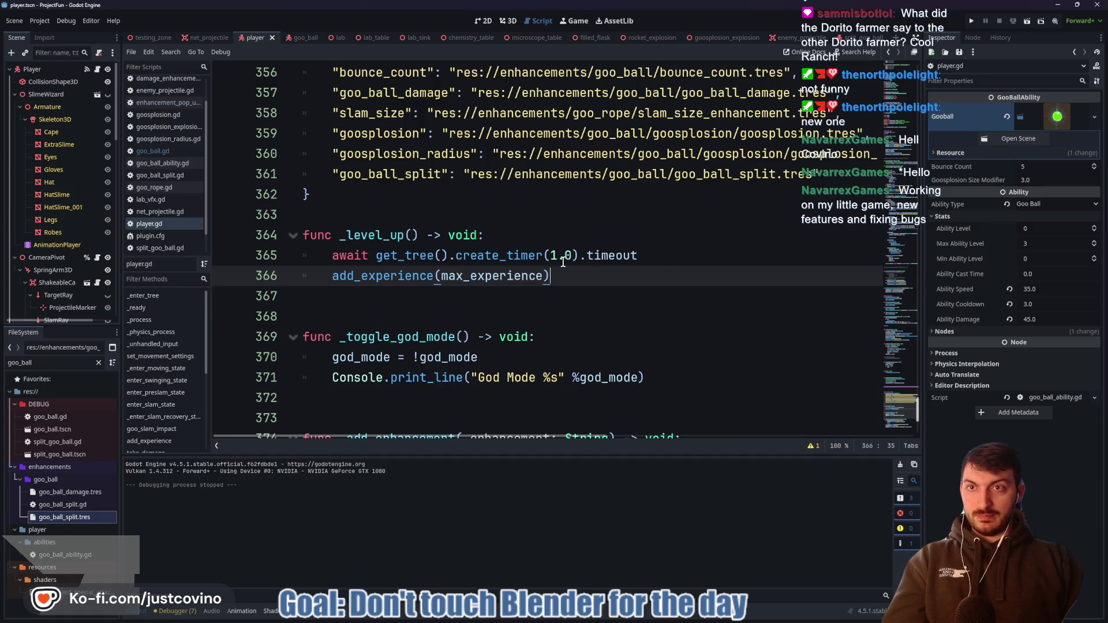
key(F5)
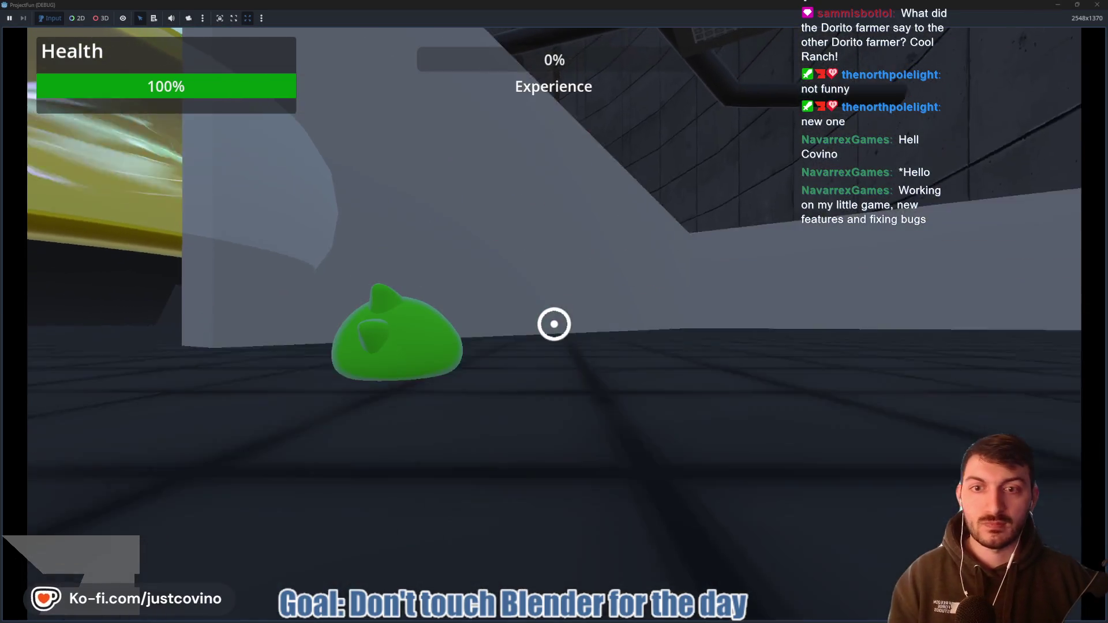
- Run level_up from the dev console and choose the Goo Ball Split upgrade
key(grave)
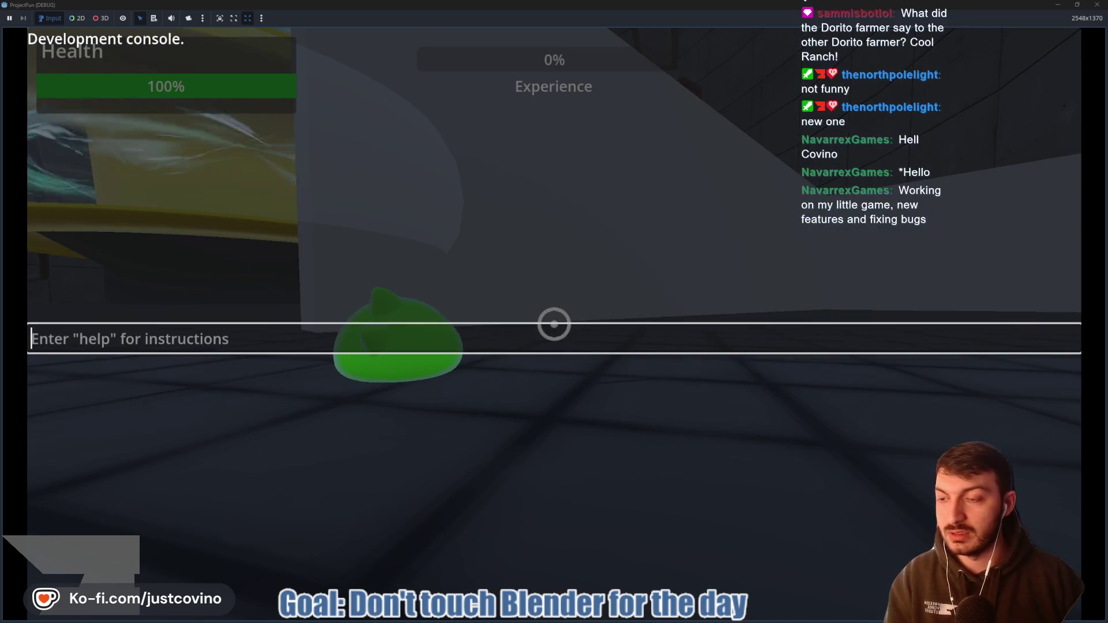
text(level_up)
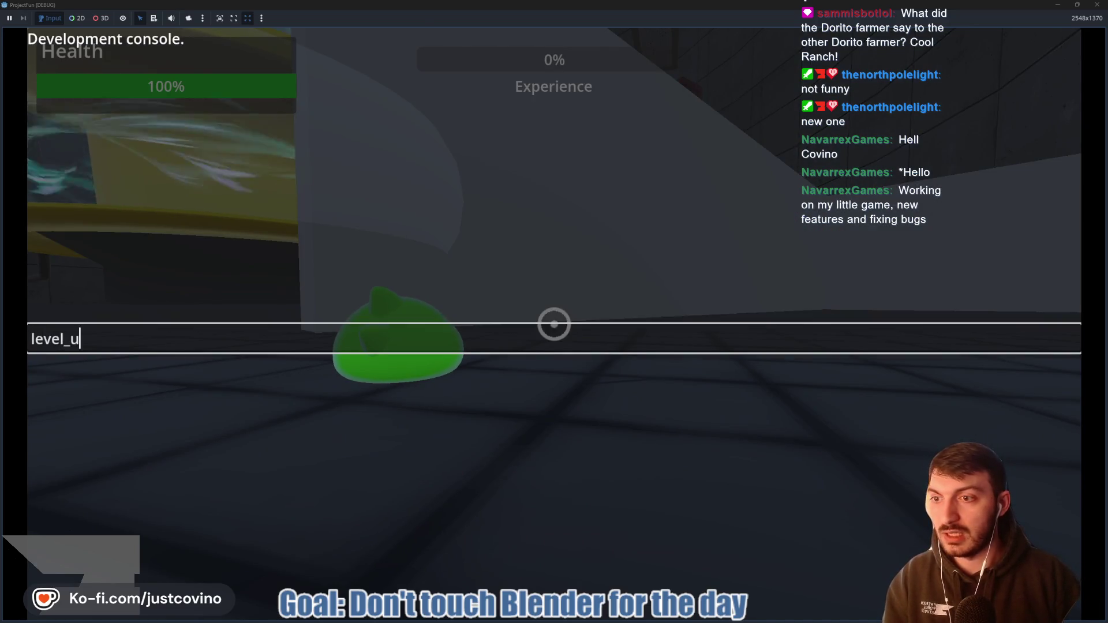
key(Return)
key(grave)
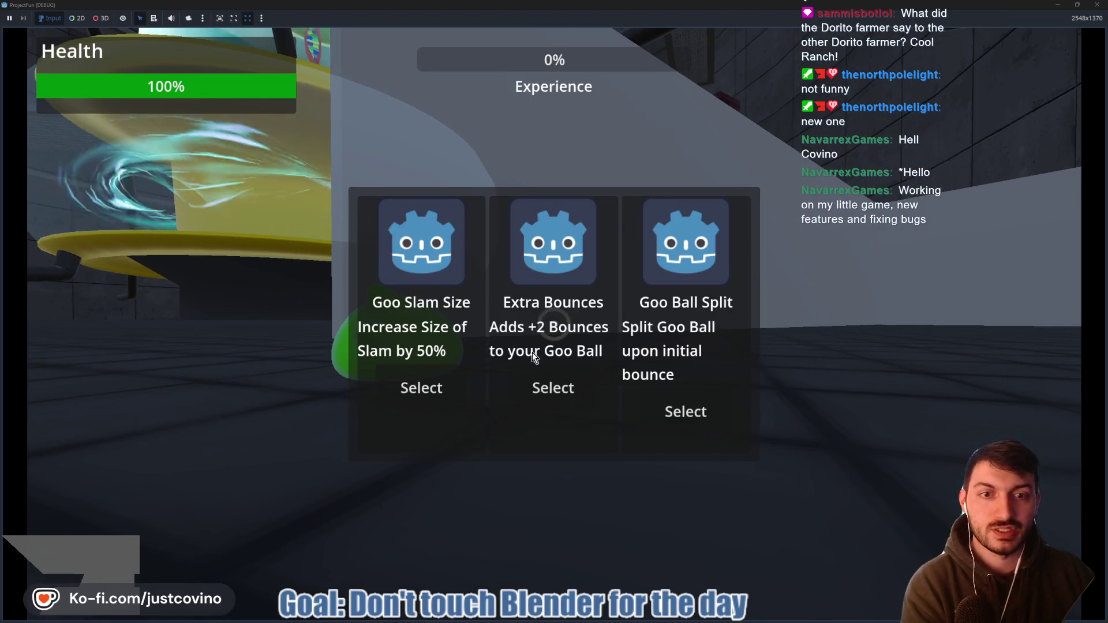
click(673, 421)
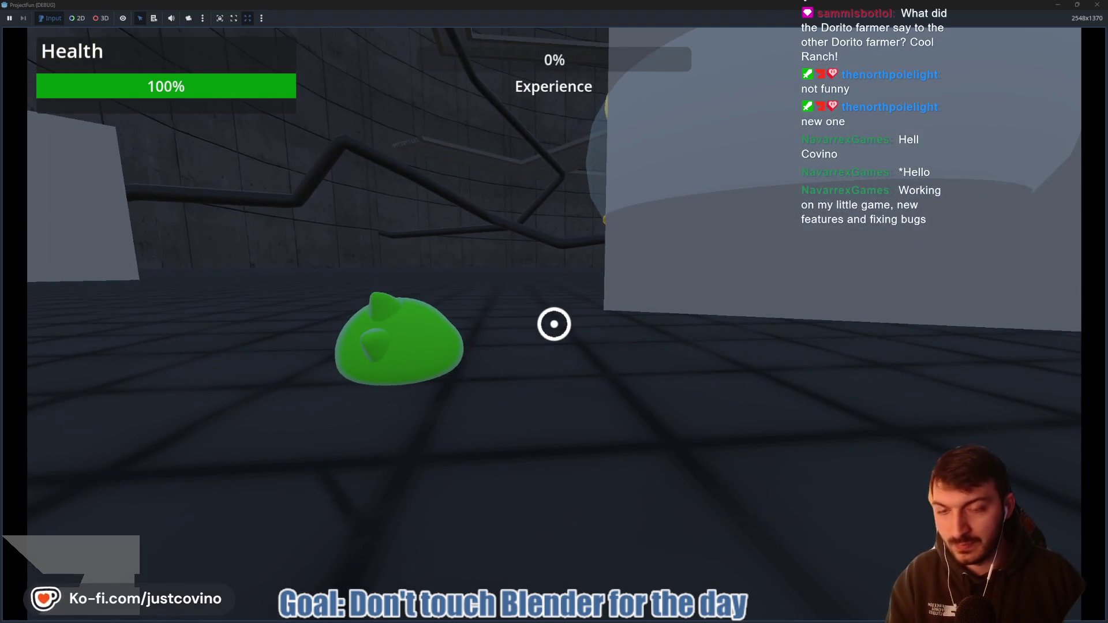
- Level up a second time via the console and choose Goosplosion
key(grave)
key(Up)
key(Return)
key(grave)
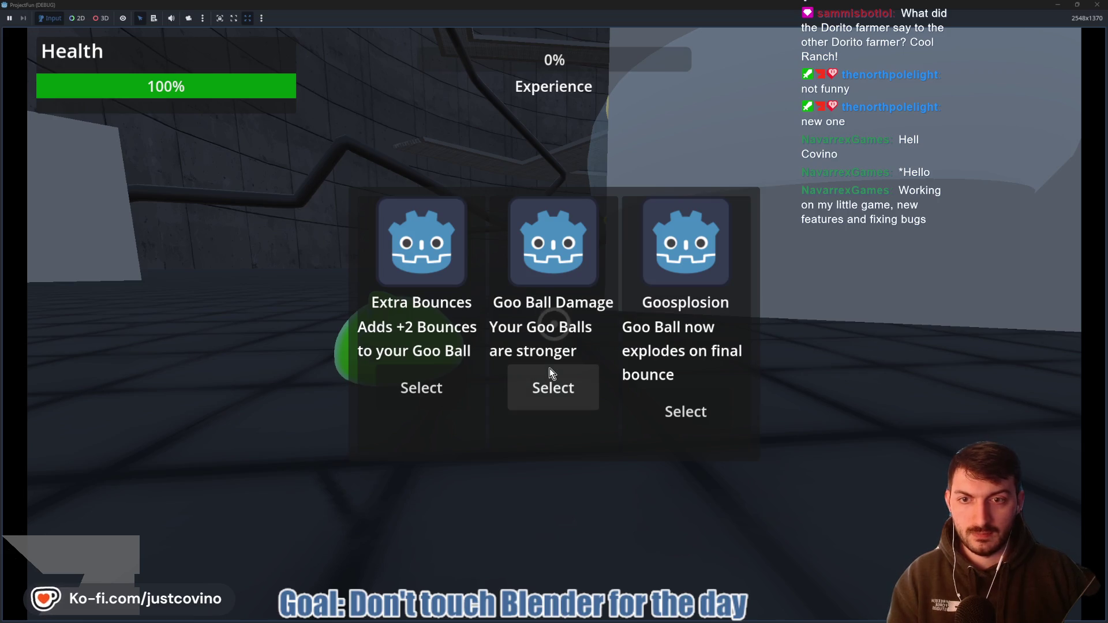
click(694, 407)
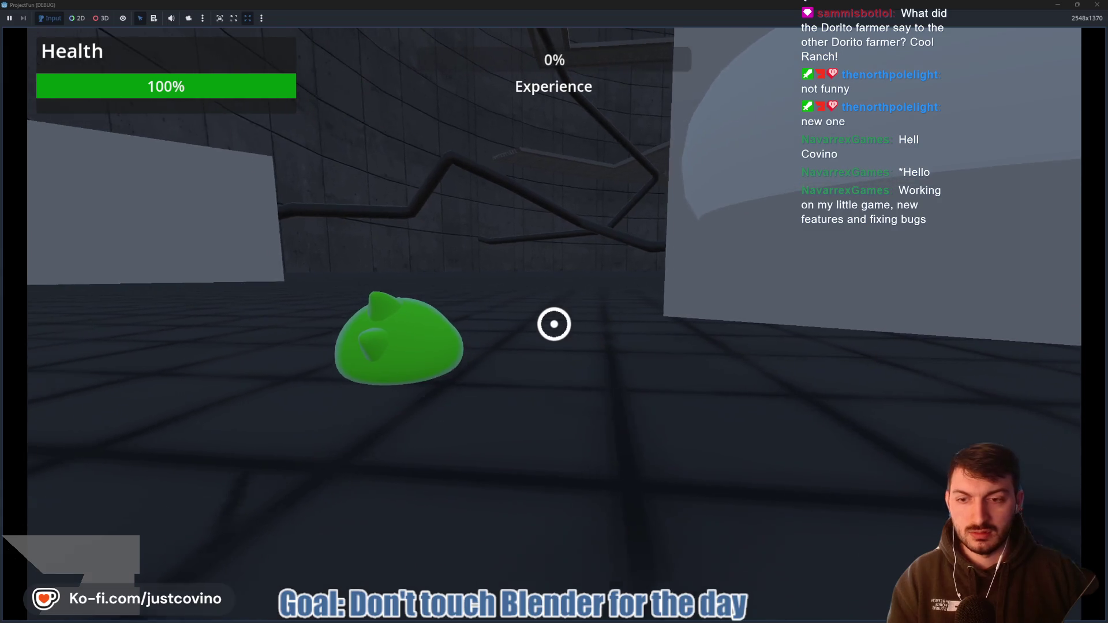
- Level up a third time taking Goo Ball Damage, test a goo ball throw, then stop the game
key(grave)
key(Up)
key(Return)
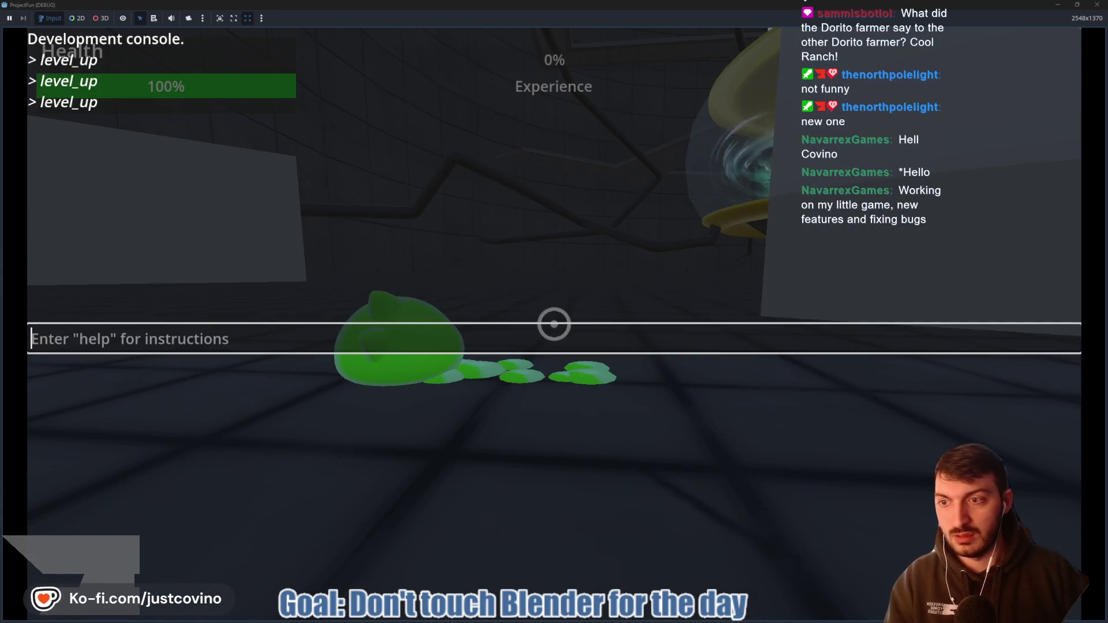
key(grave)
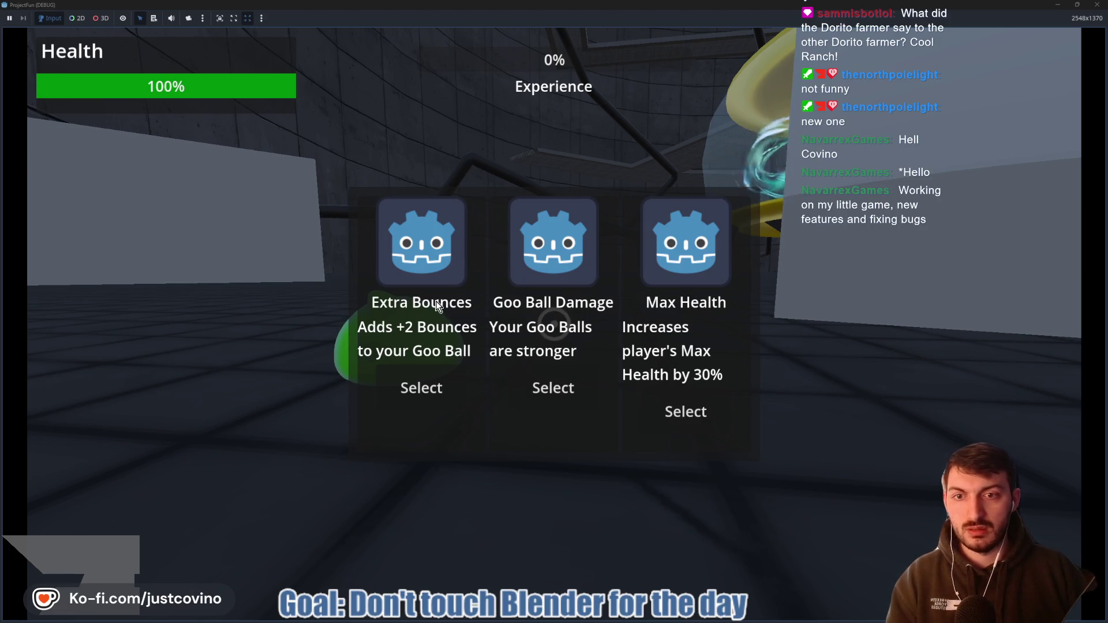
click(573, 387)
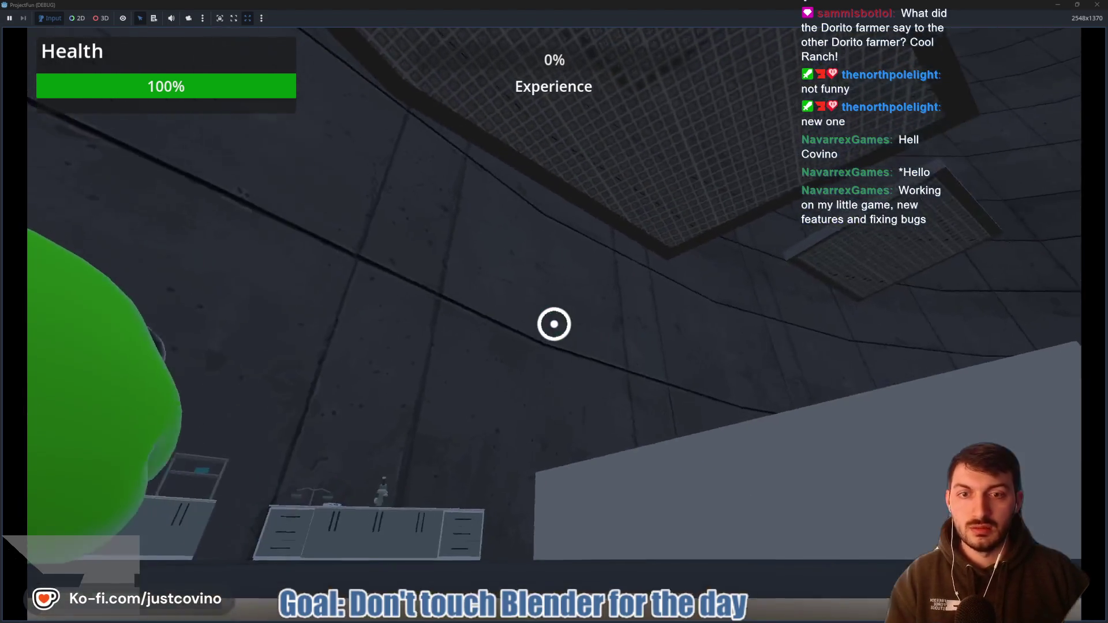
click(554, 324)
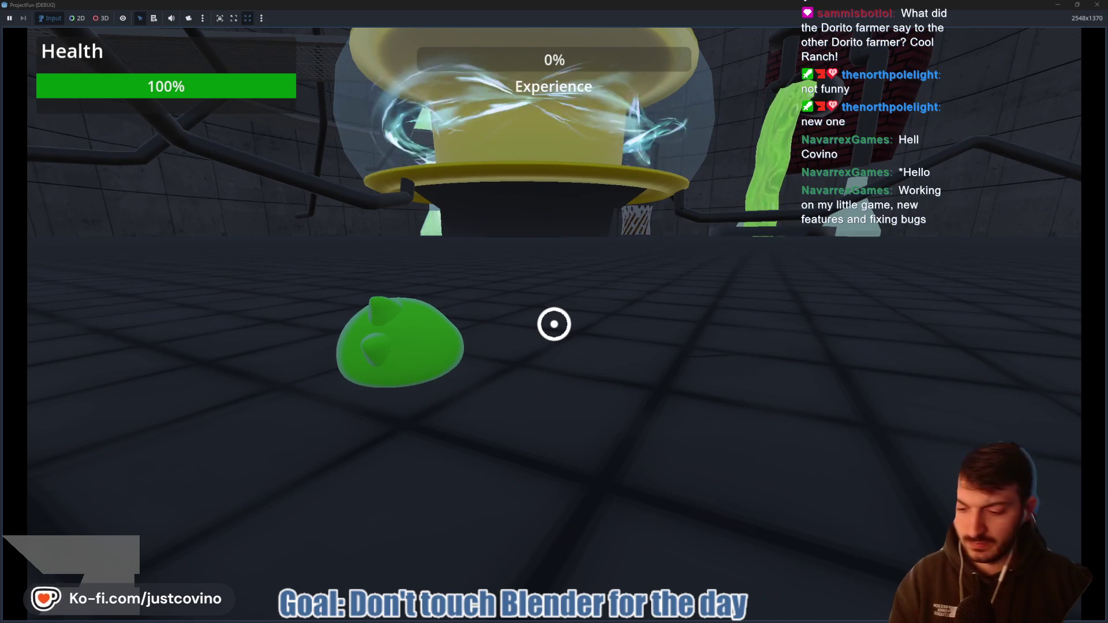
key(Escape)
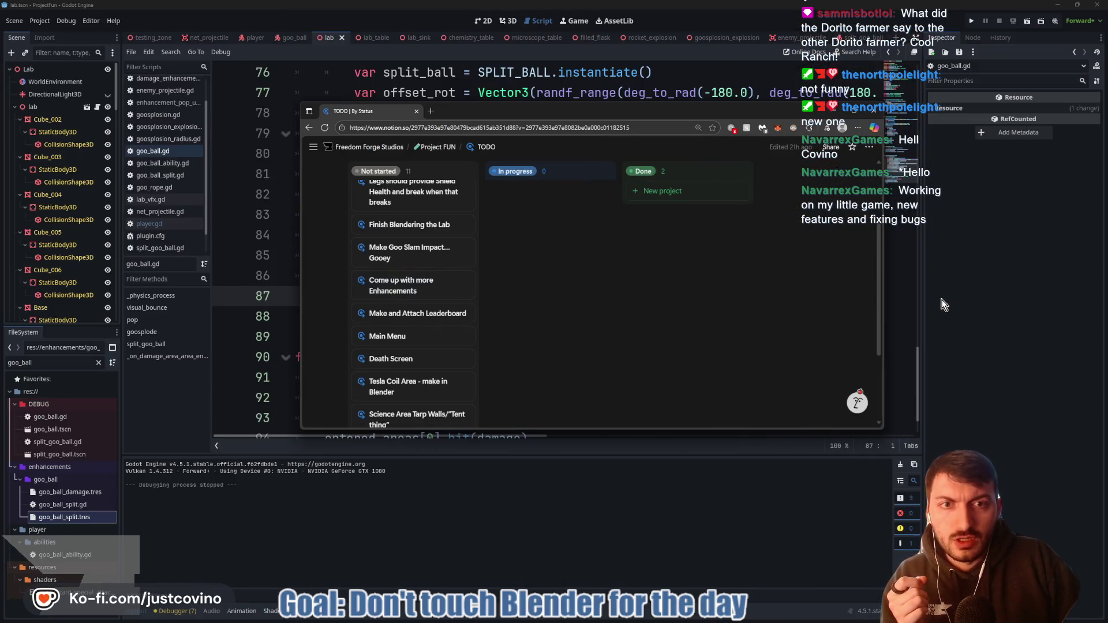
- Dismiss the Notion window, review goo_ball.gd around lines 87–88, then switch to the TODO board browser
click(929, 297)
click(448, 300)
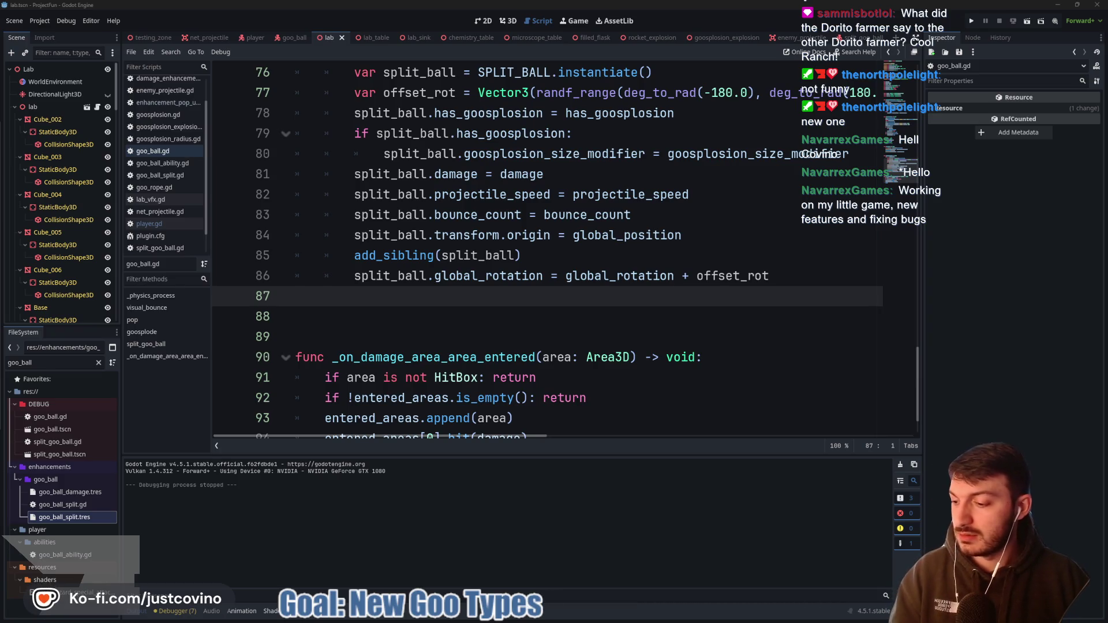
click(462, 312)
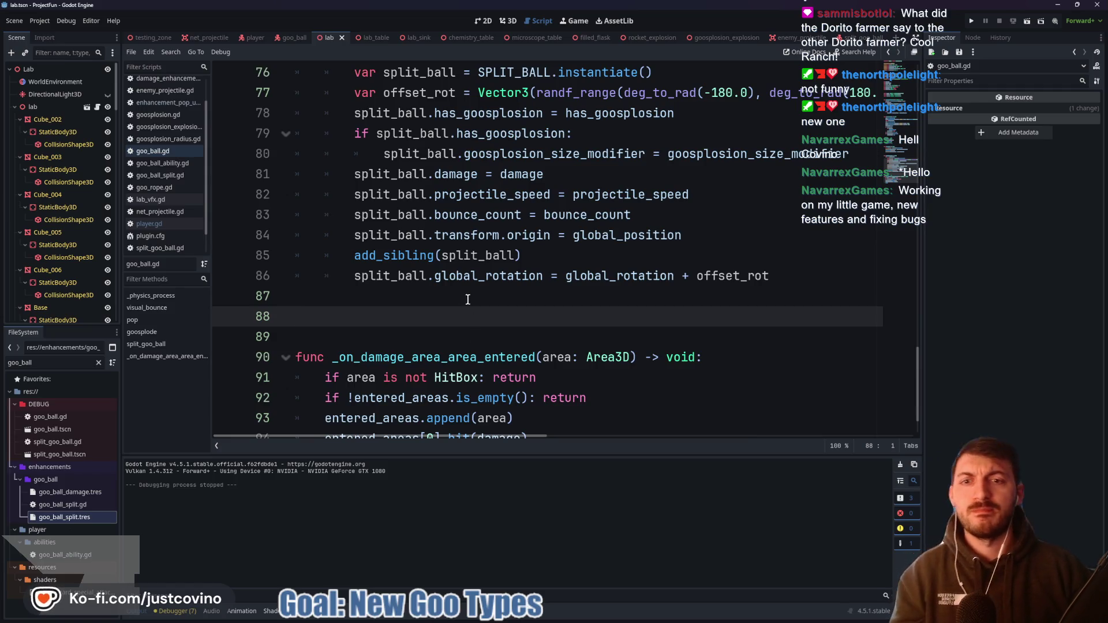
click(468, 299)
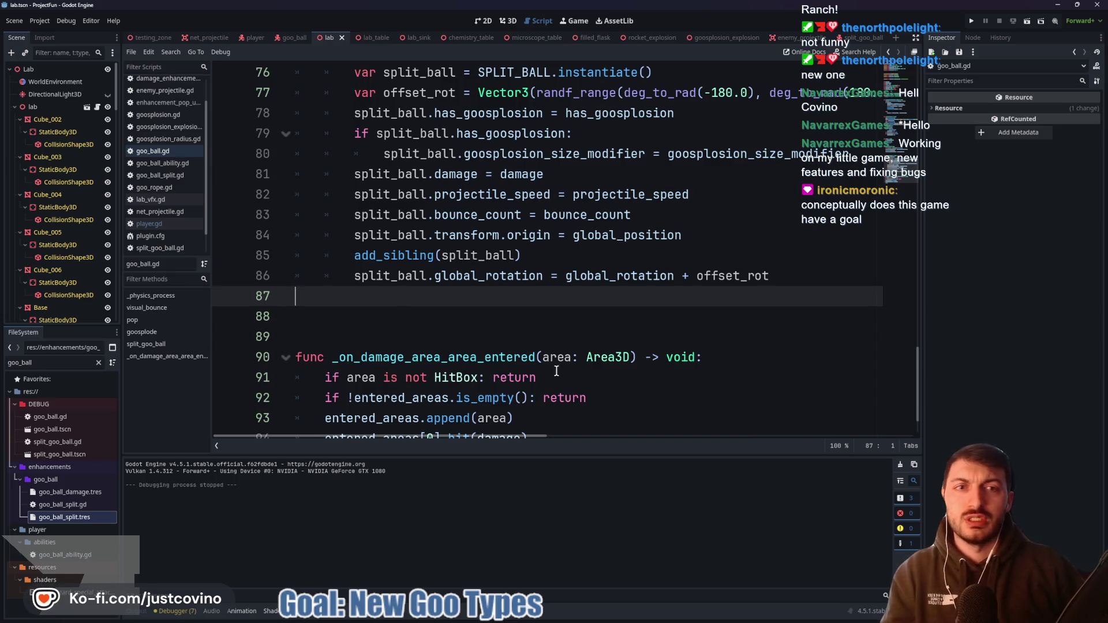
key(alt+Tab)
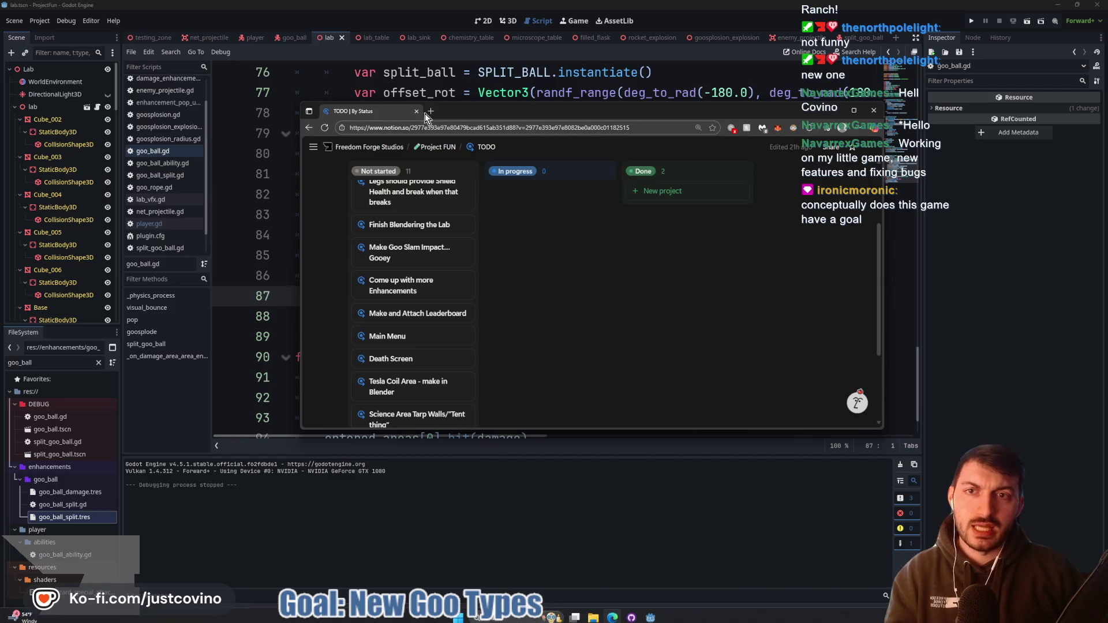
- Load the Talo dashboard in a new browser tab, enlarge the window, then return to goo_ball.gd line 88
click(432, 113)
text(talo)
key(Return)
drag(579, 114, 441, 94)
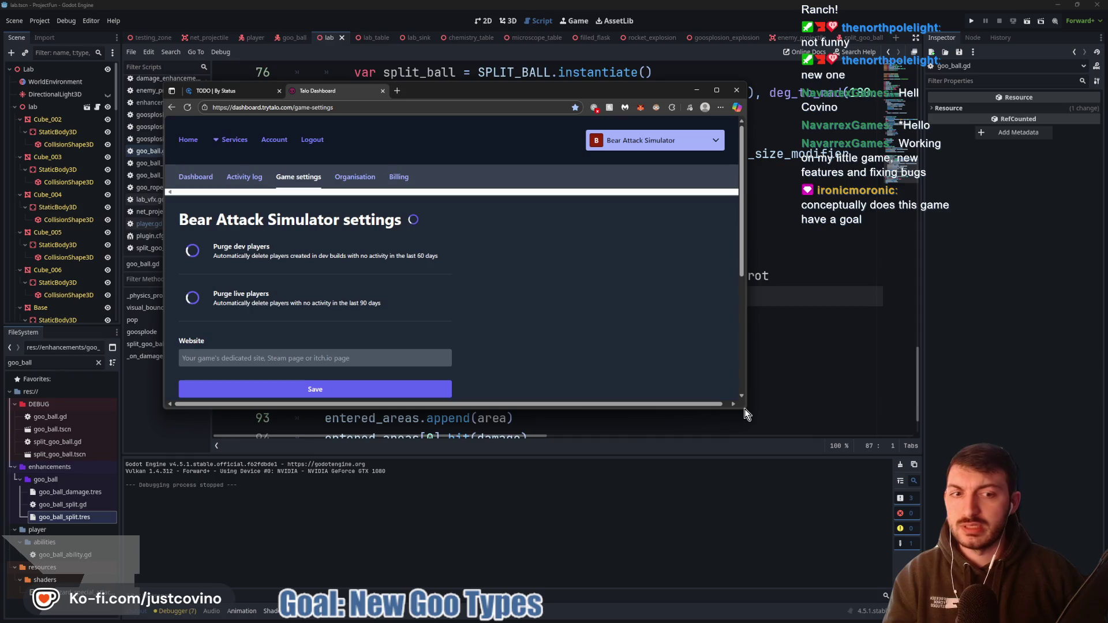
mouse_move(743, 410)
mouse_down()
mouse_move(831, 496)
mouse_move(897, 524)
mouse_up()
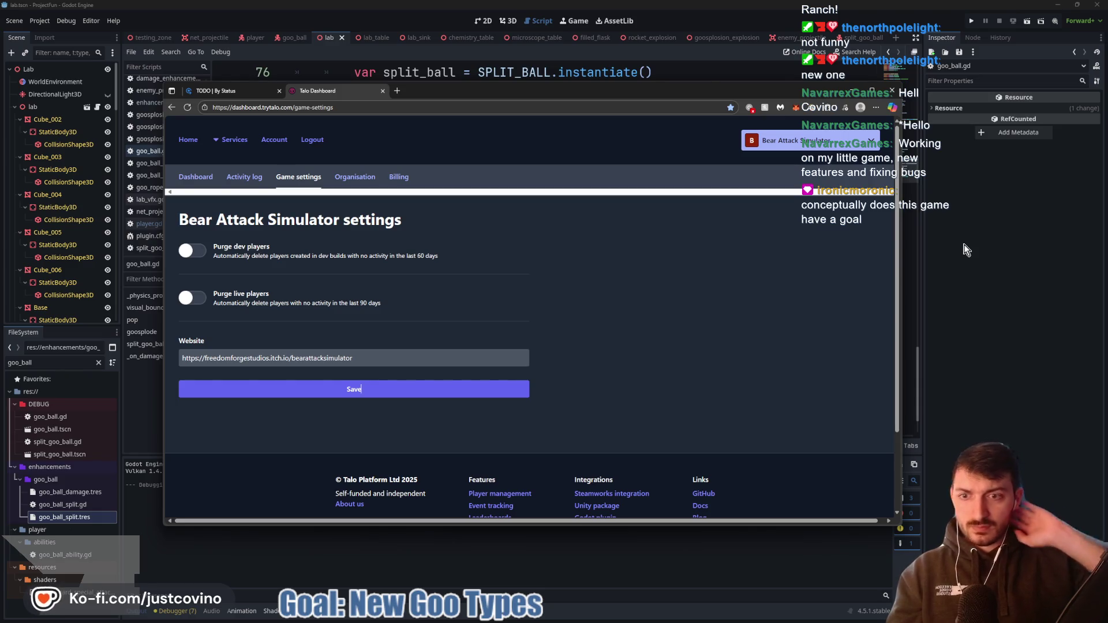
click(1015, 182)
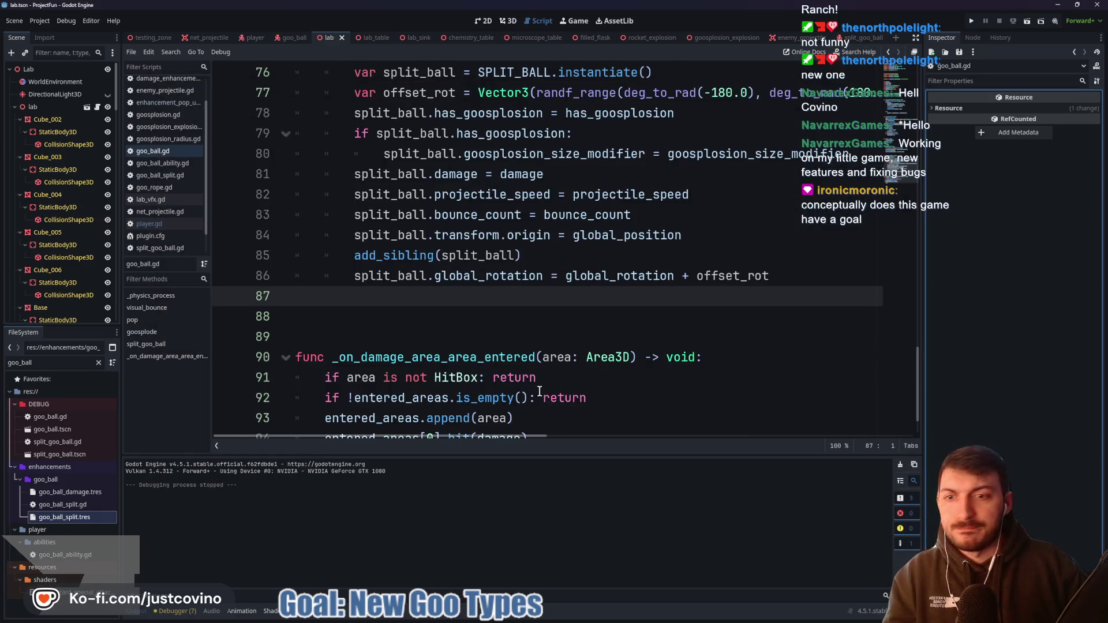
click(514, 322)
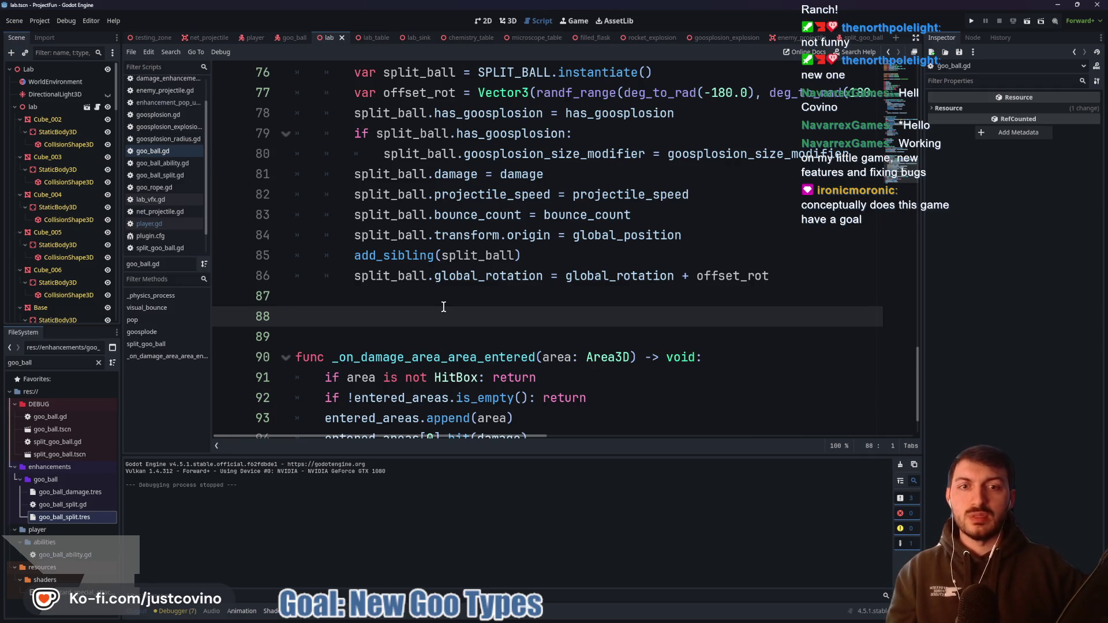
click(416, 297)
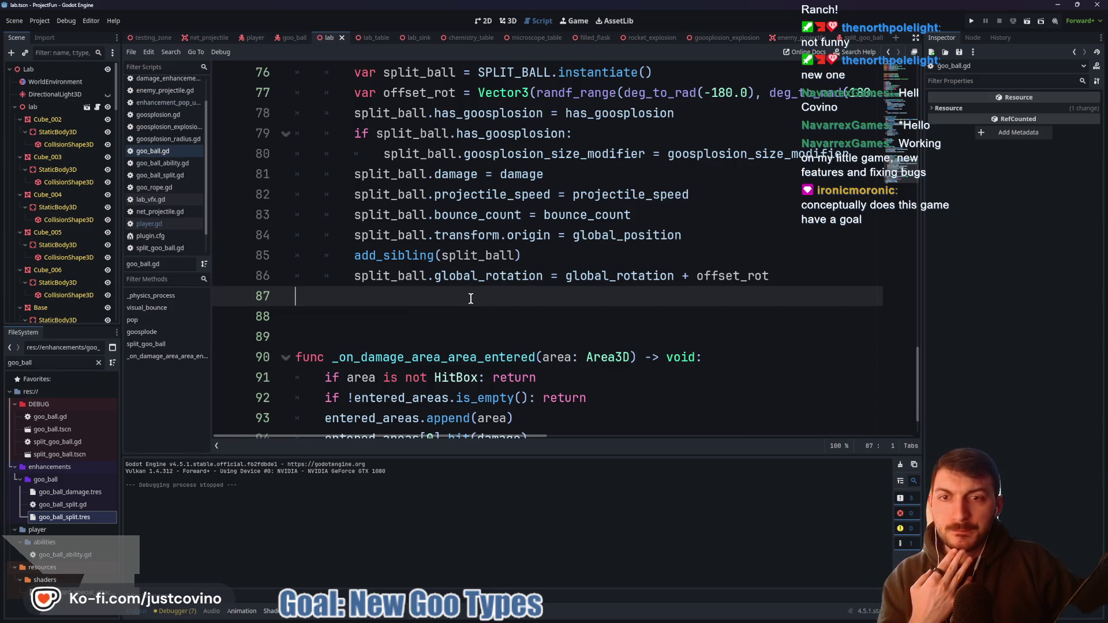
scroll(471, 298, up, 5)
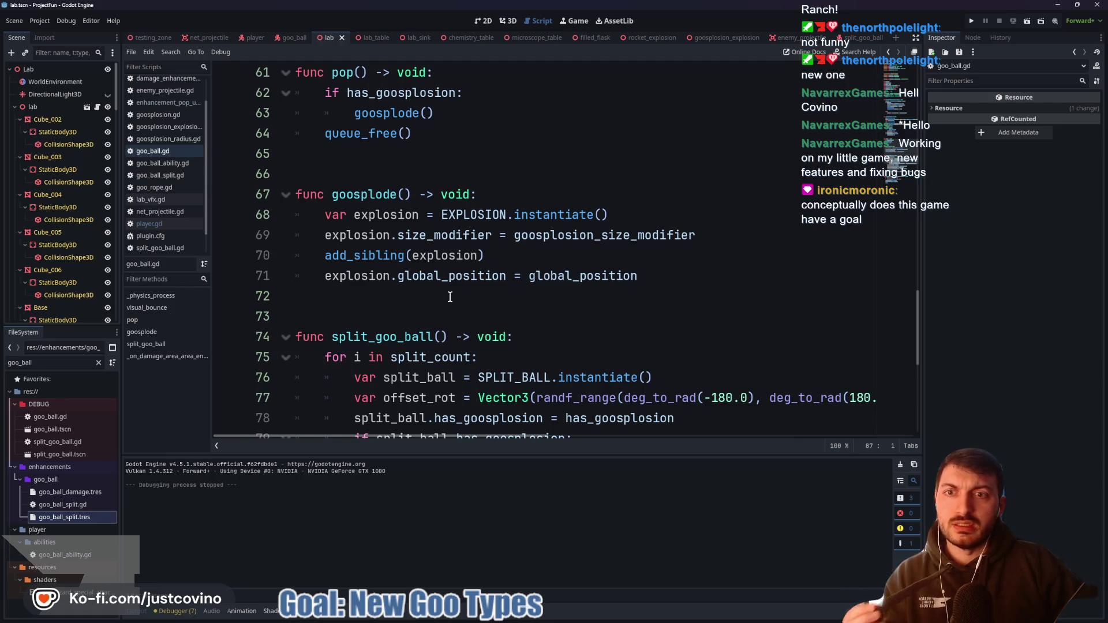
click(252, 38)
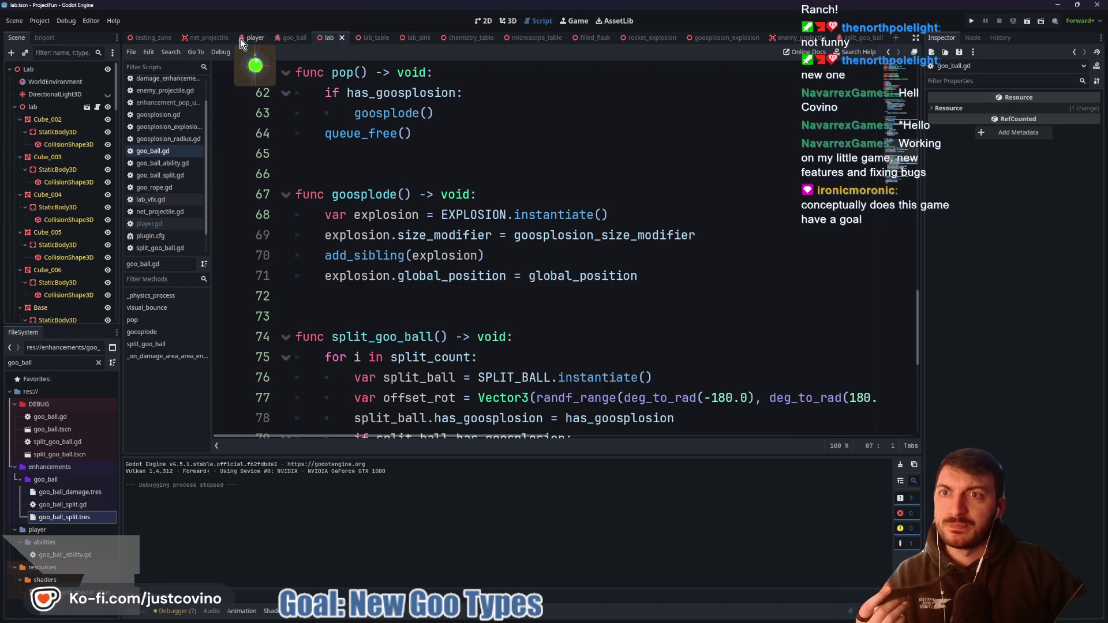
- Expand the #region Stat Enhancements fold in player.gd
scroll(450, 225, up, 2)
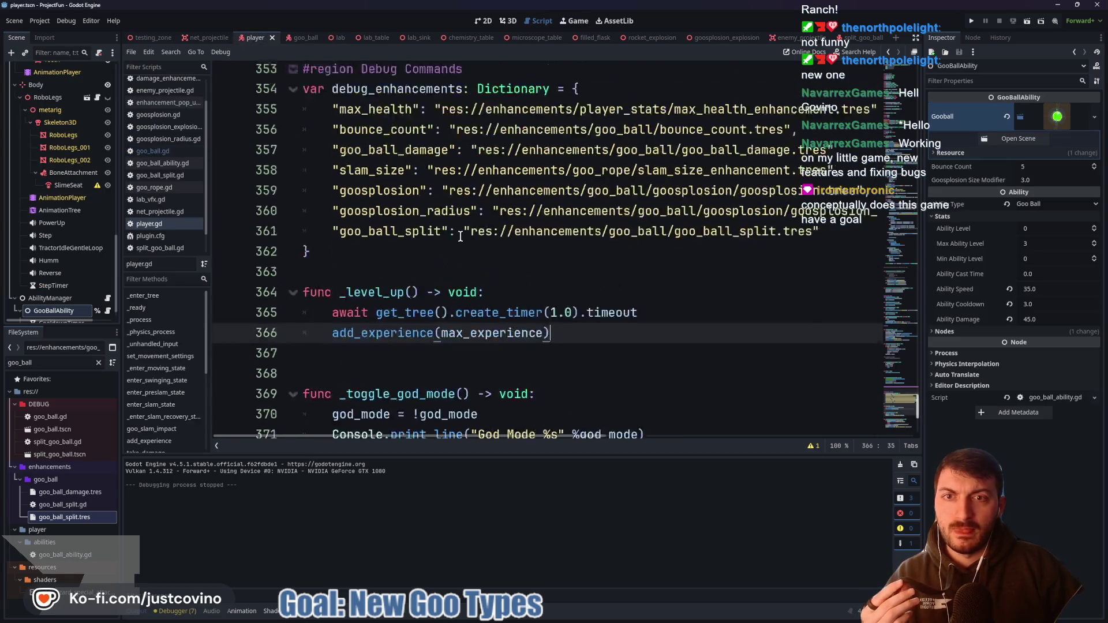
scroll(429, 241, up, 5)
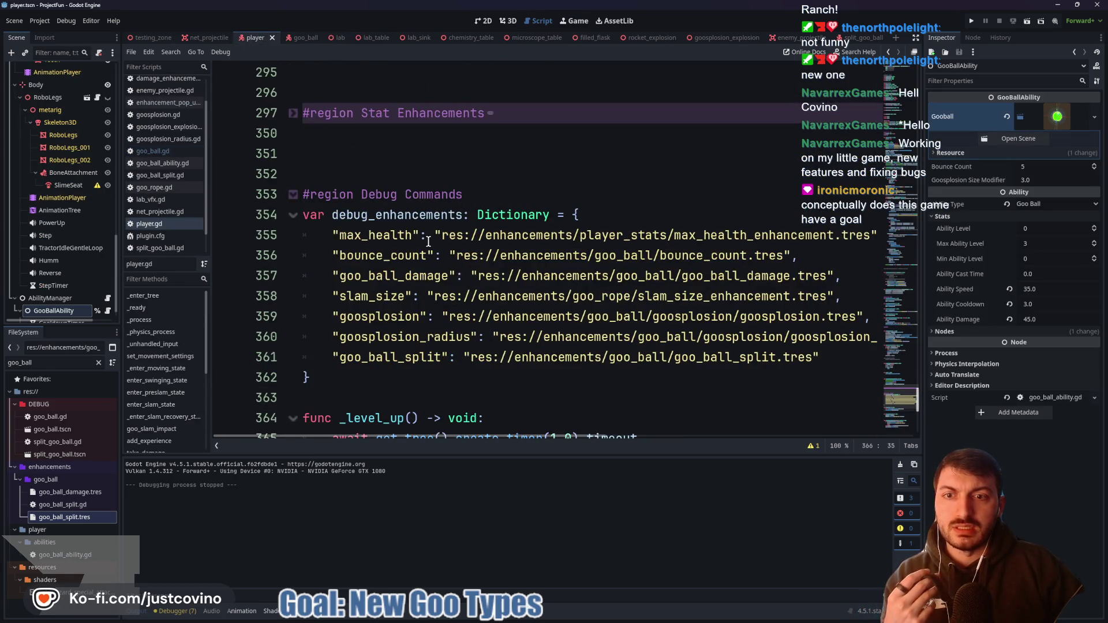
scroll(428, 242, up, 3)
scroll(427, 243, up, 2)
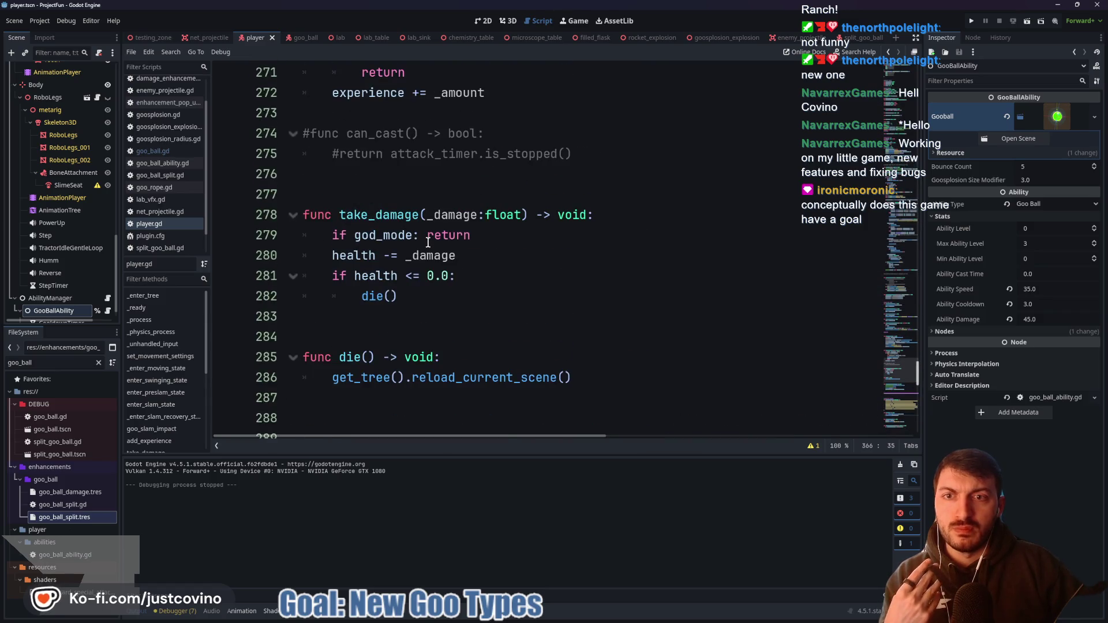
scroll(428, 242, down, 6)
scroll(427, 243, up, 7)
scroll(427, 244, down, 6)
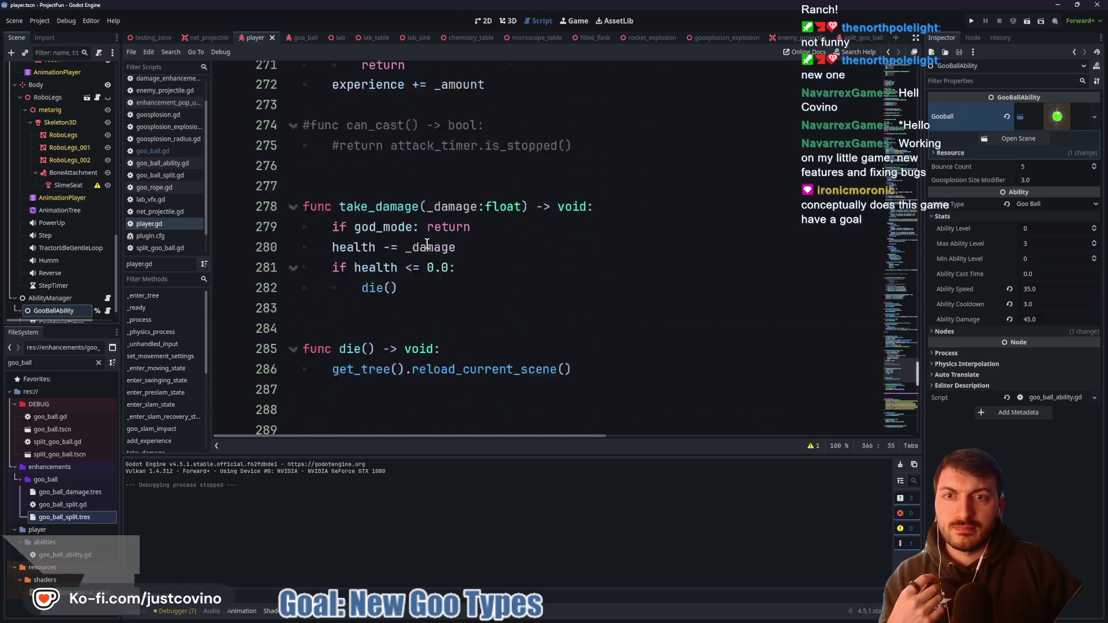
click(293, 296)
- Add a blank line at line 335 after has_goosplosion, then return to the browser
scroll(404, 260, down, 4)
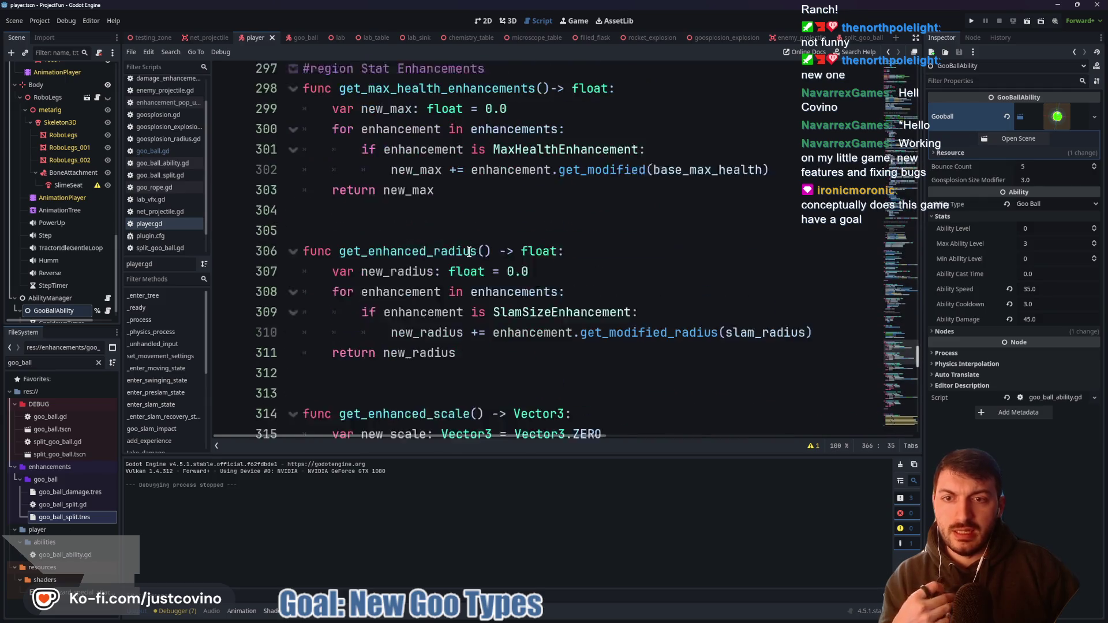
mouse_move(451, 252)
scroll(416, 245, down, 2)
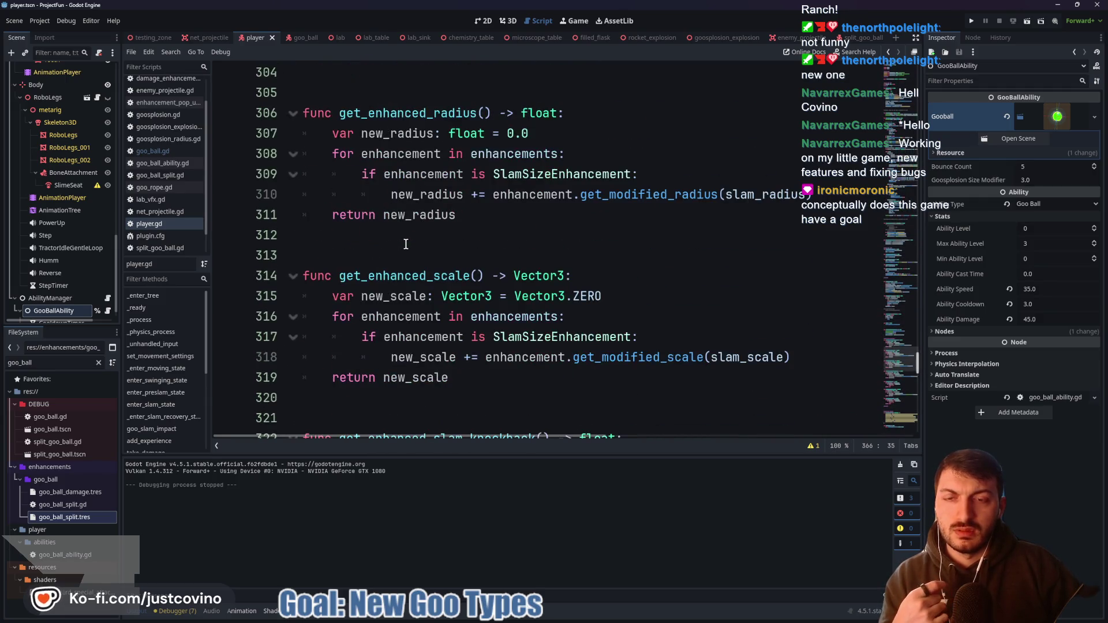
scroll(406, 243, down, 1)
scroll(406, 243, down, 2)
mouse_move(406, 243)
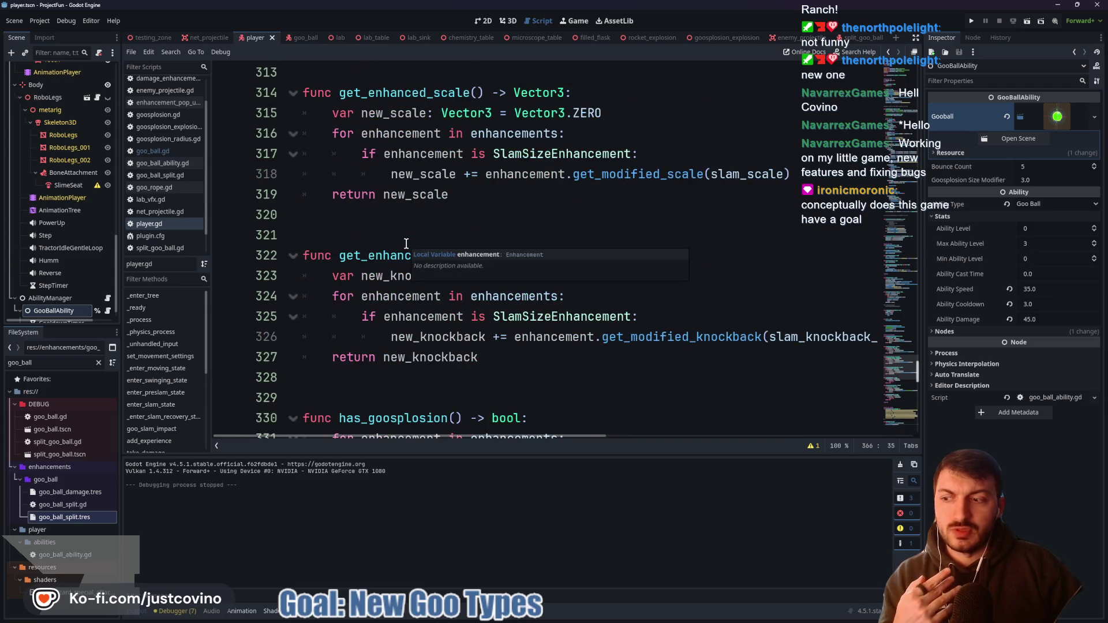
scroll(405, 221, down, 2)
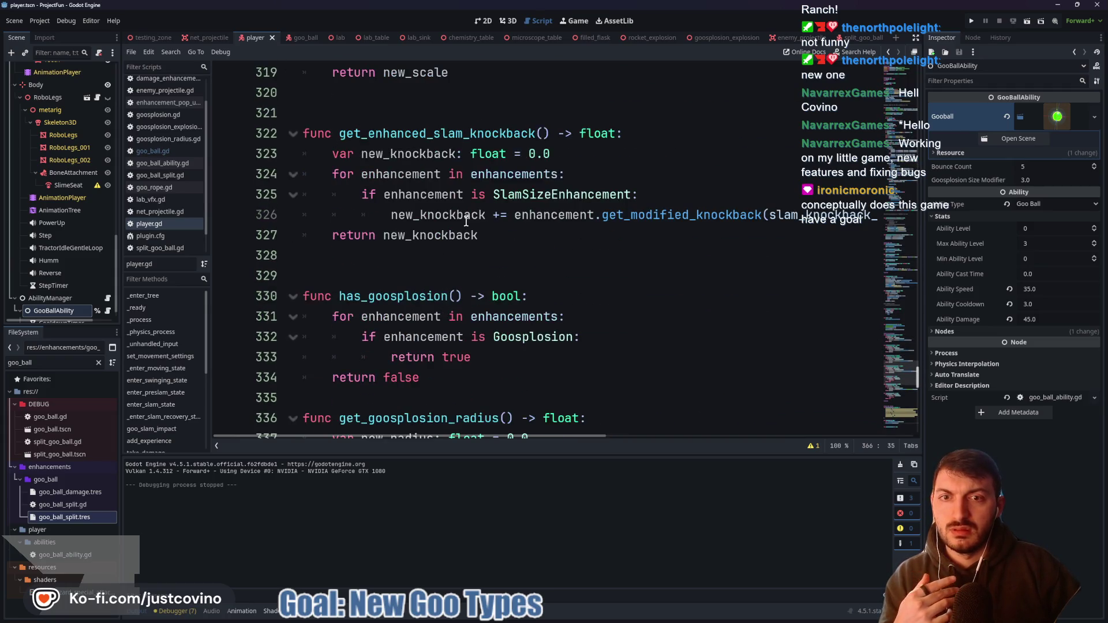
scroll(364, 267, down, 2)
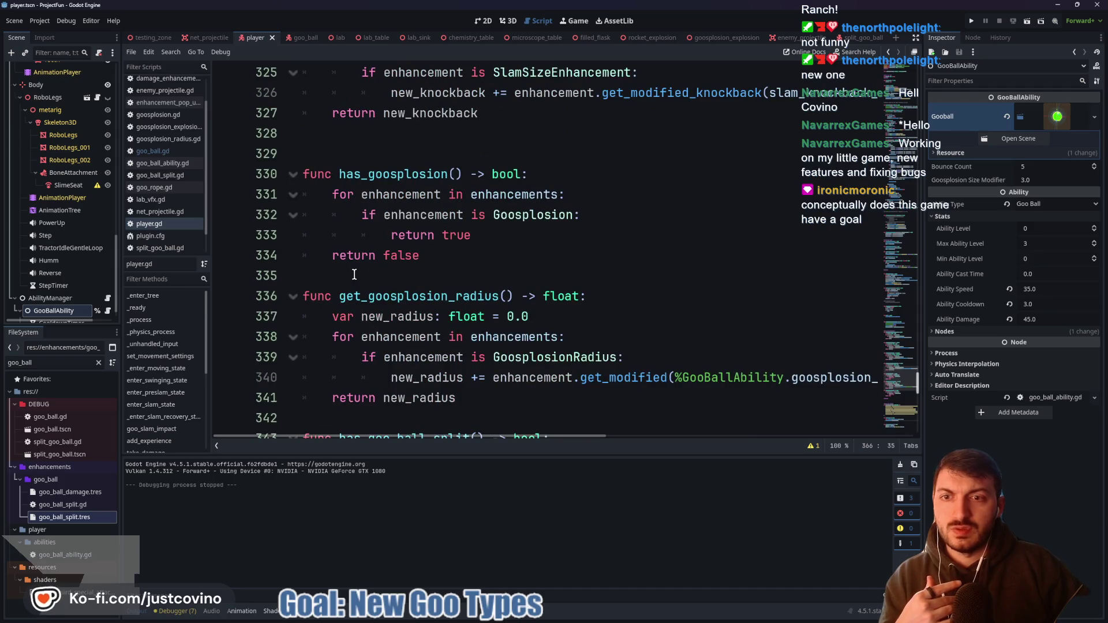
click(354, 274)
key(Return)
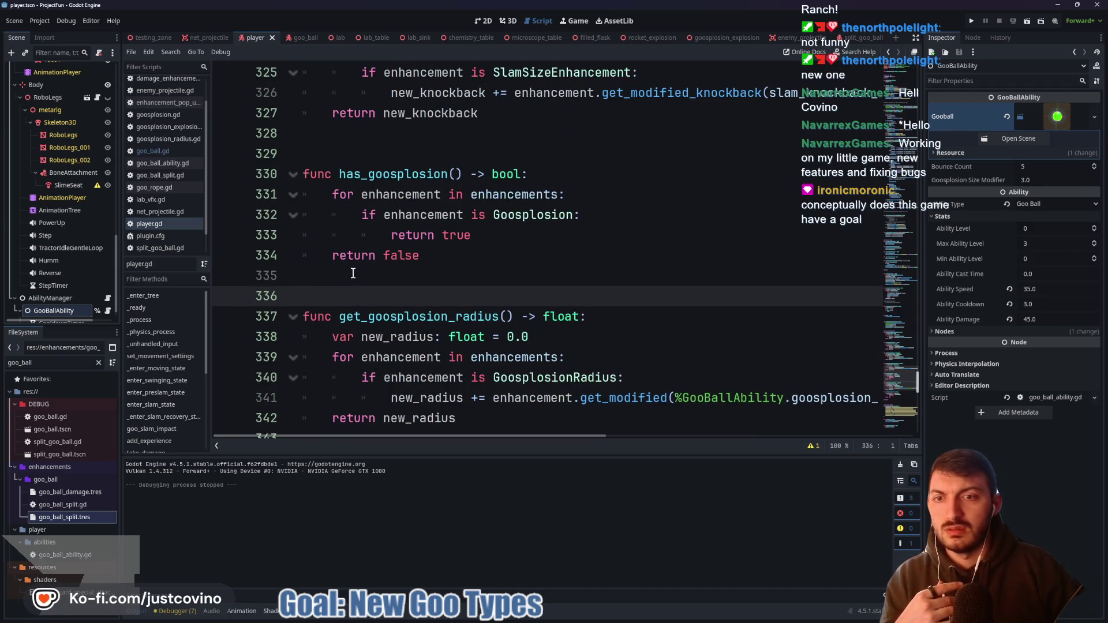
scroll(353, 273, down, 3)
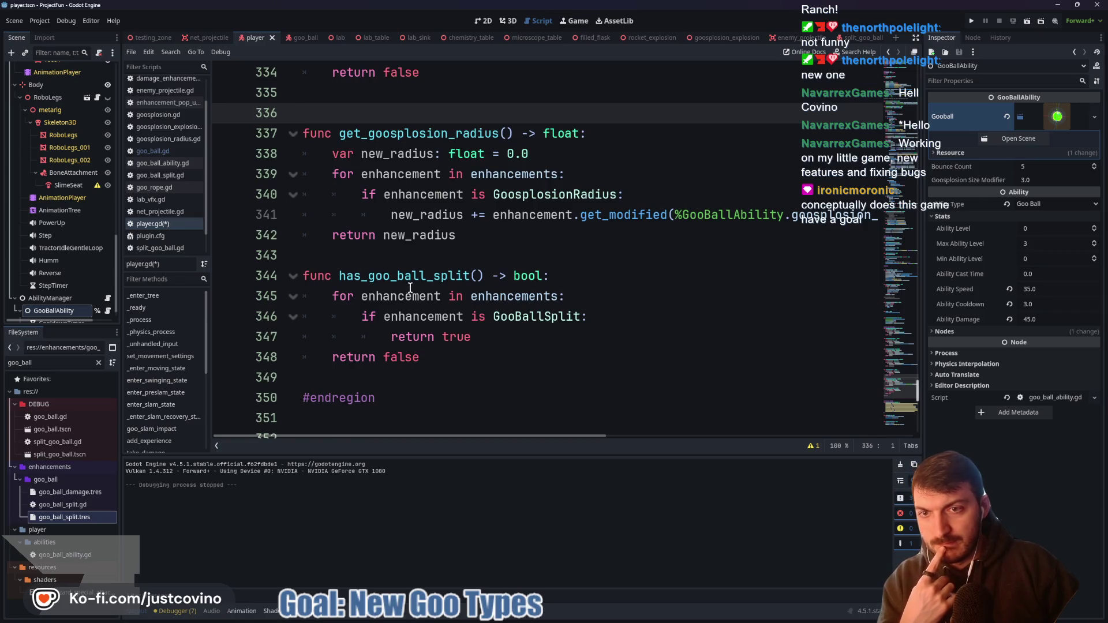
click(352, 377)
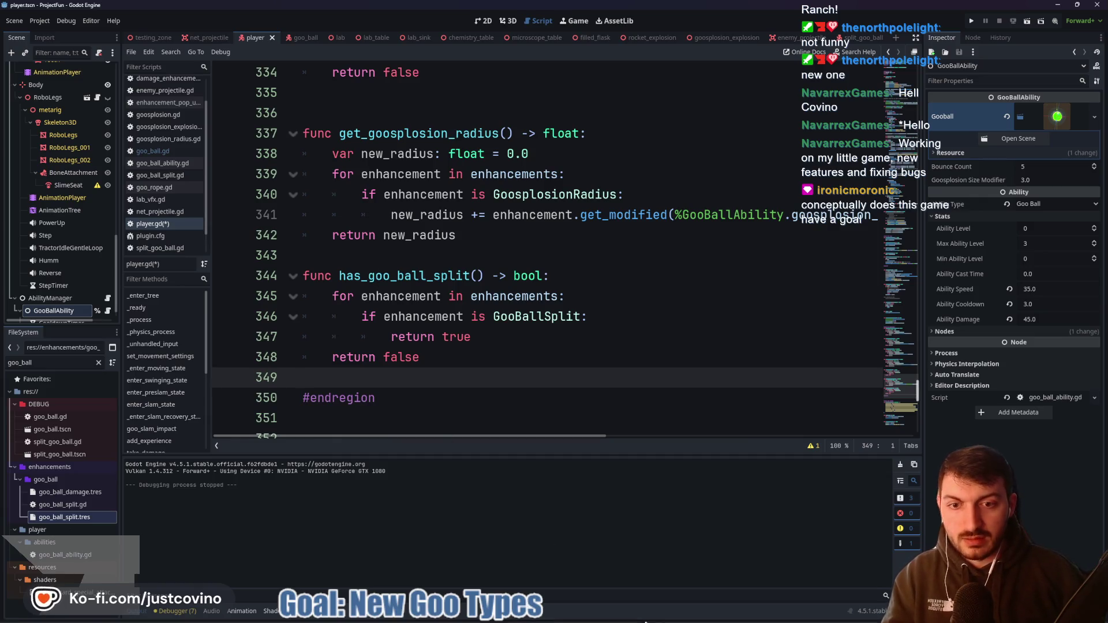
click(615, 613)
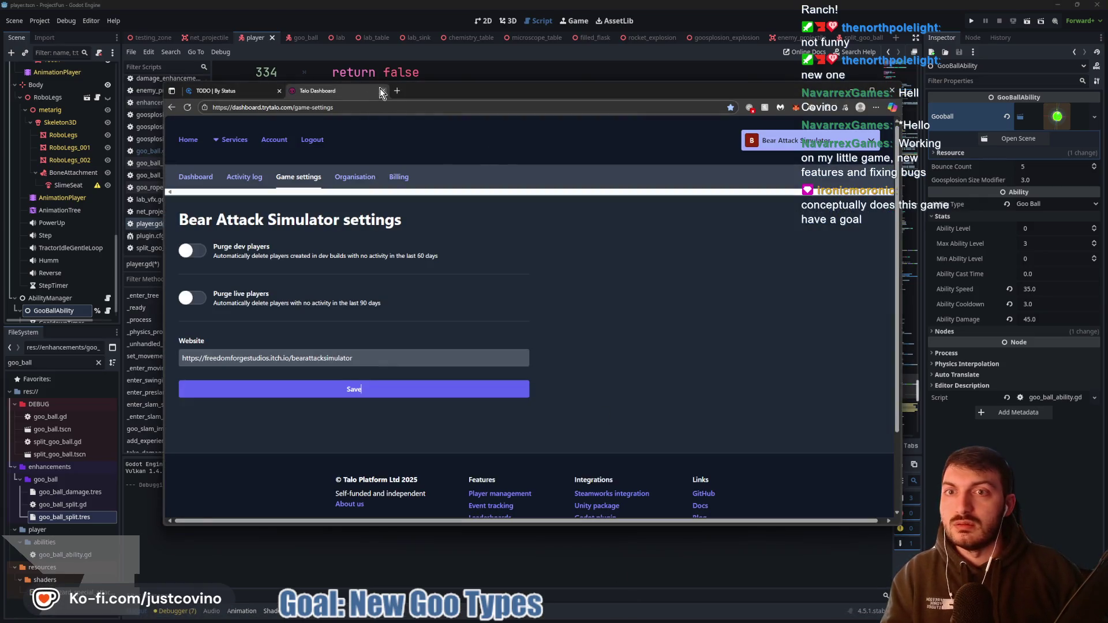
- Close the Talo Dashboard tab and open the Progression page under Project FUN
click(381, 92)
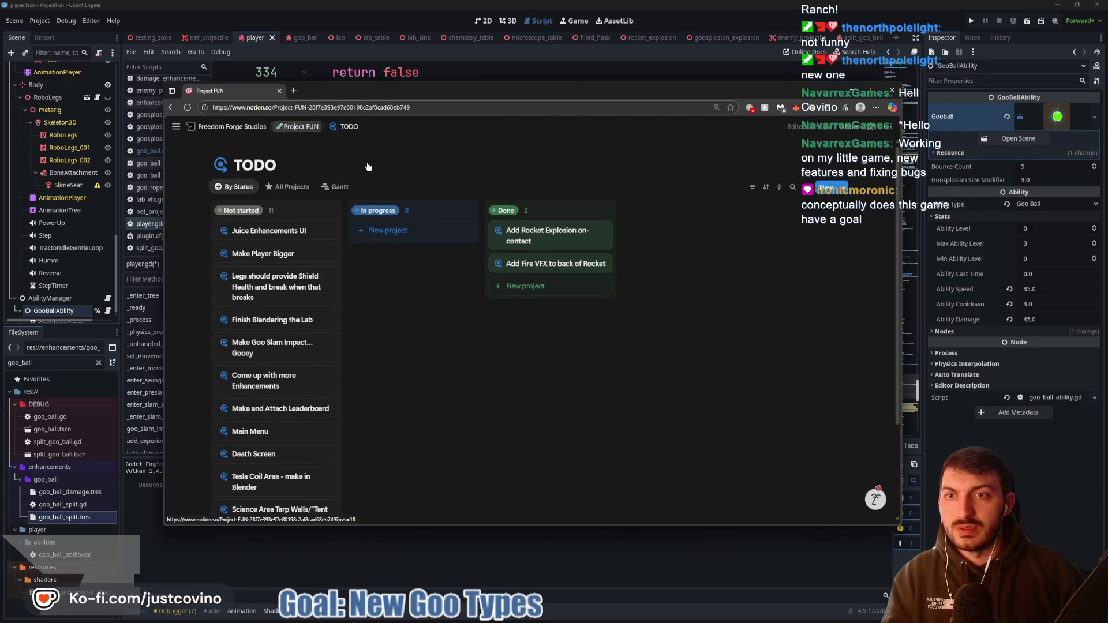
click(300, 126)
click(395, 247)
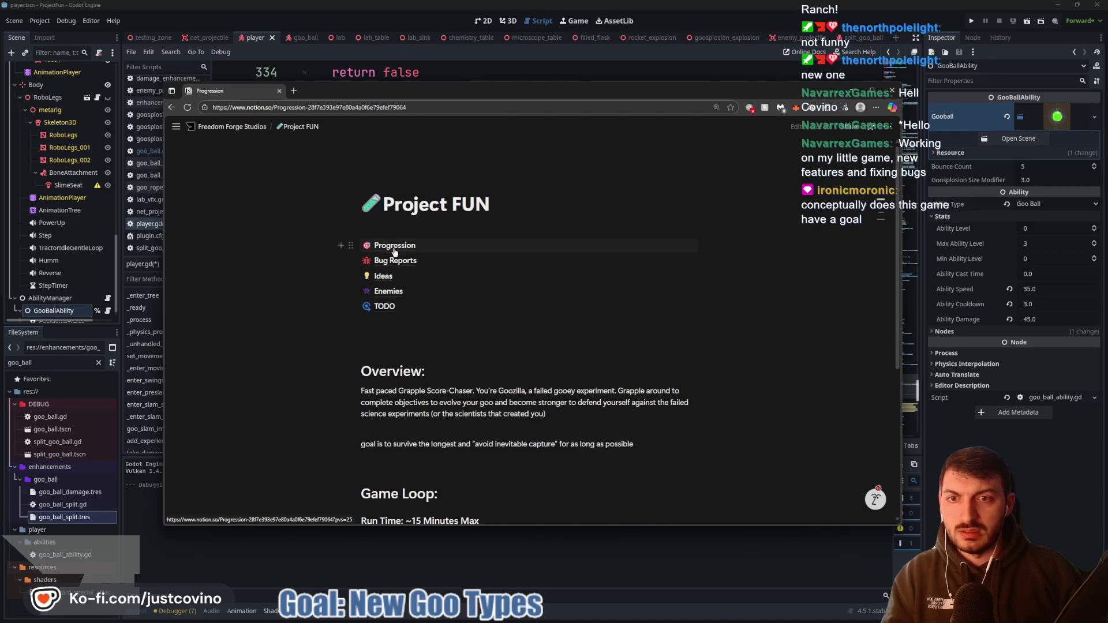
scroll(446, 326, down, 3)
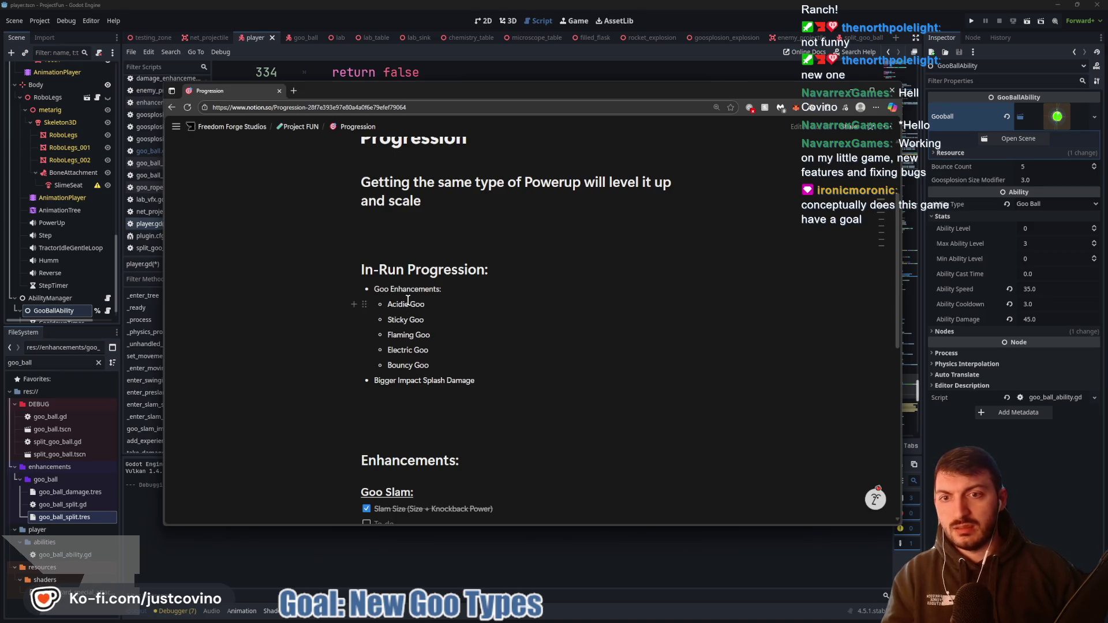
- Check off the Explosion and Carpet Bomb items under Goo Ball, then return to Godot
right_click(414, 317)
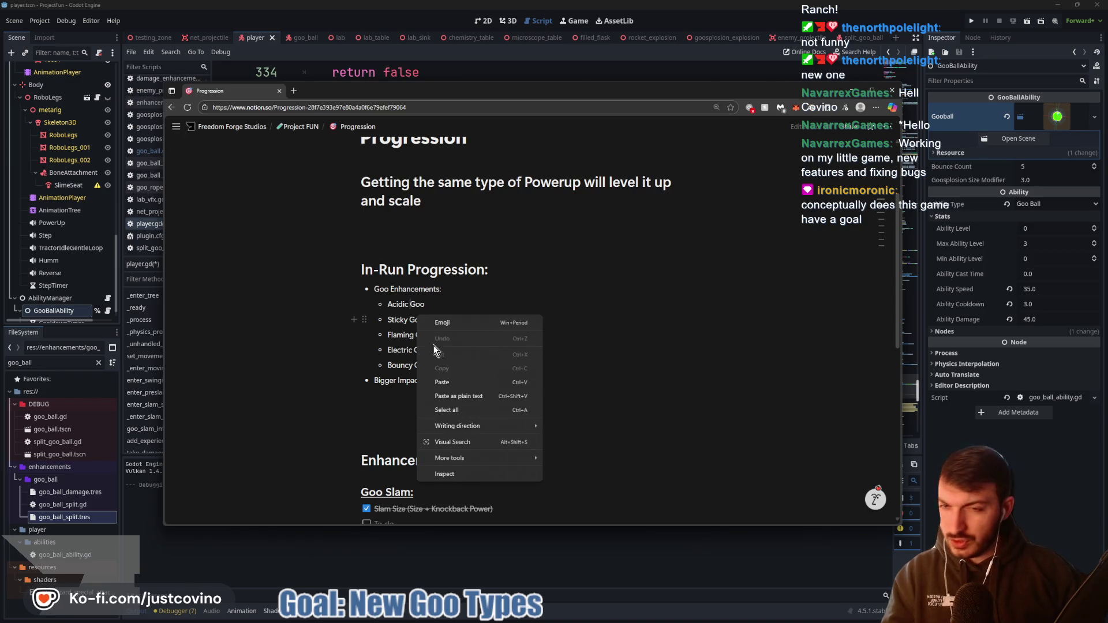
click(406, 334)
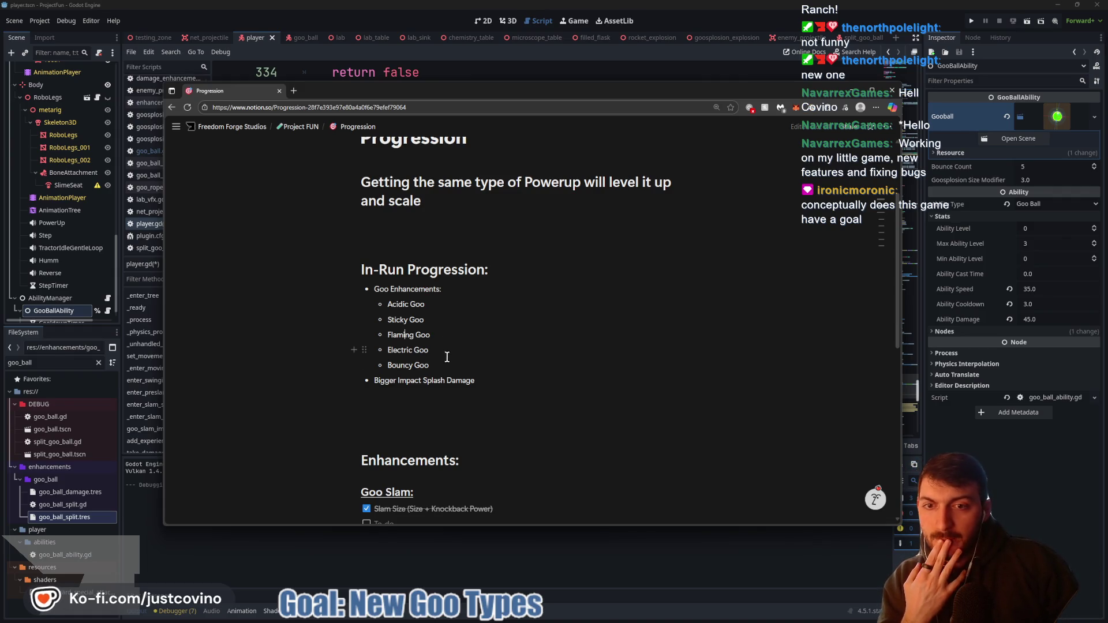
scroll(448, 358, down, 5)
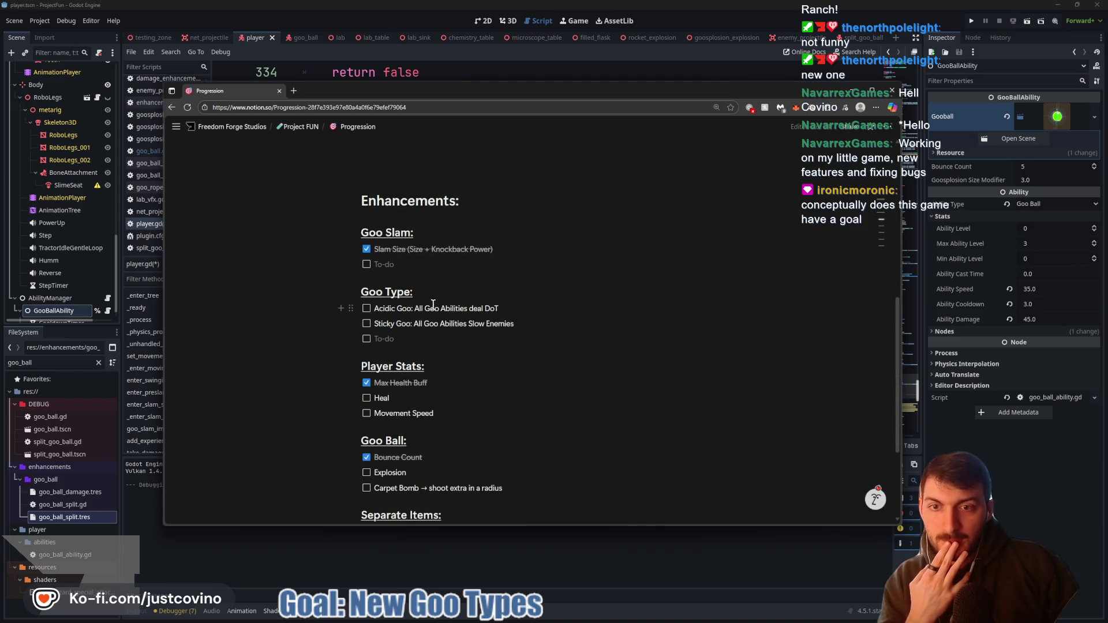
scroll(413, 323, down, 1)
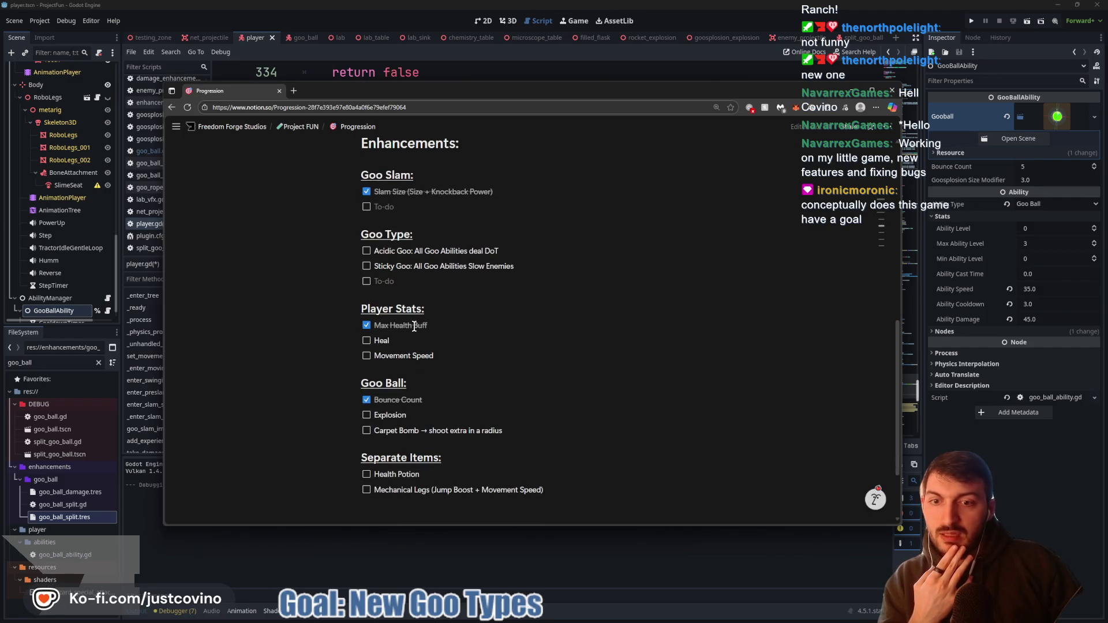
click(367, 431)
click(367, 415)
scroll(559, 387, down, 1)
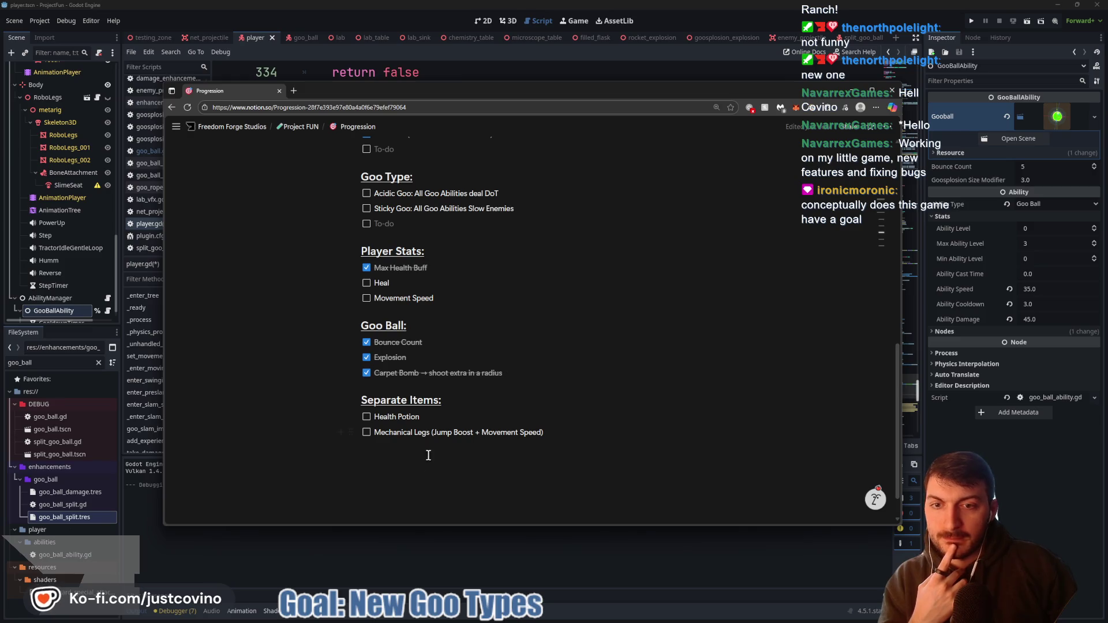
click(455, 556)
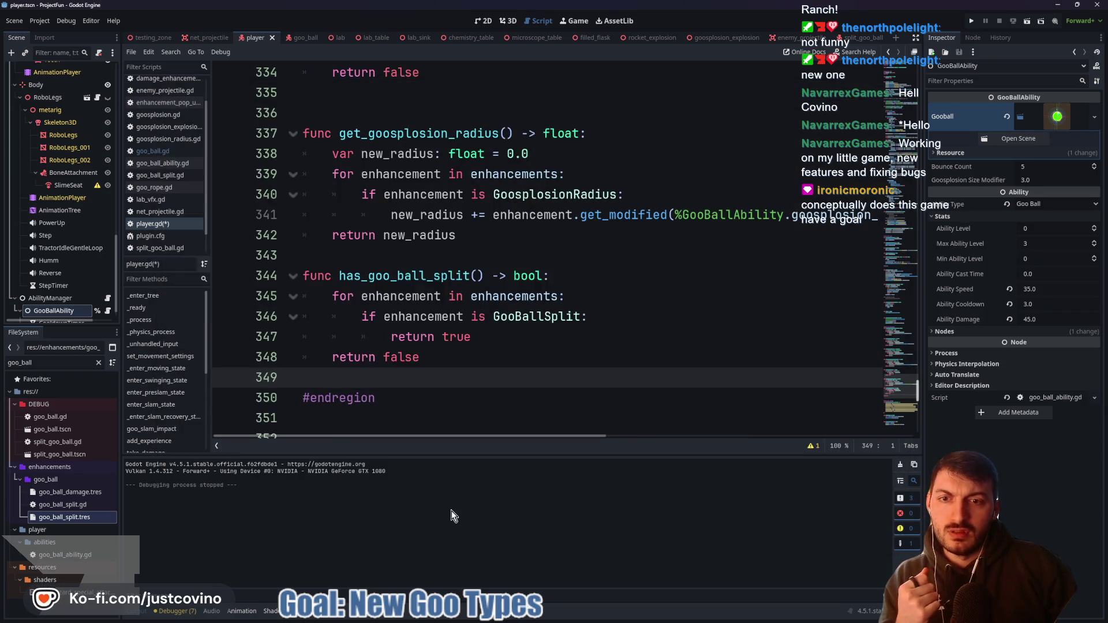
- Open the goo_ball scene and select the has_bounced split block, lines 52–55
double_click(409, 283)
click(299, 37)
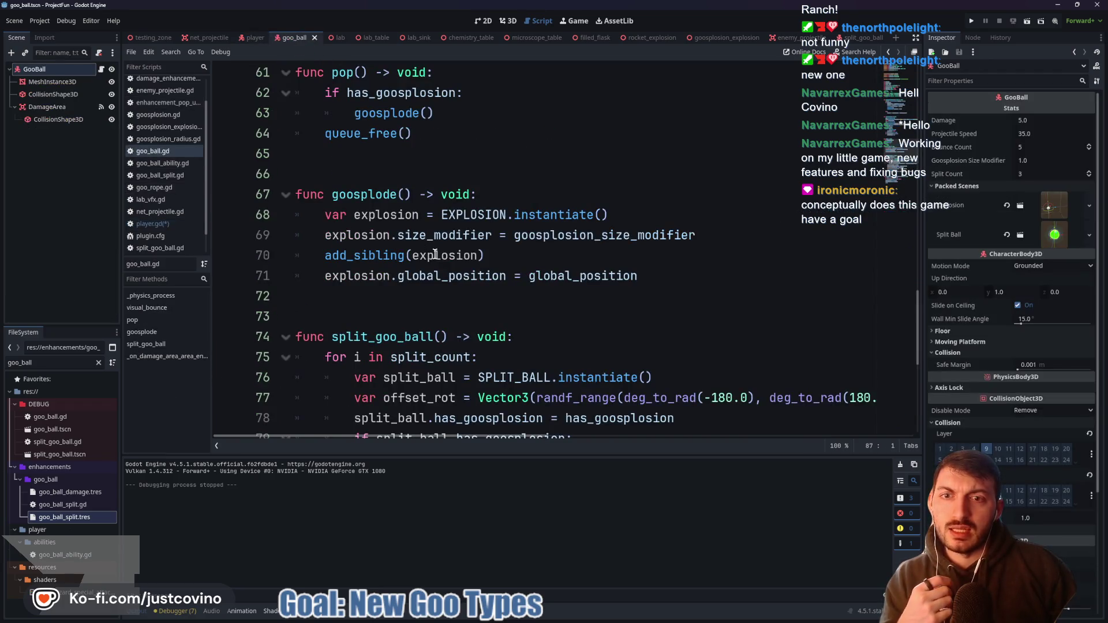
scroll(468, 257, up, 8)
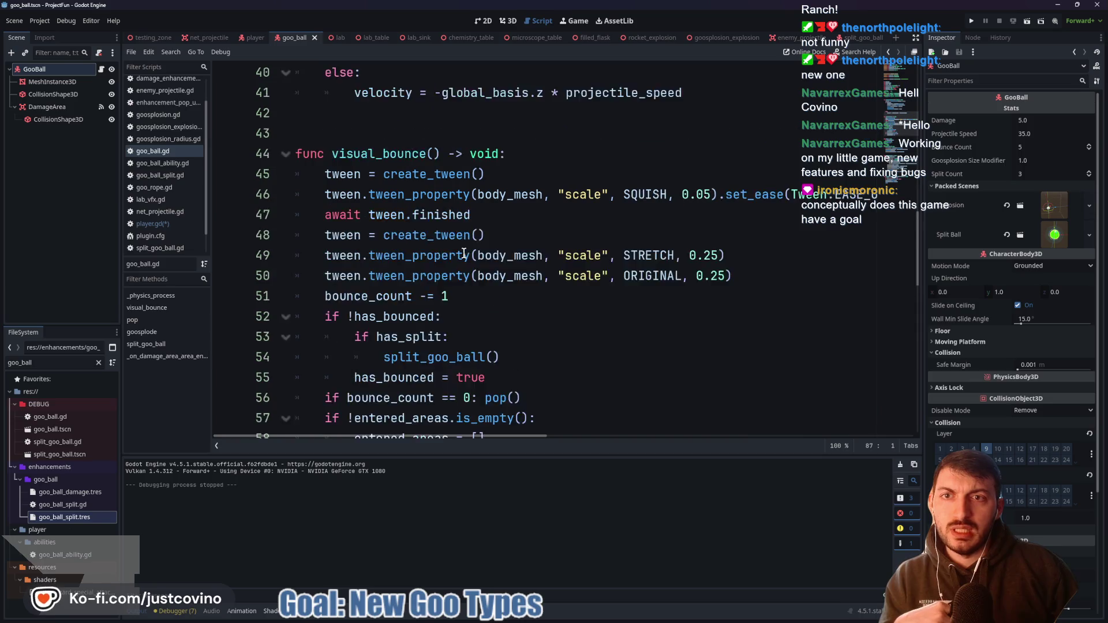
scroll(464, 254, down, 2)
click(526, 318)
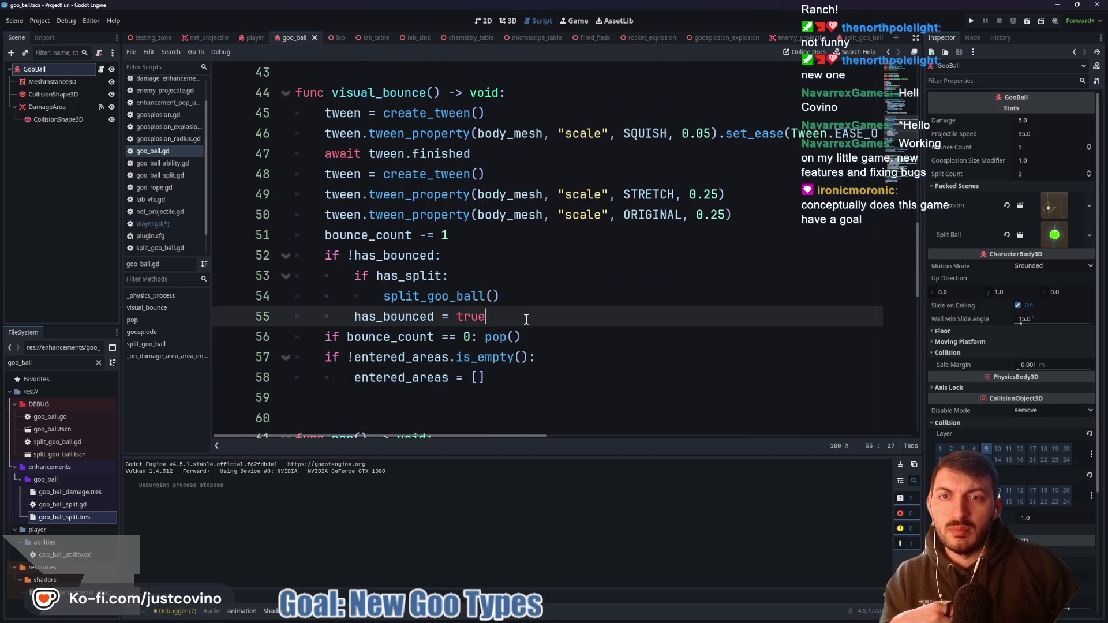
mouse_move(505, 318)
mouse_down()
mouse_move(298, 277)
mouse_move(300, 261)
mouse_up()
scroll(300, 261, up, 5)
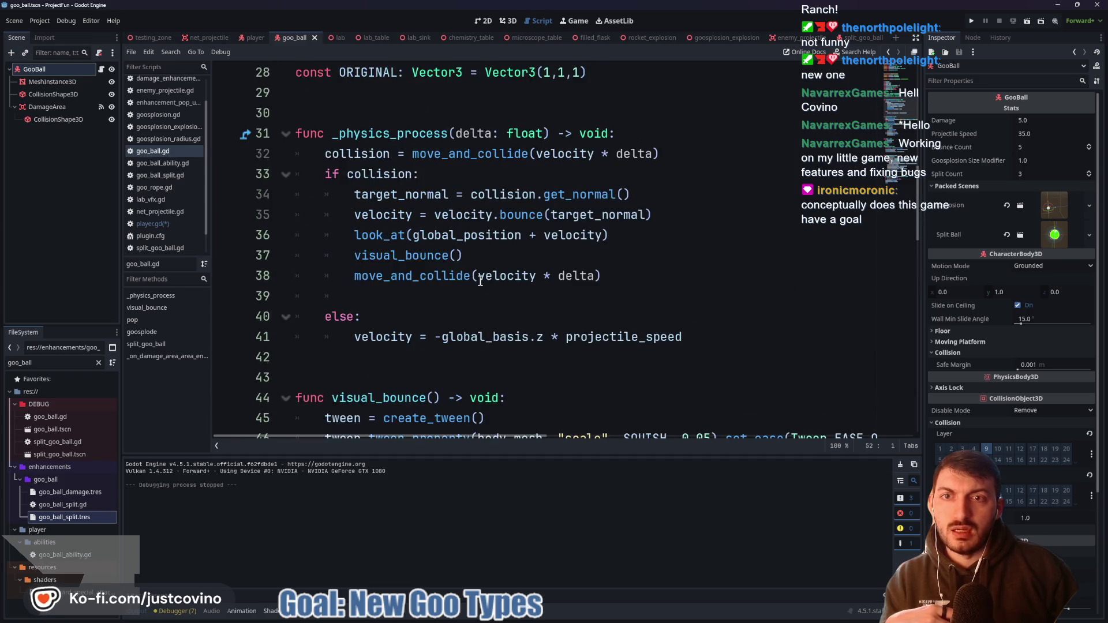
scroll(479, 280, down, 3)
scroll(479, 280, down, 2)
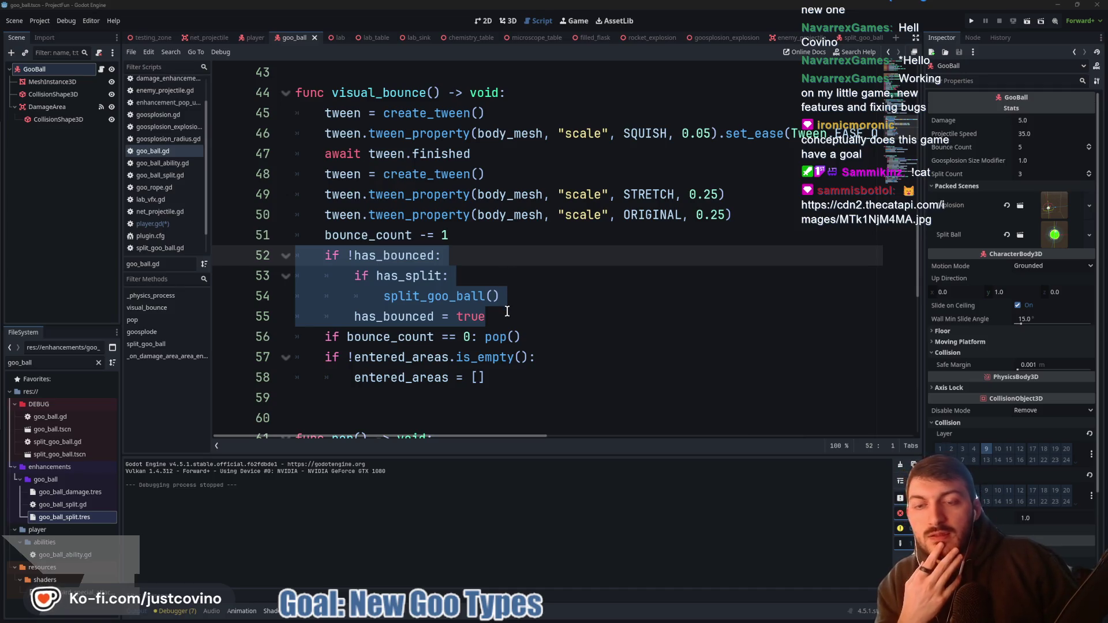
- Review the visual_bounce and split_goo_ball code, then view the GooBall in 3D
scroll(528, 290, up, 6)
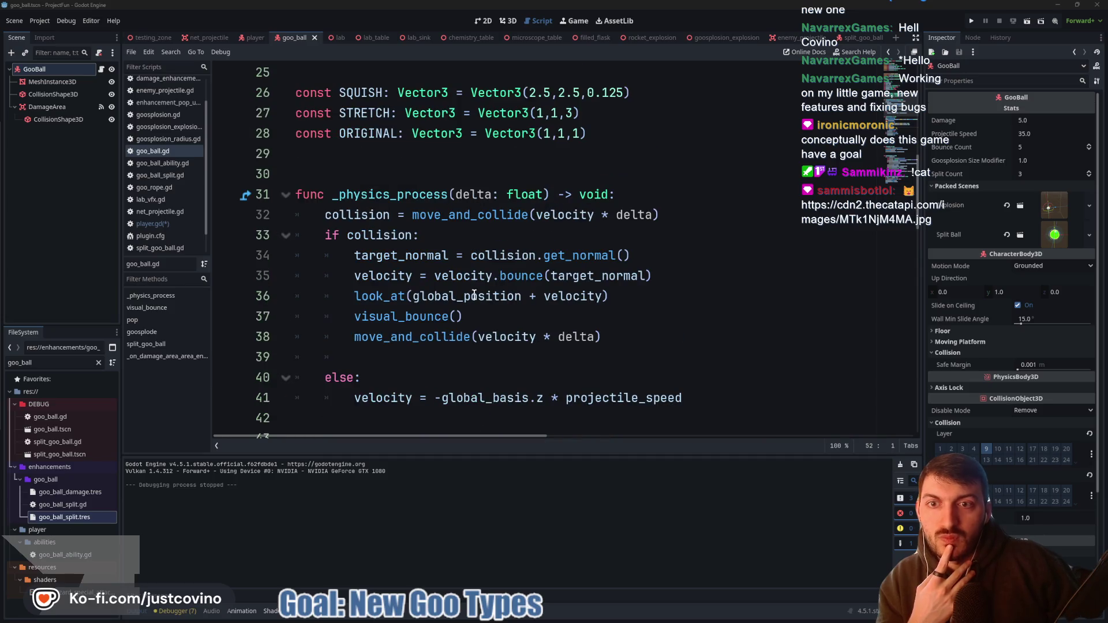
scroll(470, 290, up, 2)
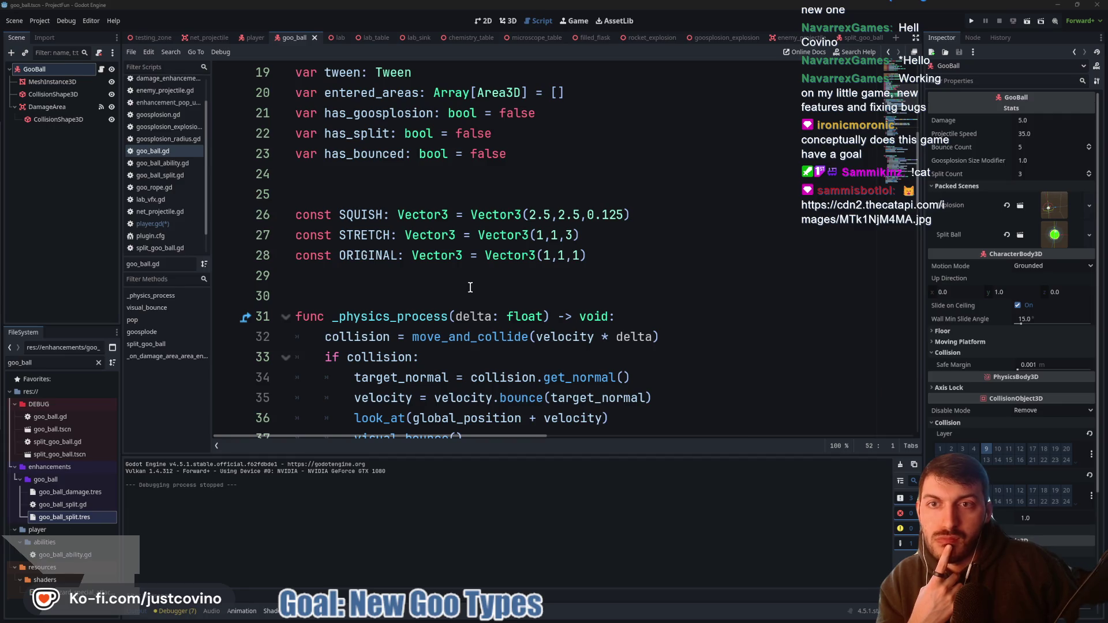
scroll(470, 287, down, 10)
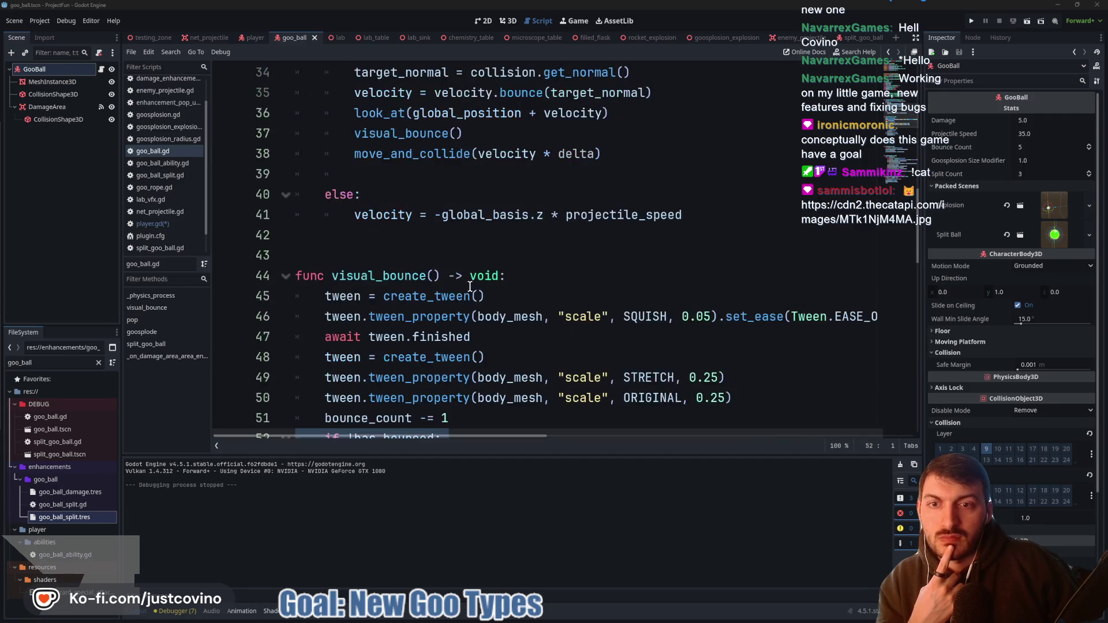
scroll(469, 286, down, 5)
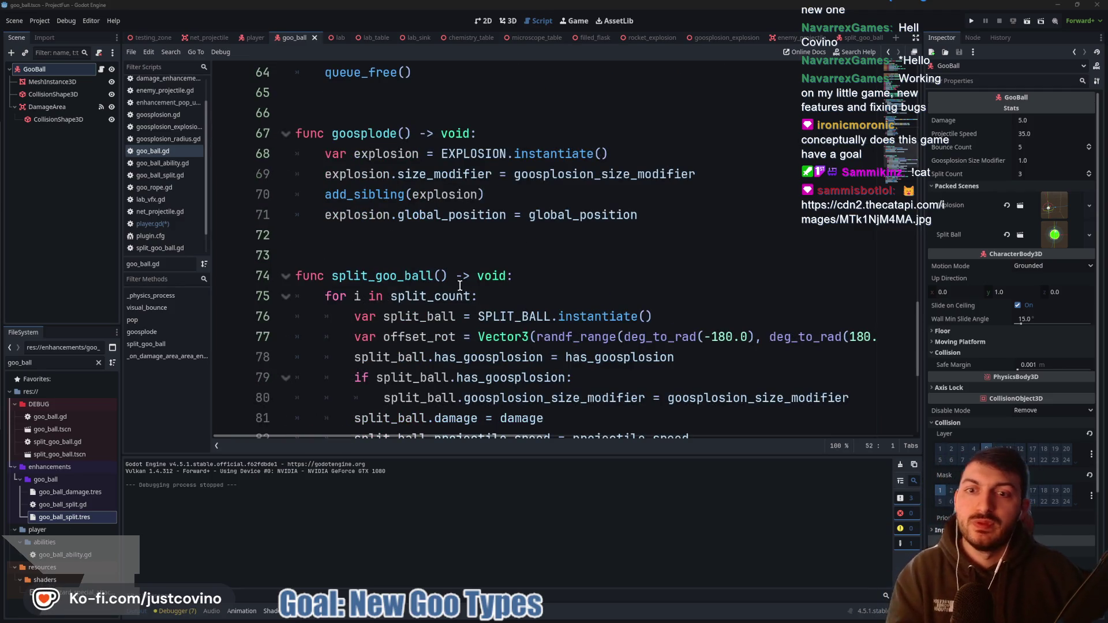
click(415, 255)
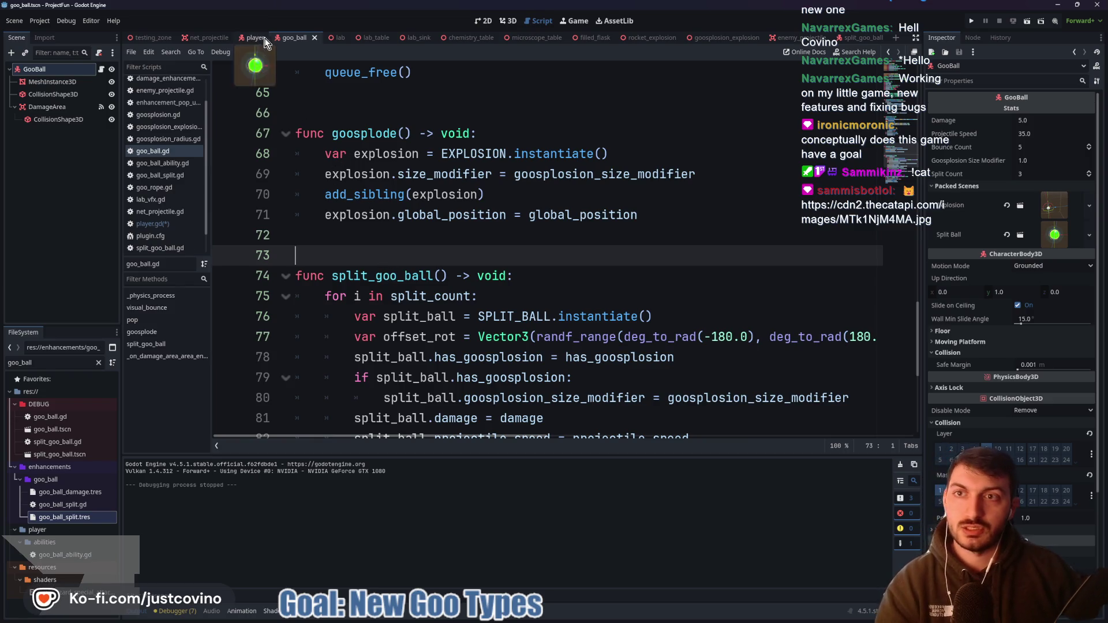
click(509, 21)
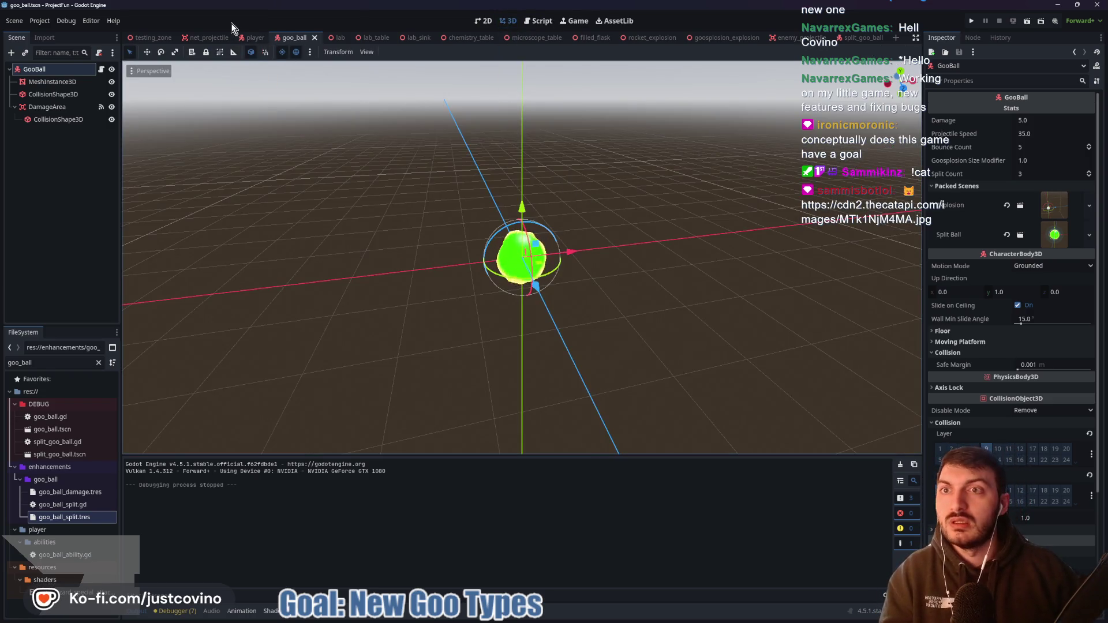
- Switch to the player scene and show its 2D HUD layout
click(252, 37)
mouse_move(500, 186)
mouse_down()
mouse_move(510, 202)
mouse_move(504, 190)
mouse_up()
click(486, 21)
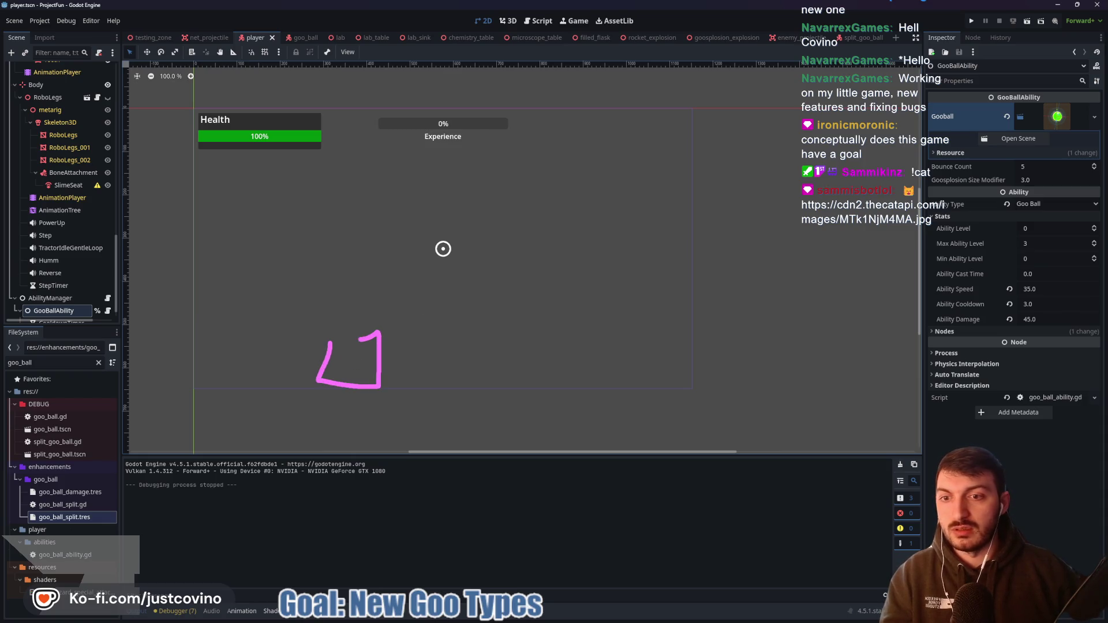
- Sketch action bar slot boxes under the Health bar, then clear the sketches
drag(379, 332, 317, 340)
mouse_move(417, 338)
mouse_down()
mouse_move(470, 383)
mouse_move(402, 331)
mouse_up()
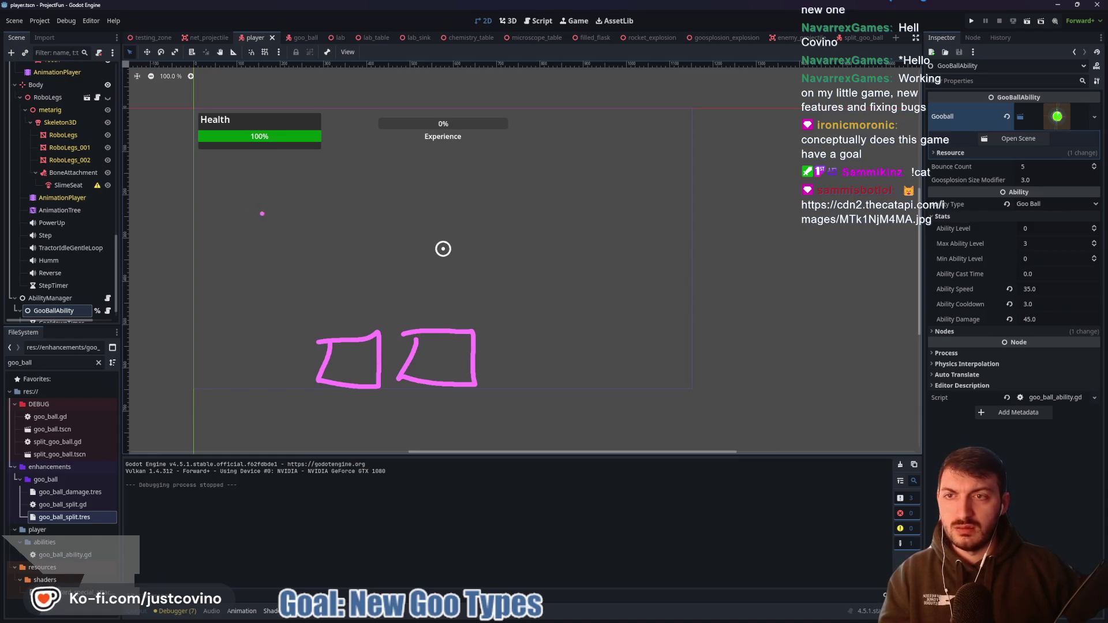
mouse_move(201, 159)
mouse_down()
mouse_move(284, 203)
mouse_move(319, 250)
mouse_up()
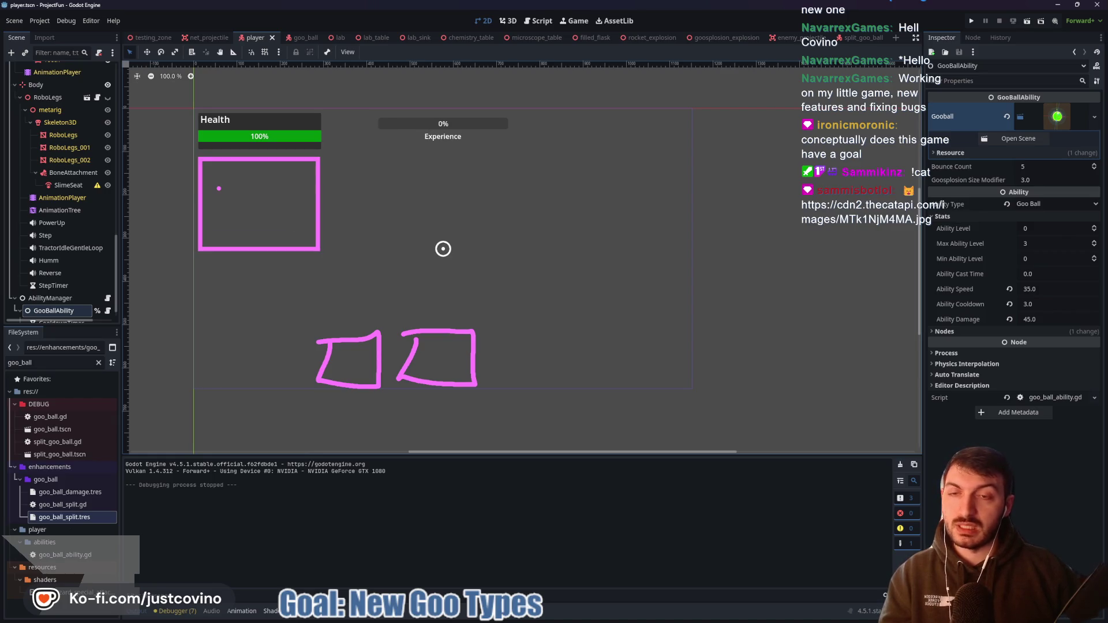
mouse_move(206, 166)
mouse_down()
mouse_move(223, 186)
mouse_move(205, 167)
mouse_move(255, 187)
mouse_move(234, 169)
mouse_move(270, 168)
mouse_up()
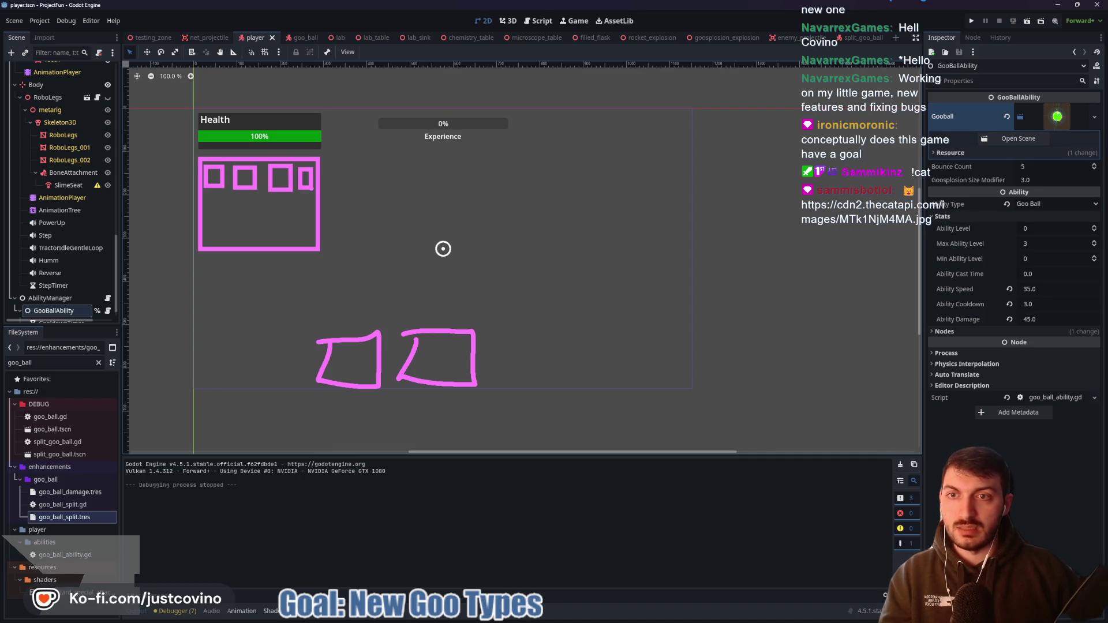
drag(205, 196, 206, 197)
drag(303, 200, 302, 202)
key(Escape)
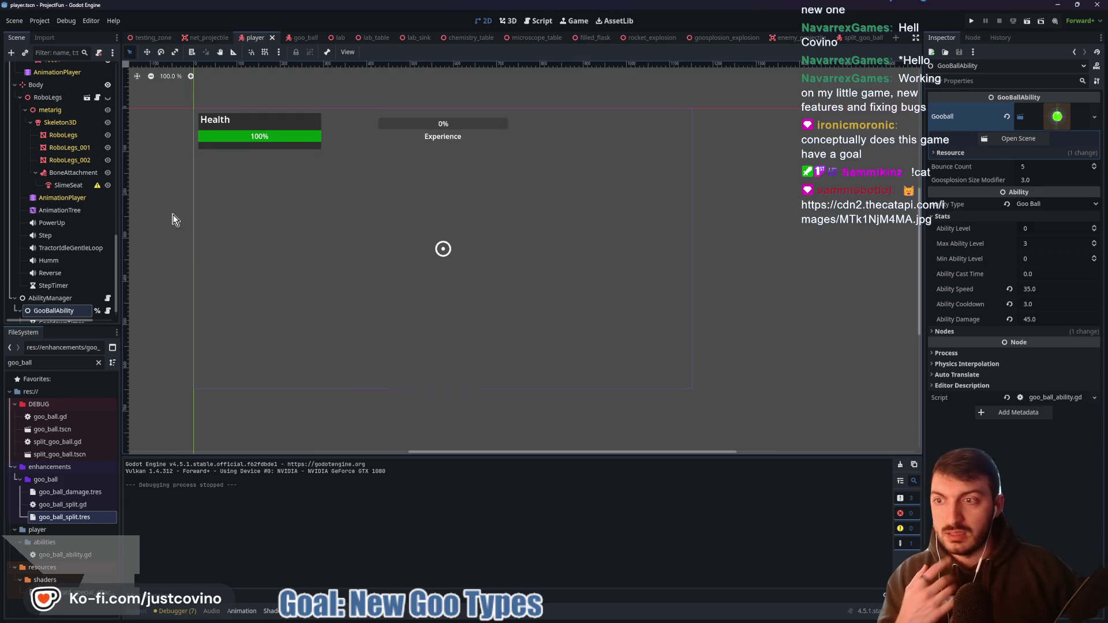
- Collapse the Slime branch in the Scene dock
scroll(86, 276, down, 1)
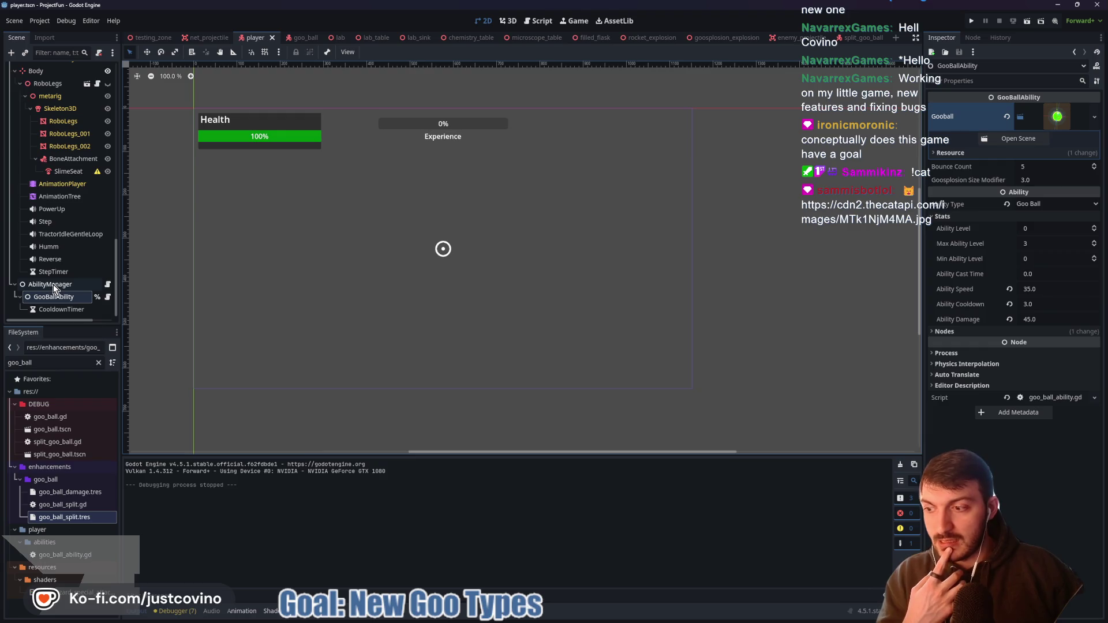
scroll(54, 277, up, 10)
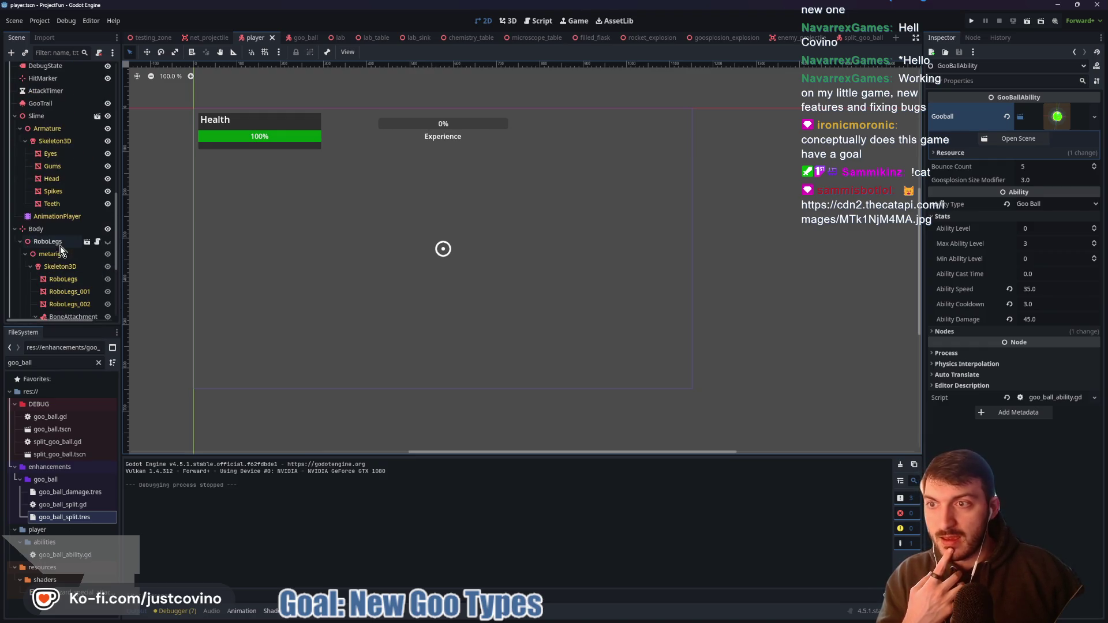
scroll(34, 242, up, 3)
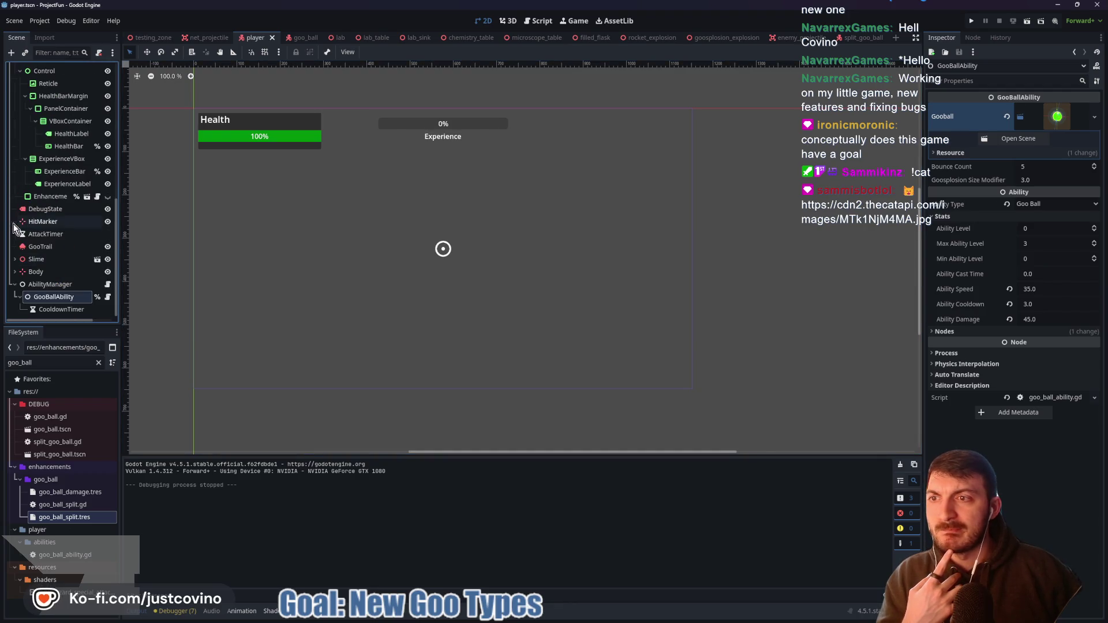
click(14, 222)
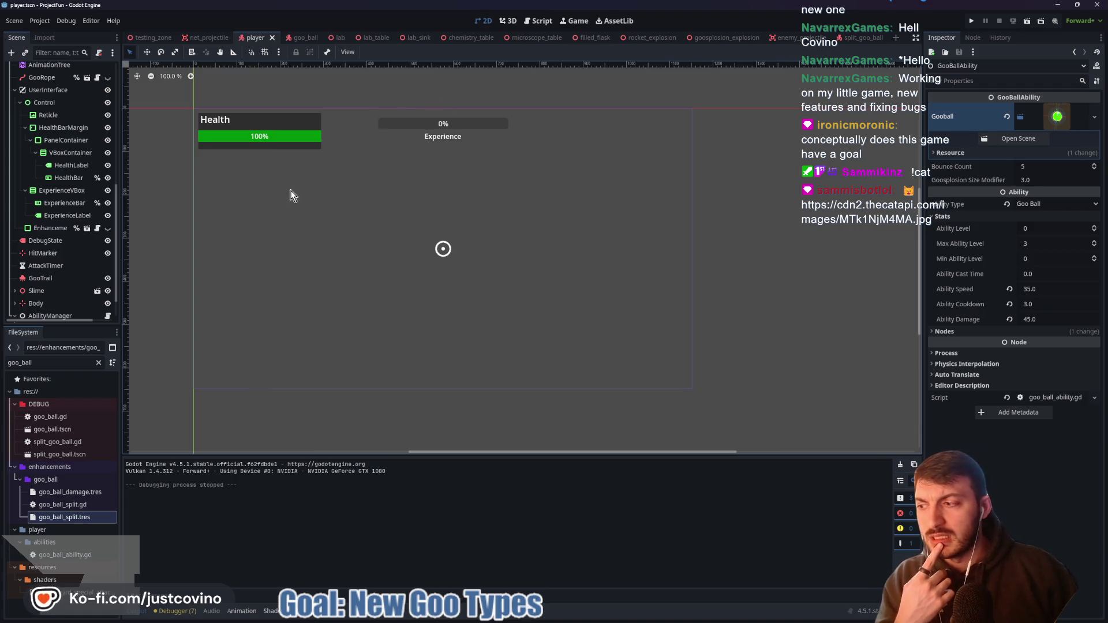
- Fly the 3D camera around the goo ball to inspect the player scene
click(509, 22)
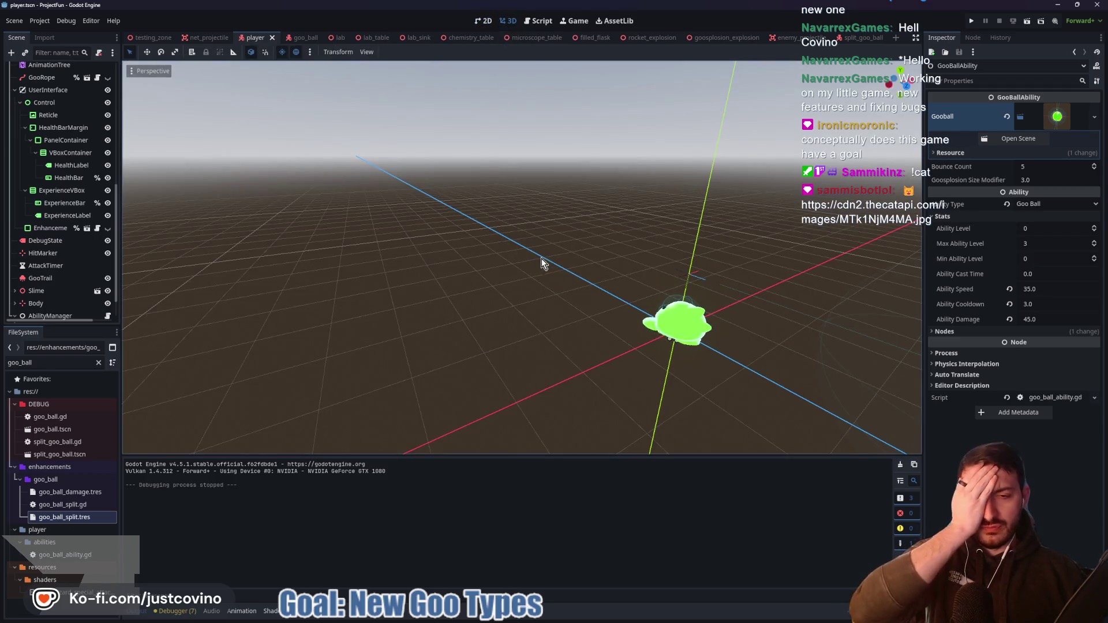
right_click(569, 277)
key(s)
key(a)
key(d)
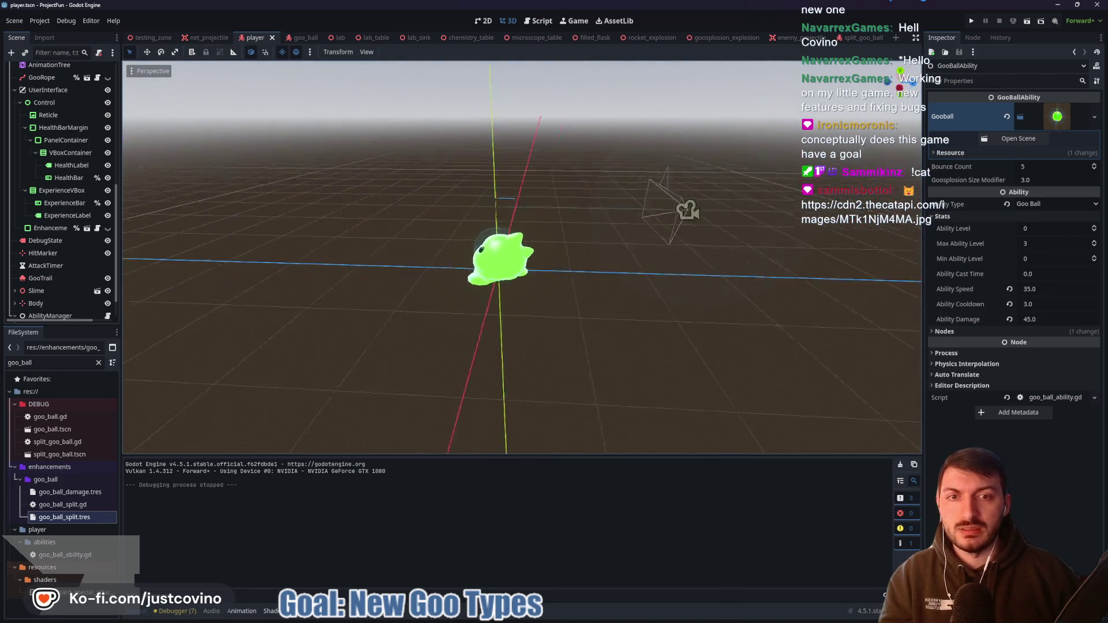
key(w)
key(s)
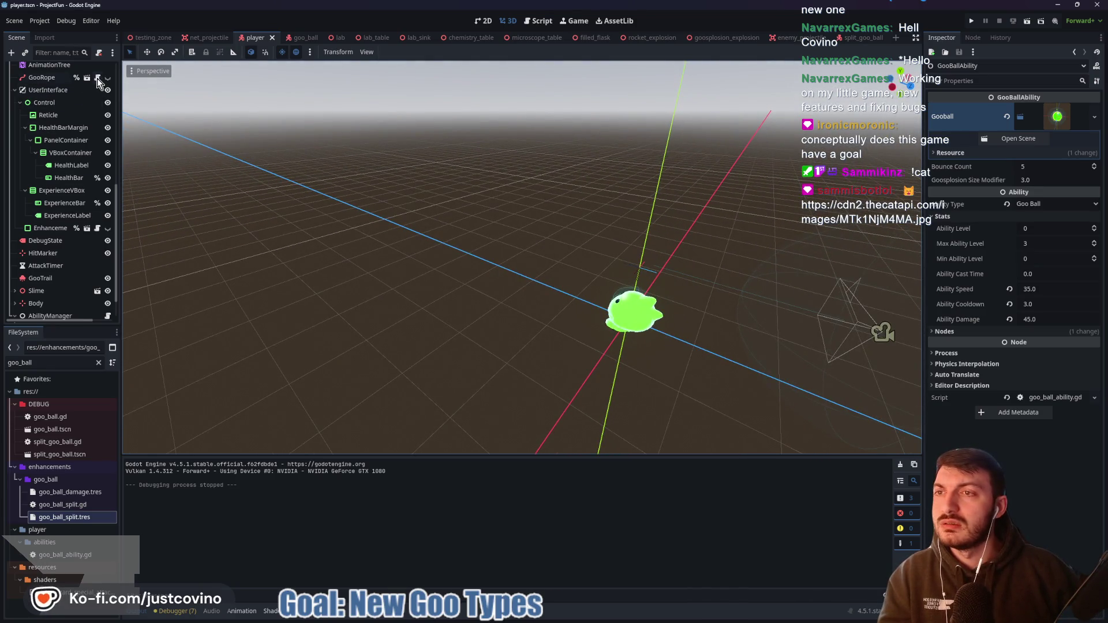
- Back in 2D, select Control and collapse HealthBarMargin and ExperienceVBox
click(85, 94)
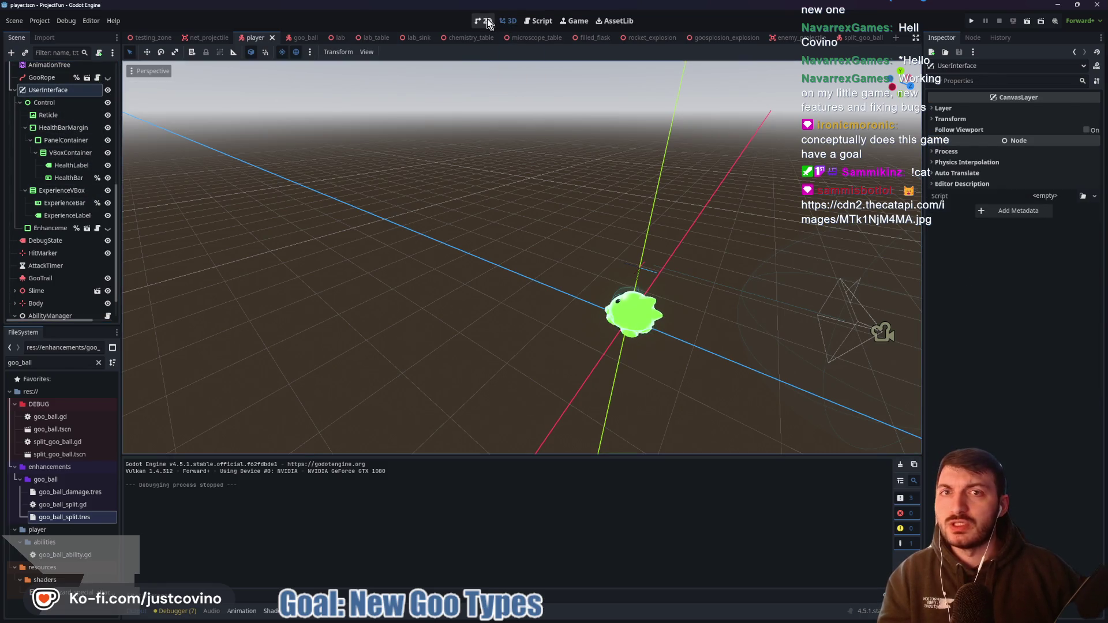
click(484, 20)
click(44, 102)
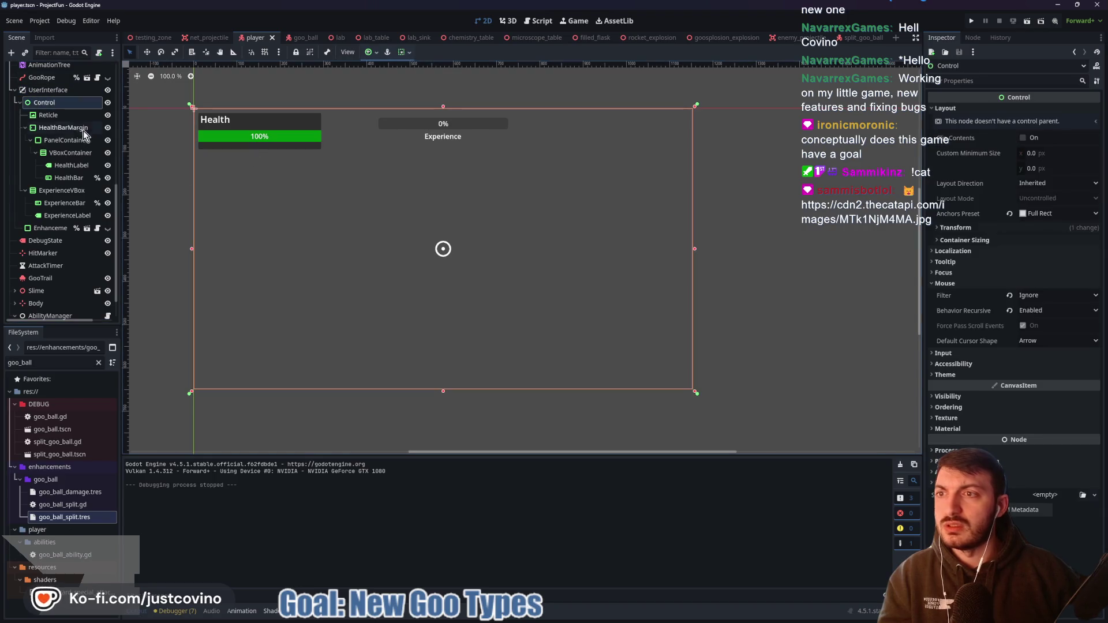
click(25, 127)
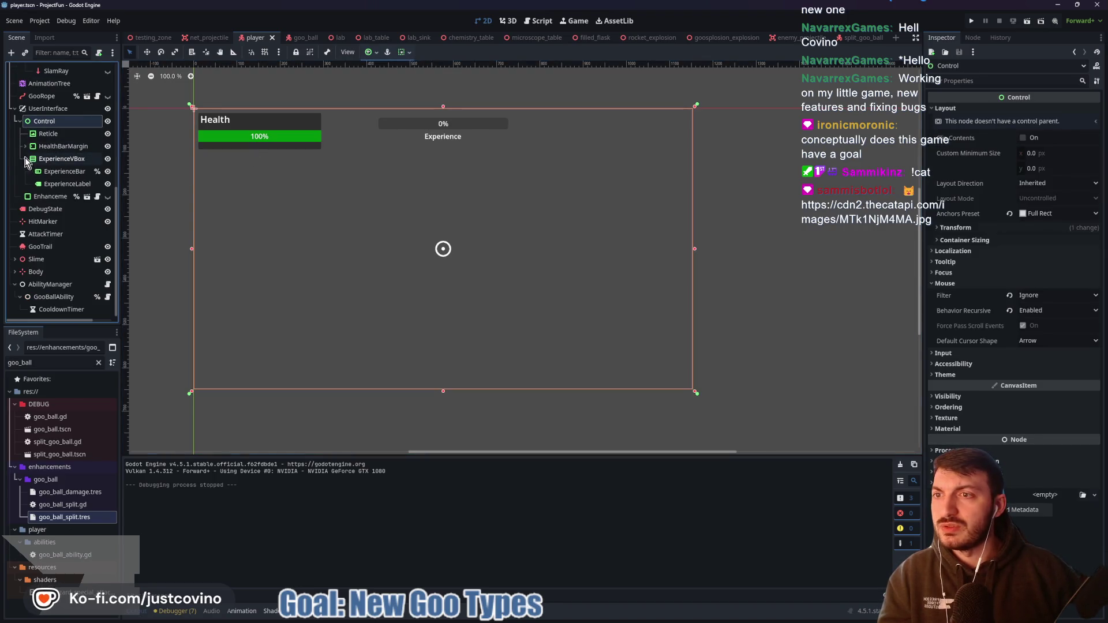
click(25, 160)
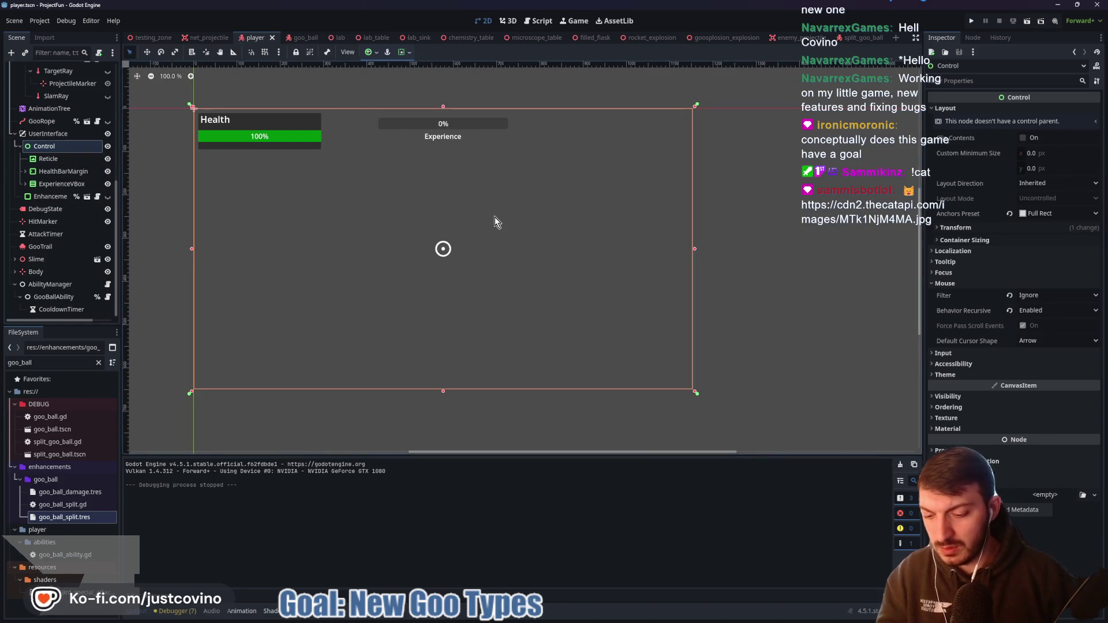
- Add a MarginContainer under Control, anchored to Center Bottom
key(ctrl+a)
text(obliter)
key(ctrl+a)
text(margin)
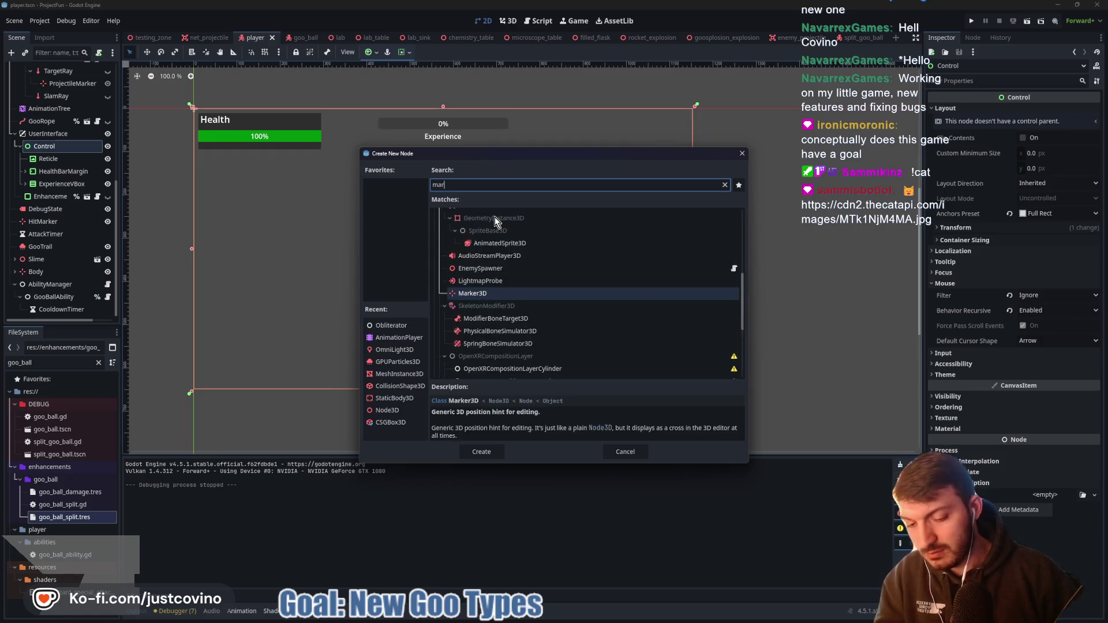
key(Return)
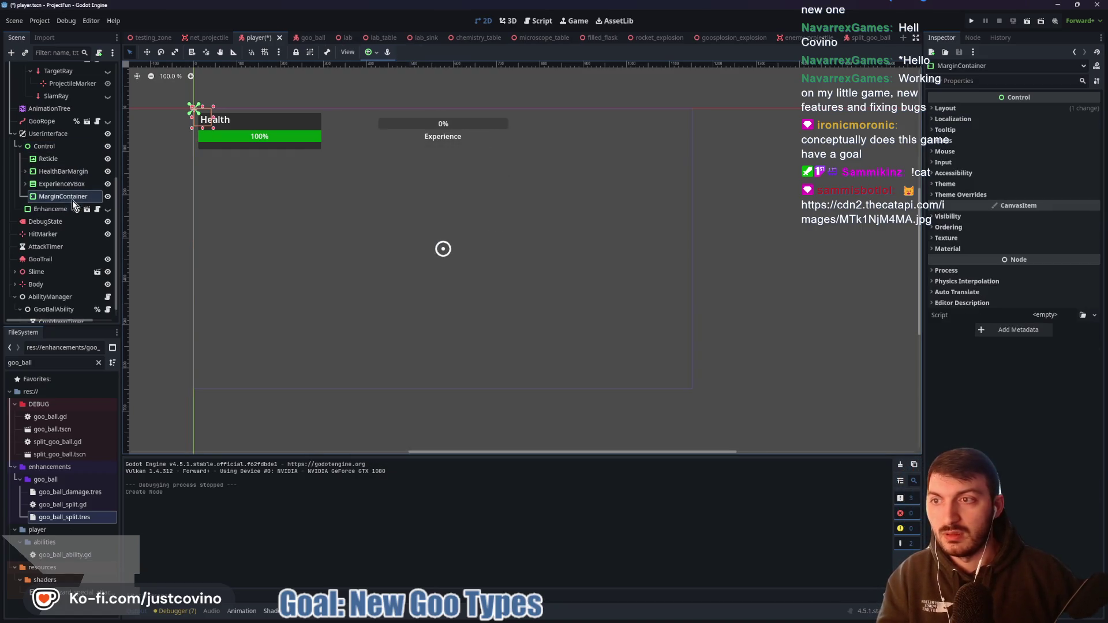
click(370, 52)
click(390, 117)
click(374, 52)
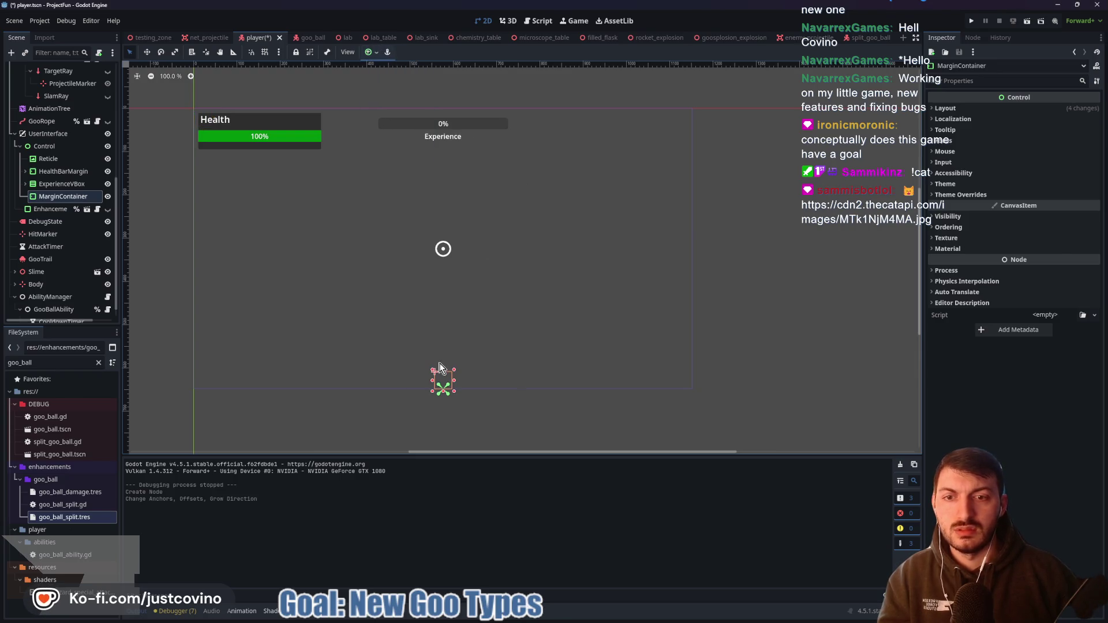
- Set the container's Custom Minimum Size to 400×150
click(945, 108)
click(1055, 153)
text(400)
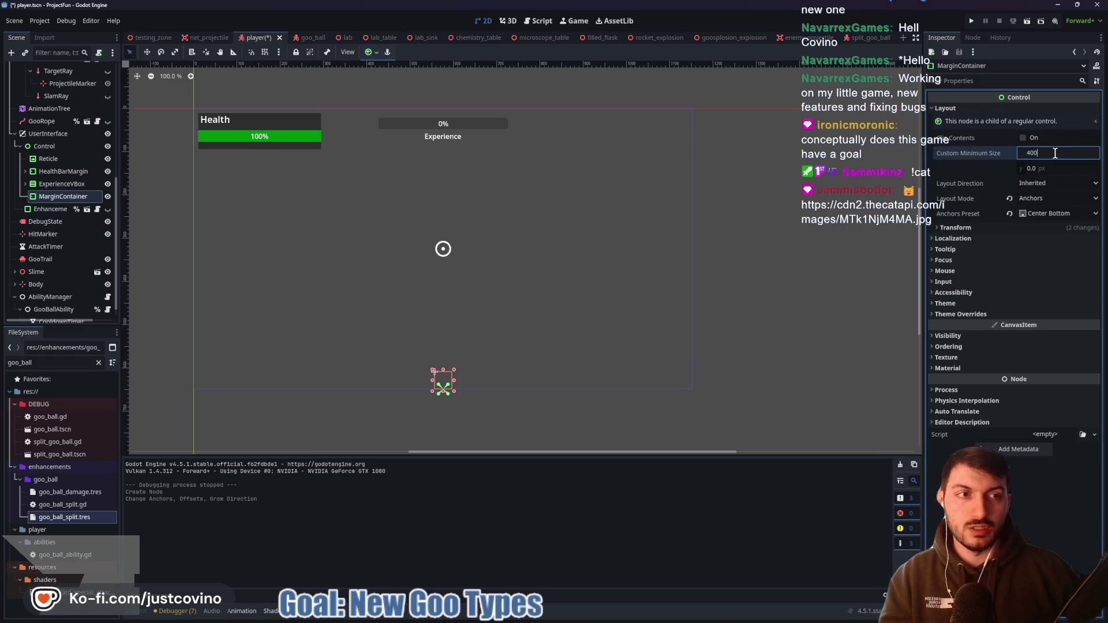
key(Tab)
text(100)
key(Return)
click(1050, 167)
text(50)
key(Return)
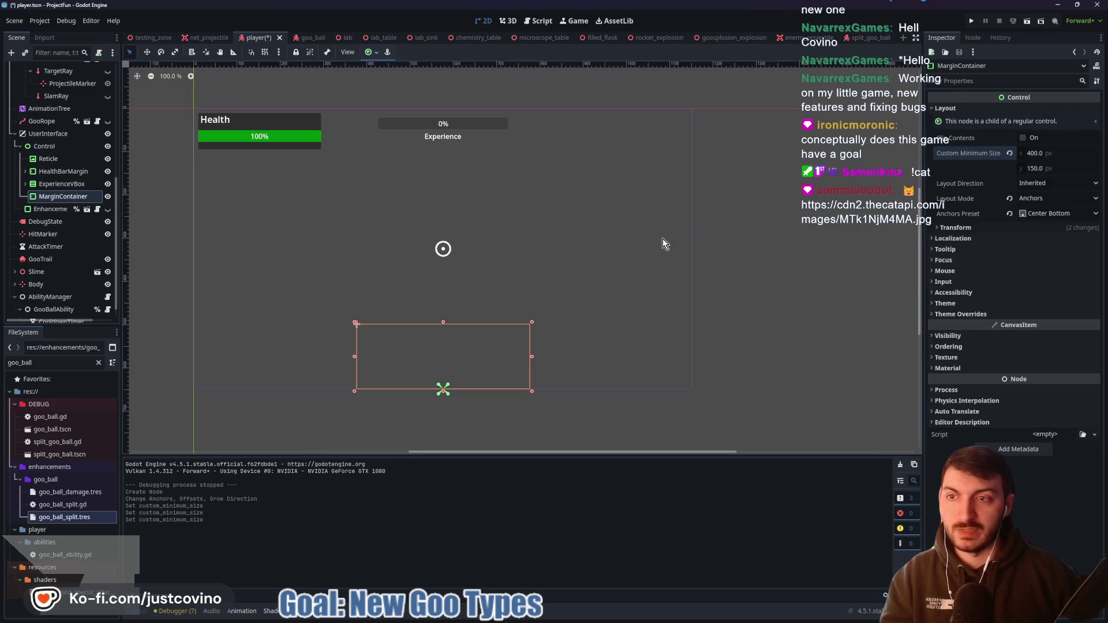
- Rename the container ActionBarMargin and save the player scene
double_click(67, 197)
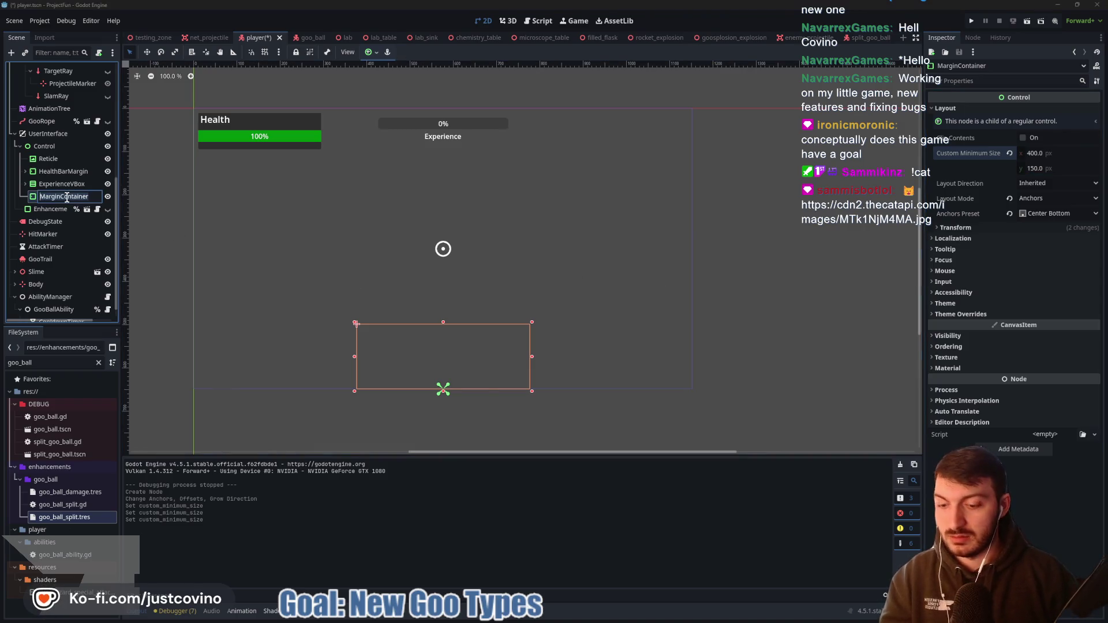
text(Act)
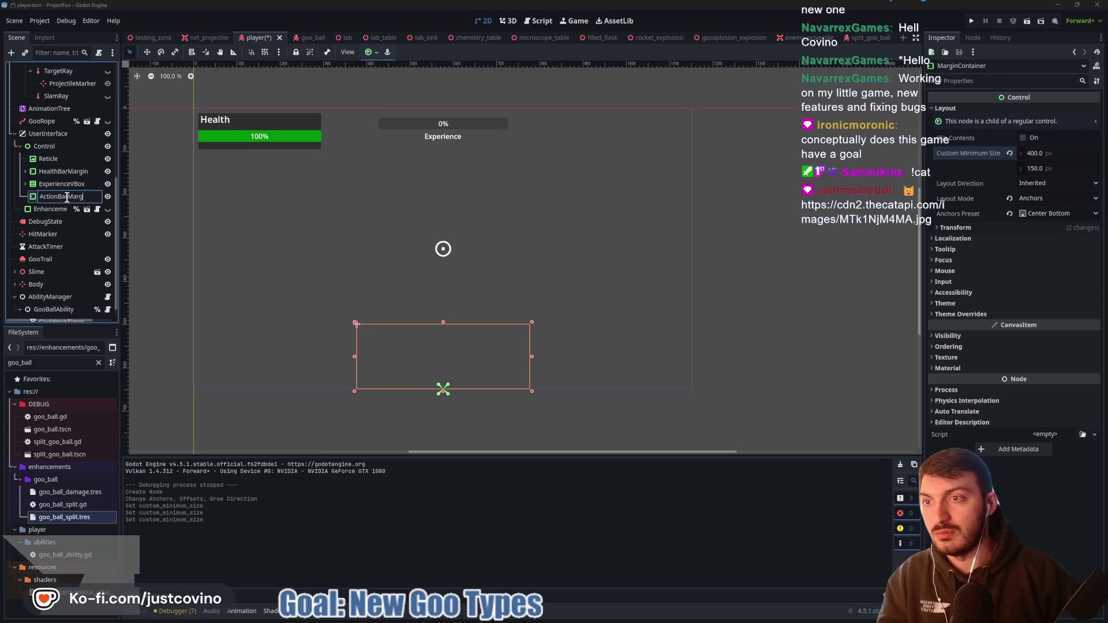
text(ion)
key(Return)
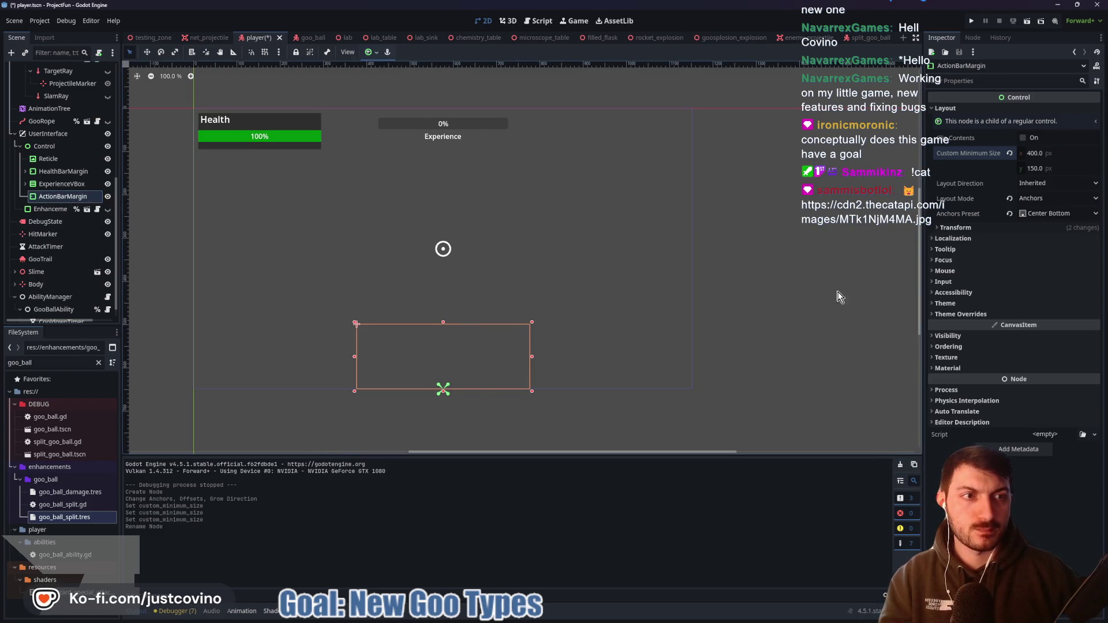
key(ctrl+s)
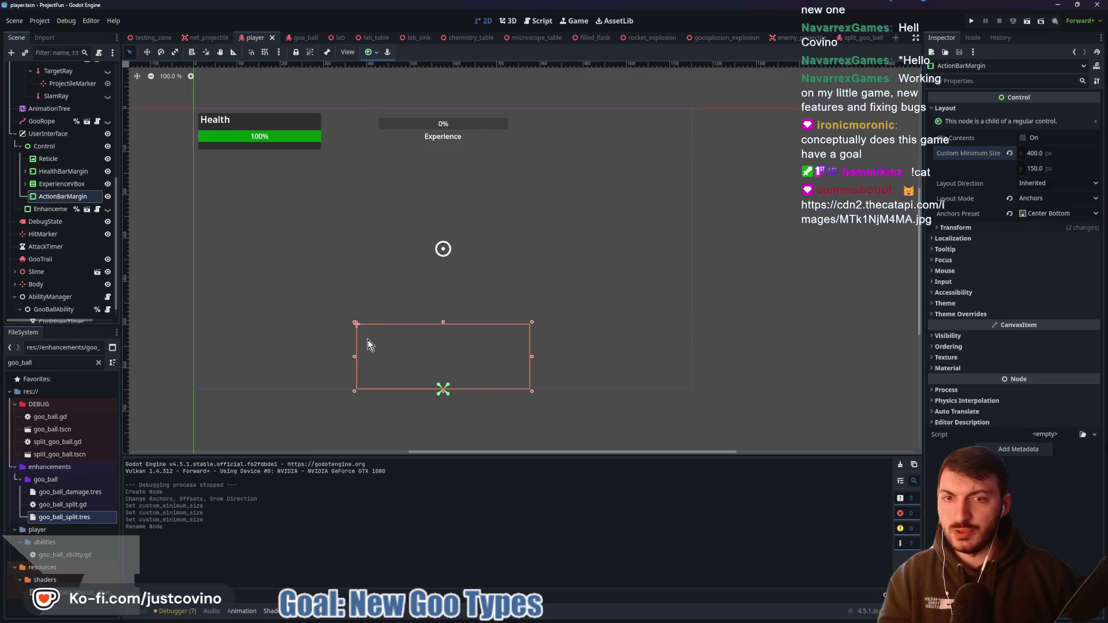
- Add an HBoxContainer inside ActionBarMargin, expanding horizontally and vertically
key(ctrl+a)
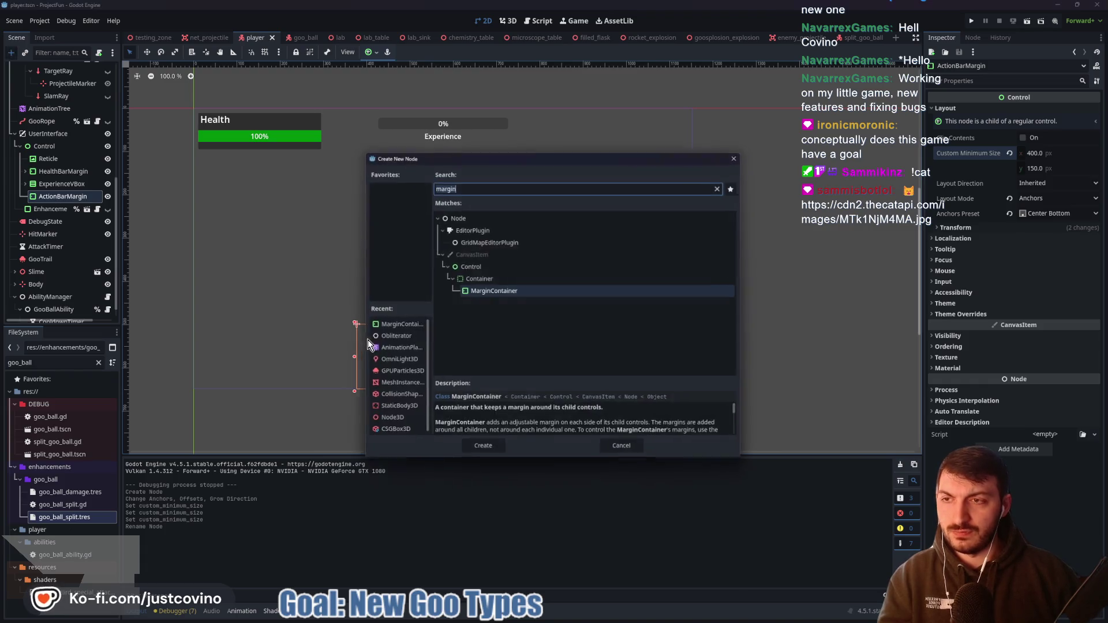
text(hbox)
key(Return)
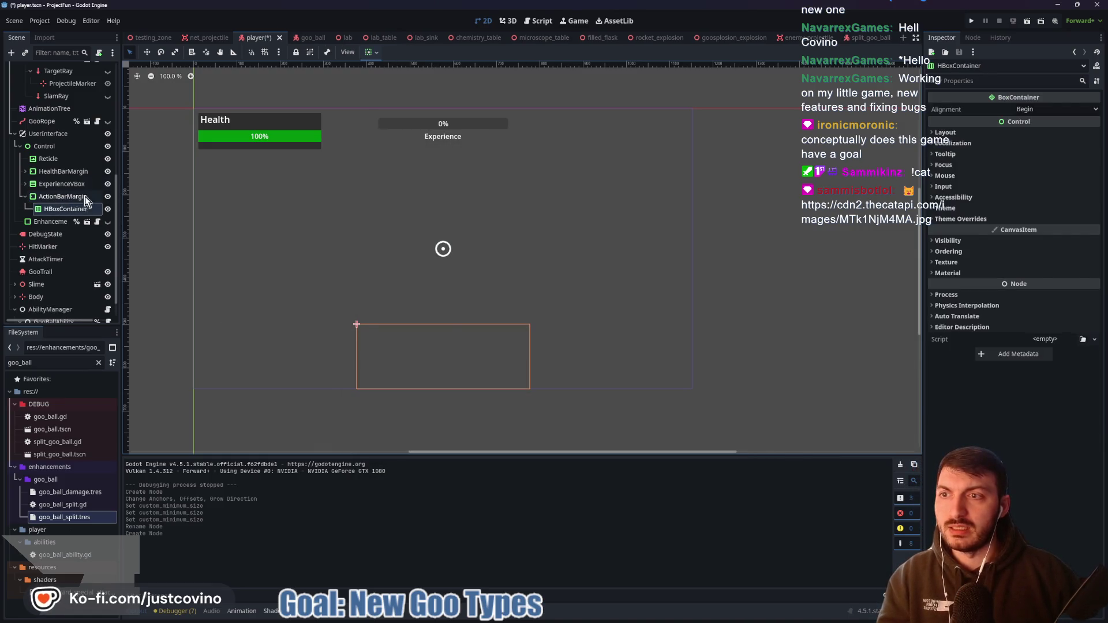
click(373, 52)
click(418, 101)
click(418, 151)
click(372, 53)
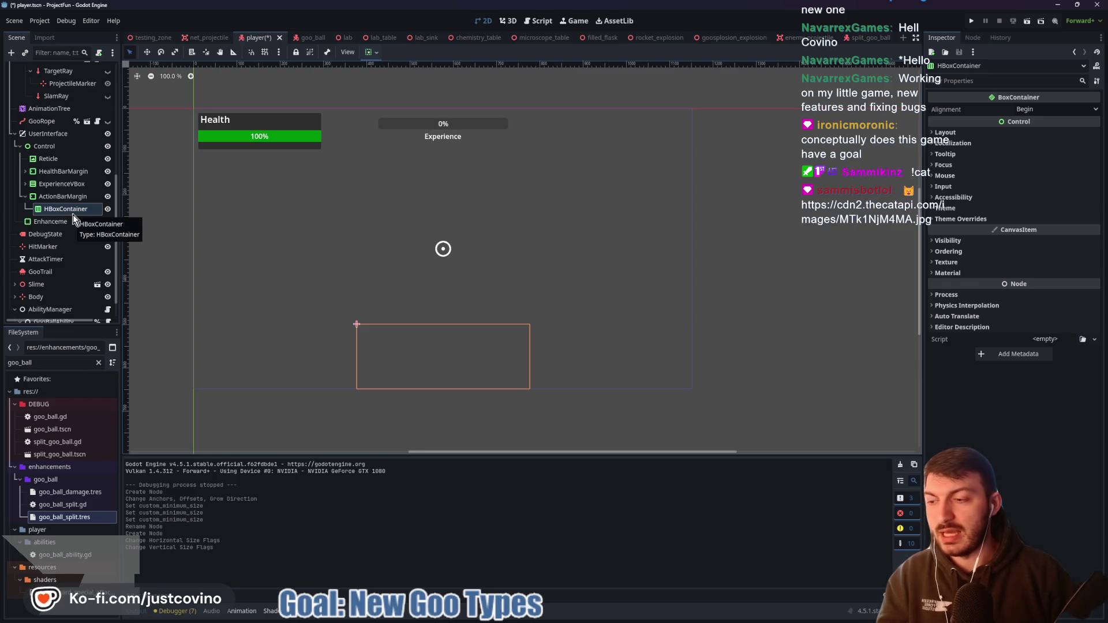
- Launch Godot_v4.5.1-stable_win64 from the Godot folder and open Project Goo
mouse_move(615, 618)
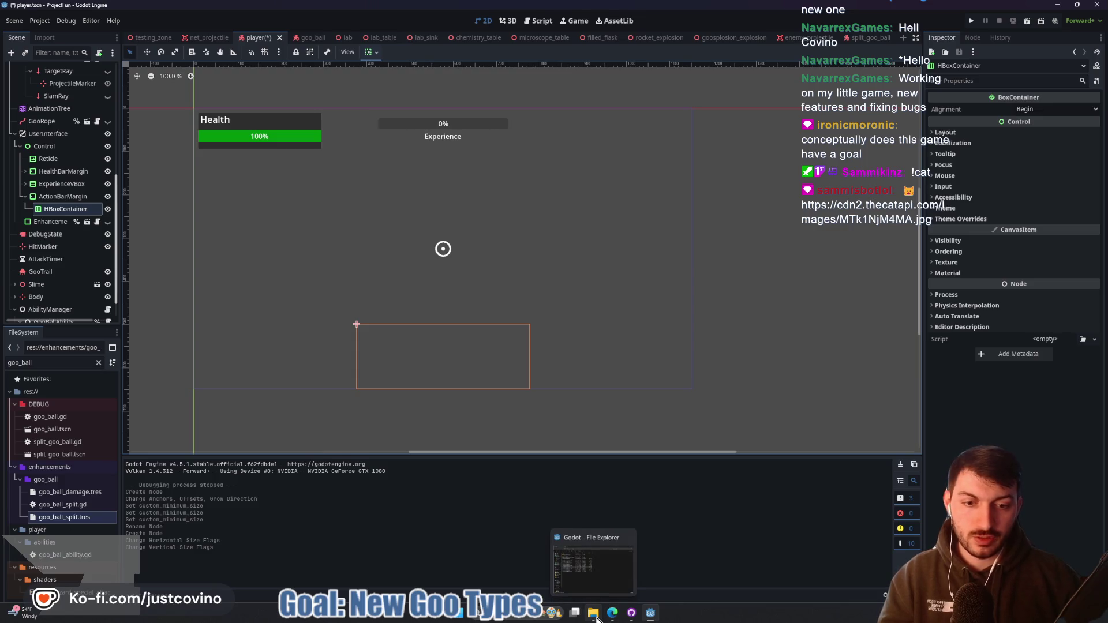
click(593, 613)
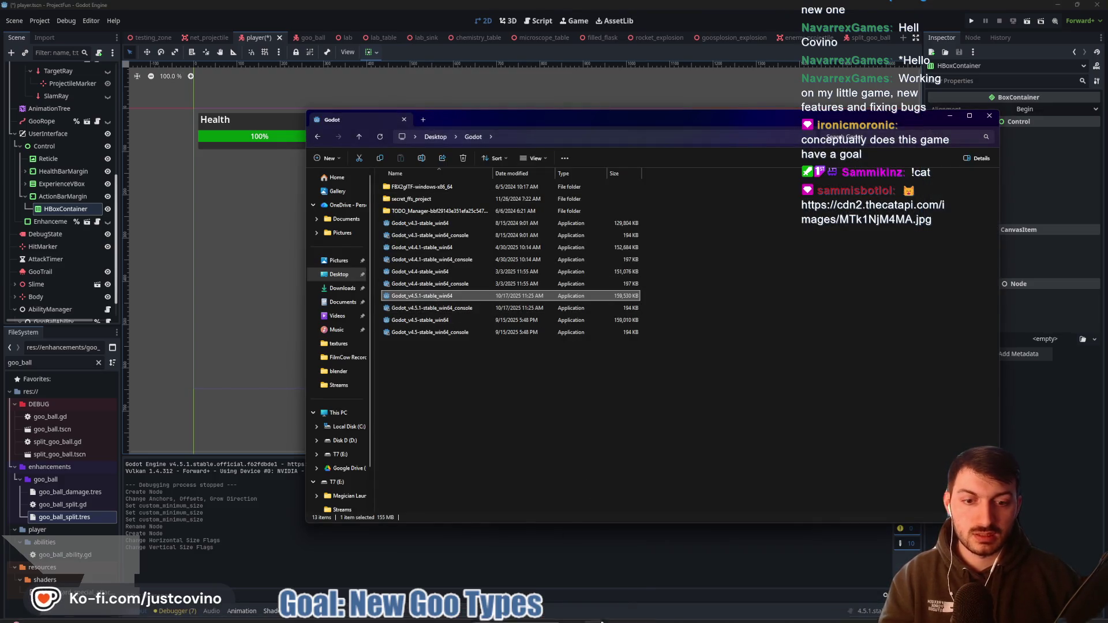
mouse_move(616, 617)
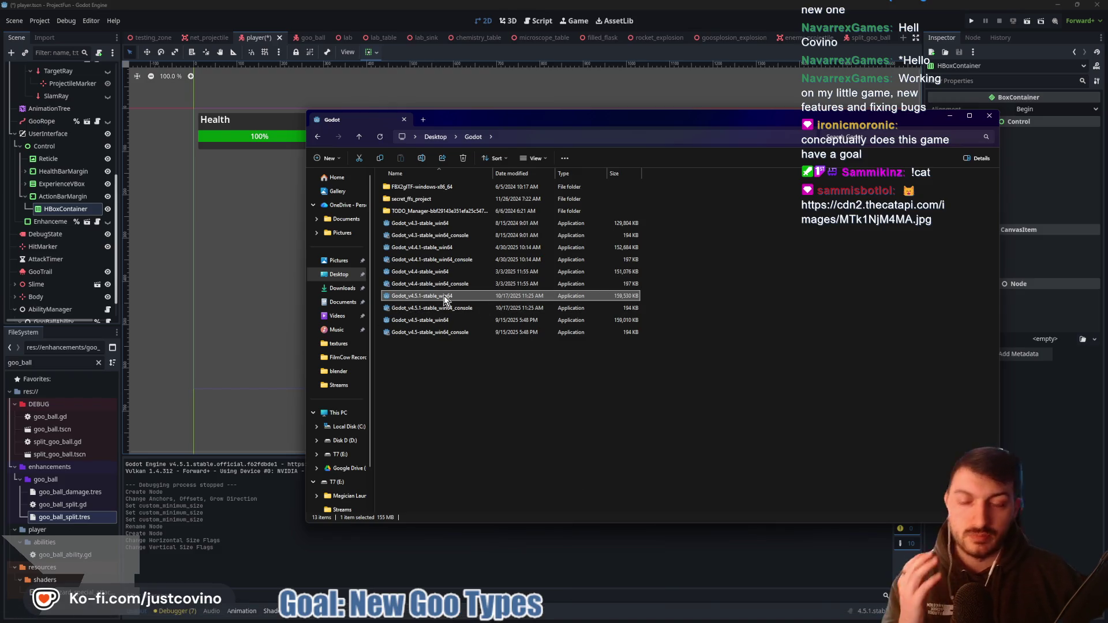
double_click(446, 296)
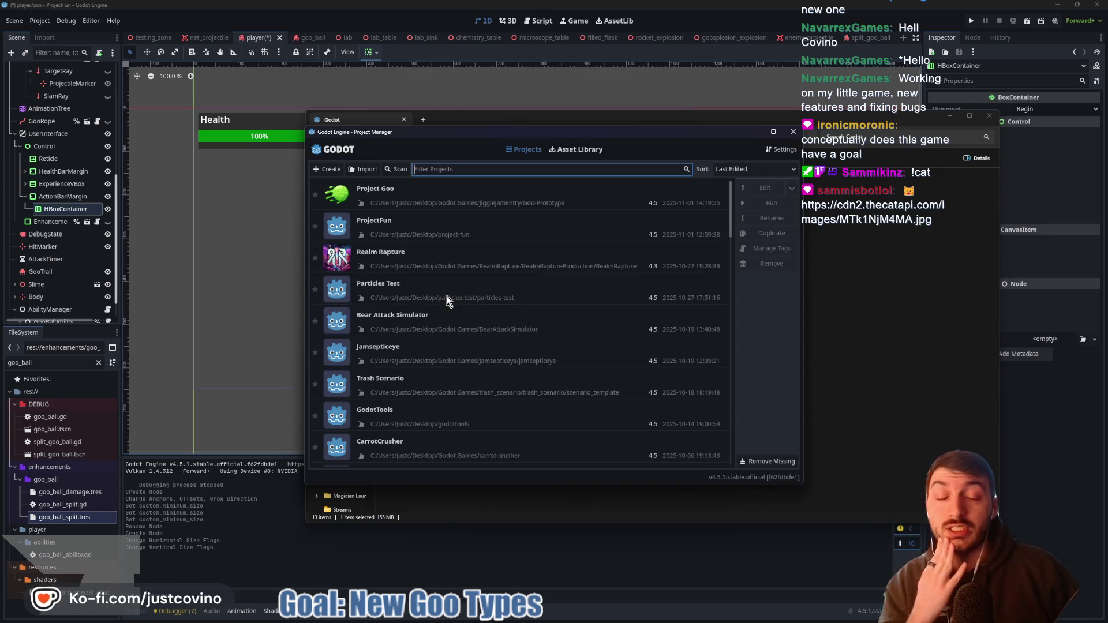
double_click(407, 196)
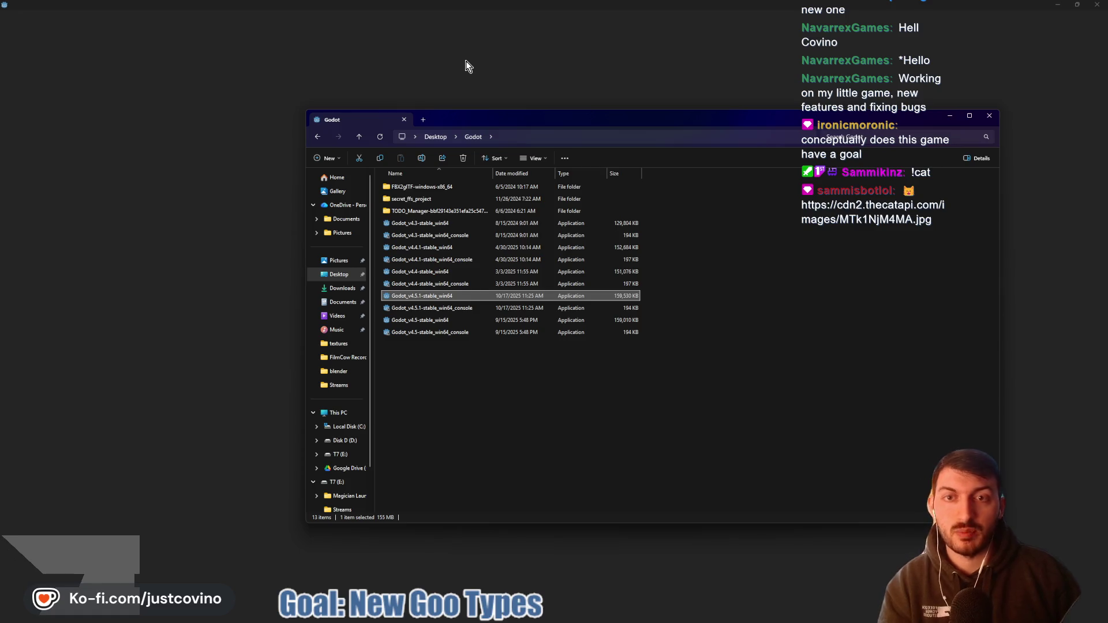
click(989, 116)
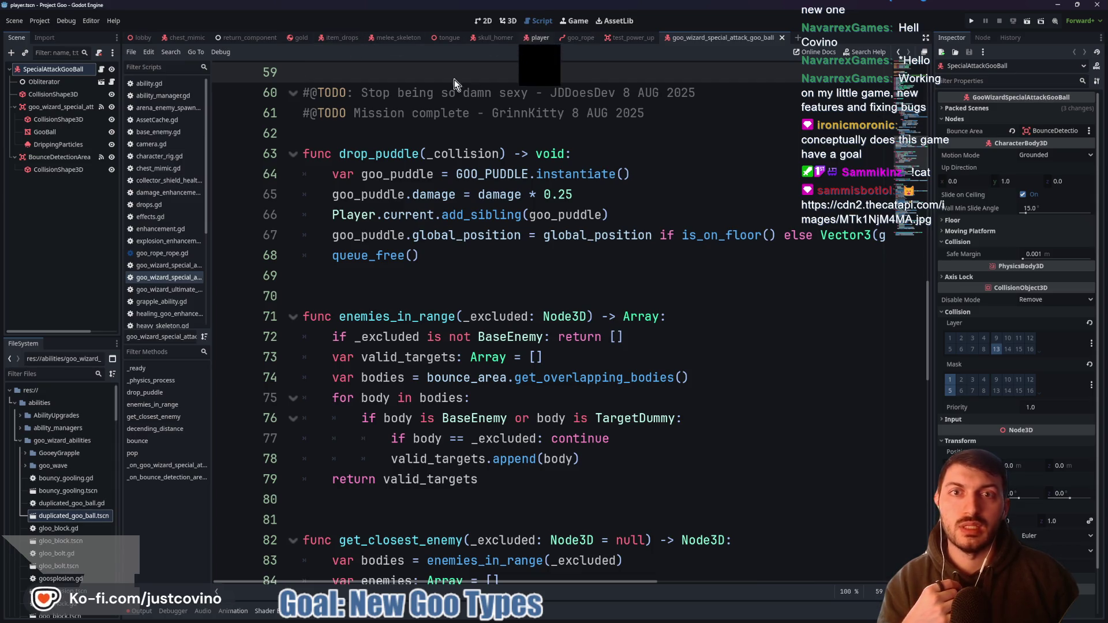
- Show Project Goo's player scene in 2D and browse ActionBar > MarginContainer > AbilityHBox
click(481, 21)
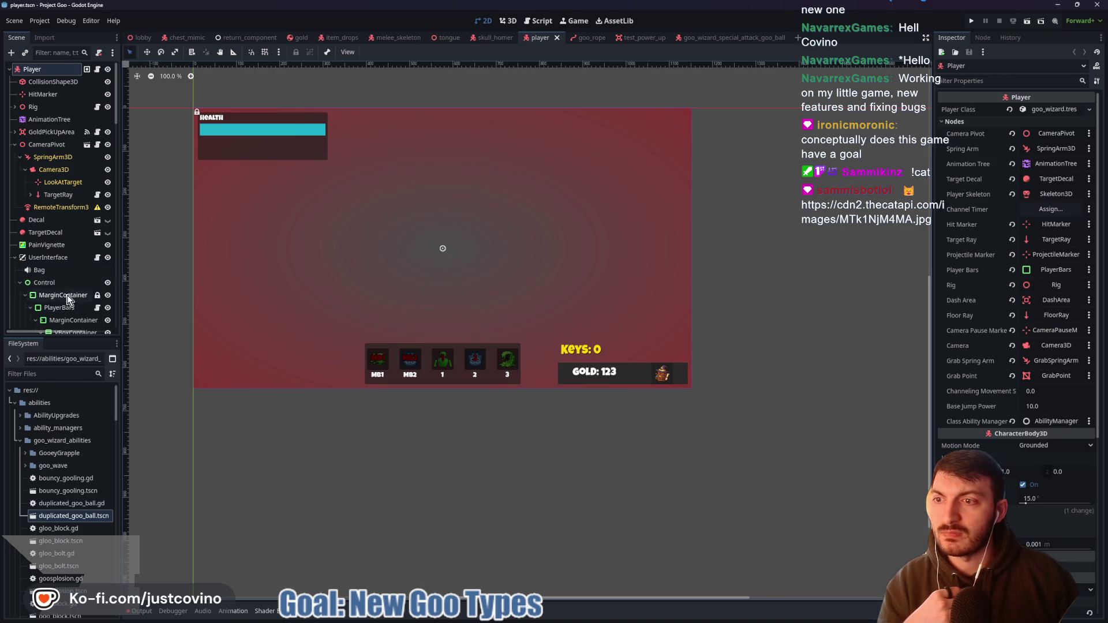
scroll(65, 301, down, 1)
scroll(41, 281, down, 2)
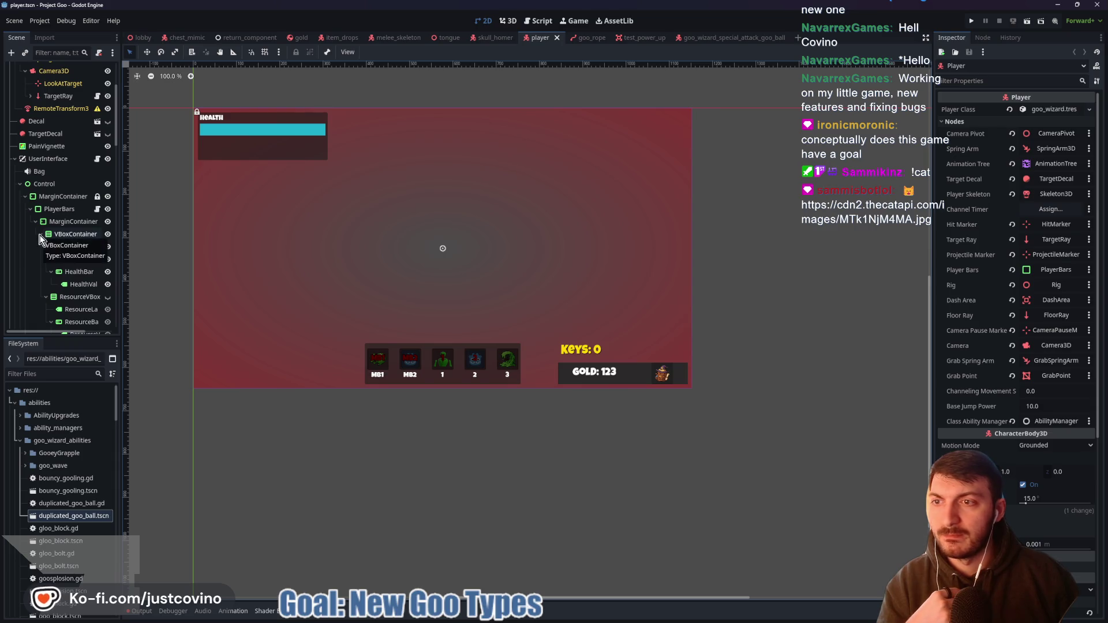
scroll(60, 297, down, 1)
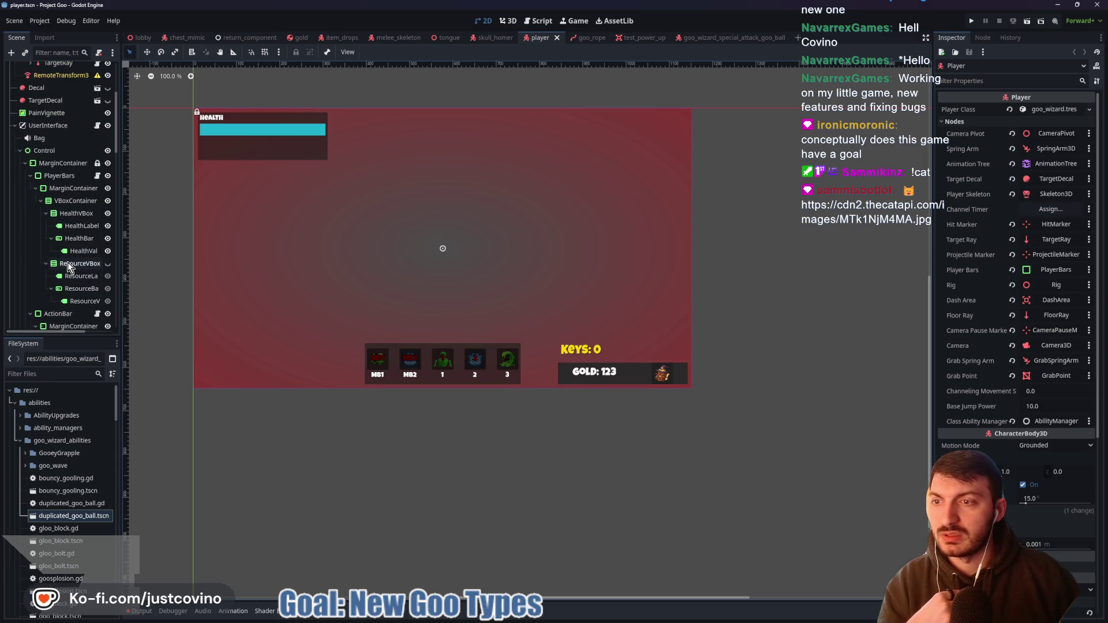
scroll(68, 264, down, 2)
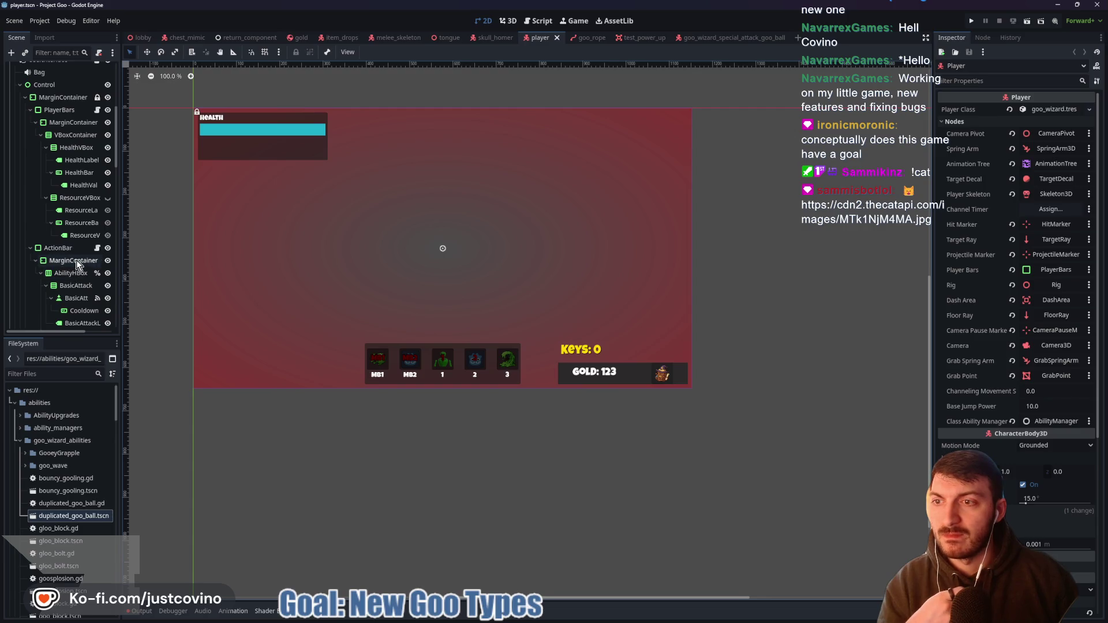
scroll(67, 268, down, 1)
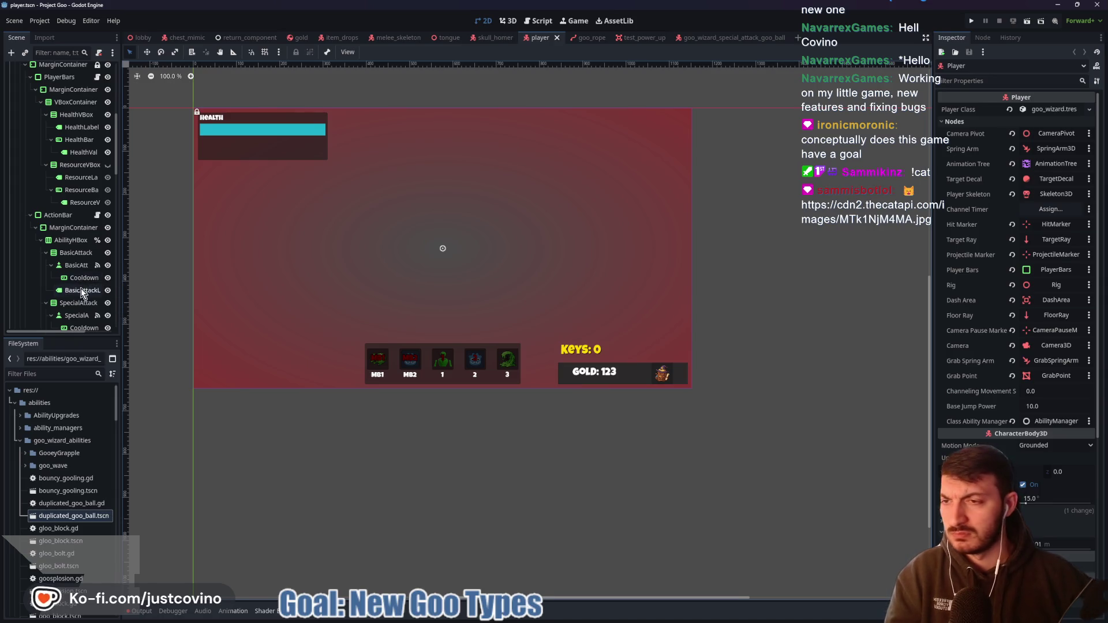
scroll(81, 293, down, 2)
scroll(80, 307, down, 3)
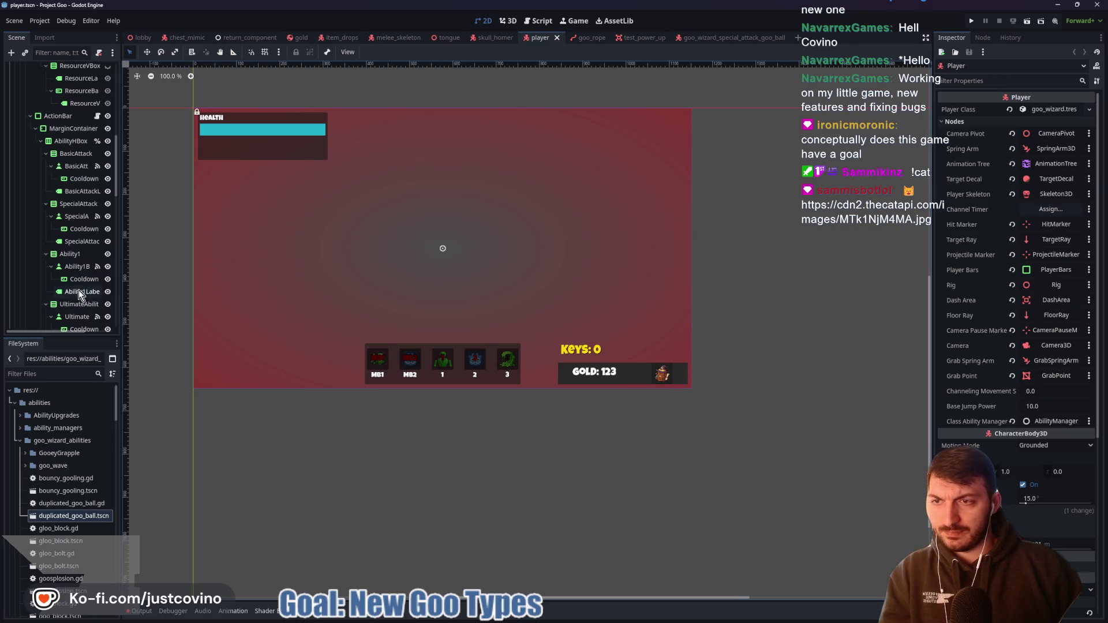
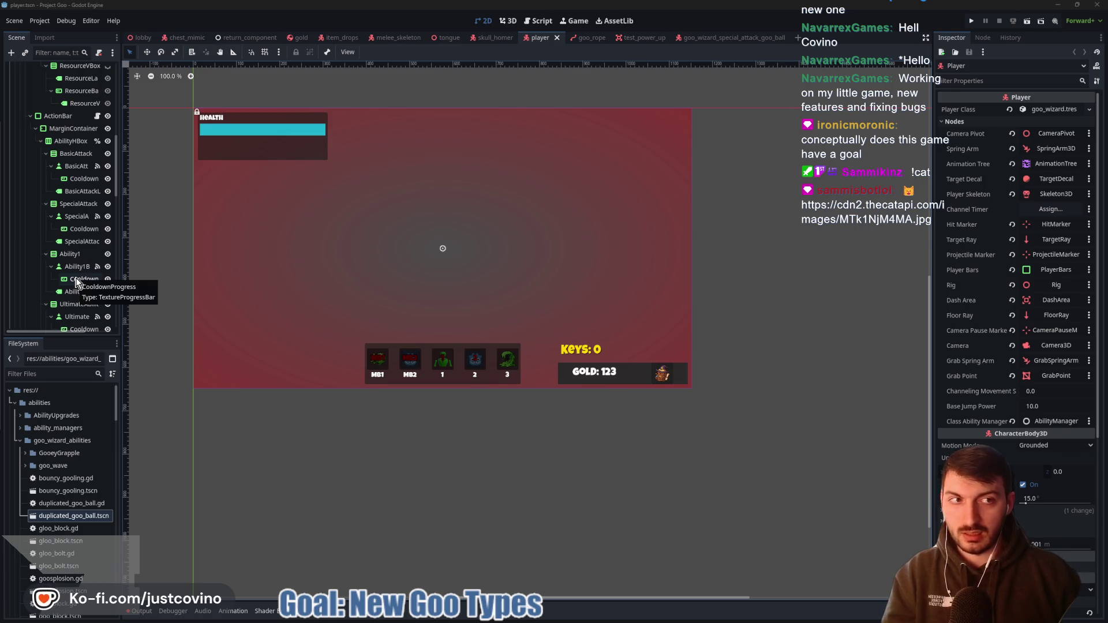
- Review Ability1's existing cooldown bar and label, then switch to the ProjectFun editor
click(77, 279)
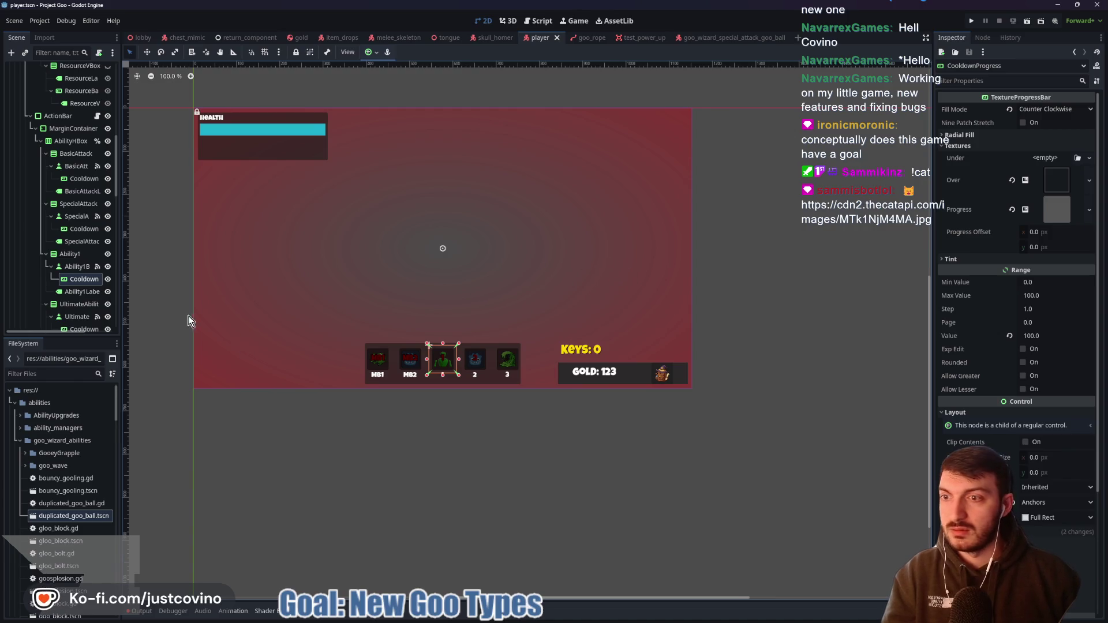
click(73, 291)
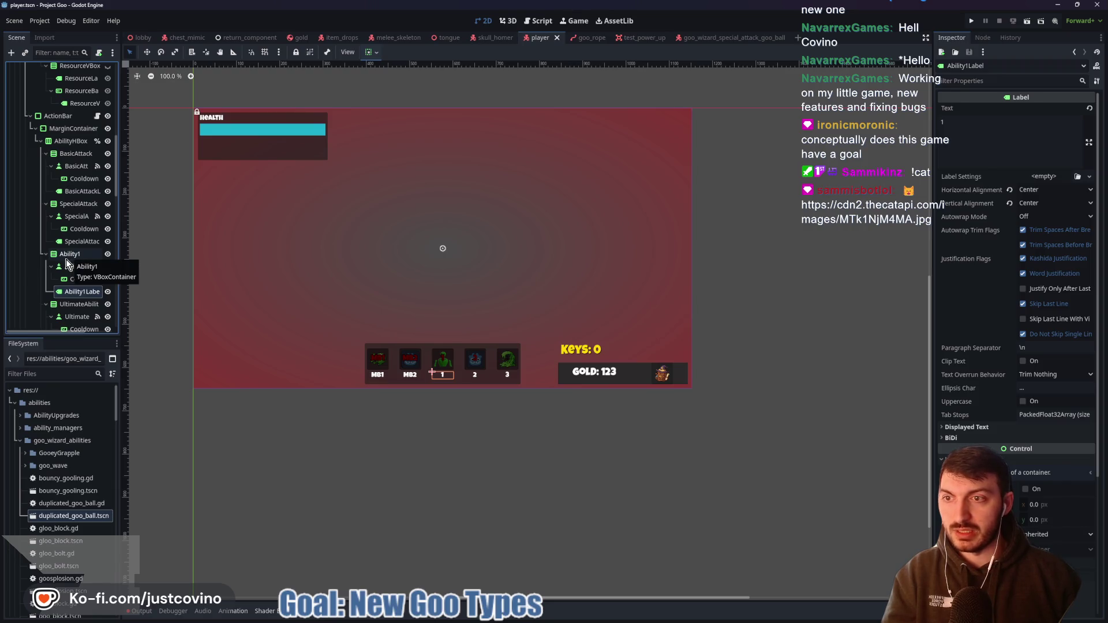
mouse_move(635, 617)
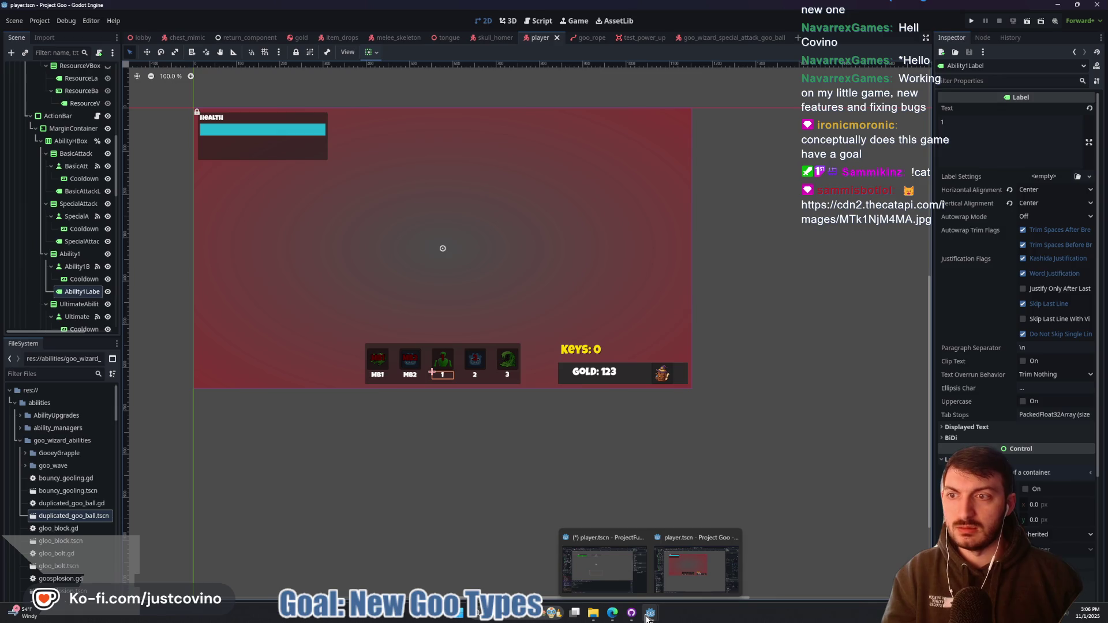
click(617, 569)
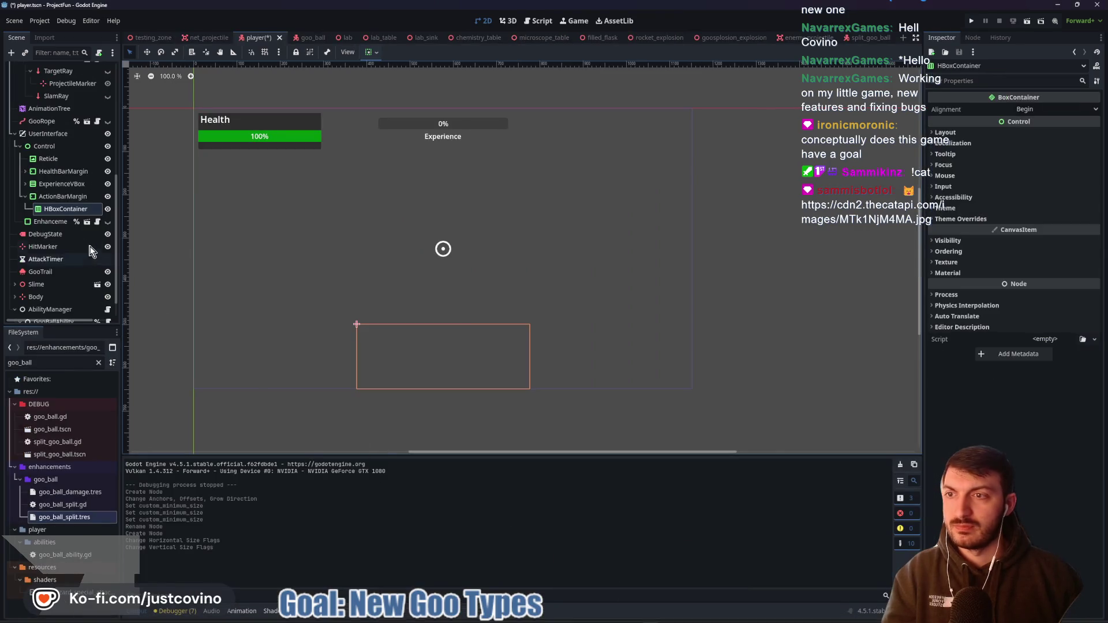
- Add a VBoxContainer under the action bar's HBoxContainer
click(59, 202)
click(62, 211)
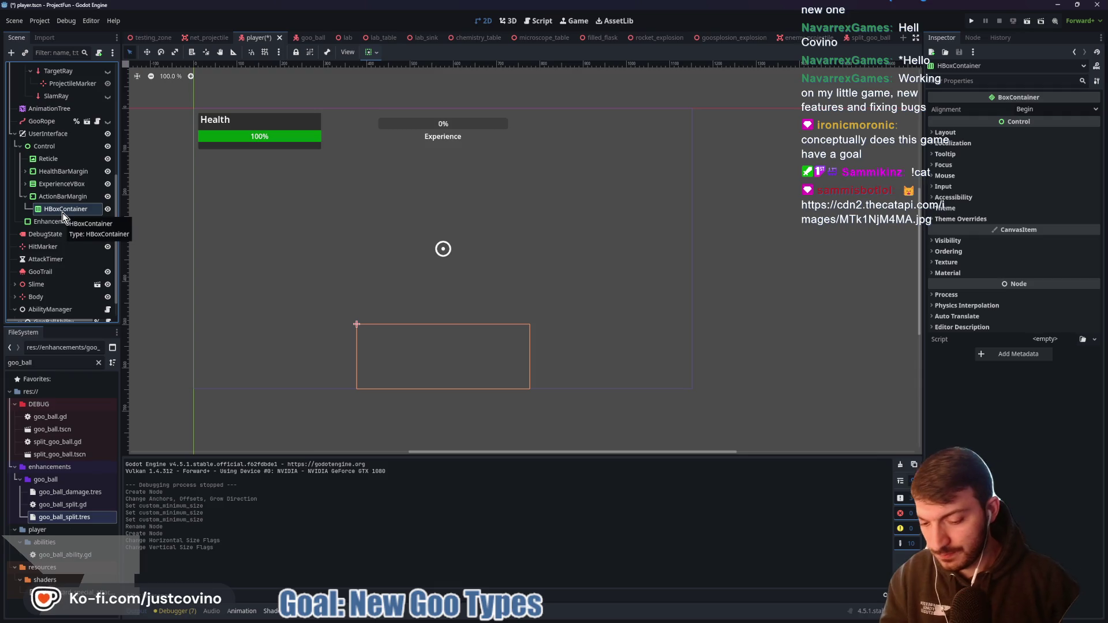
key(ctrl+a)
text(vb)
key(Return)
- Rename the new VBoxContainer to GooRopeVBox
right_click(80, 219)
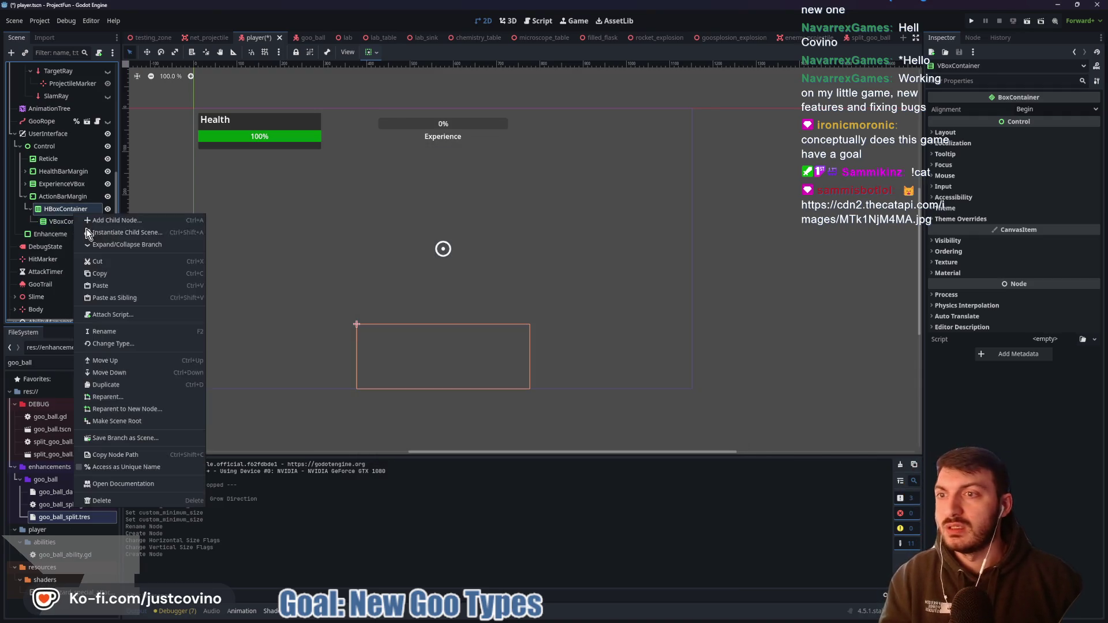
click(63, 220)
double_click(67, 221)
text(GooRope)
key(Return)
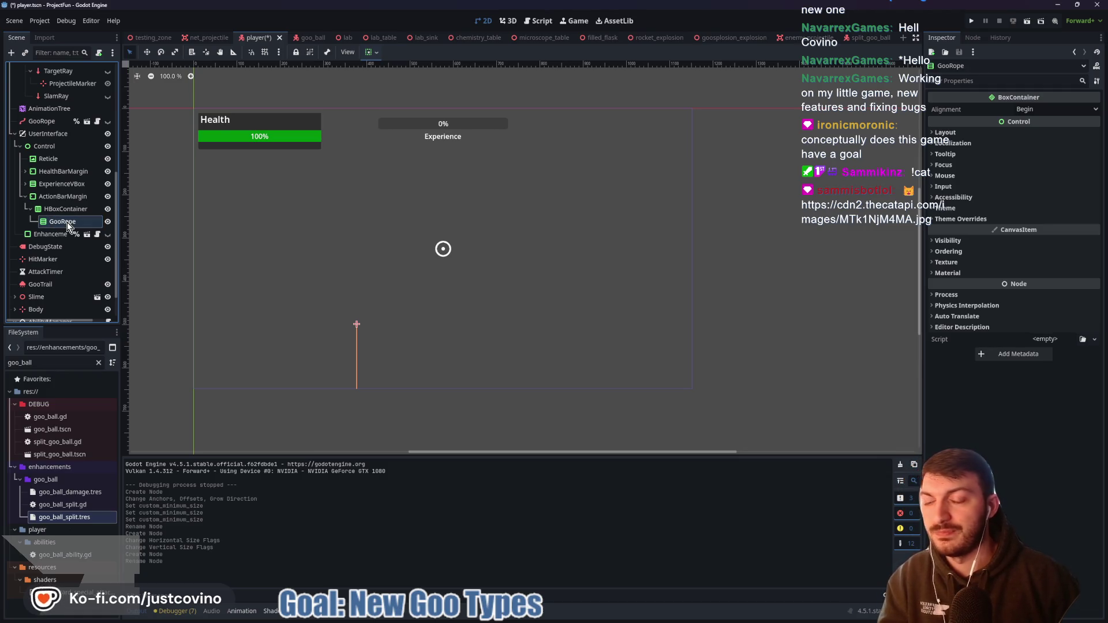
double_click(66, 221)
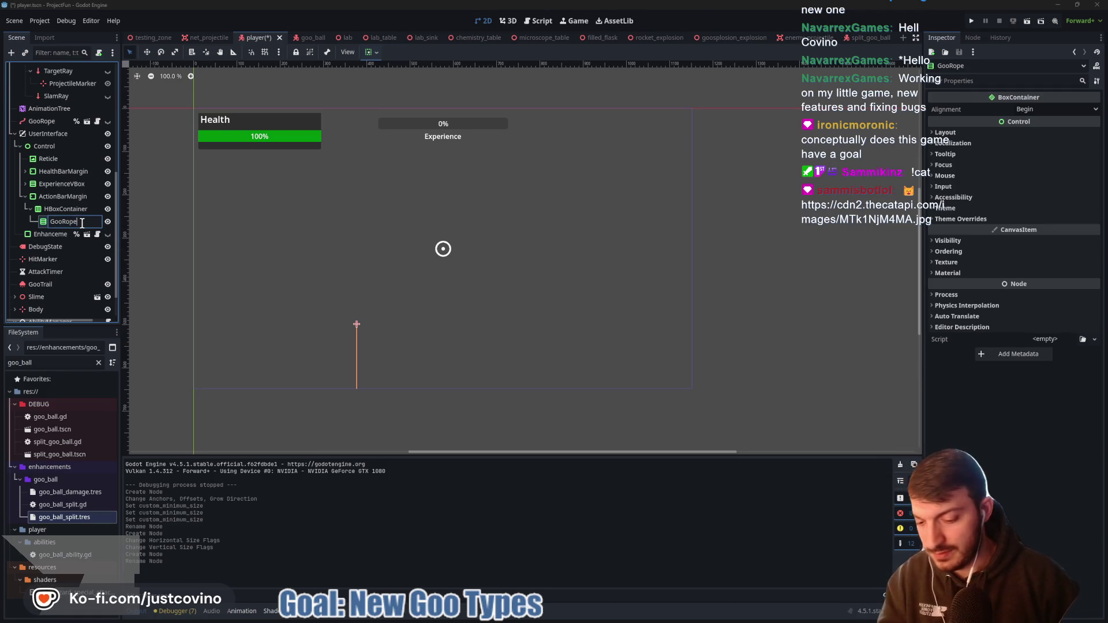
key(Return)
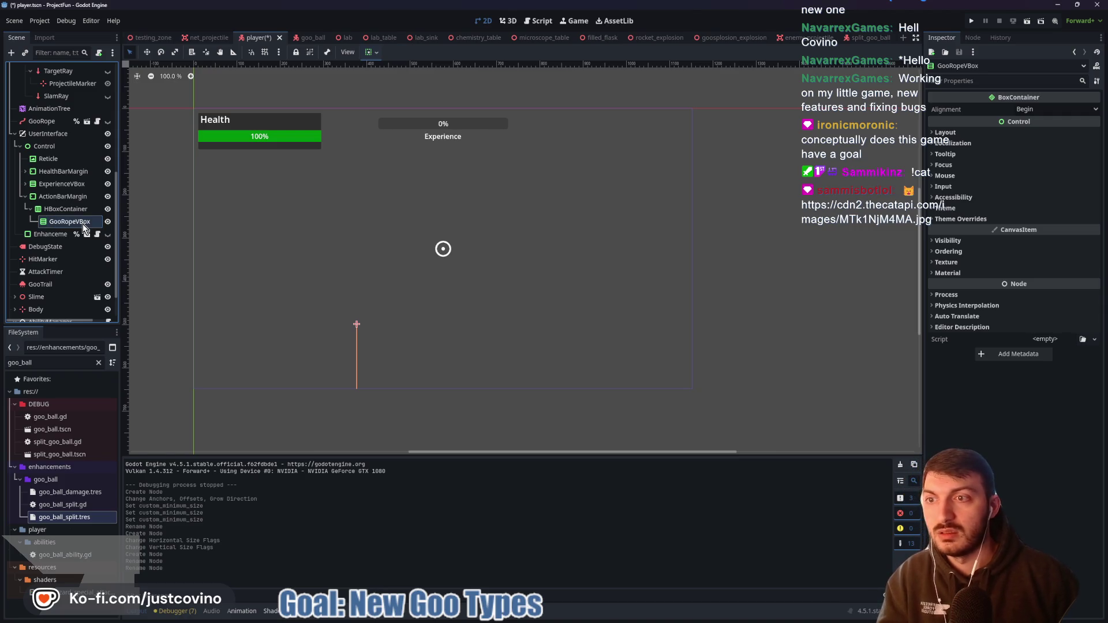
- Add a TextureRect child to GooRopeVBox
key(ctrl+a)
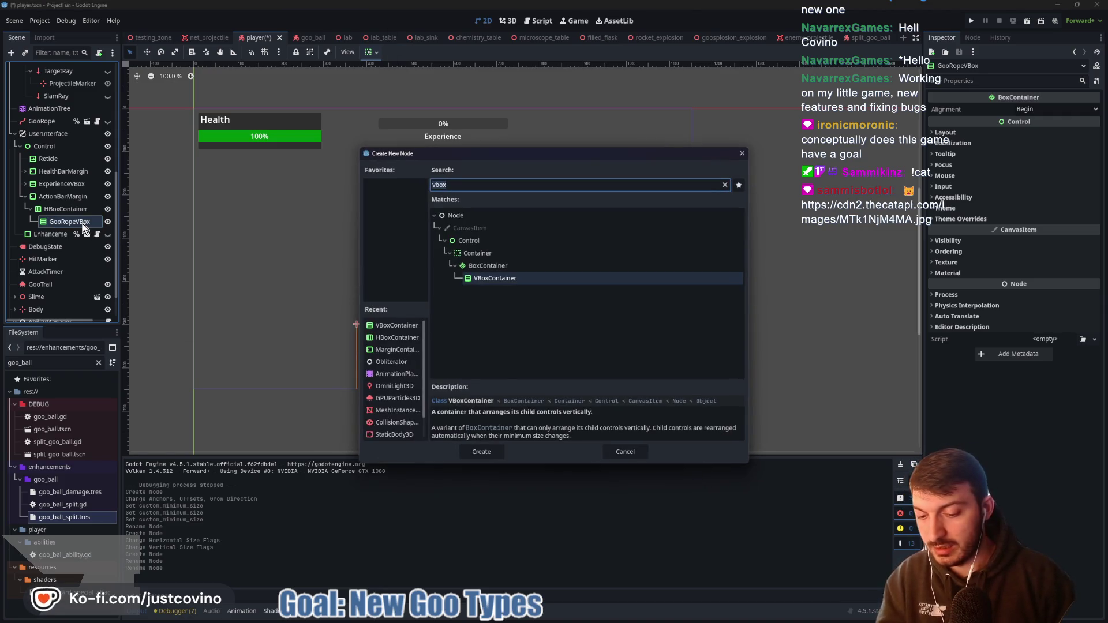
text(texturere)
key(Return)
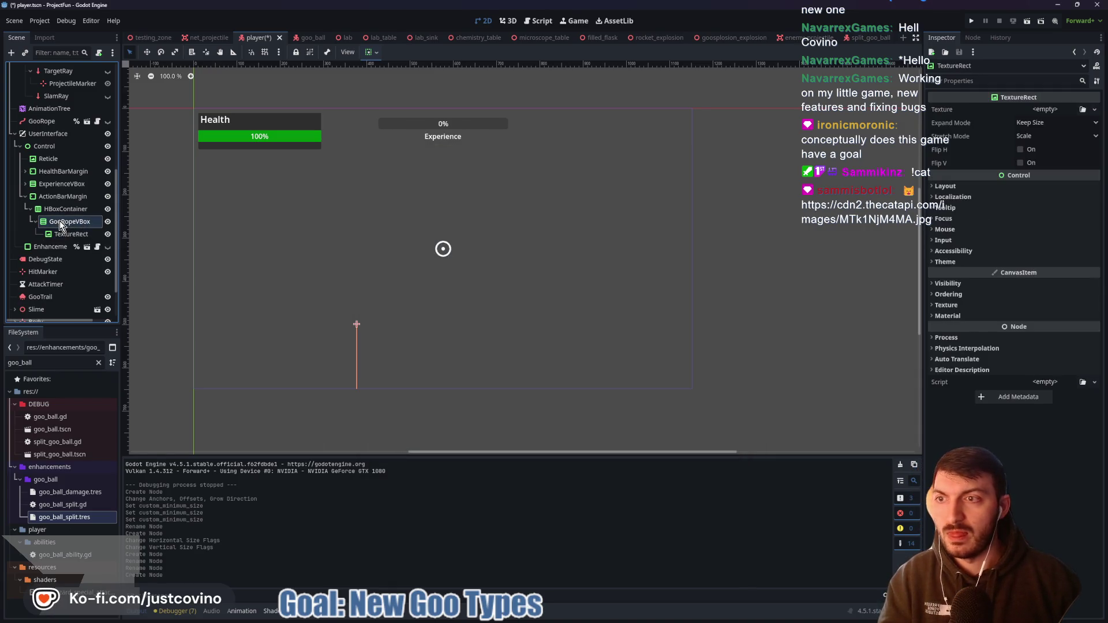
- Set the TextureRect's Expand Mode to Ignore Size and its texture to the Godot icon
click(1048, 122)
click(1048, 149)
click(1045, 109)
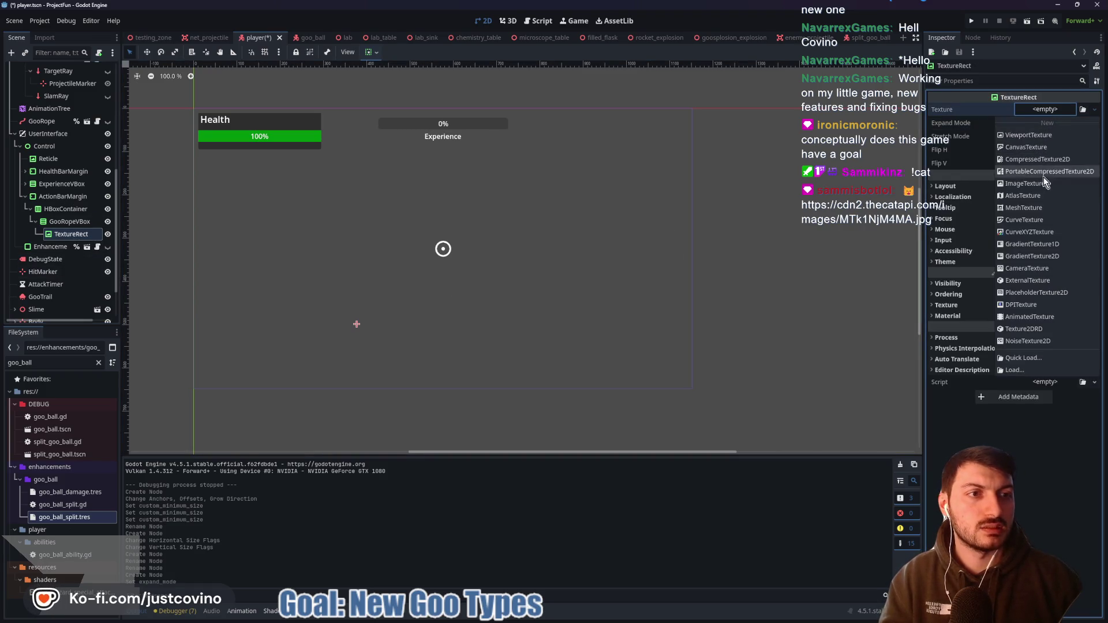
click(1029, 358)
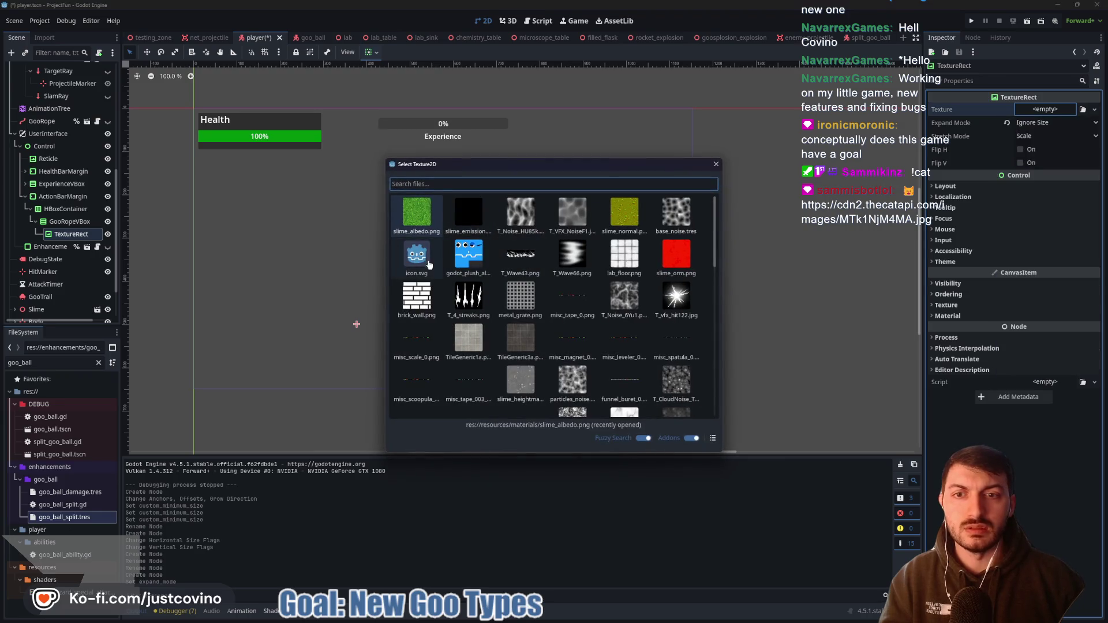
double_click(430, 263)
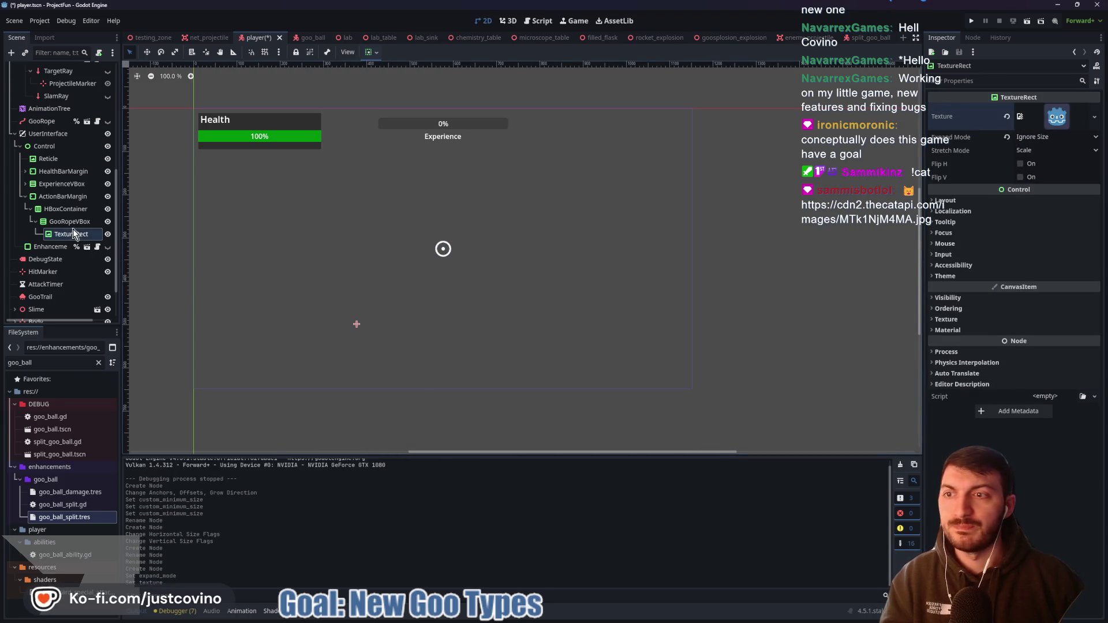
- Add a TextureProgressBar child inside the TextureRect
click(57, 225)
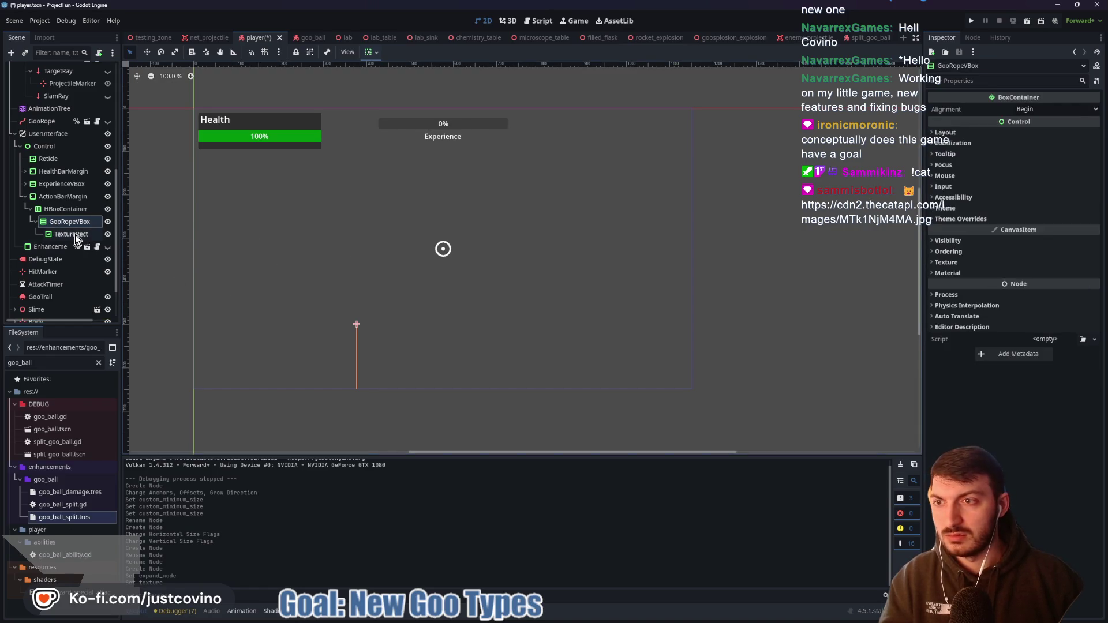
click(75, 235)
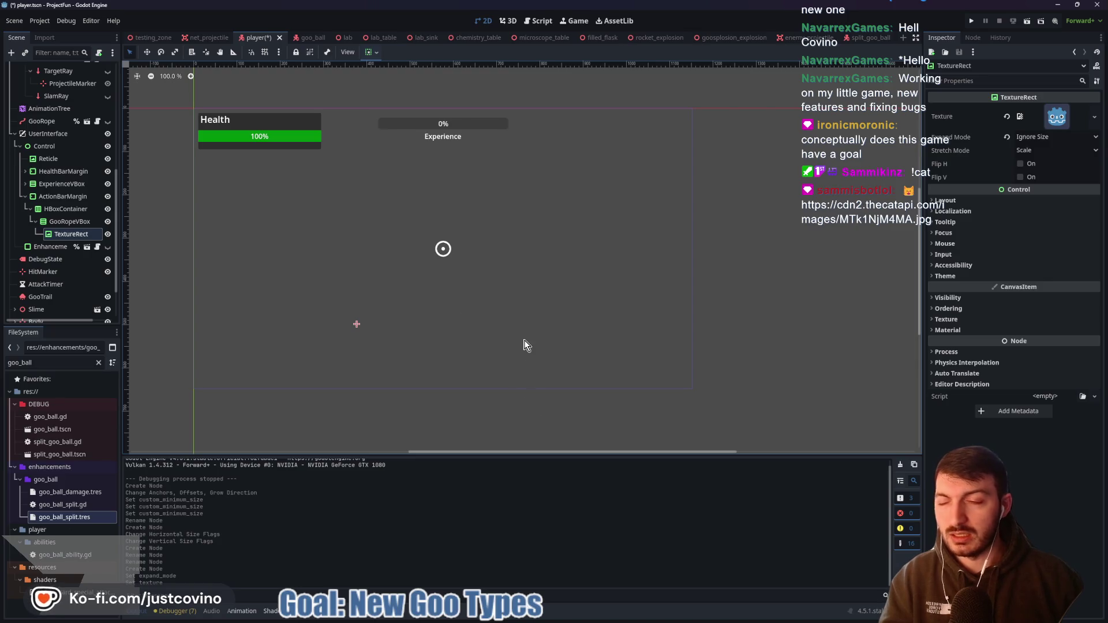
key(ctrl+a)
text(textu)
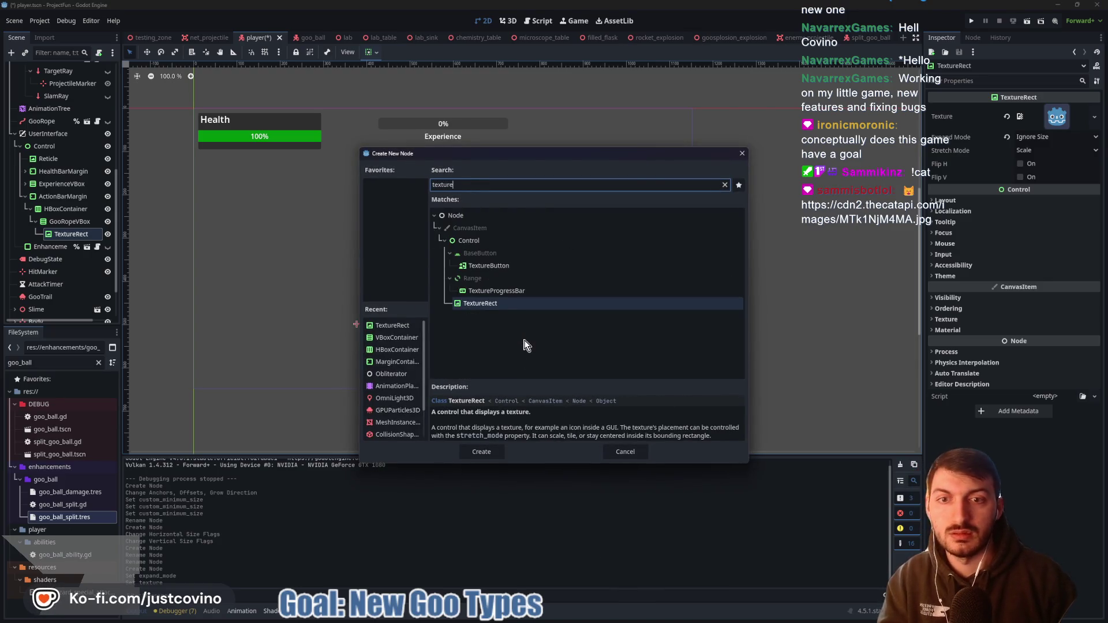
click(513, 291)
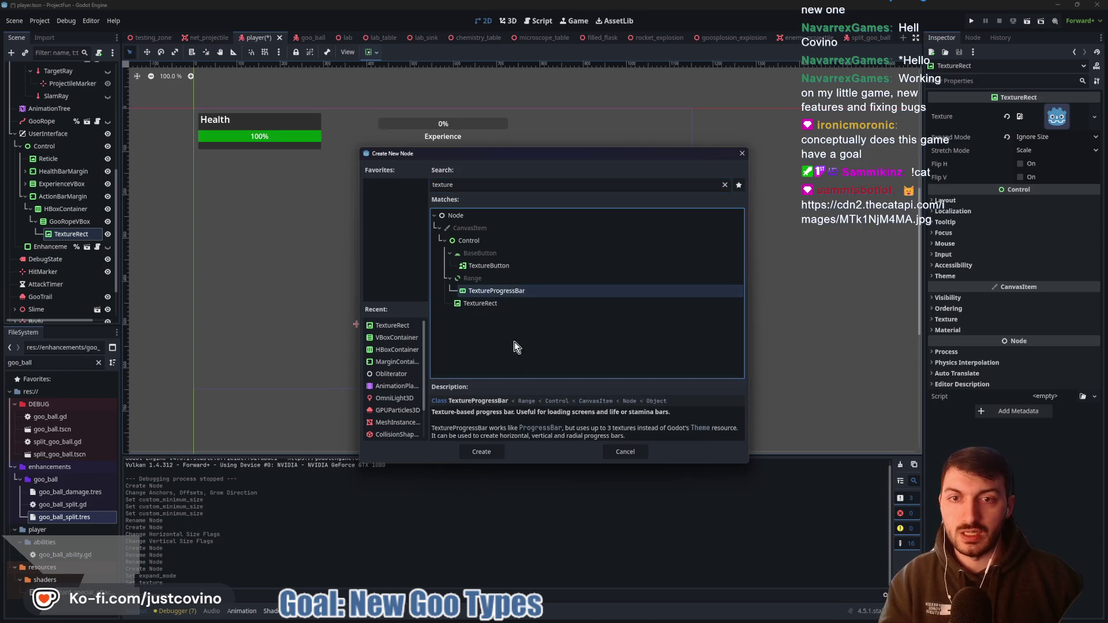
click(478, 452)
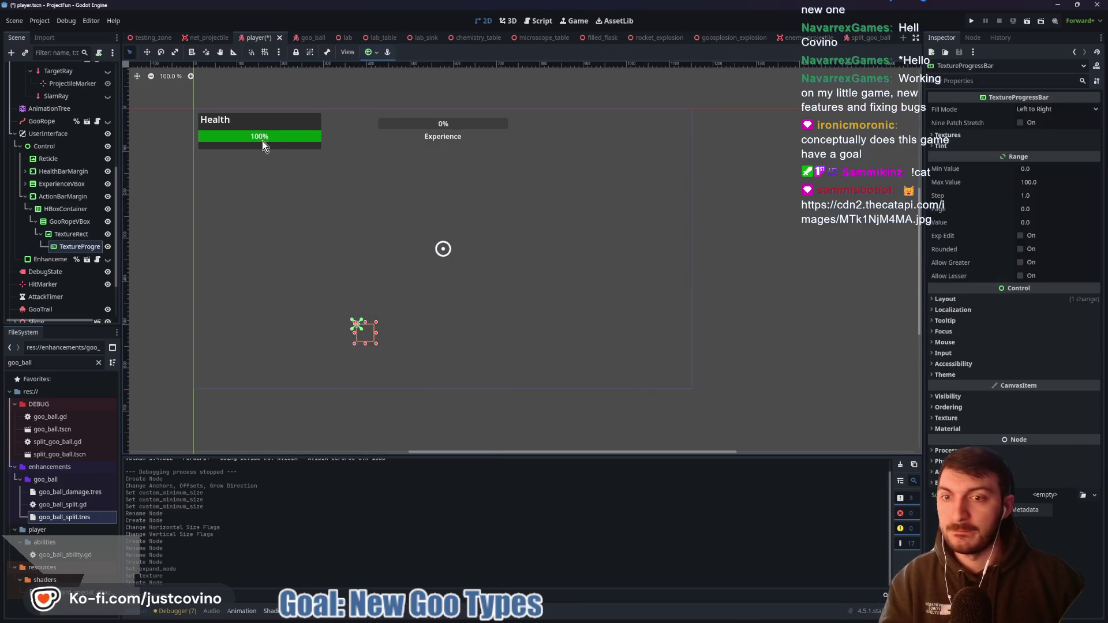
- Add a Label under GooRopeVBox named GooRopeLabel
click(52, 223)
key(ctrl+a)
text(label)
key(Return)
double_click(72, 260)
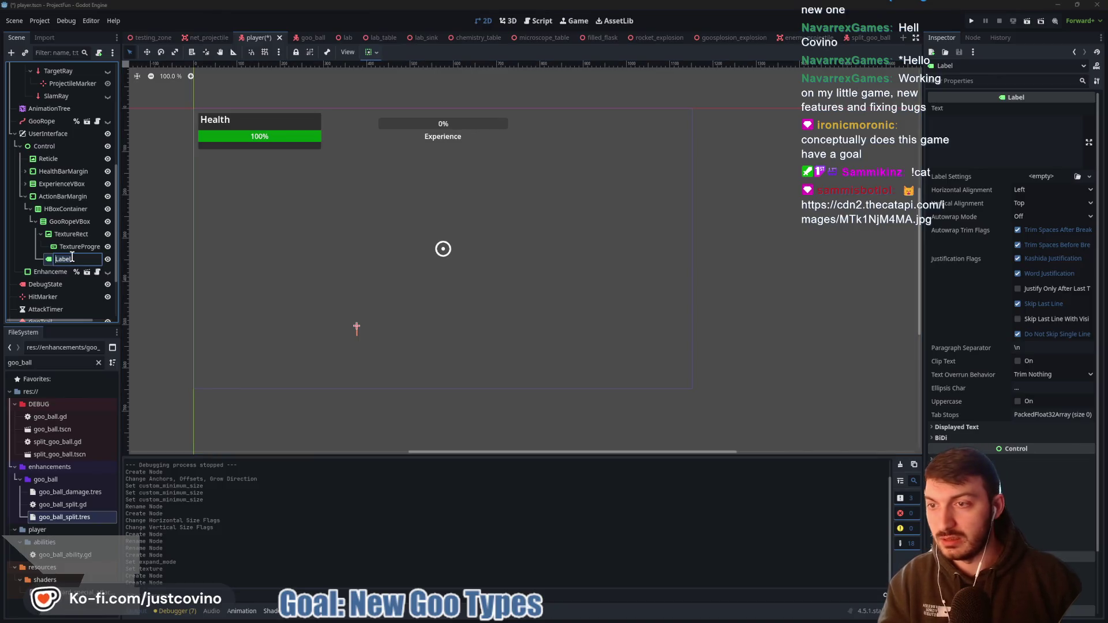
key(Return)
- Set GooRopeLabel's text to MB1
click(989, 136)
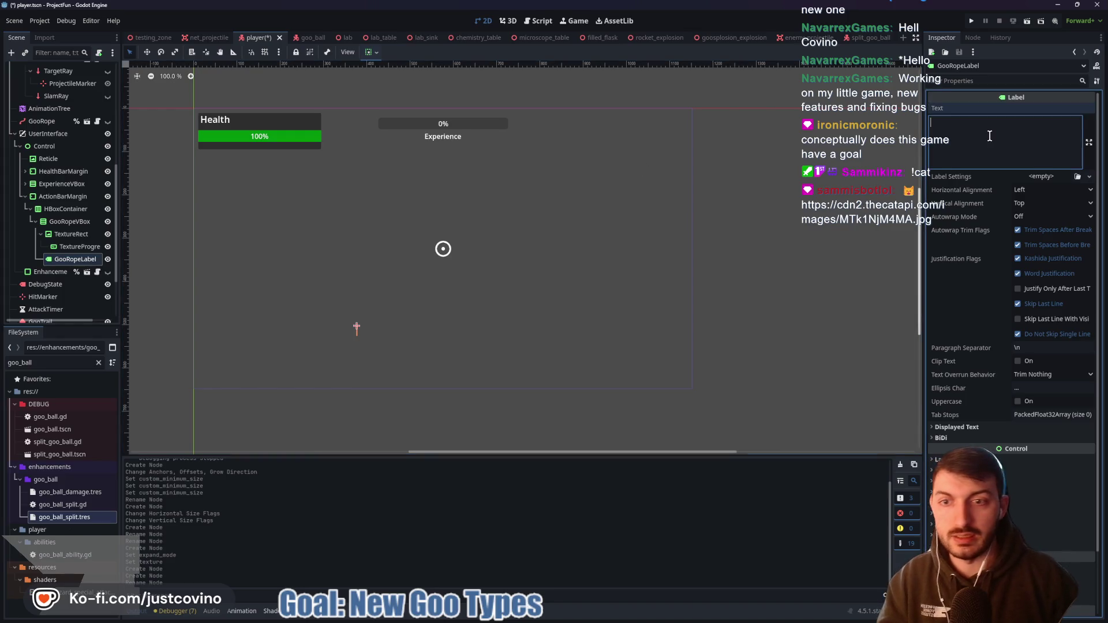
key(BackSpace)
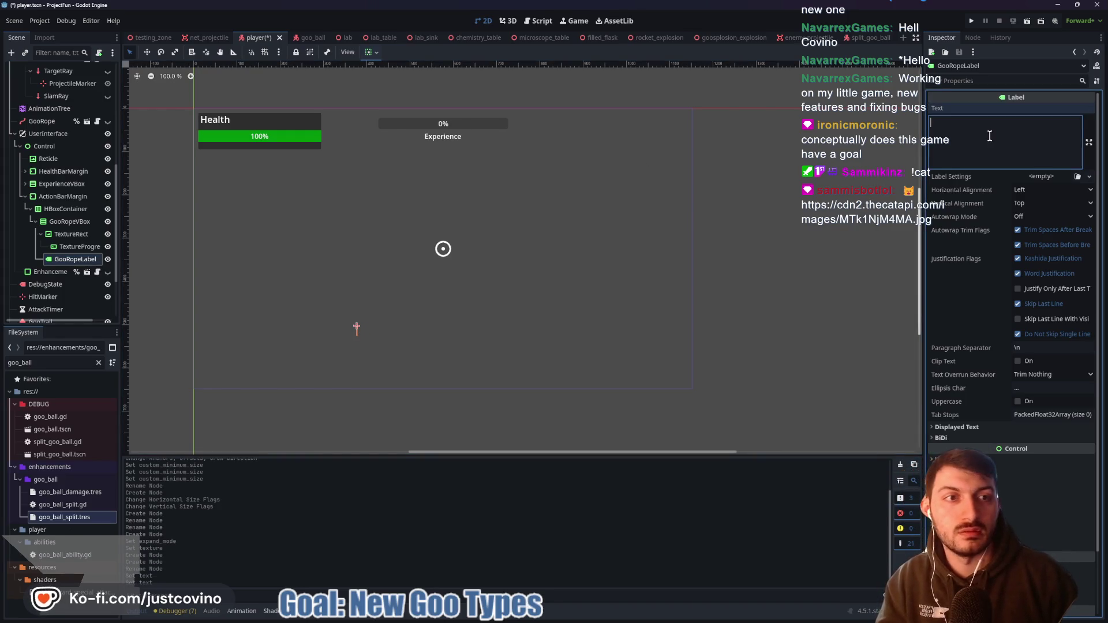
text(MB)
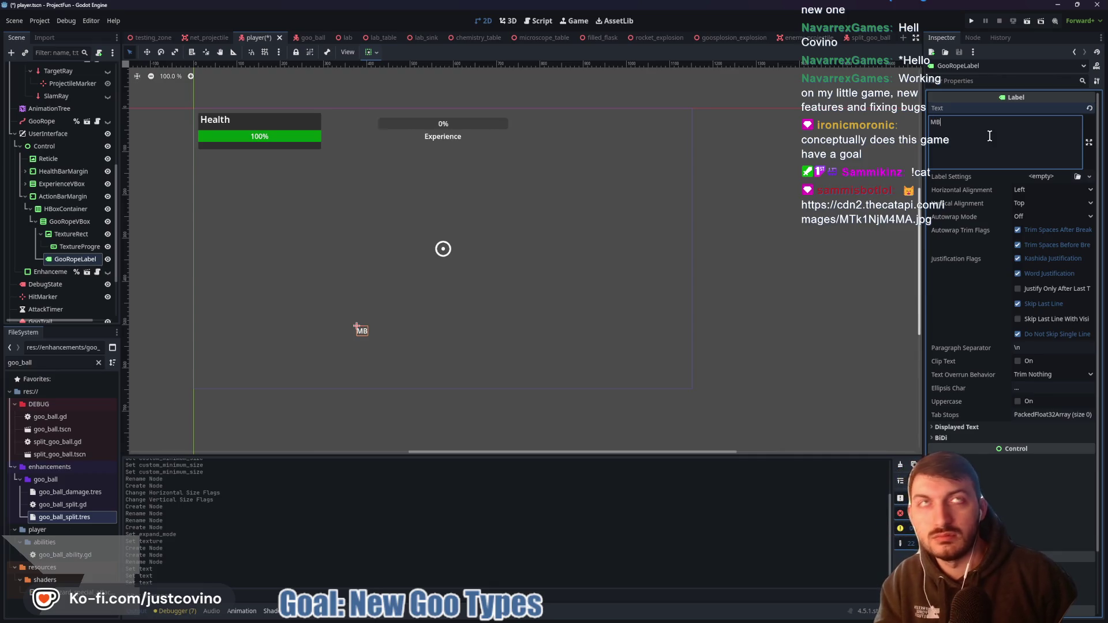
text(1)
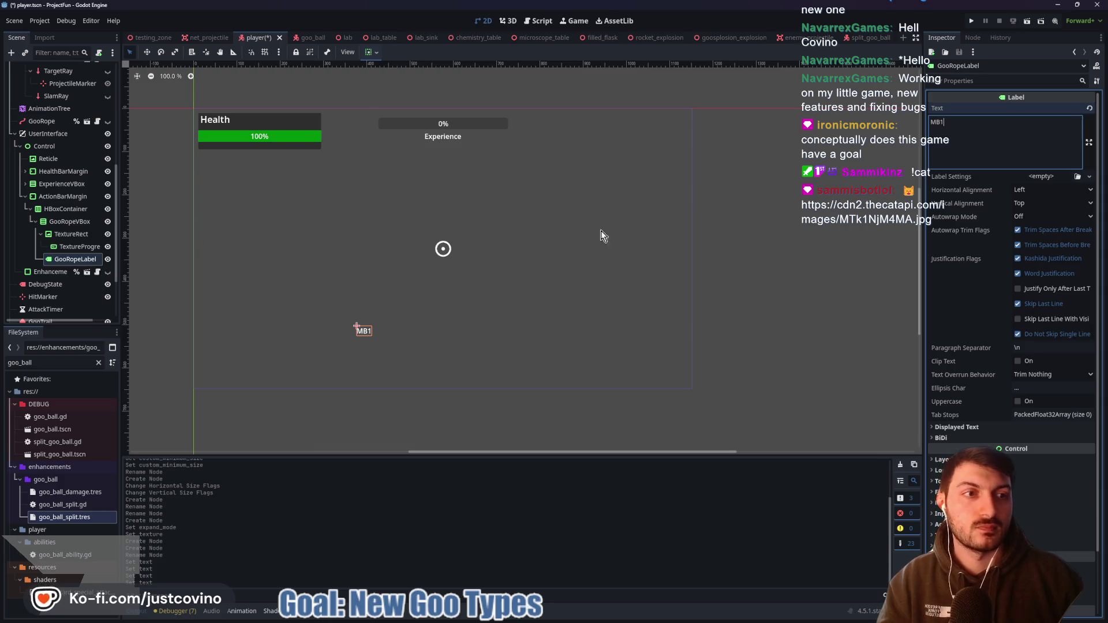
click(53, 220)
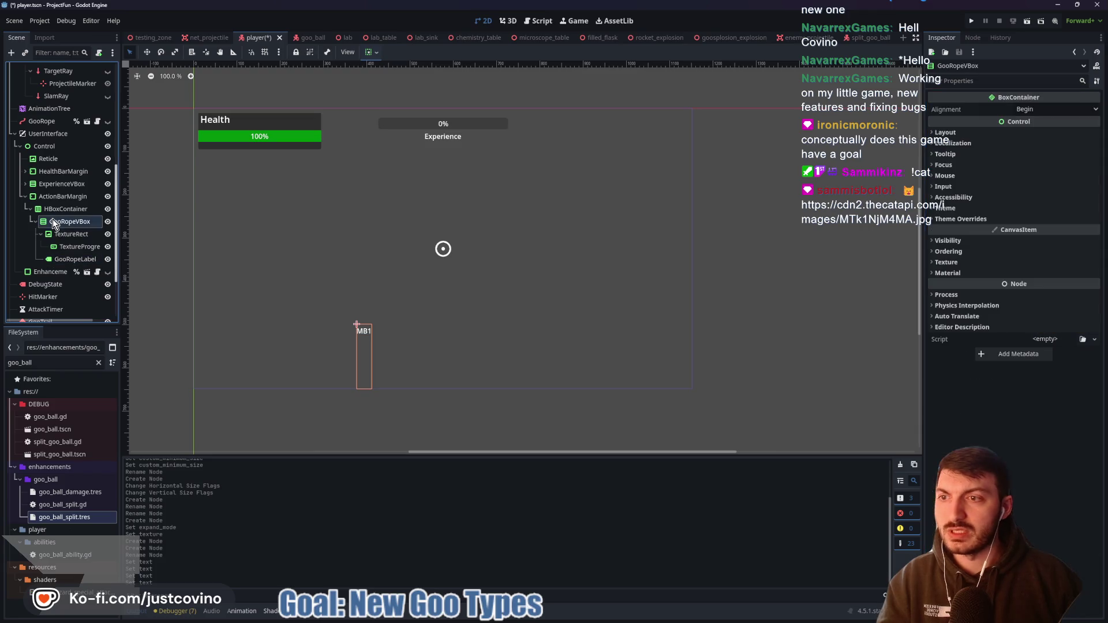
- Duplicate GooRopeVBox and rename the copy GooBallVBox
click(36, 221)
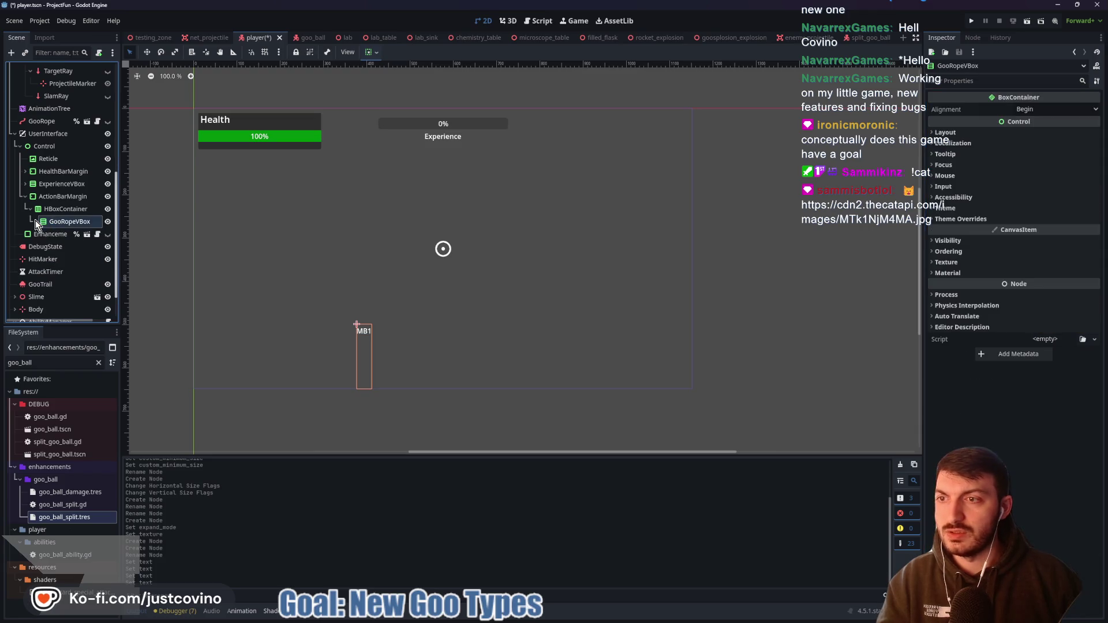
key(ctrl+d)
double_click(74, 234)
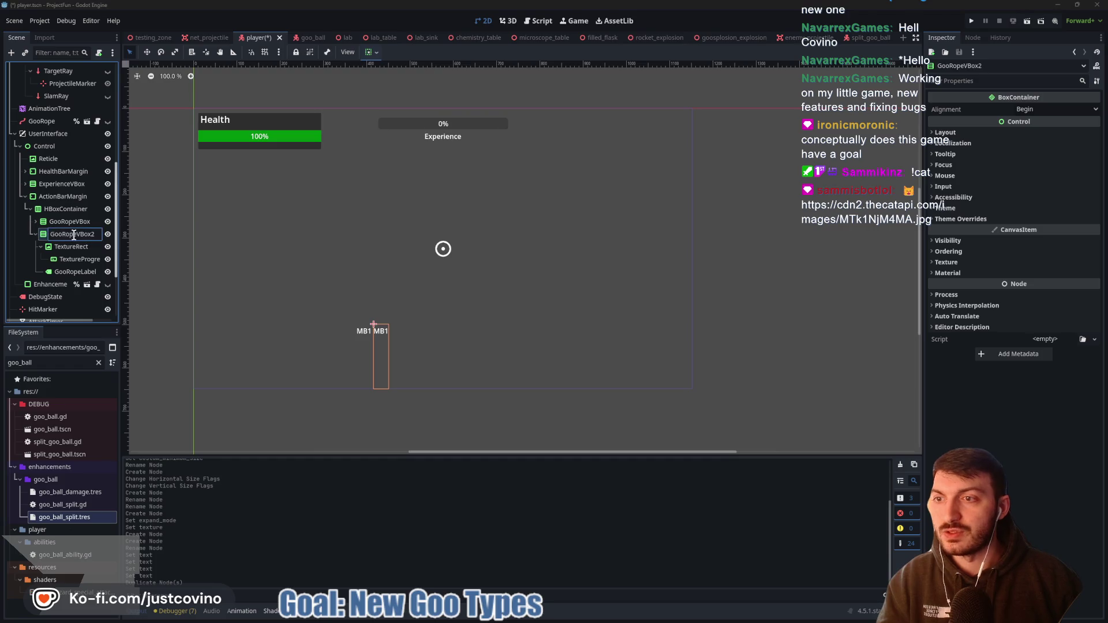
drag(97, 233, 52, 233)
text(oBallVBo)
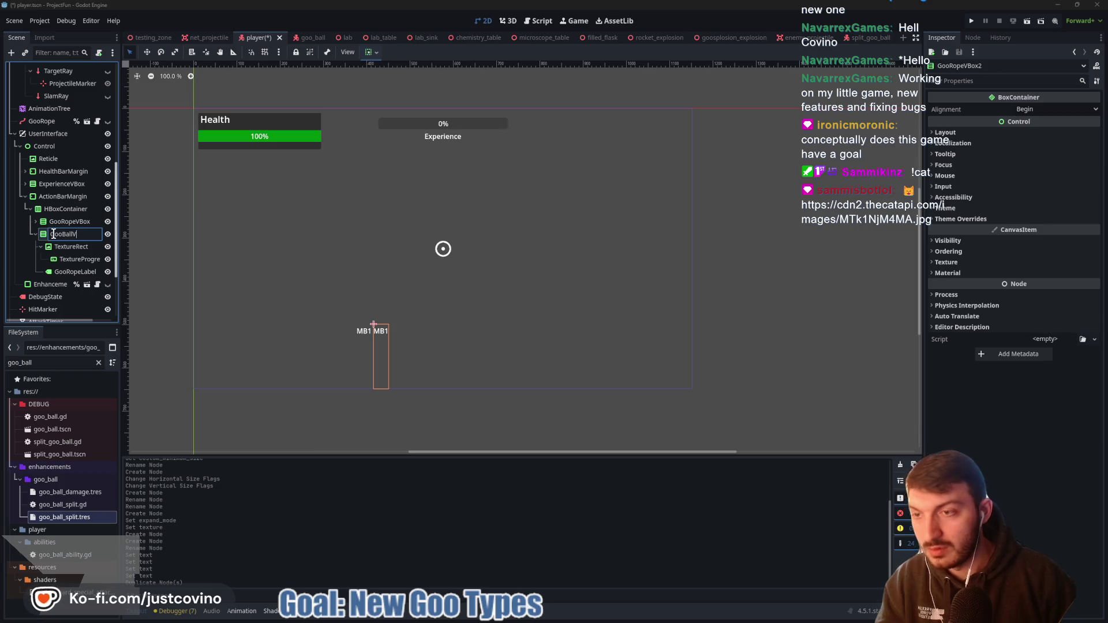
text(x)
key(Return)
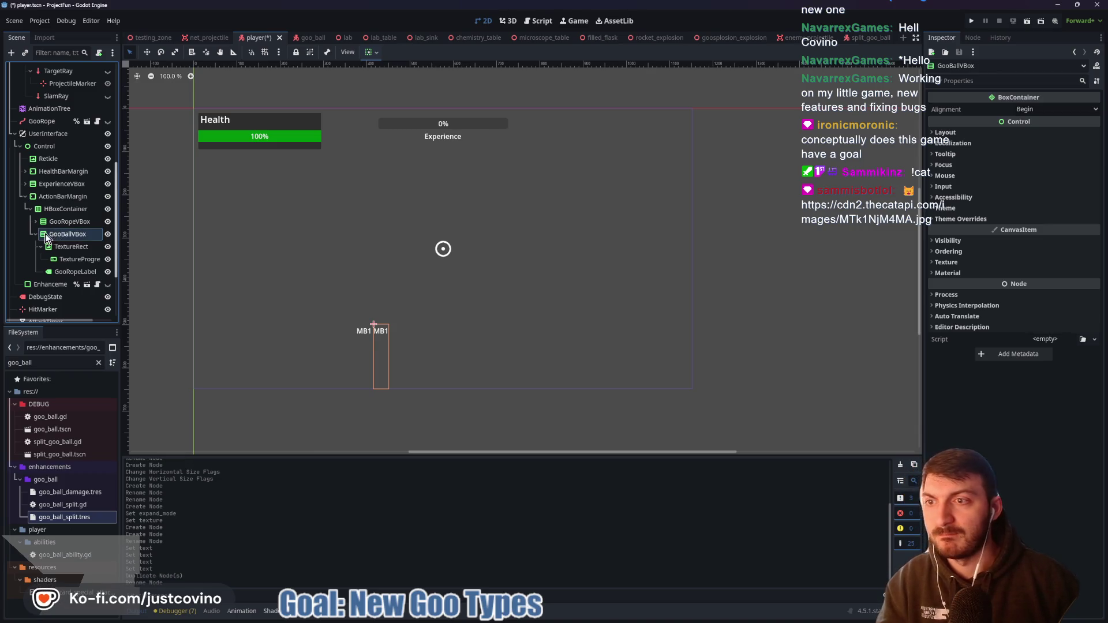
- Rename the copy's TextureRect to GooBallIcon
double_click(76, 247)
text(GooBallIcon)
key(Return)
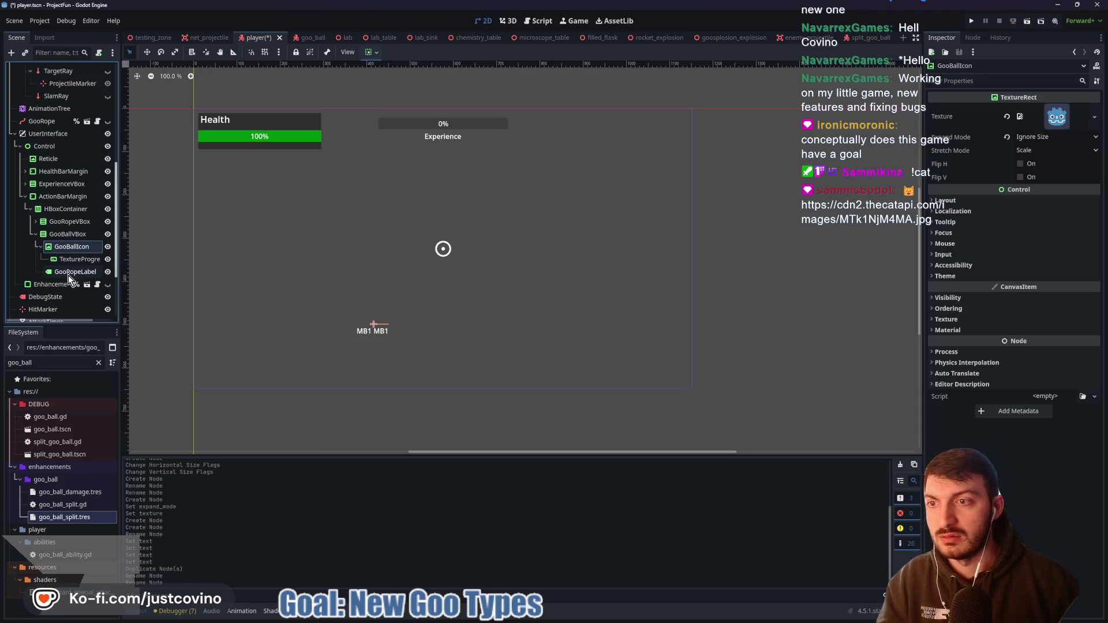
- Rename the copied GooRopeLabel to GooBallLabel
double_click(68, 274)
click(81, 272)
key(BackSpace)
key(BackSpace)
key(BackSpace)
text(Ball)
key(Return)
- Change GooBallLabel's text from MB1 to MB2
click(965, 125)
key(BackSpace)
text(2)
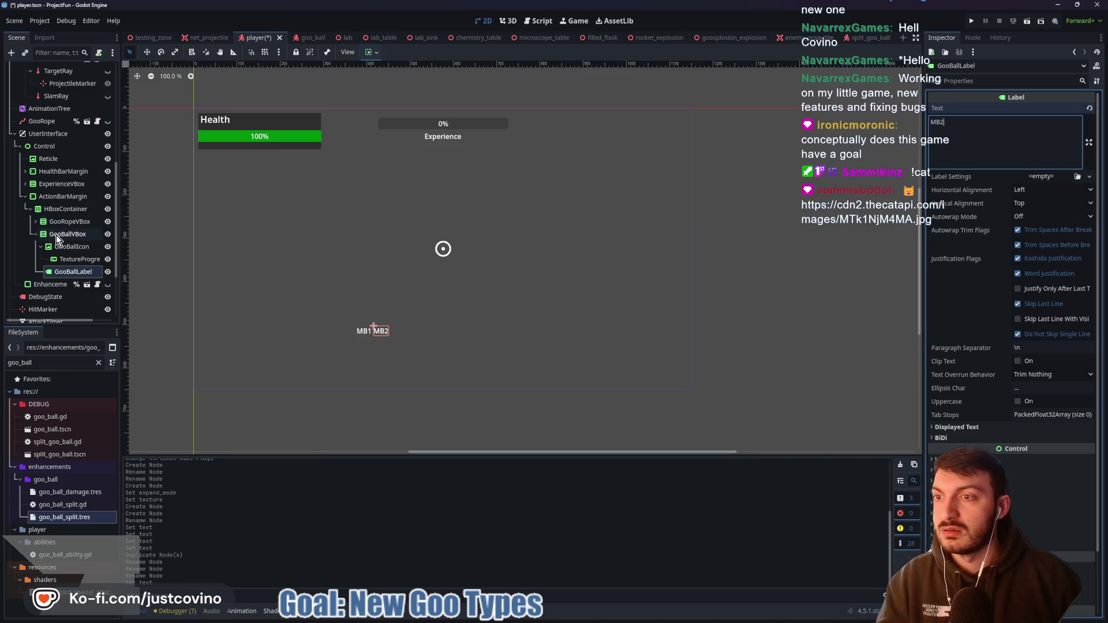
click(57, 234)
click(54, 222)
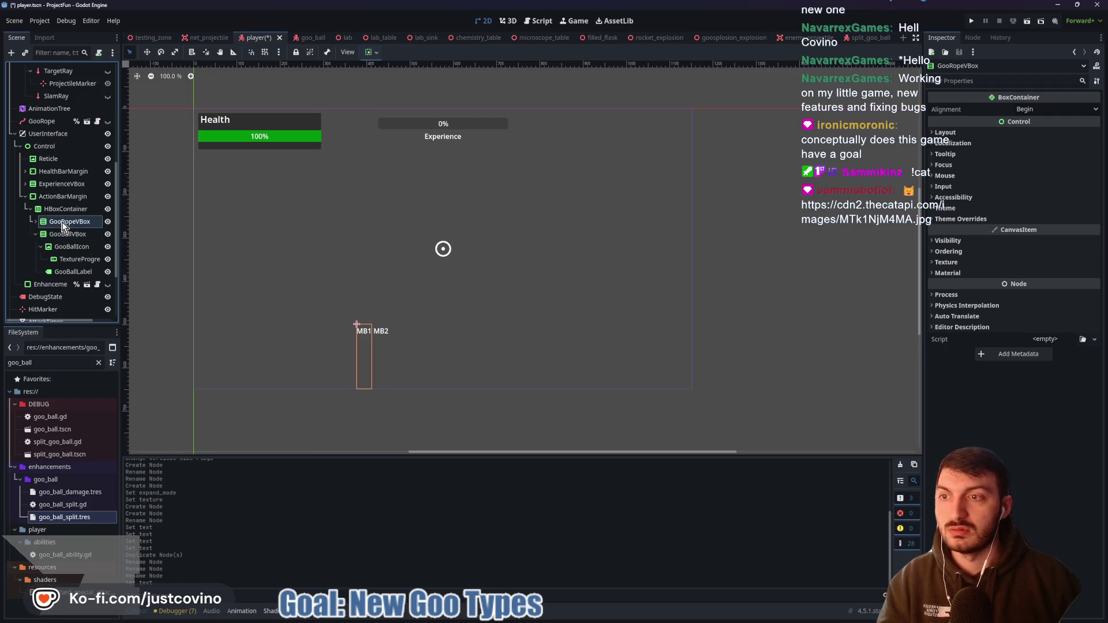
click(64, 209)
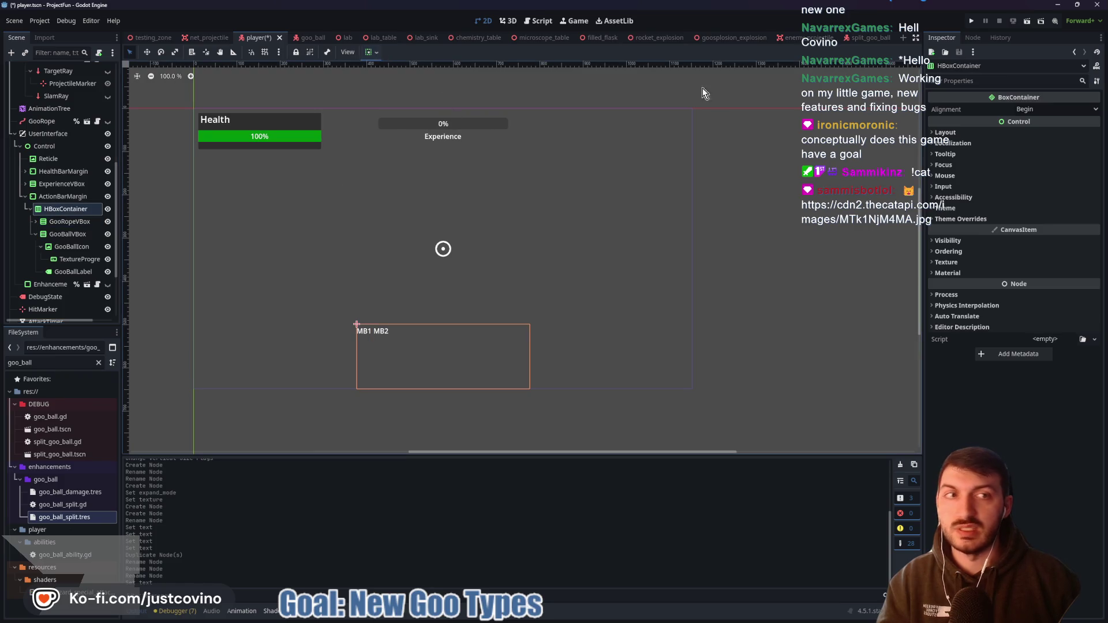
- Set the HBoxContainer's alignment to Center
click(1063, 110)
click(1043, 136)
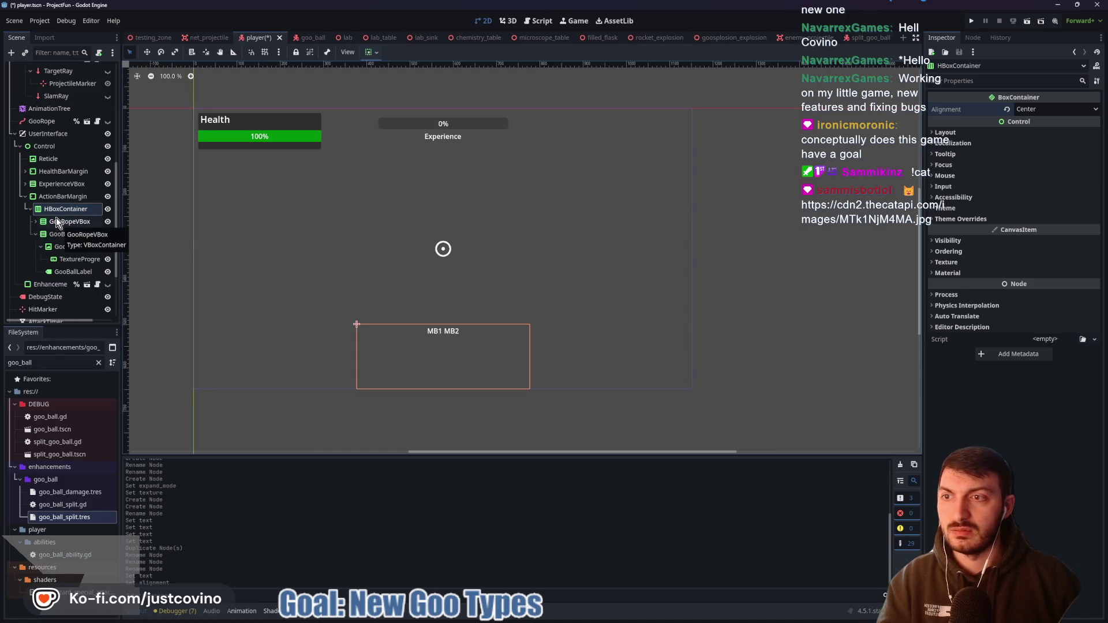
click(62, 196)
- Set all four ActionBarMargin margin theme constants to 10
click(1010, 315)
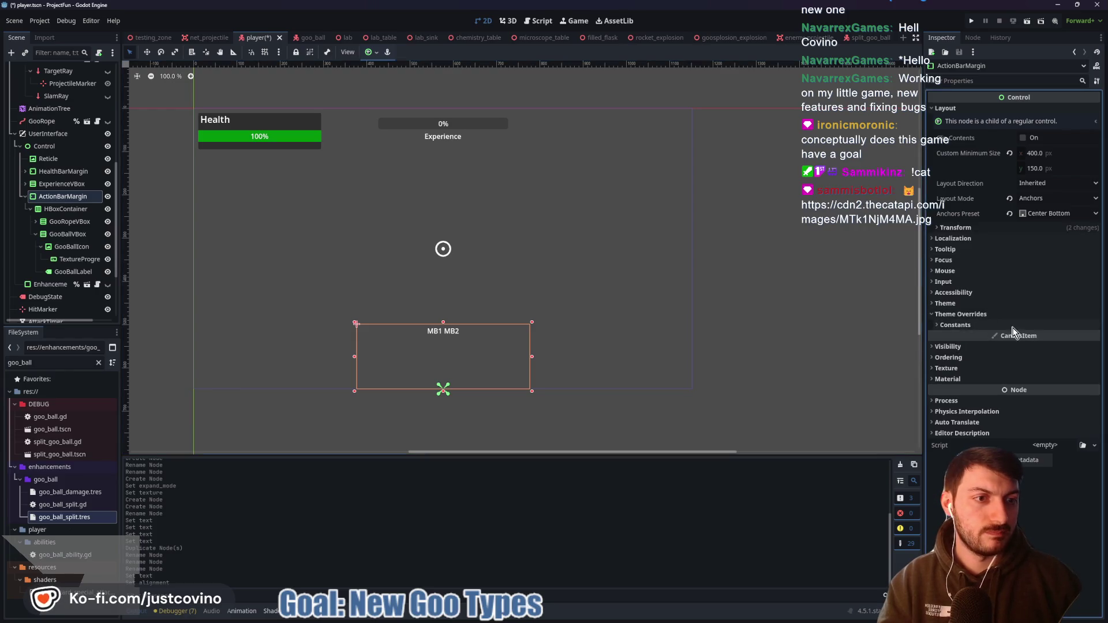
click(1012, 326)
click(1043, 337)
text(10)
key(Tab)
text(10)
key(Tab)
text(10)
key(Tab)
text(10)
key(Return)
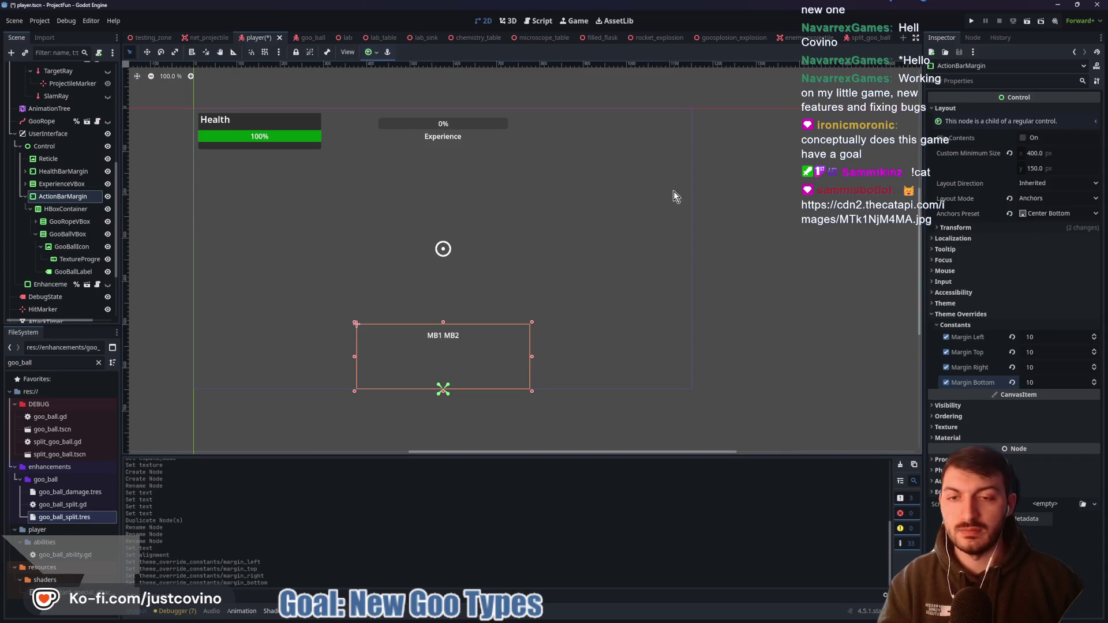
- Centre GooRopeVBox horizontally and vertically with the sizing options
click(59, 211)
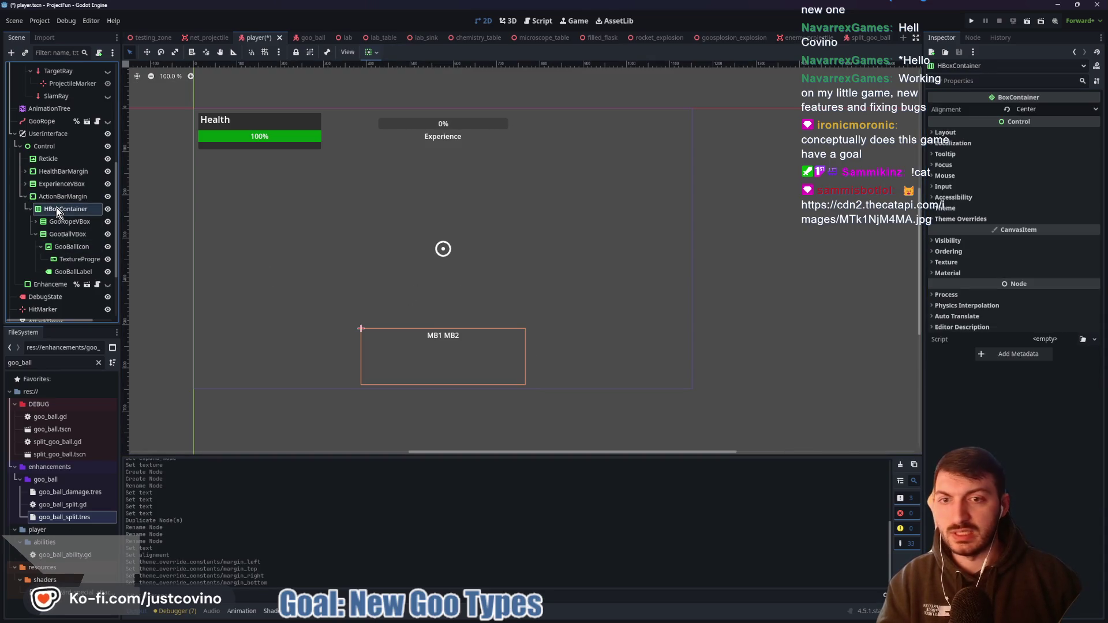
click(62, 221)
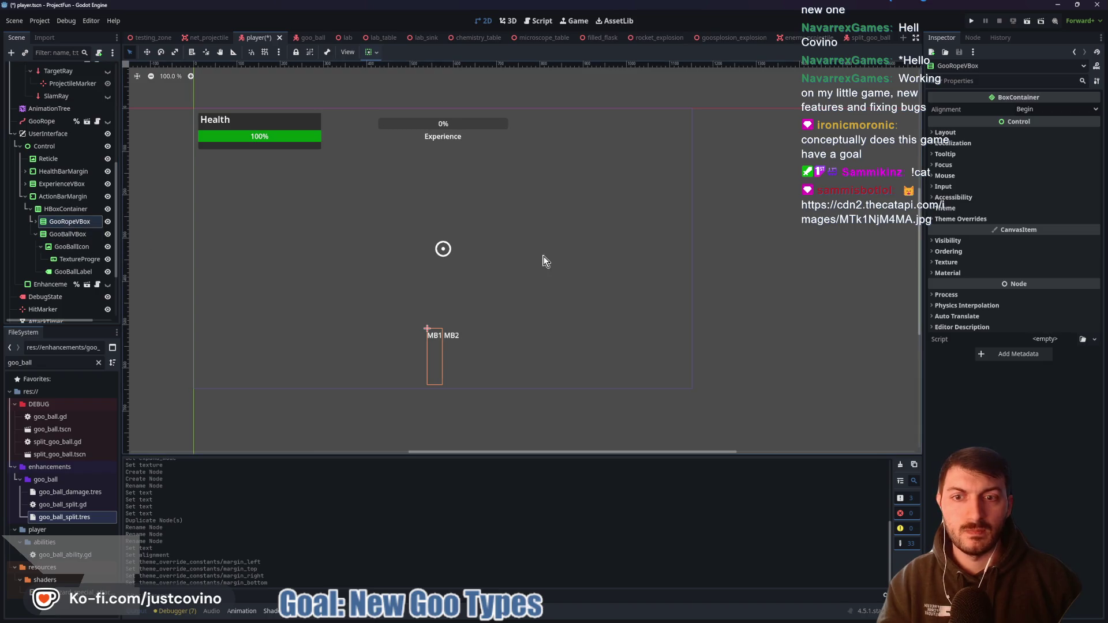
click(370, 52)
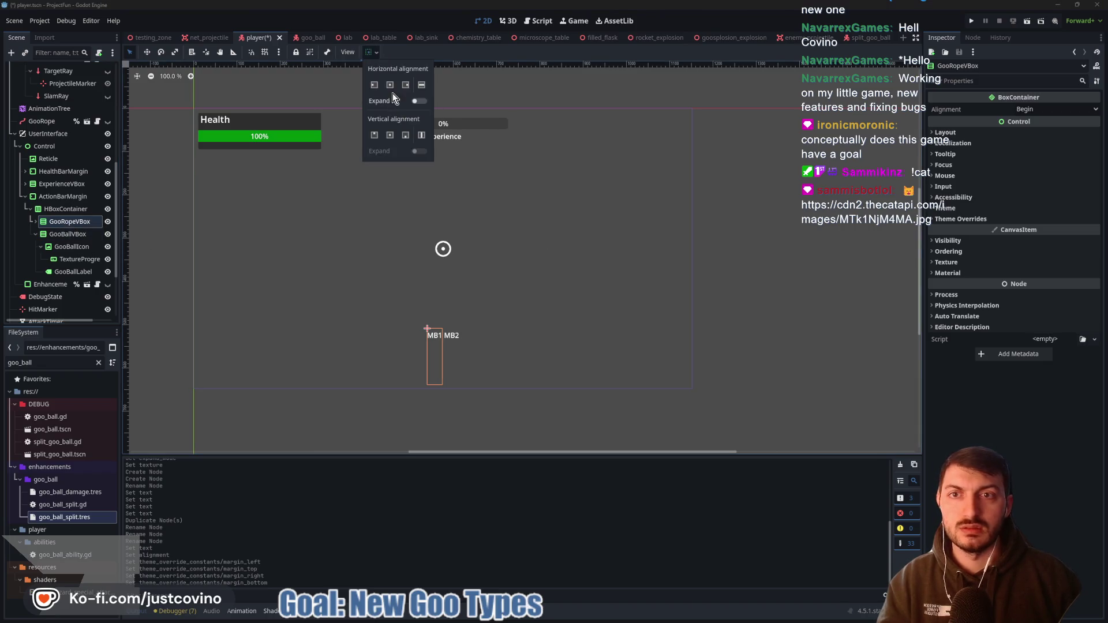
click(390, 85)
click(390, 135)
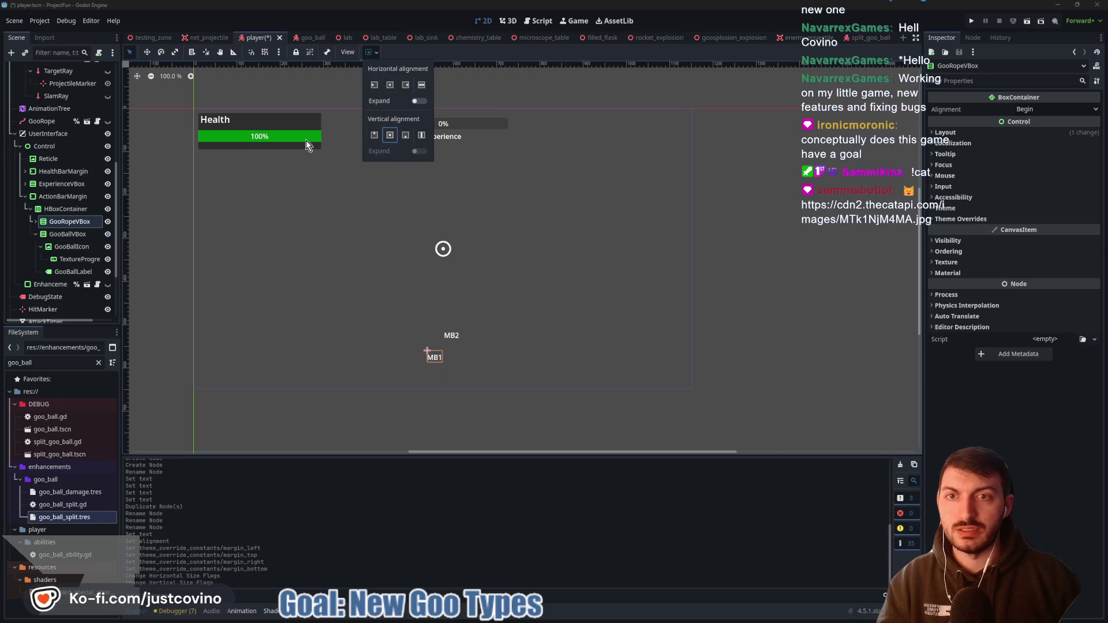
click(60, 238)
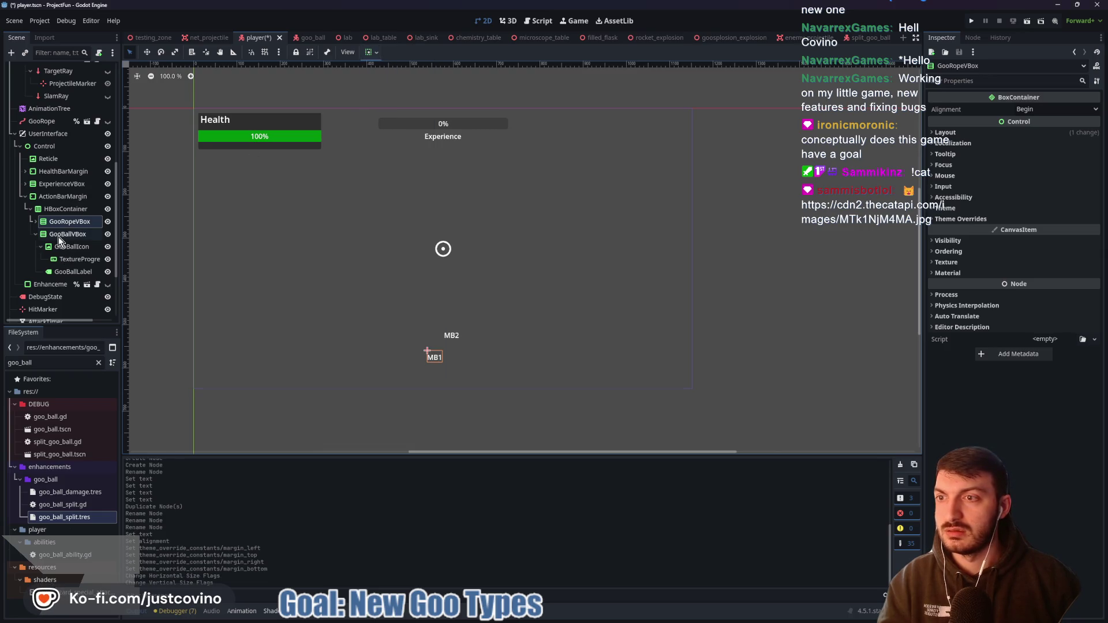
click(60, 238)
click(376, 53)
- Centre GooBallVBox horizontally and vertically
click(391, 85)
click(389, 135)
click(60, 223)
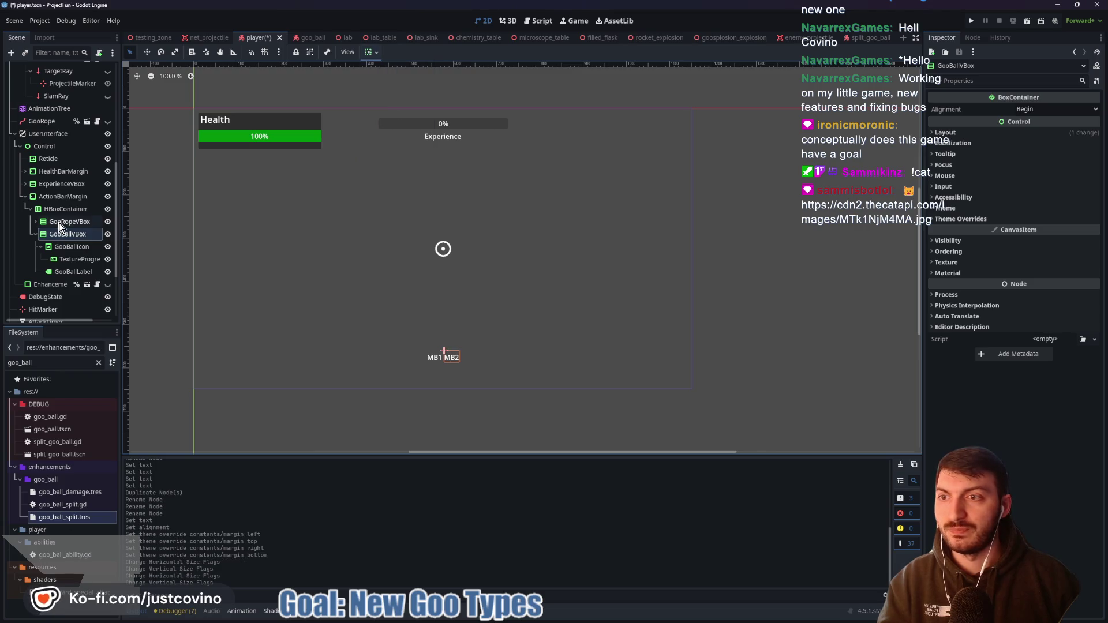
- Set GooRopeVBox's custom minimum size to 50×100
click(53, 223)
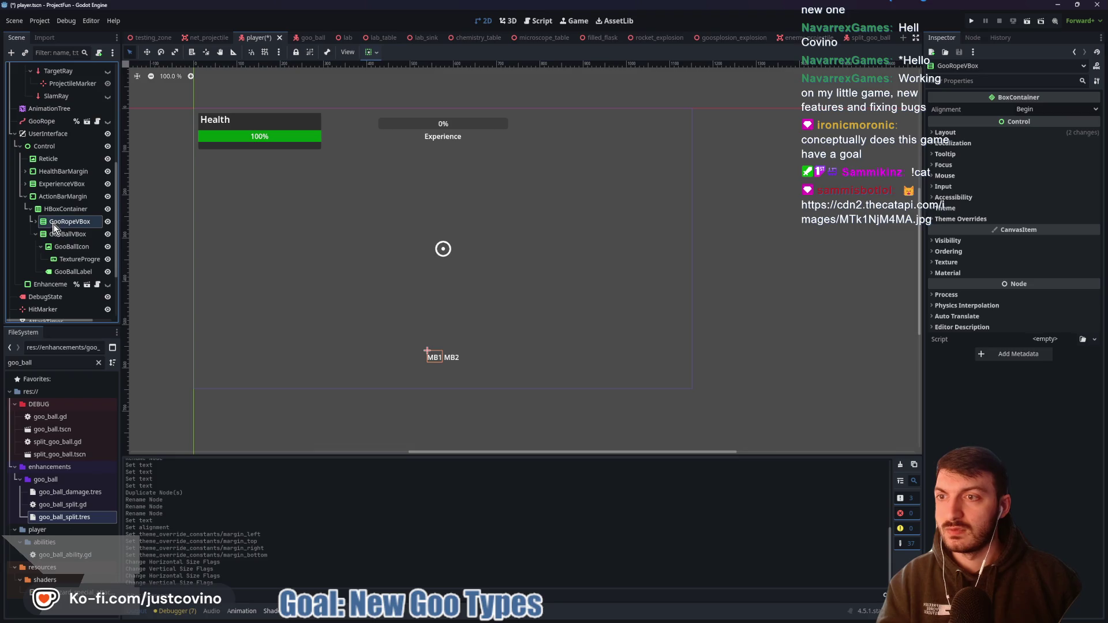
click(952, 133)
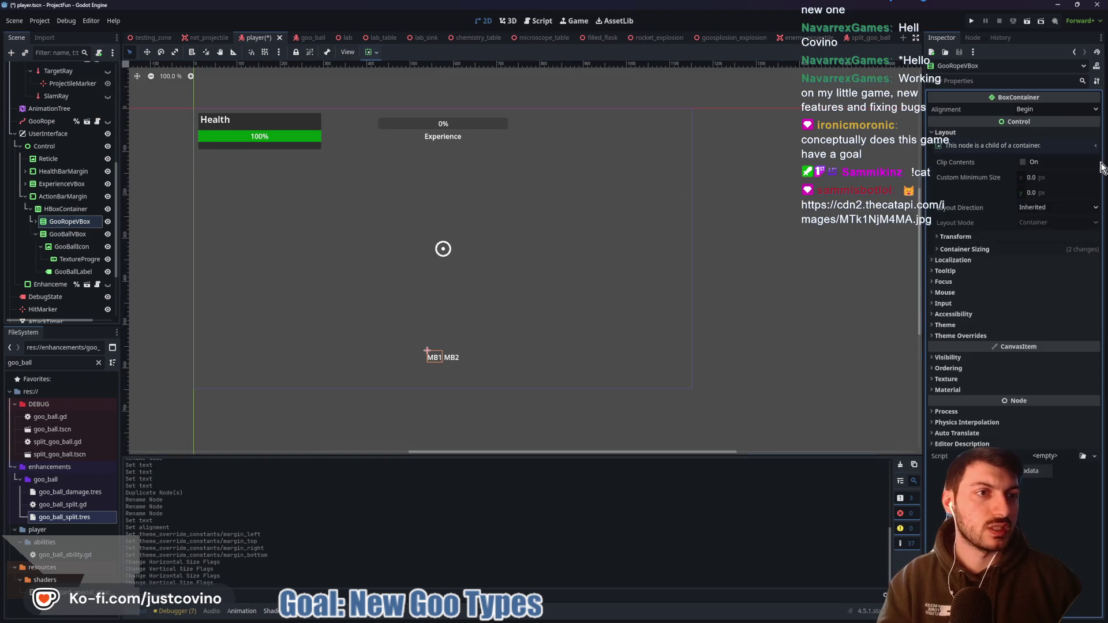
click(1043, 178)
text(50)
key(Tab)
text(50)
key(Return)
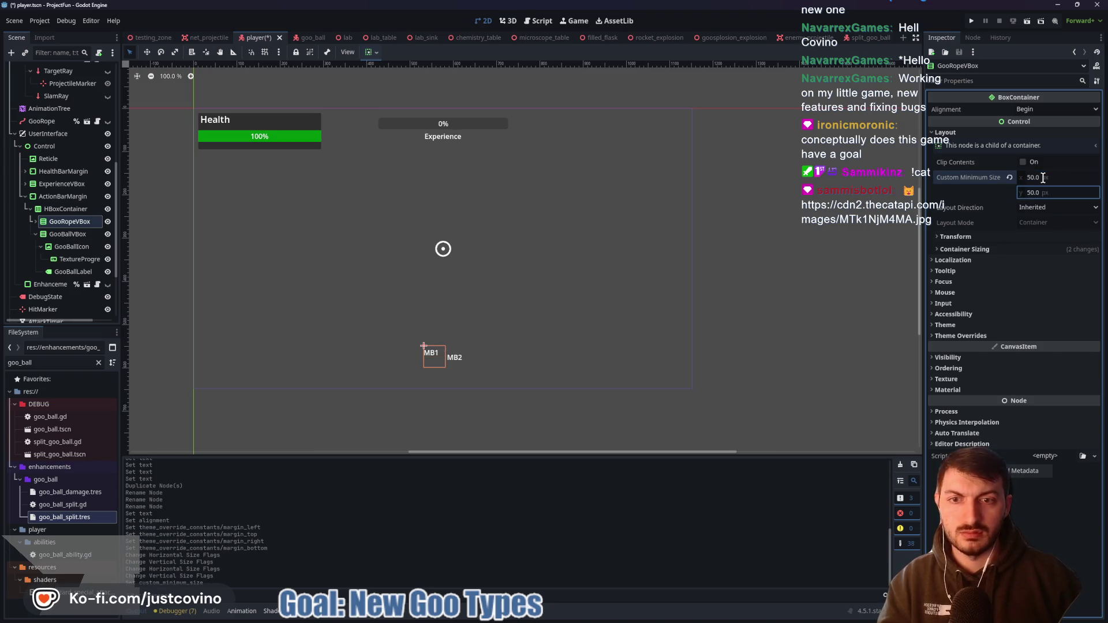
click(1043, 178)
key(Tab)
text(100)
key(Return)
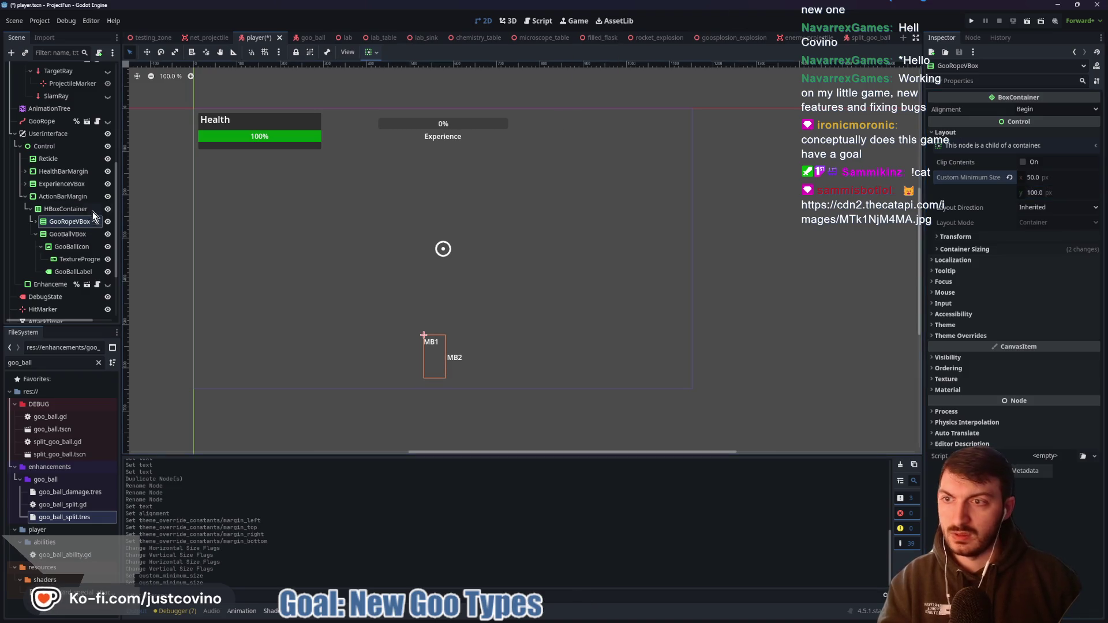
- Set GooBallVBox's custom minimum size to 50×100
click(74, 234)
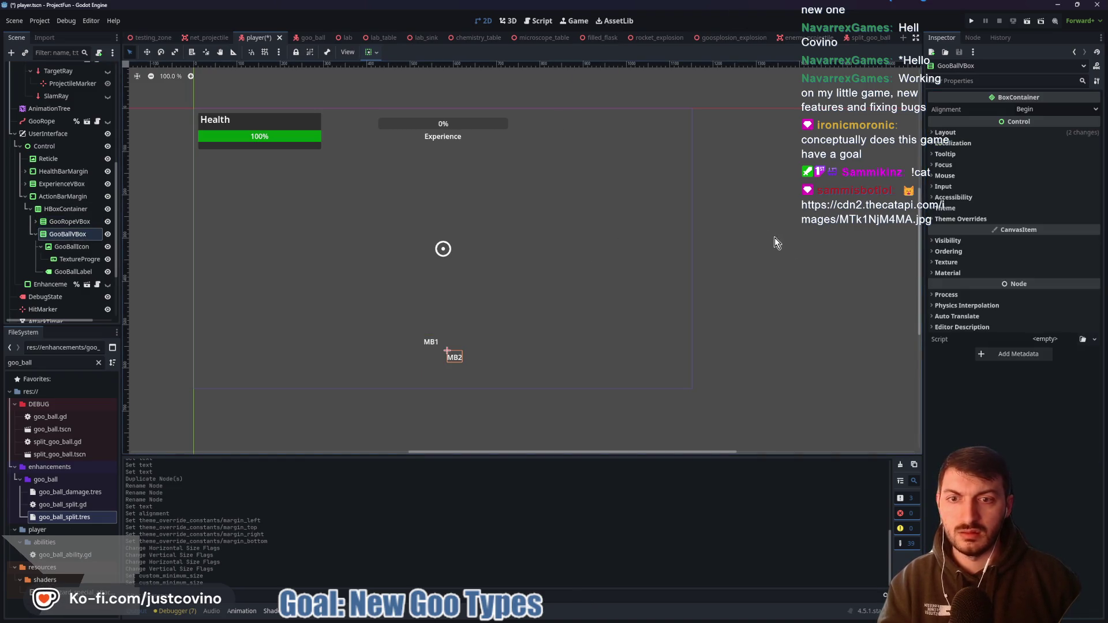
click(992, 132)
click(1053, 178)
key(Tab)
text(100)
key(Return)
- Set GooBallIcon's custom minimum size to 50×50
click(52, 247)
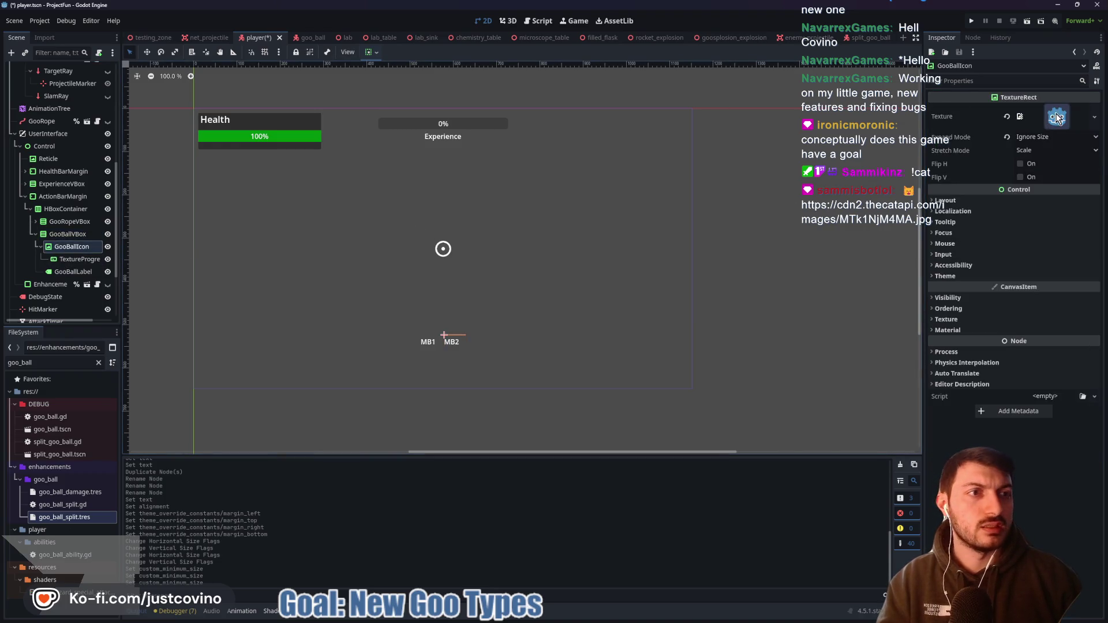
click(946, 200)
click(1059, 243)
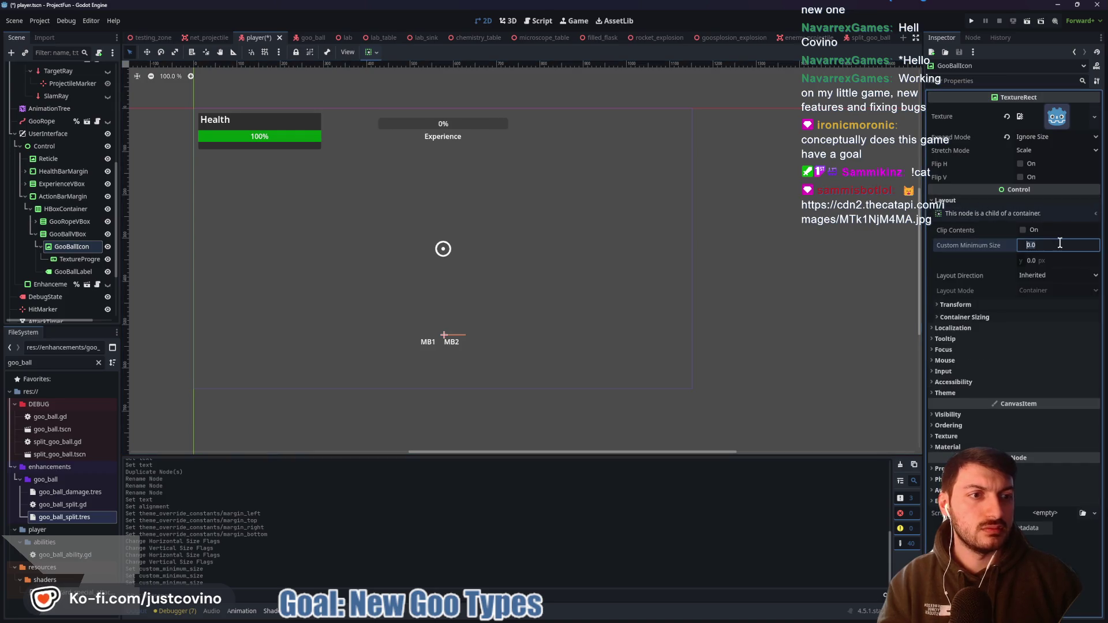
key(Tab)
text(50)
key(Return)
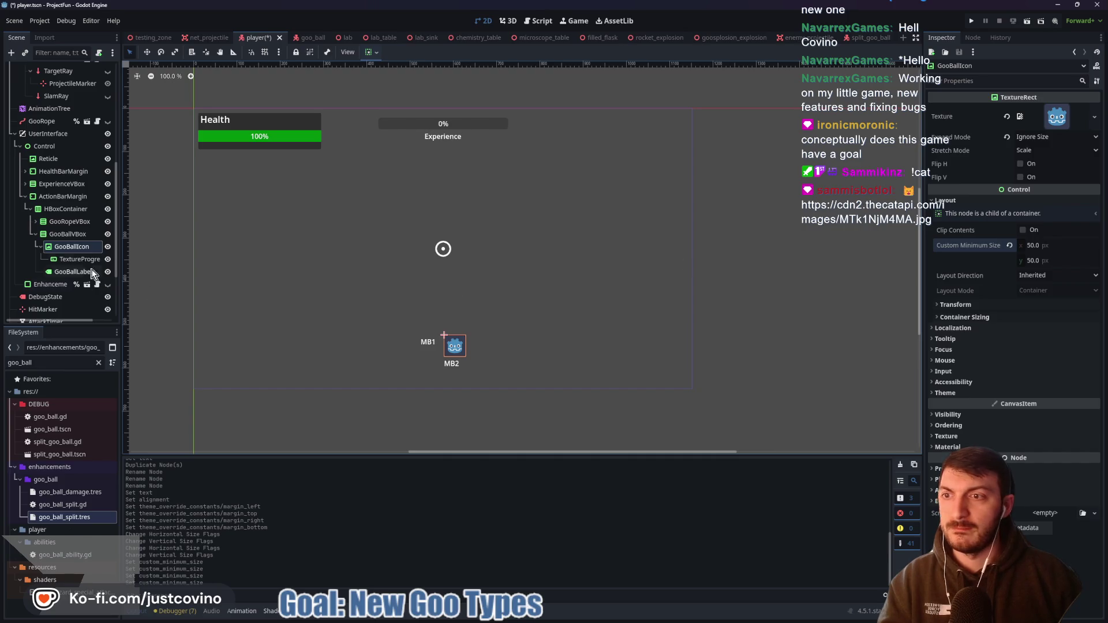
- Set the MB1 slot icon's custom minimum size to 50×50
click(35, 222)
click(71, 234)
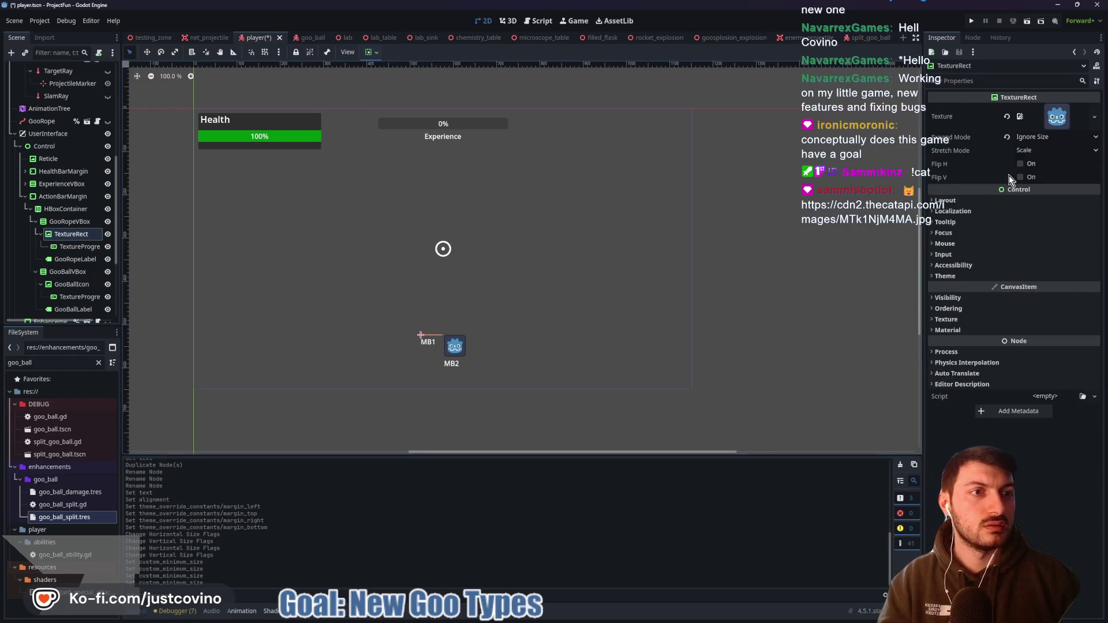
click(984, 201)
click(1049, 247)
text(50)
key(Tab)
text(50)
key(Return)
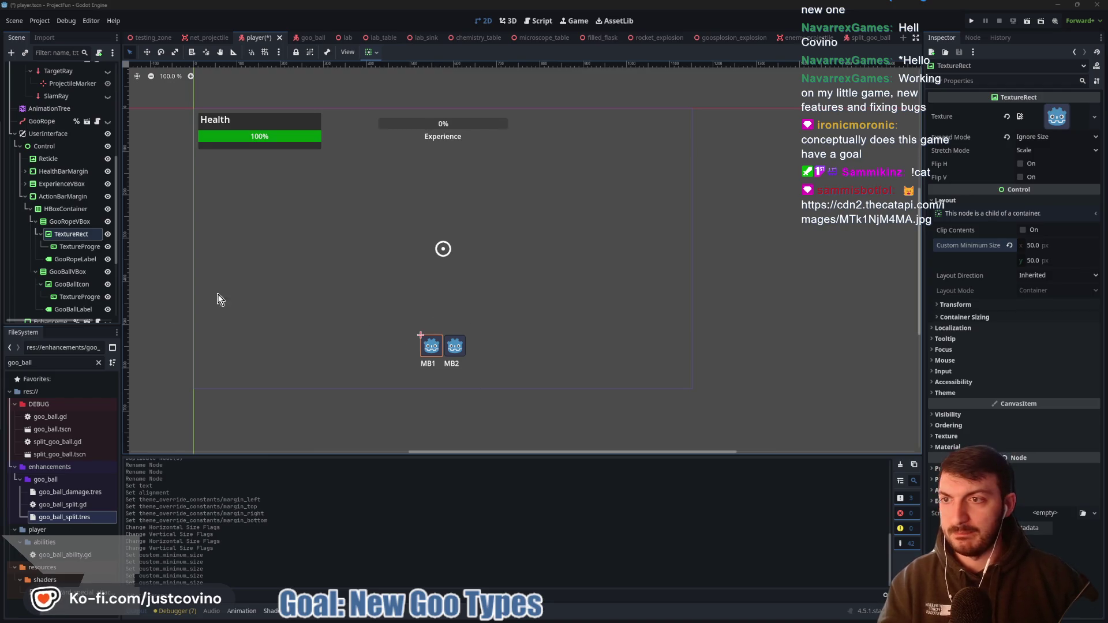
- Set the slot row's separation theme constant to 50
click(57, 211)
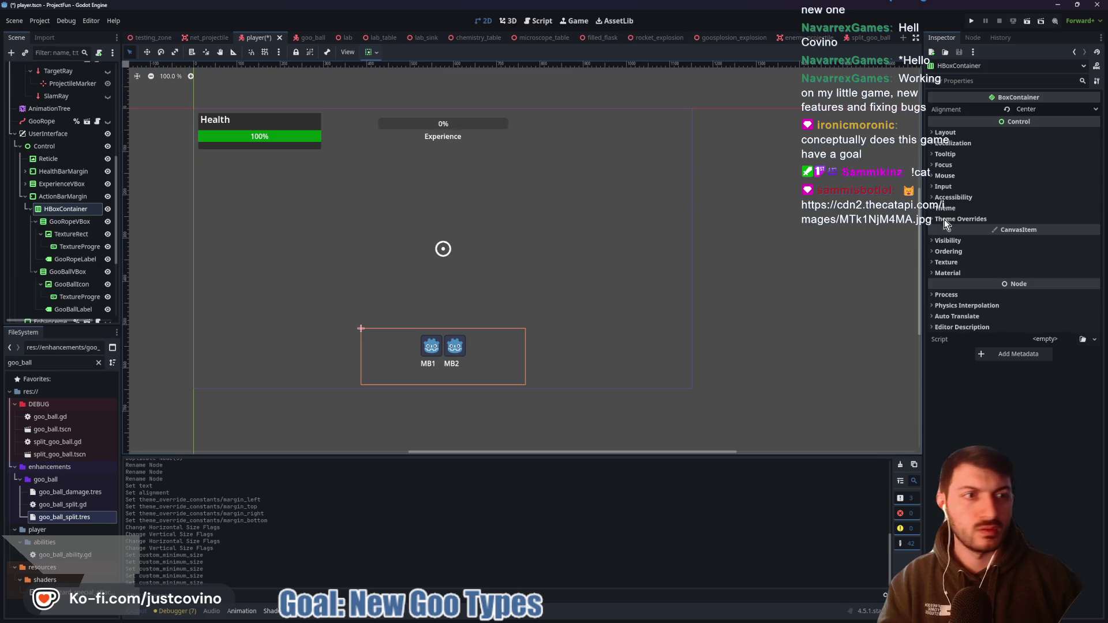
click(990, 219)
click(981, 229)
text(10)
key(Return)
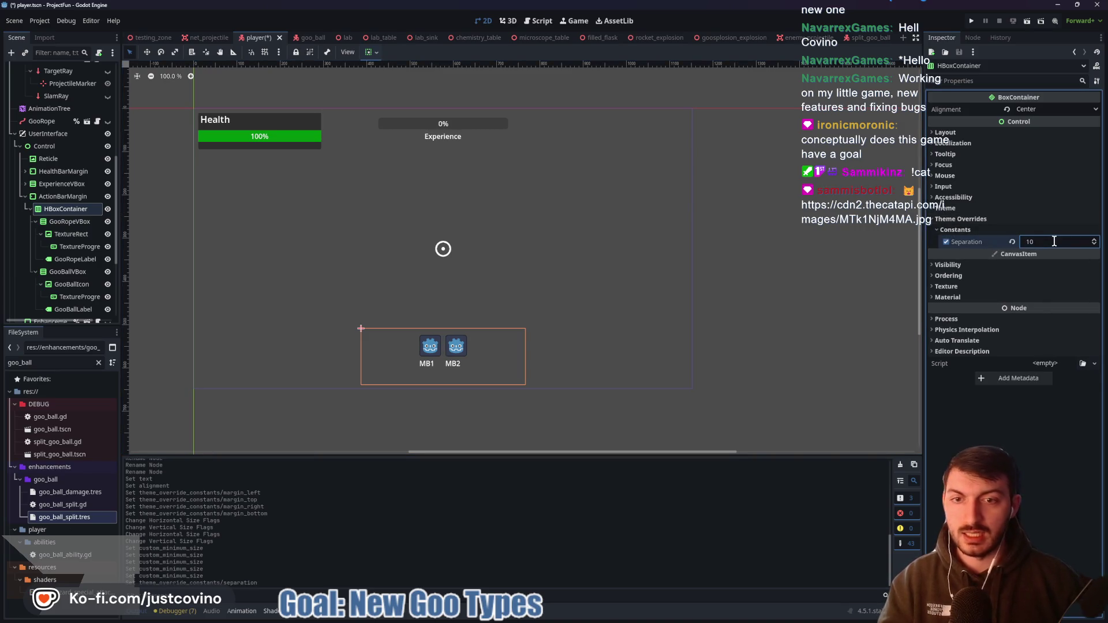
text(25)
key(Return)
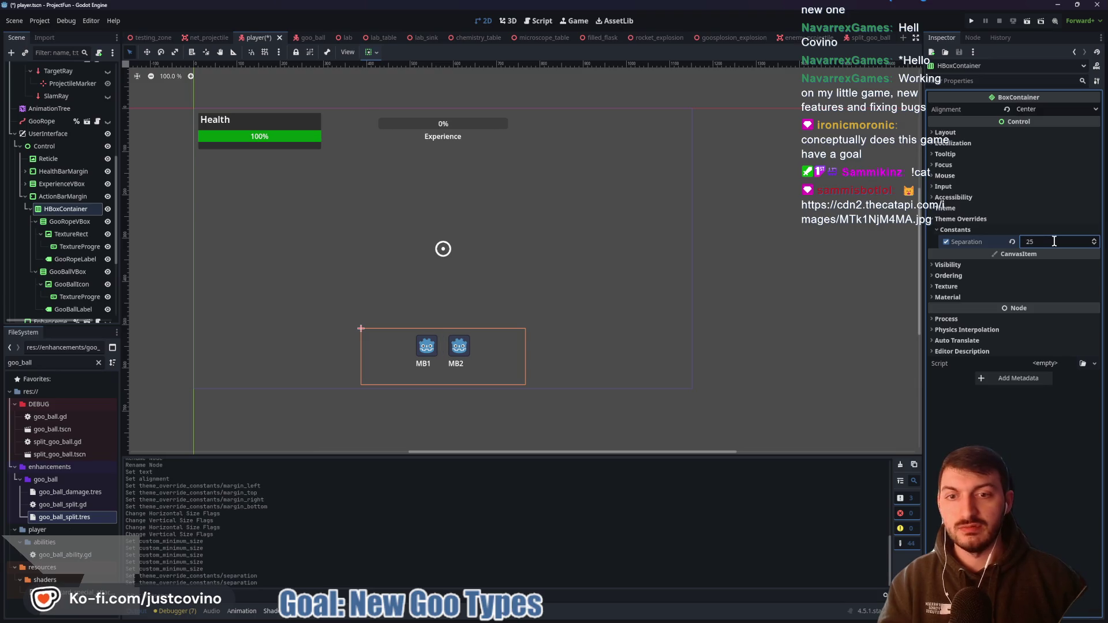
key(Return)
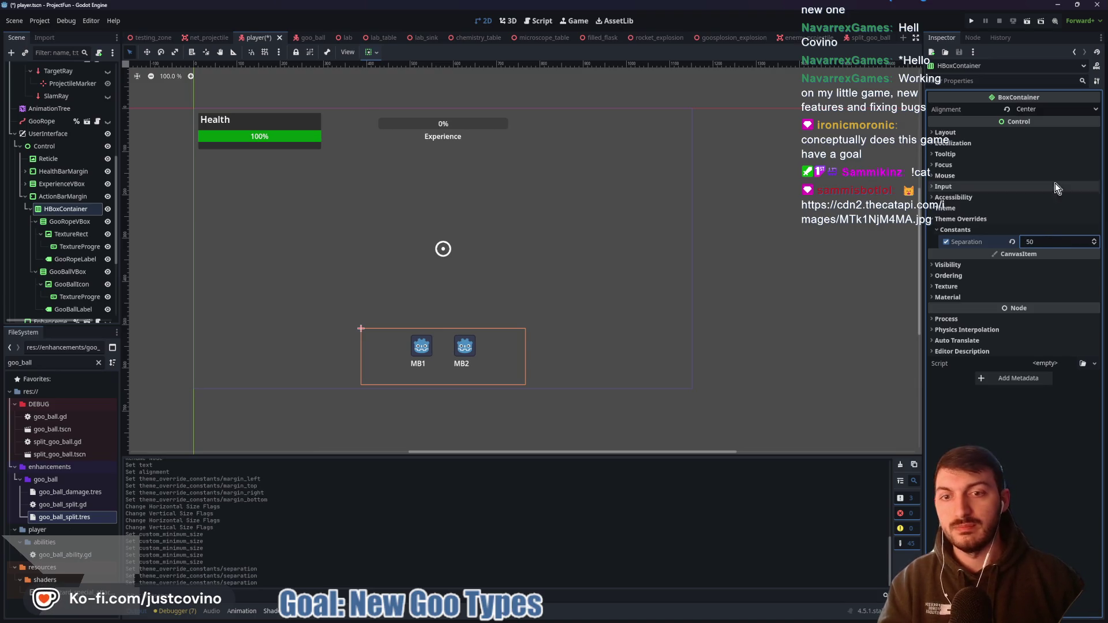
- Centre the MB1 label text horizontally and vertically
click(79, 259)
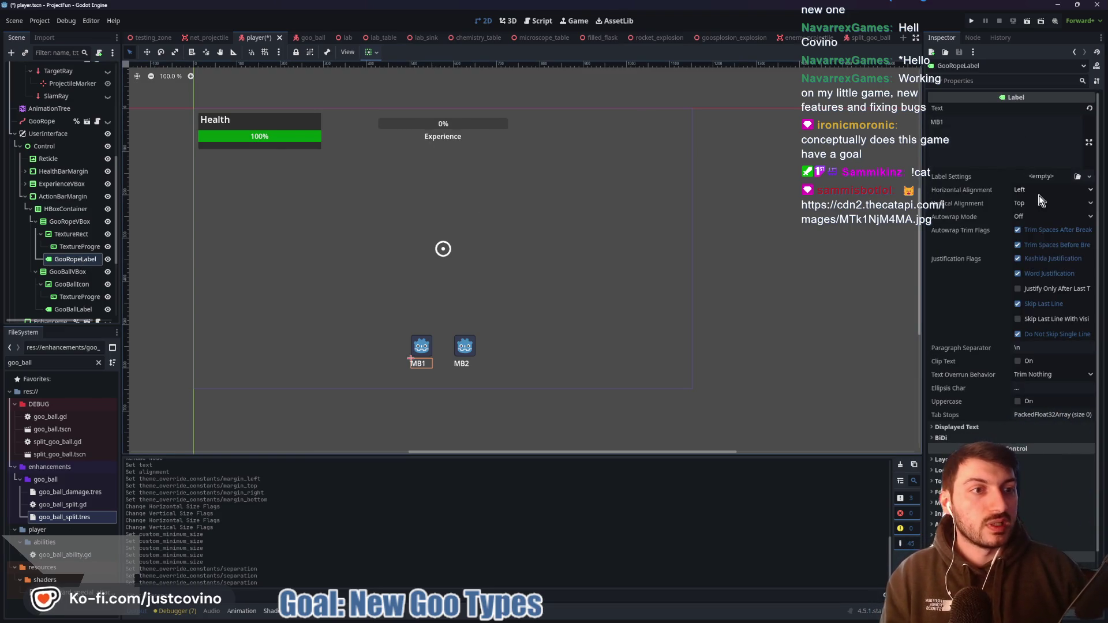
click(1053, 190)
click(1033, 215)
click(1053, 203)
click(1033, 229)
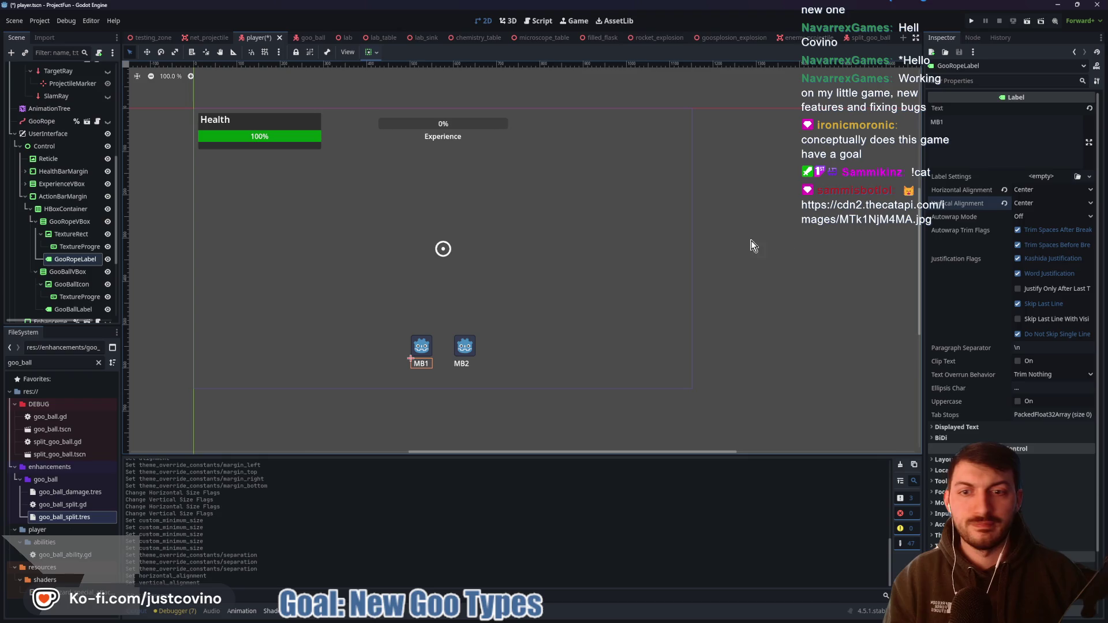
- Centre the MB2 label text horizontally and vertically
click(87, 309)
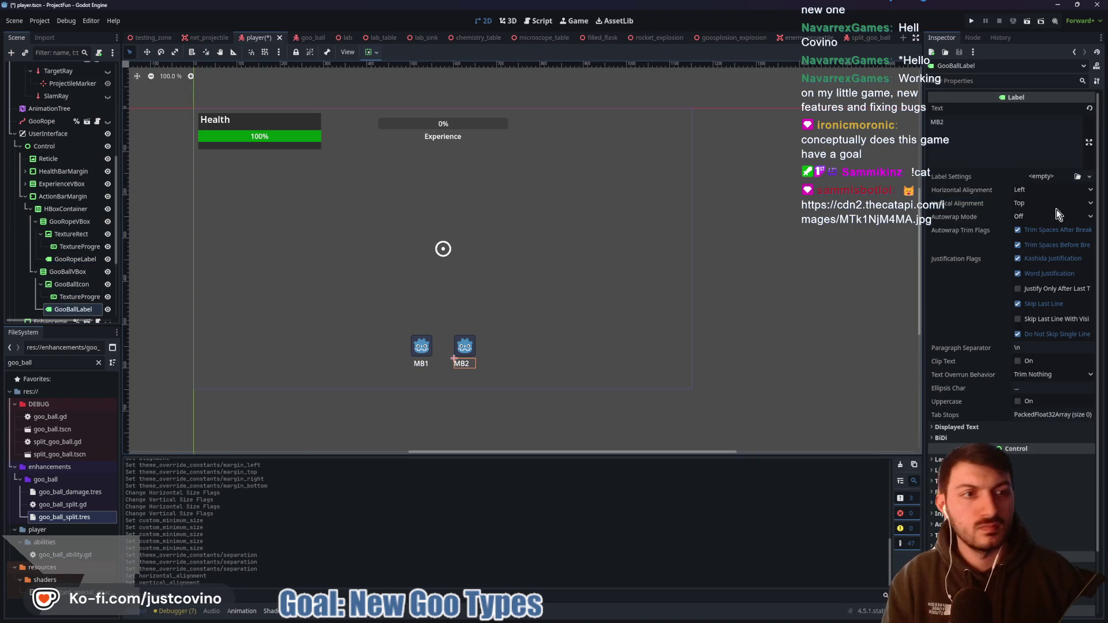
click(1040, 191)
click(1032, 215)
click(1037, 203)
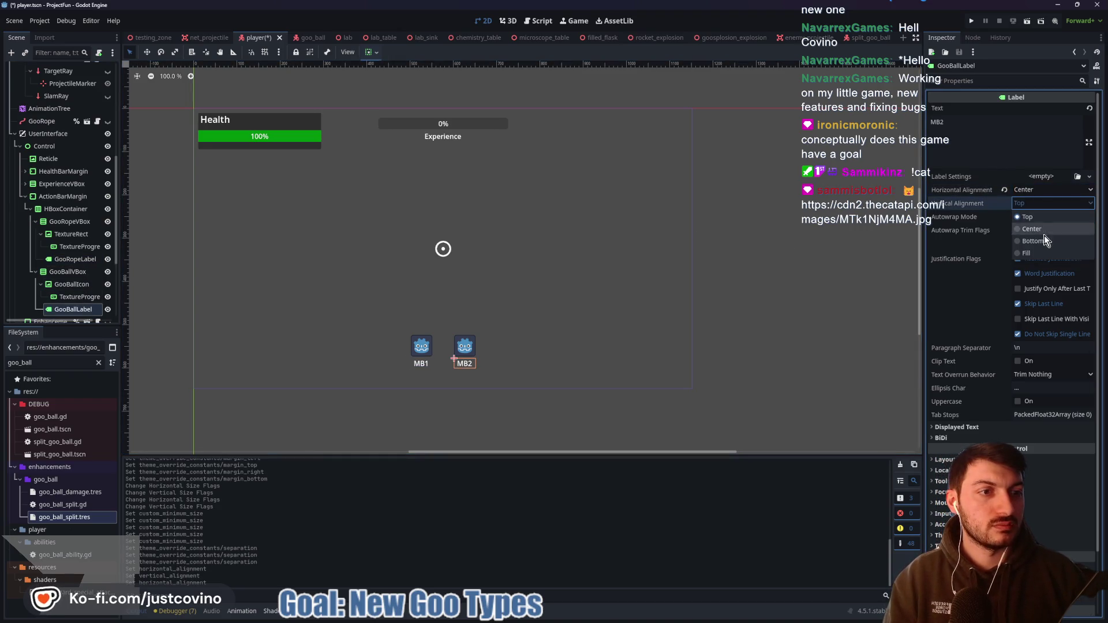
click(1036, 228)
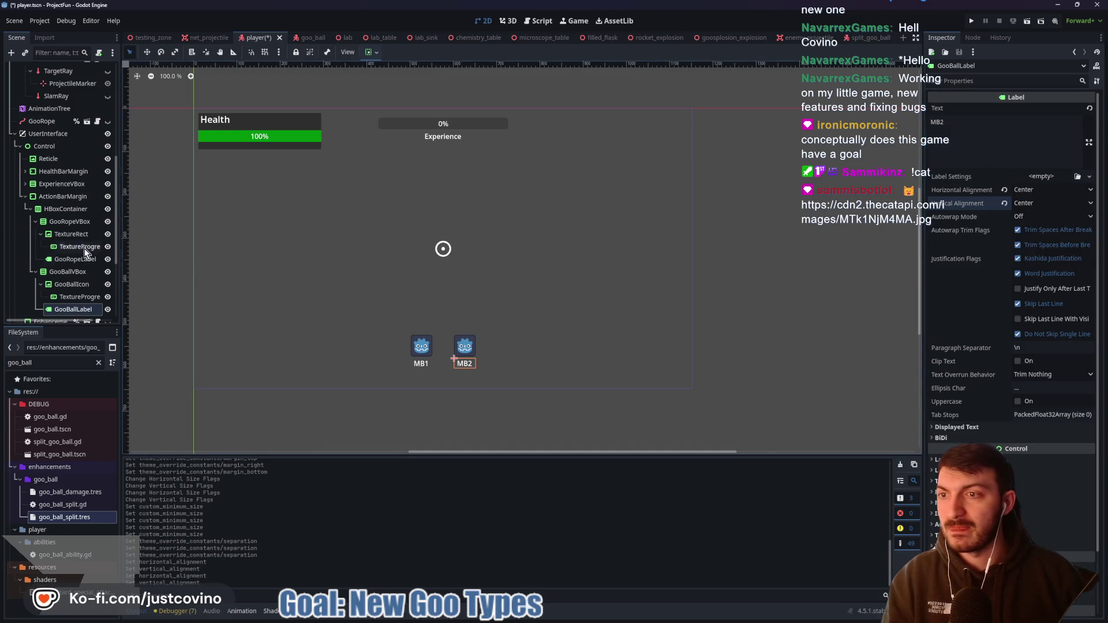
click(70, 297)
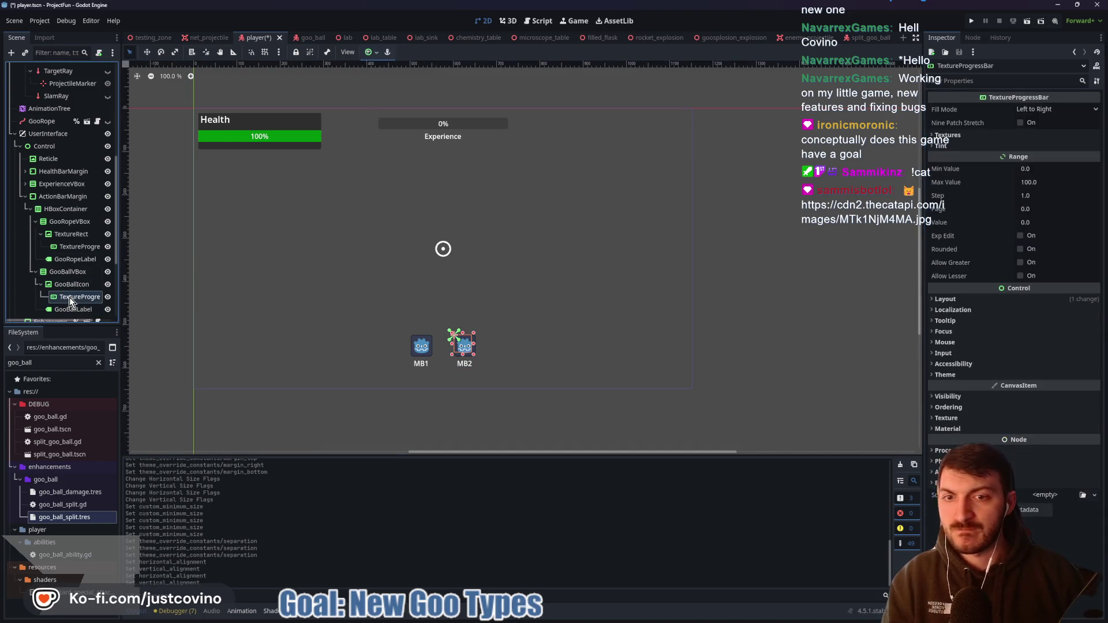
- Apply the Full Rect anchor preset to both TextureProgressBars so each fills its icon
click(375, 56)
click(419, 132)
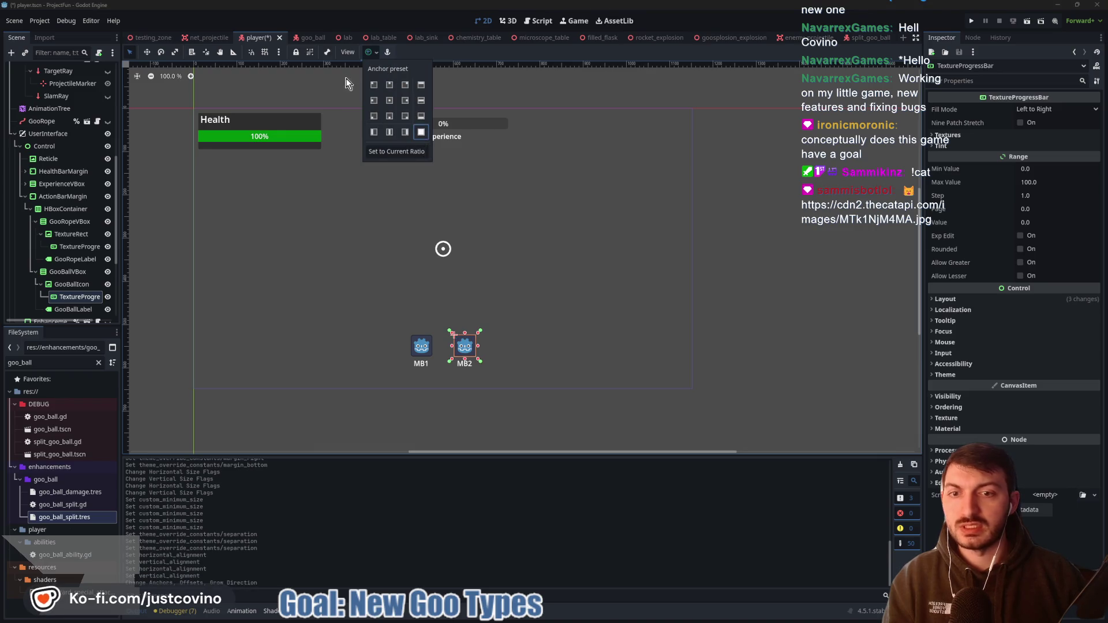
click(373, 50)
click(68, 248)
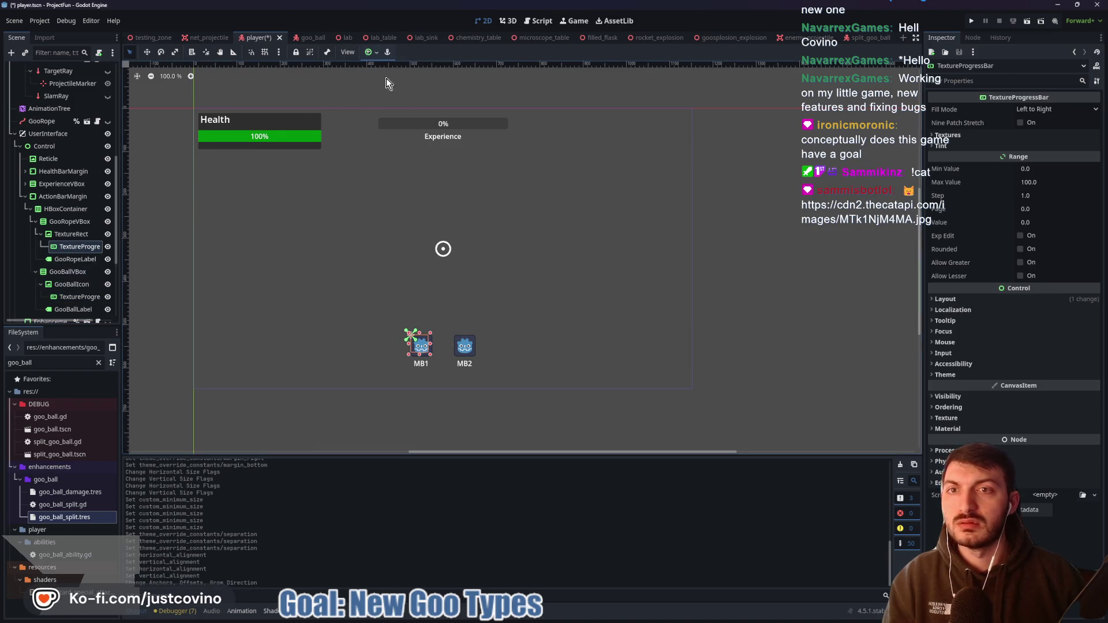
click(375, 54)
click(420, 132)
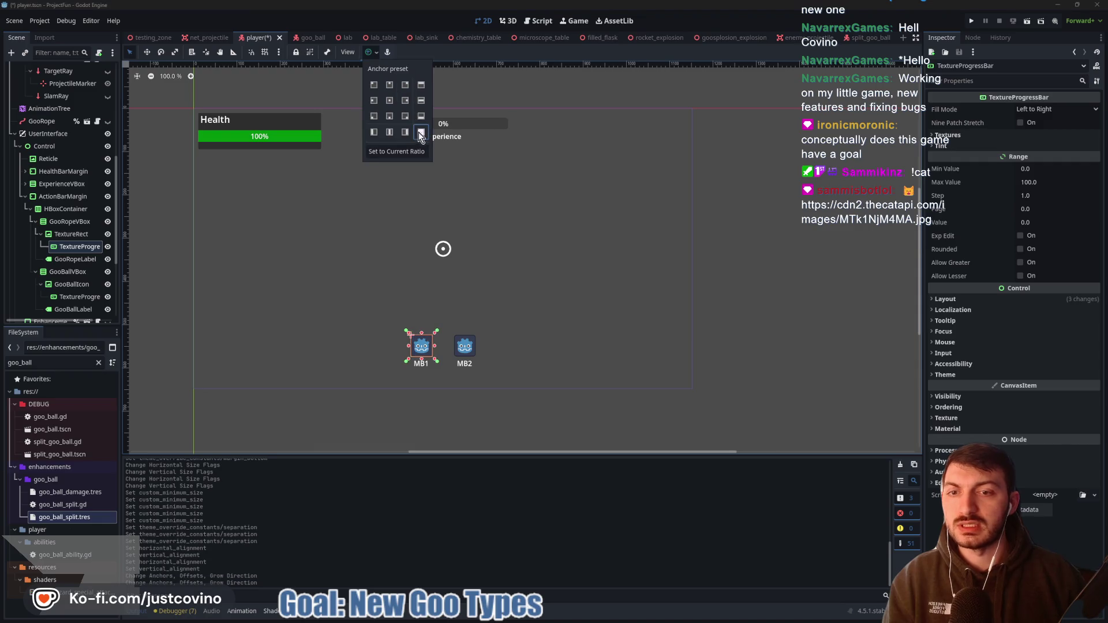
click(376, 57)
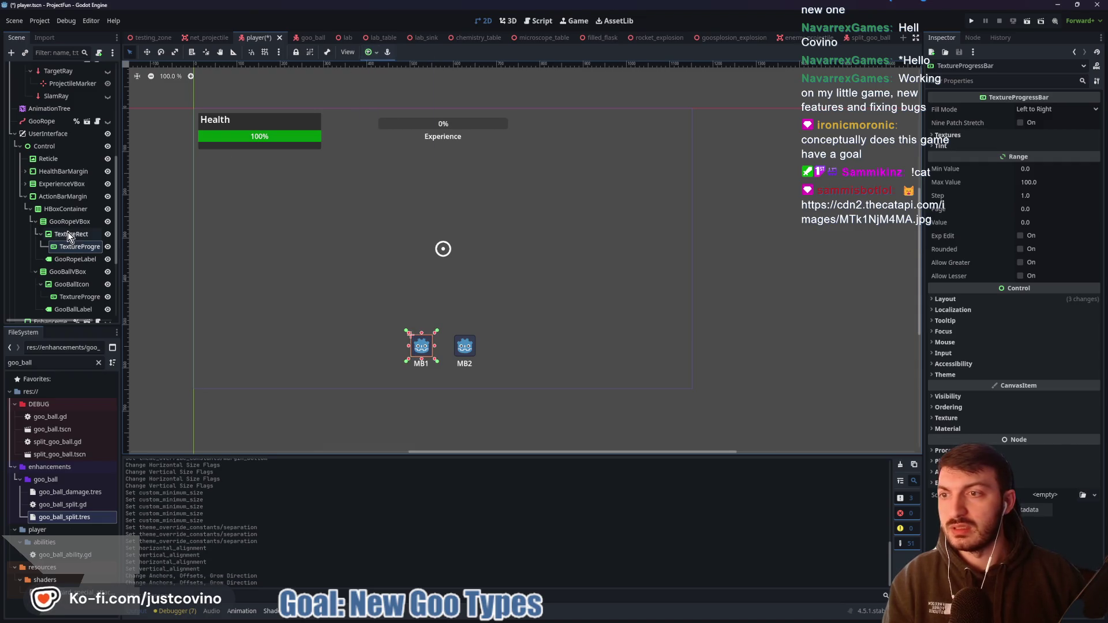
- Rename the nodes GooRopeIcon, GooRopeCooldown and GooBallCooldown
double_click(68, 233)
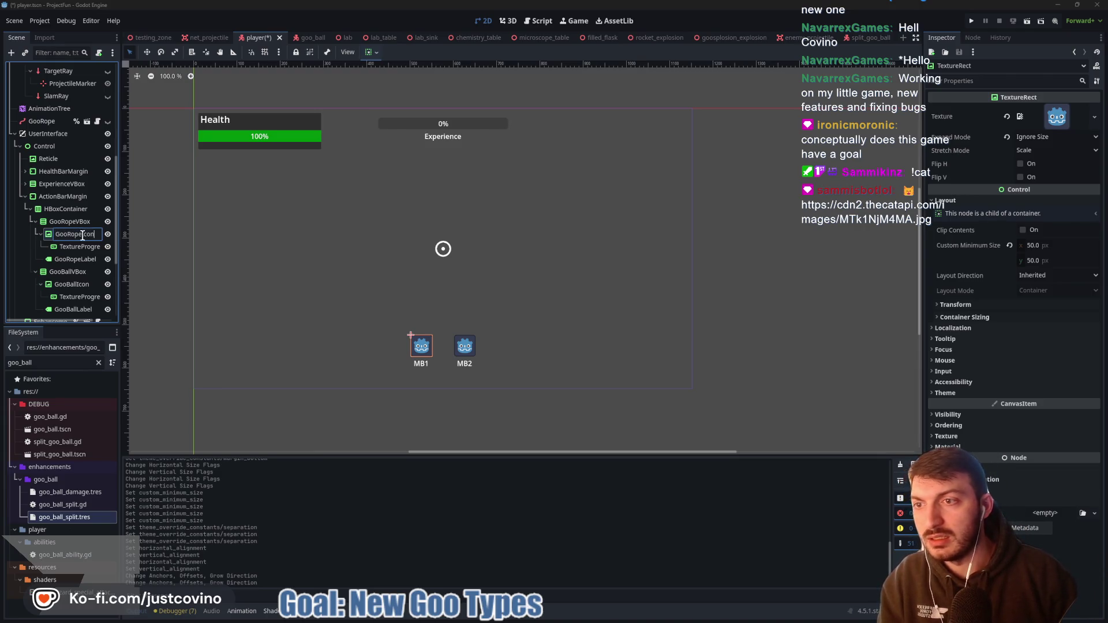
click(73, 247)
text(Go)
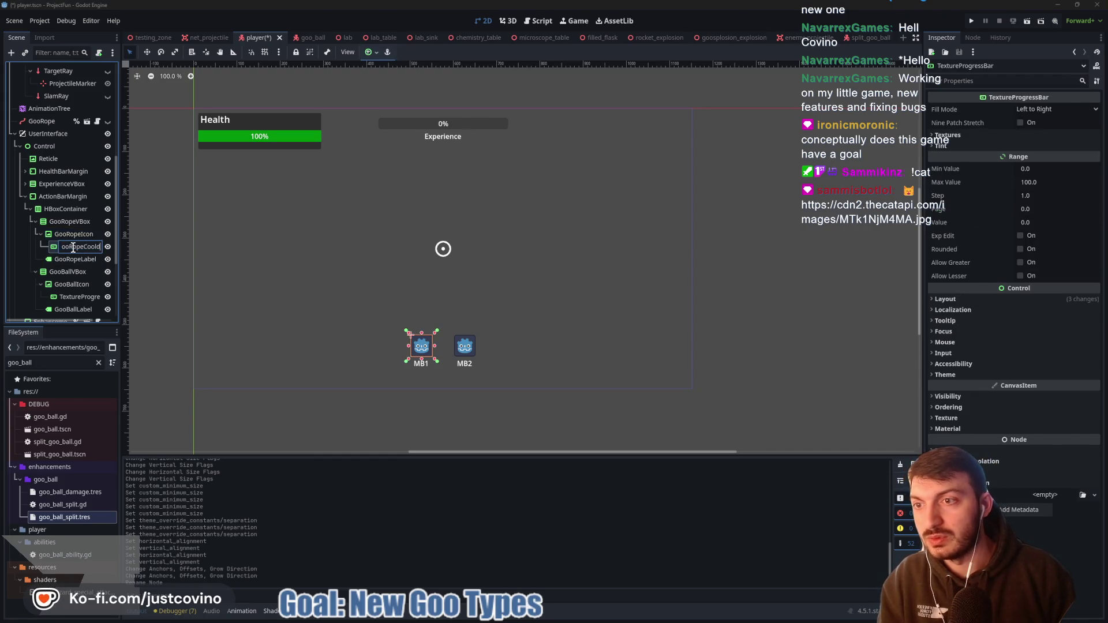
key(Return)
double_click(67, 296)
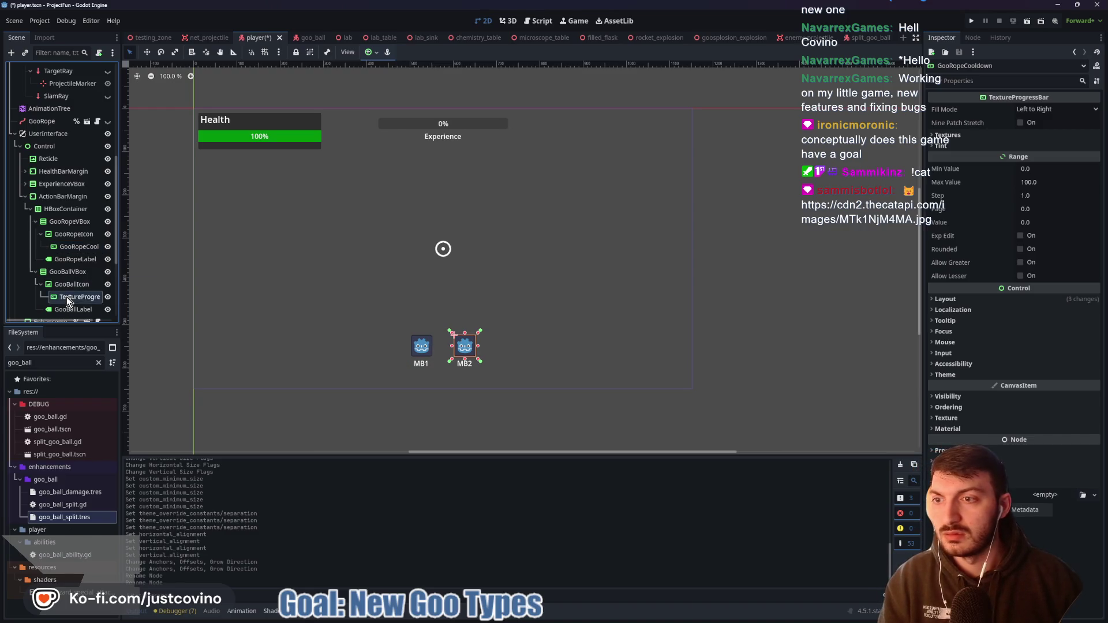
text(GooBallCo)
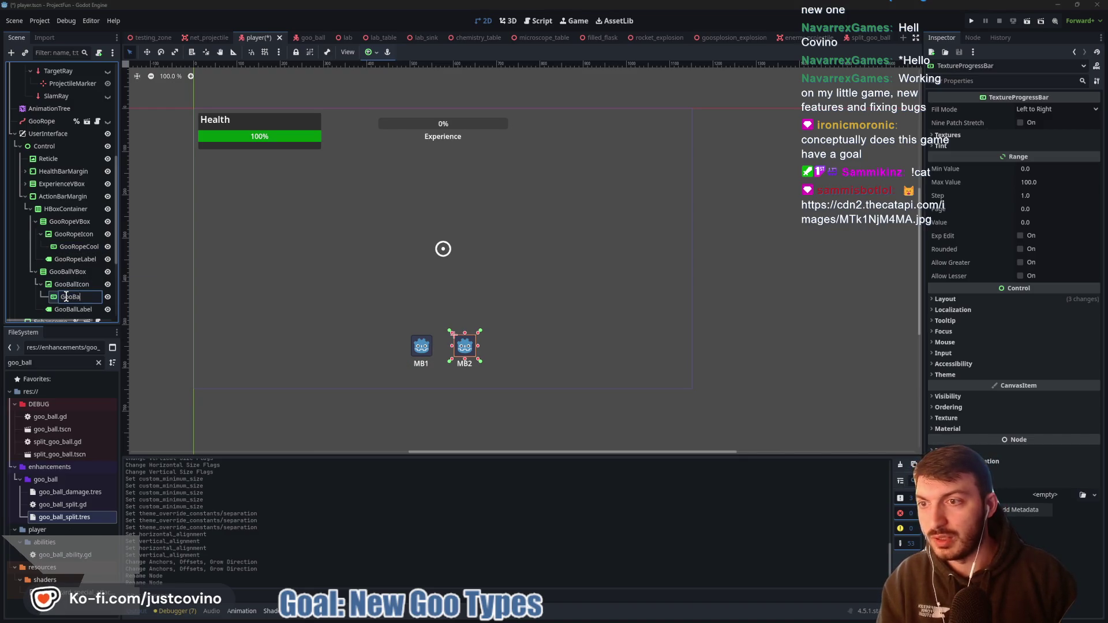
key(Return)
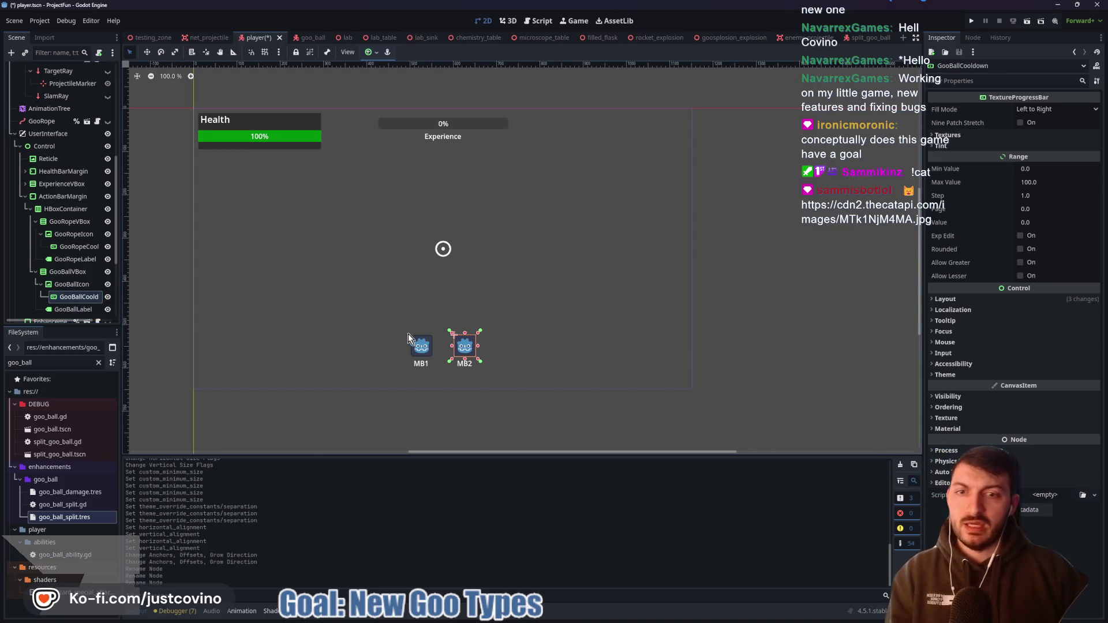
click(59, 199)
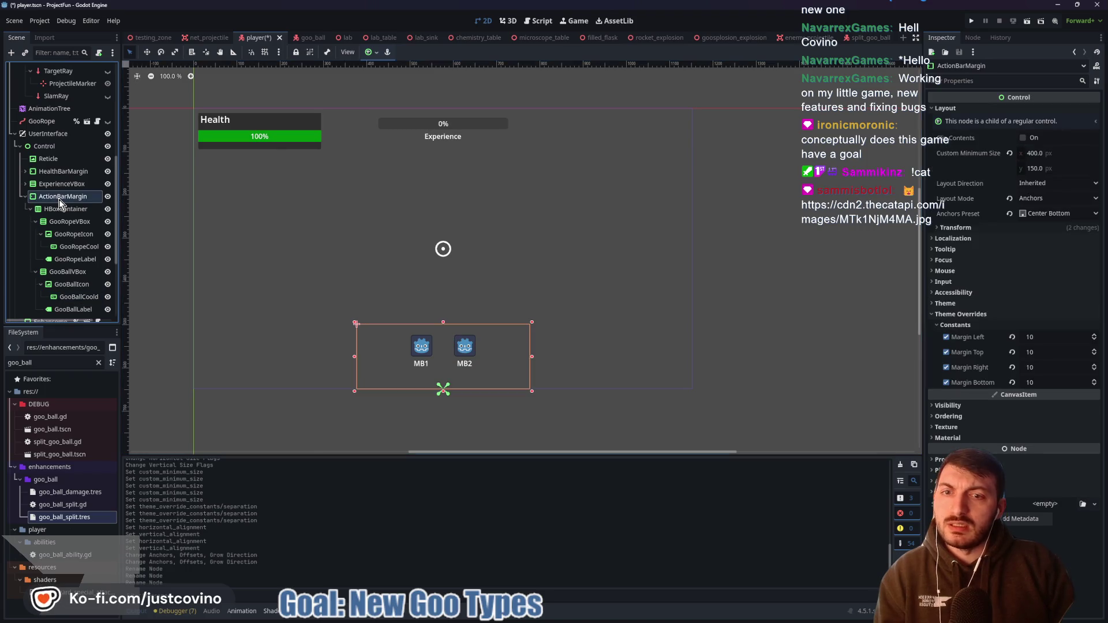
- Give GooRopeIcon a 75 × 75 custom minimum size, after first trying 100 × 100
click(57, 211)
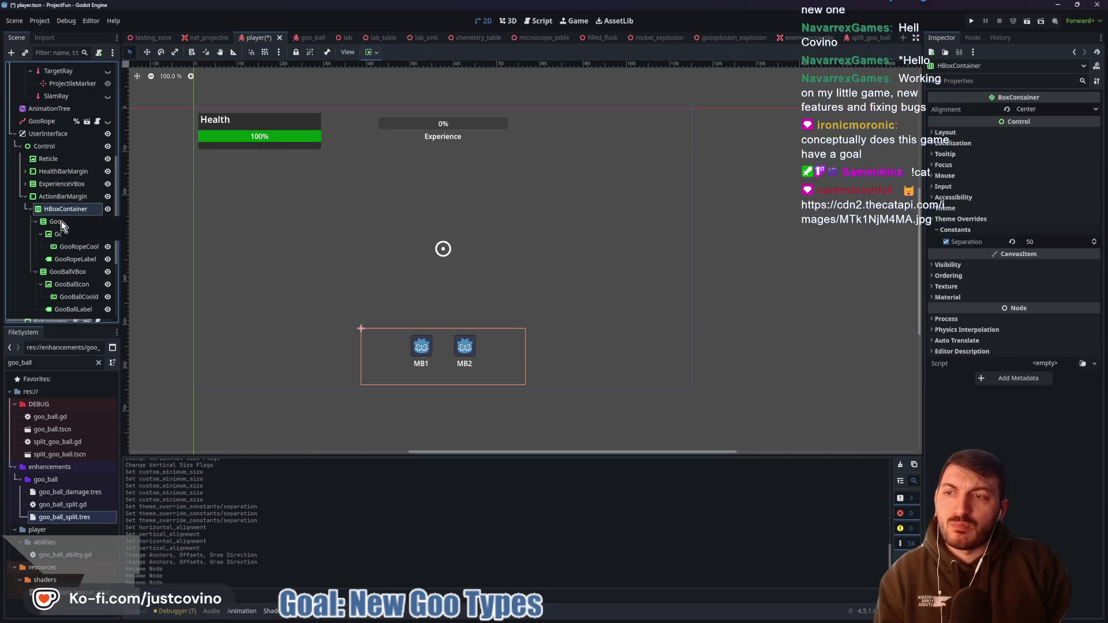
click(58, 223)
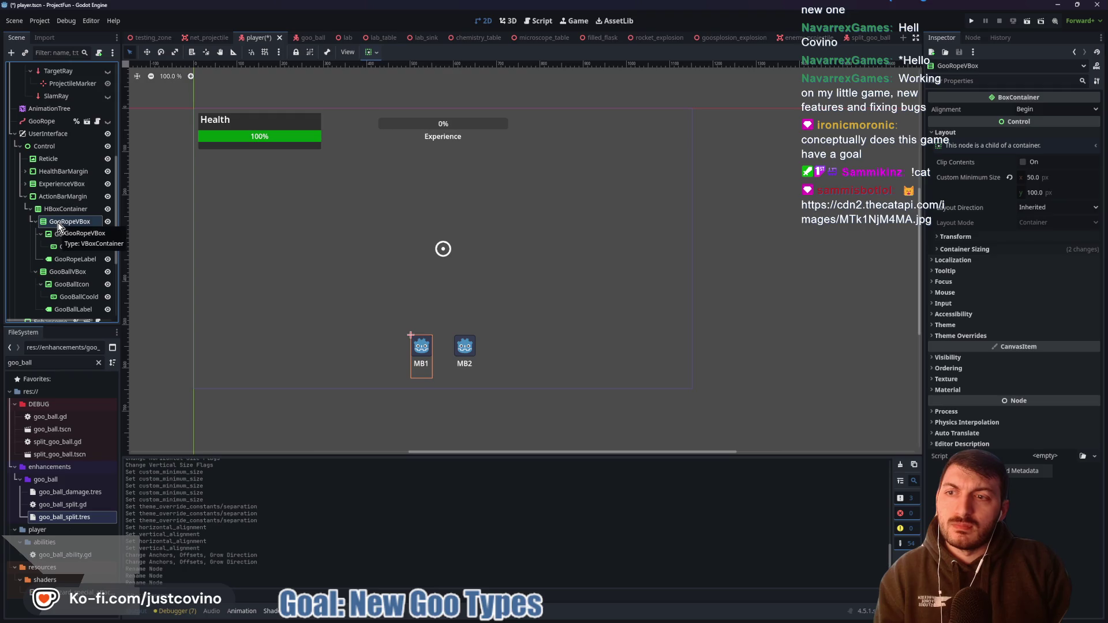
click(66, 234)
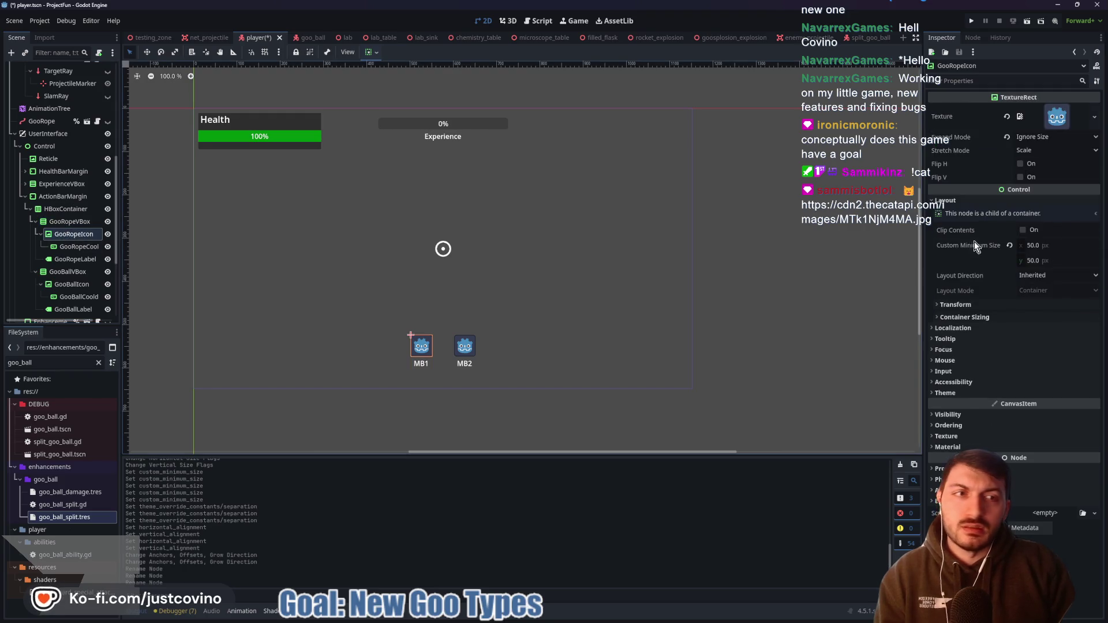
click(1047, 245)
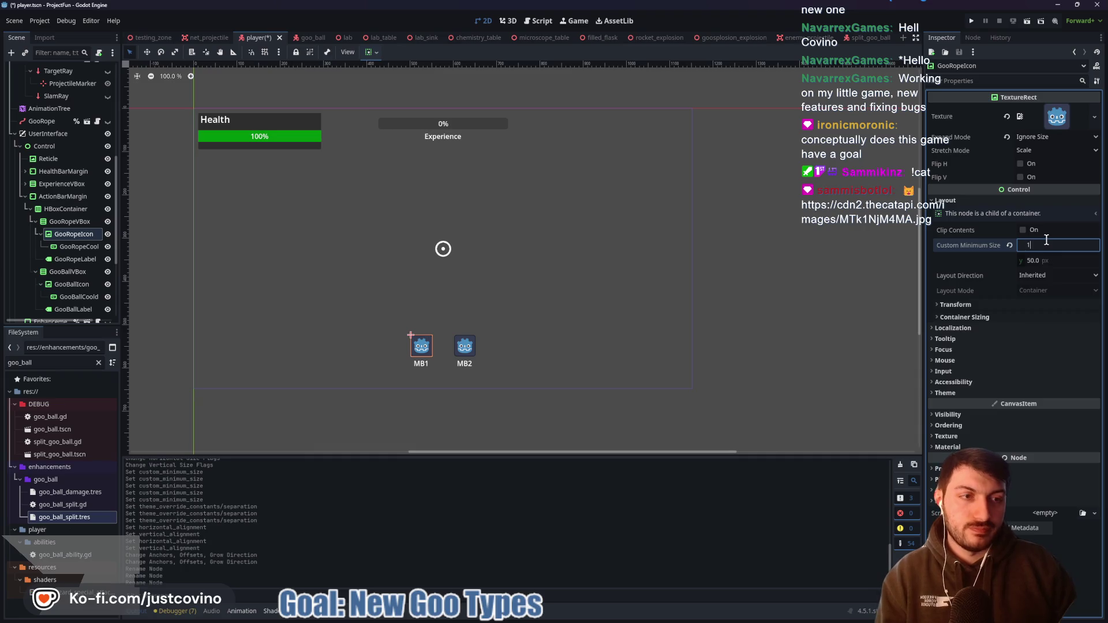
text(00)
key(Tab)
text(100)
key(Return)
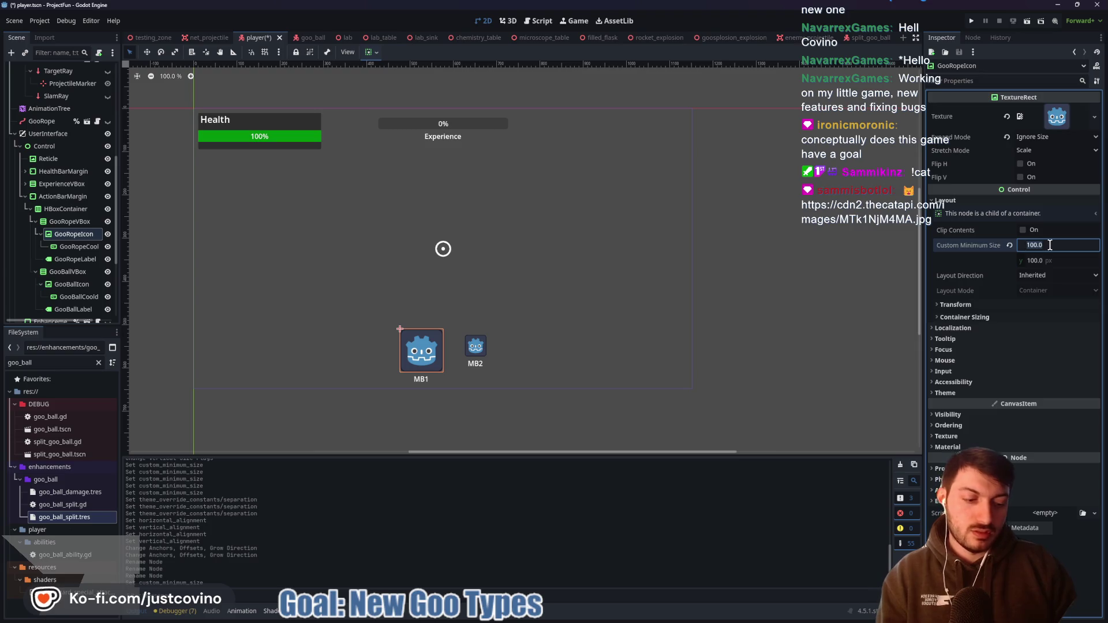
click(1050, 245)
text(75)
key(Tab)
text(75)
key(Return)
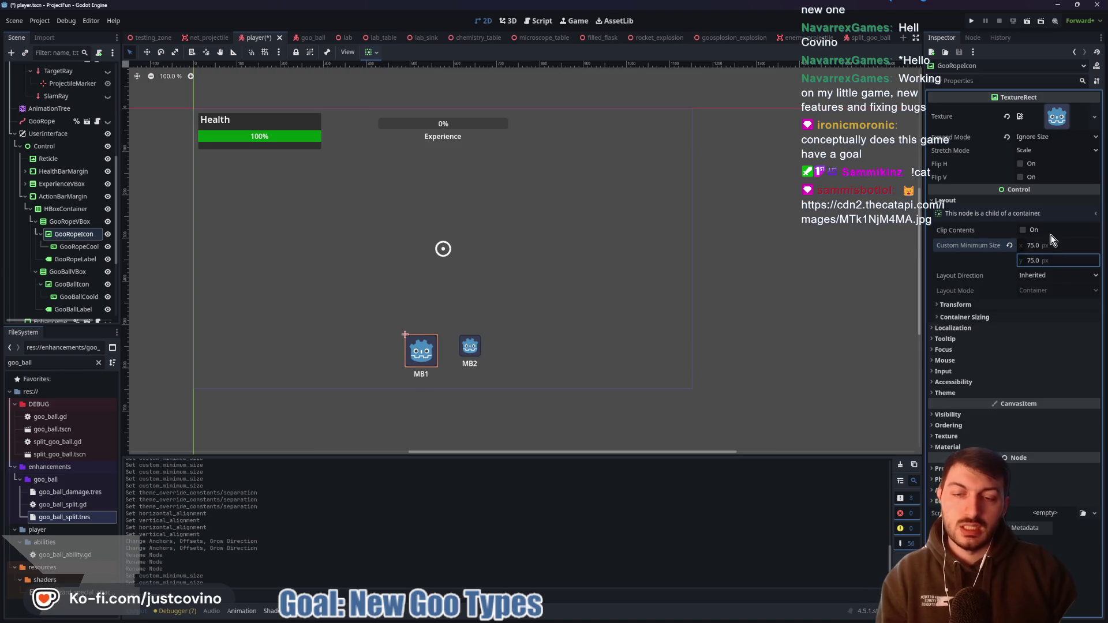
- Set GooBallIcon's custom minimum size to 75 × 75 and save the player scene
click(73, 284)
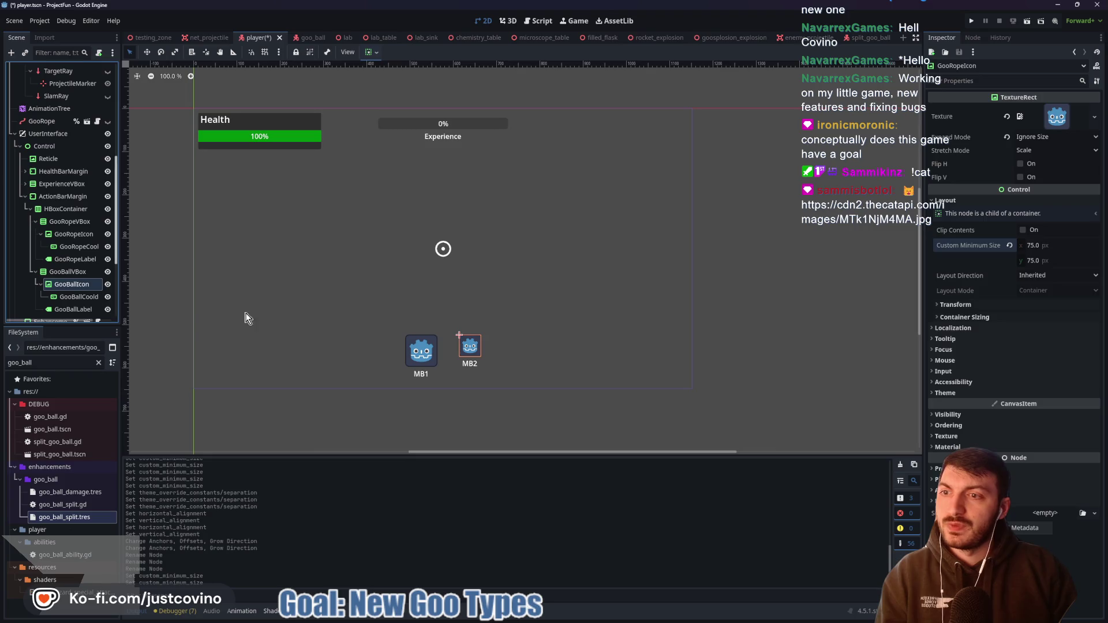
click(1048, 244)
text(75)
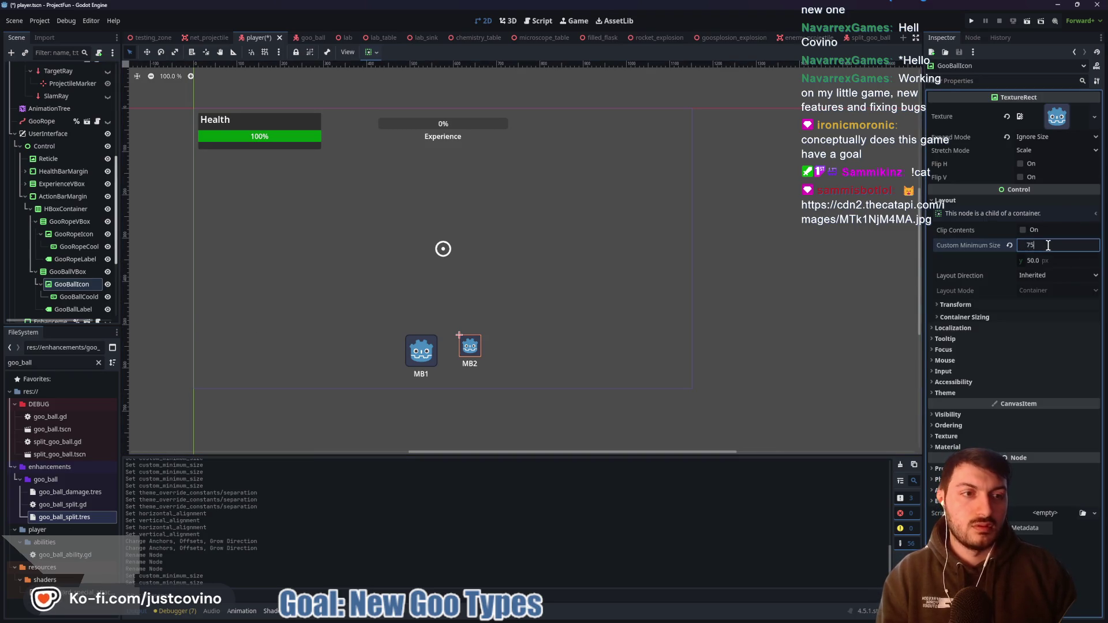
key(Tab)
text(75)
key(Return)
key(ctrl+s)
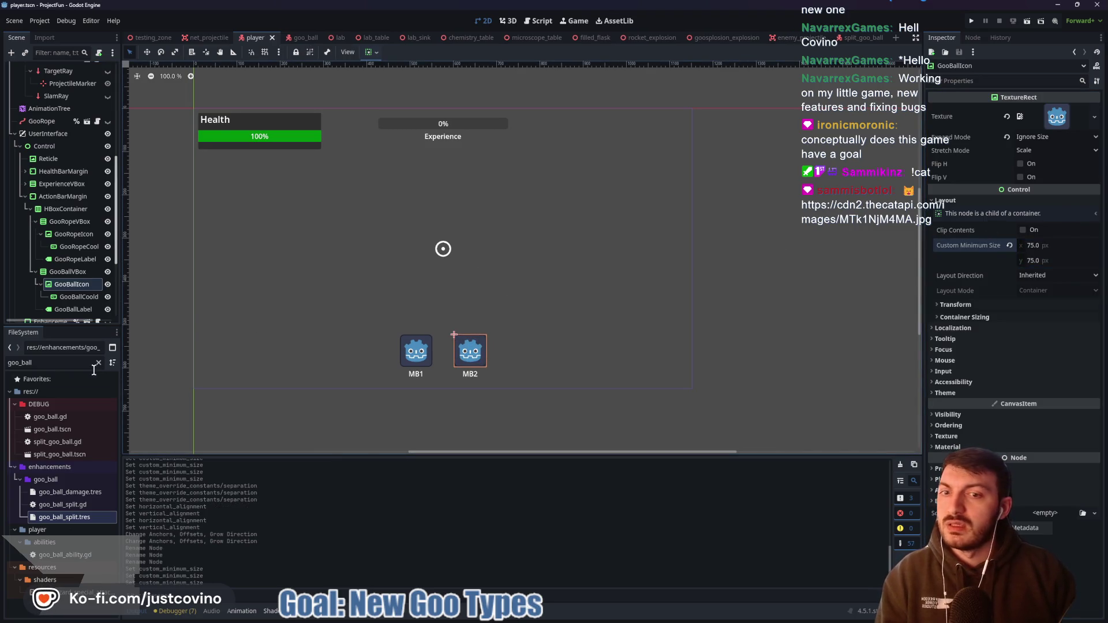
- Select GooRopeCooldown and bring up its Fill Mode choices
click(67, 298)
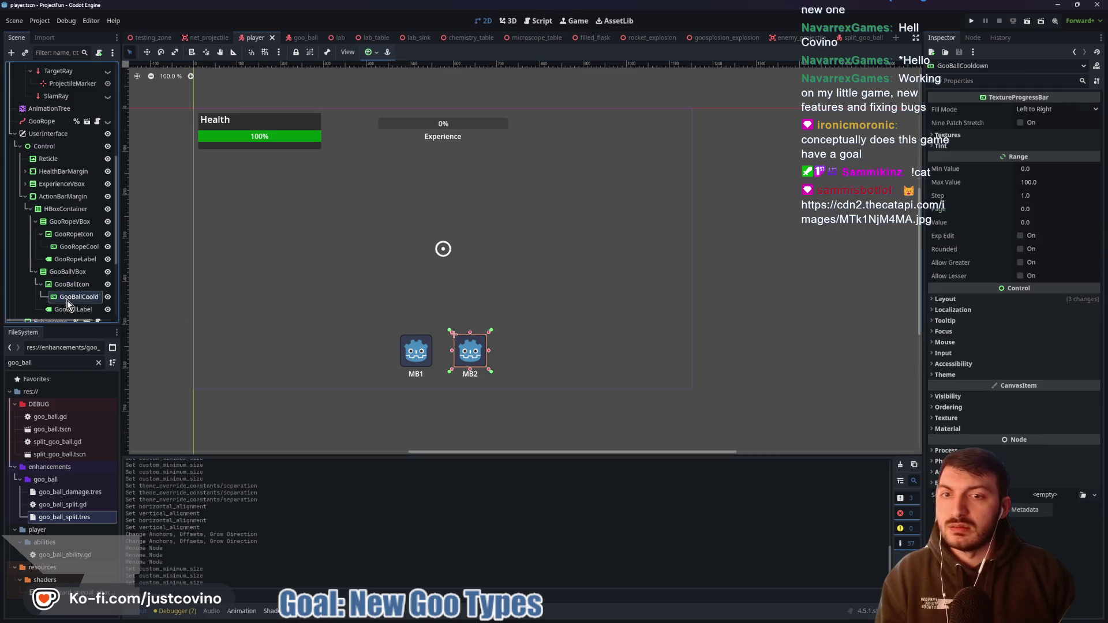
click(77, 247)
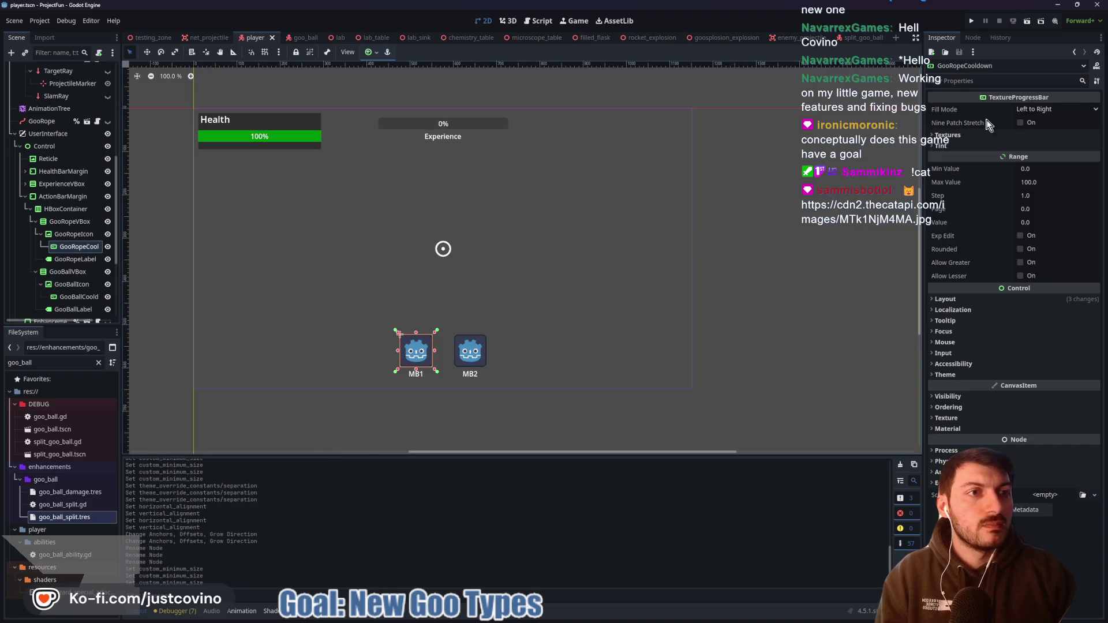
click(1066, 109)
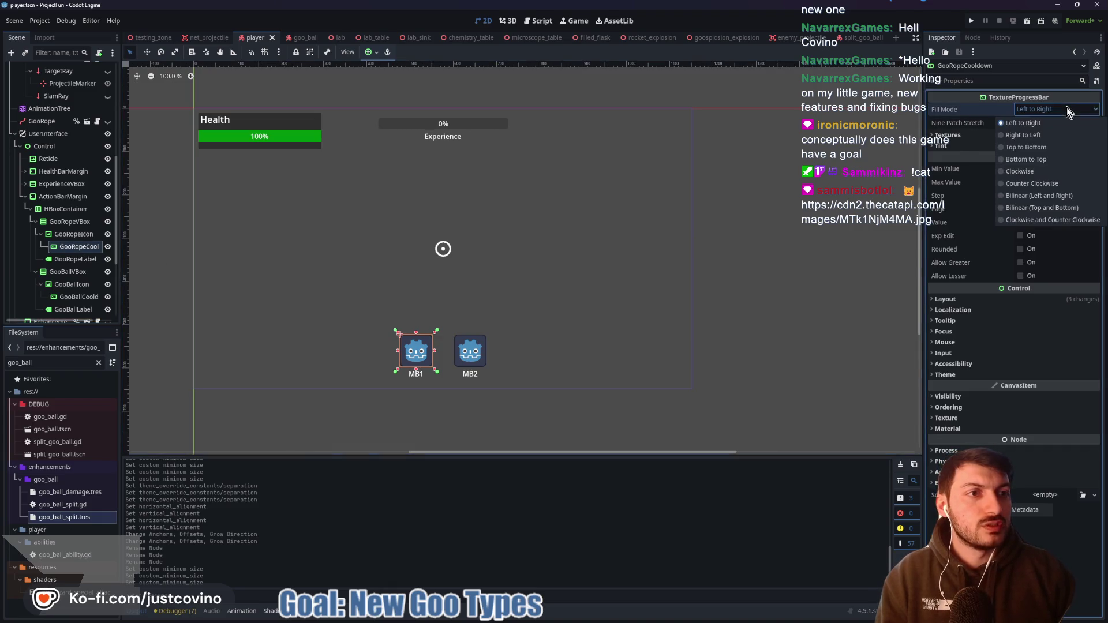
- Set GooRopeCooldown to Clockwise fill with Textures expanded, then inspect Project Goo's Cooldown bar
click(1041, 172)
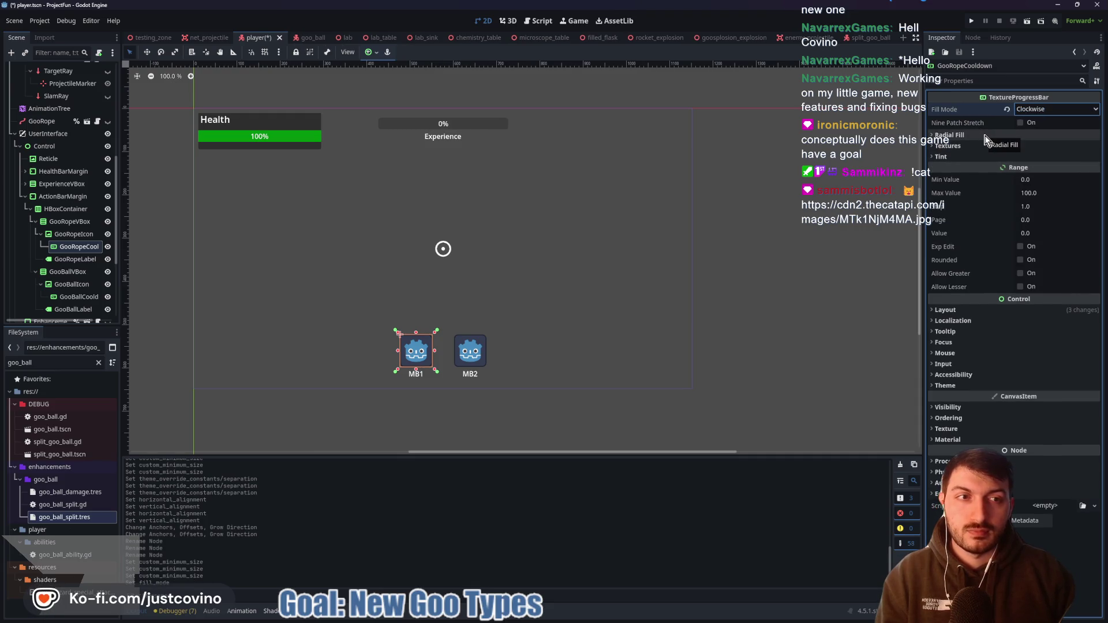
click(958, 147)
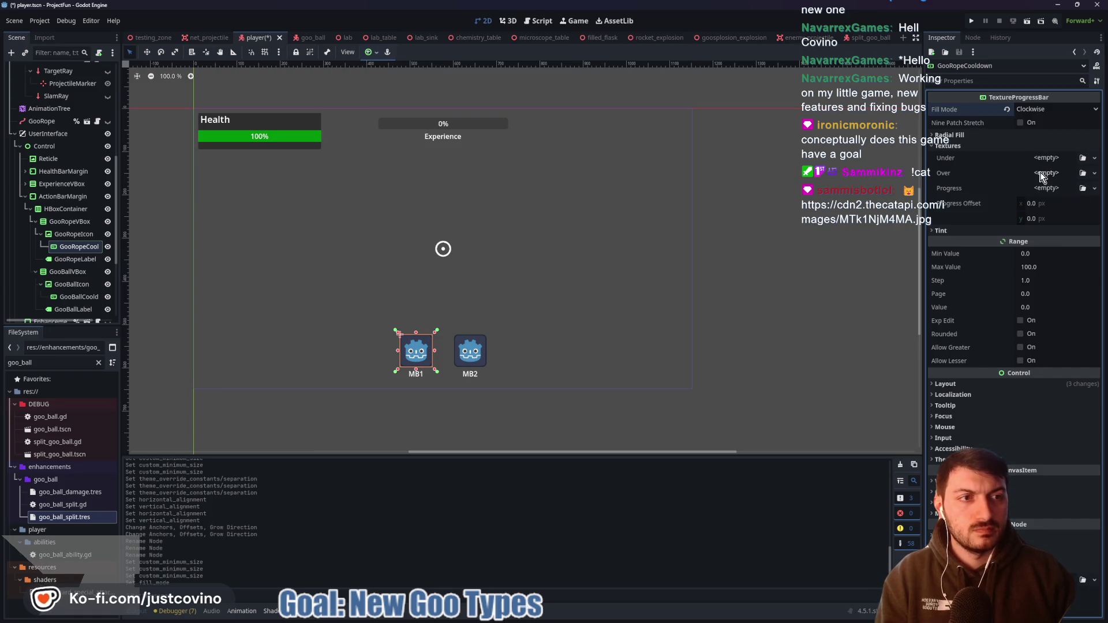
mouse_move(716, 612)
click(650, 615)
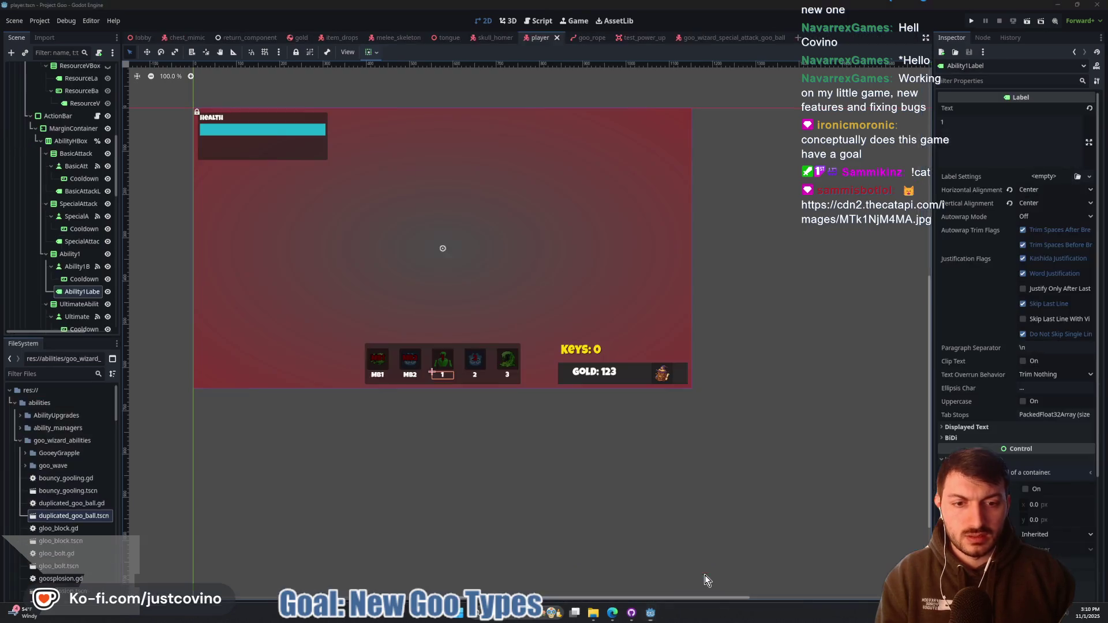
click(74, 280)
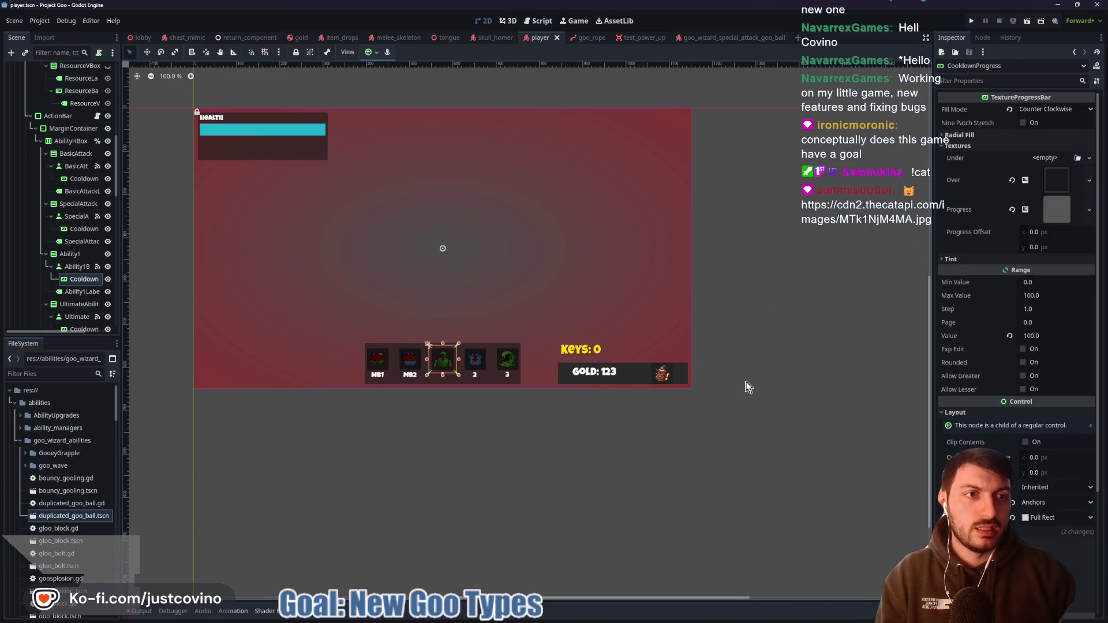
- Back in ProjectFun, set Fill Mode to Counter Clockwise and give Over a new GradientTexture2D
mouse_move(649, 614)
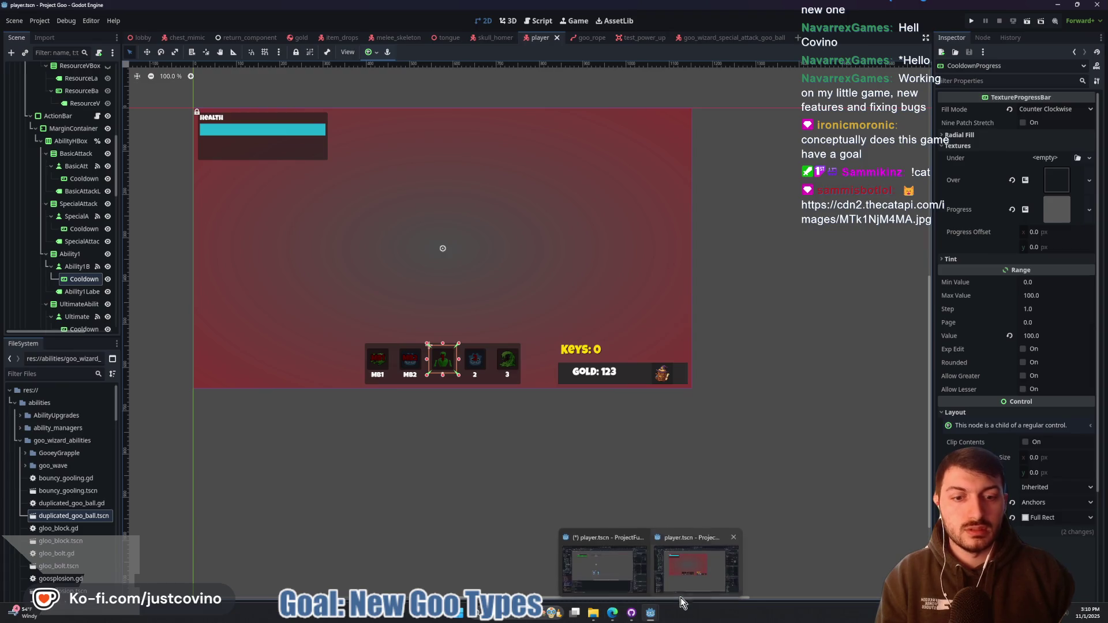
click(604, 568)
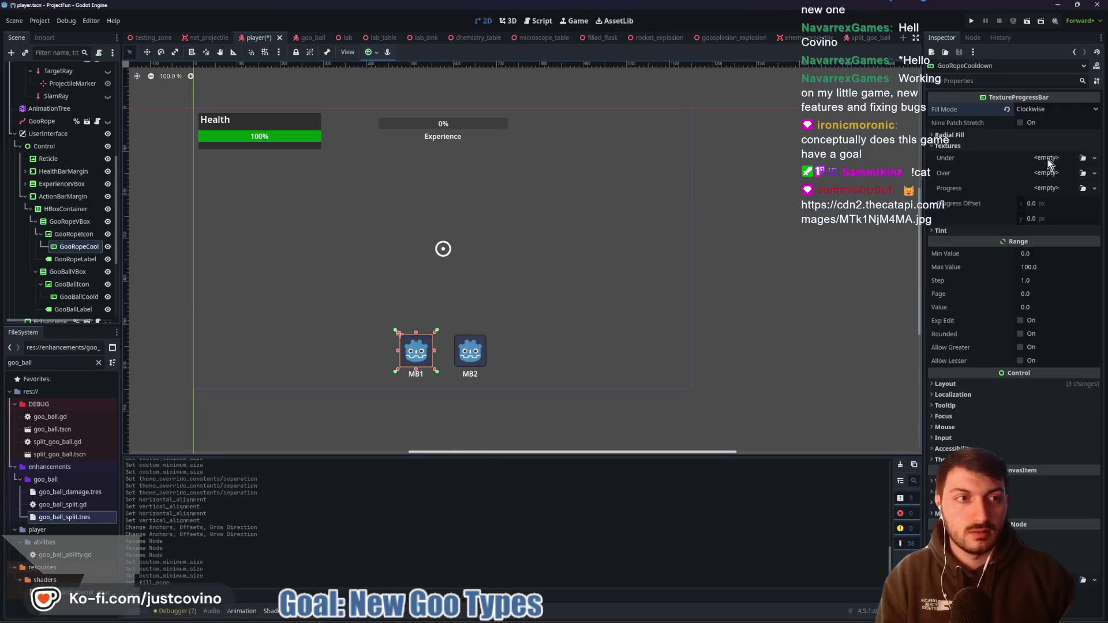
click(1043, 108)
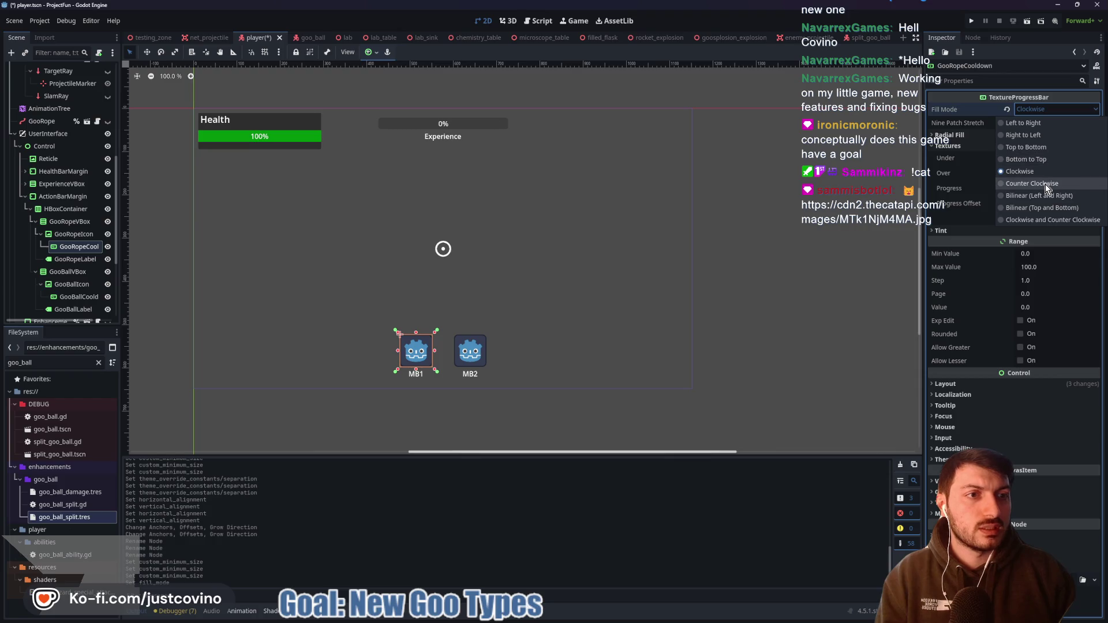
click(1033, 184)
click(1048, 172)
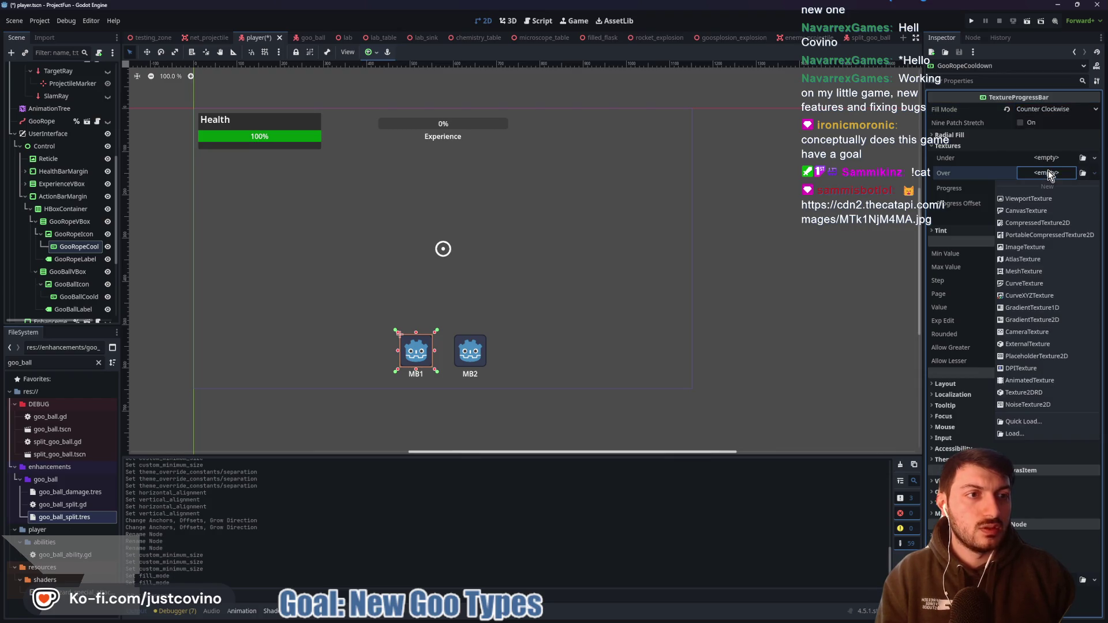
click(1056, 319)
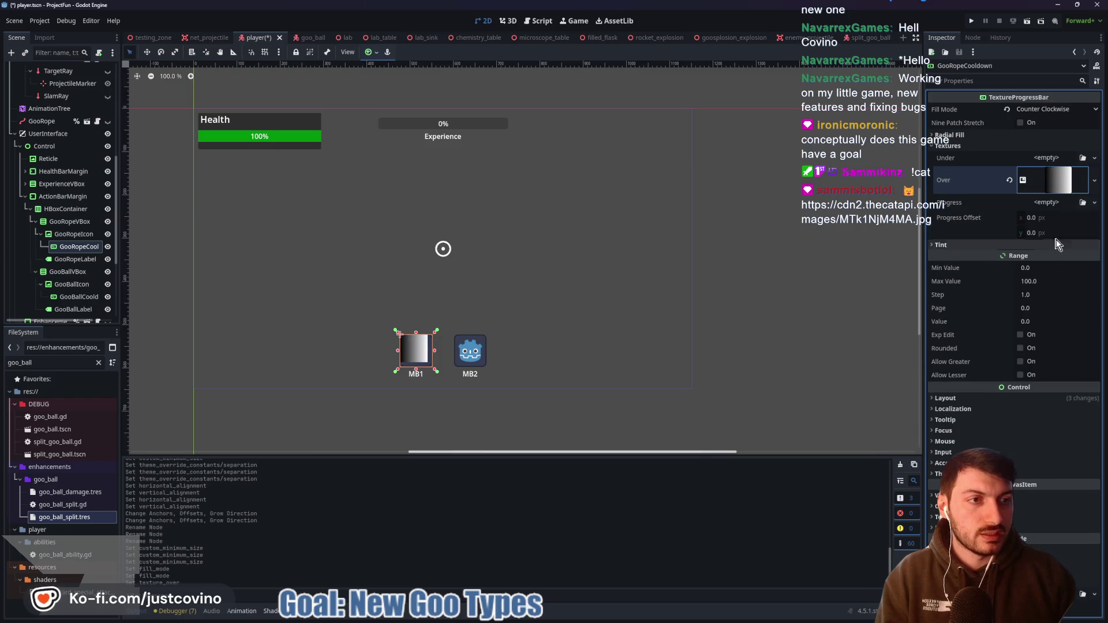
- Make the gradient fill Square, starting at the centre with its end point pulled inward
click(1053, 178)
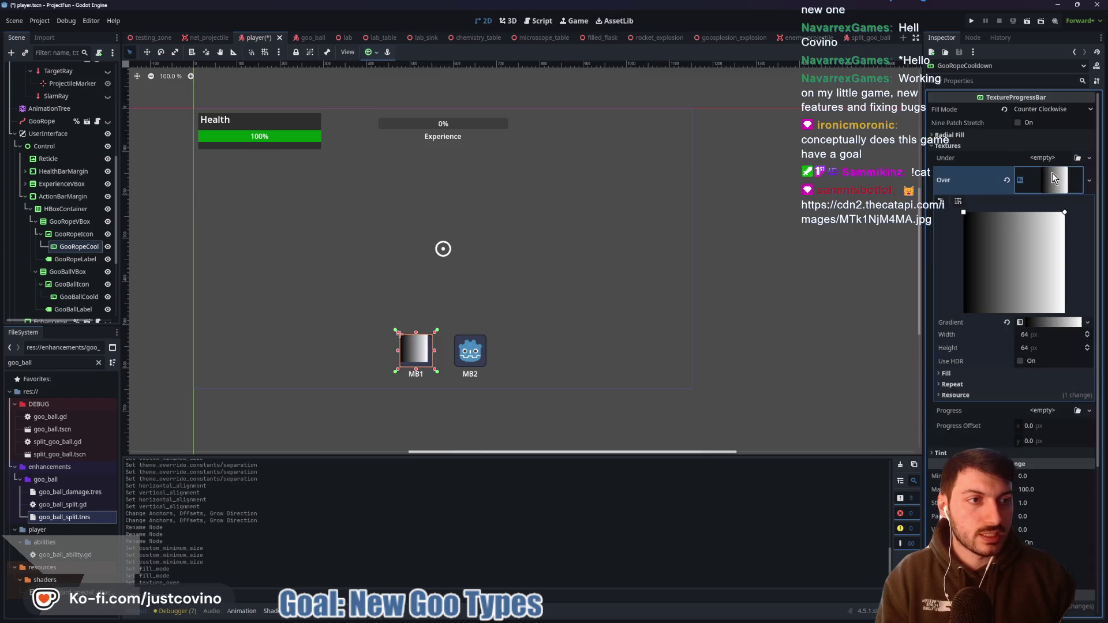
click(957, 375)
click(1034, 387)
click(1044, 419)
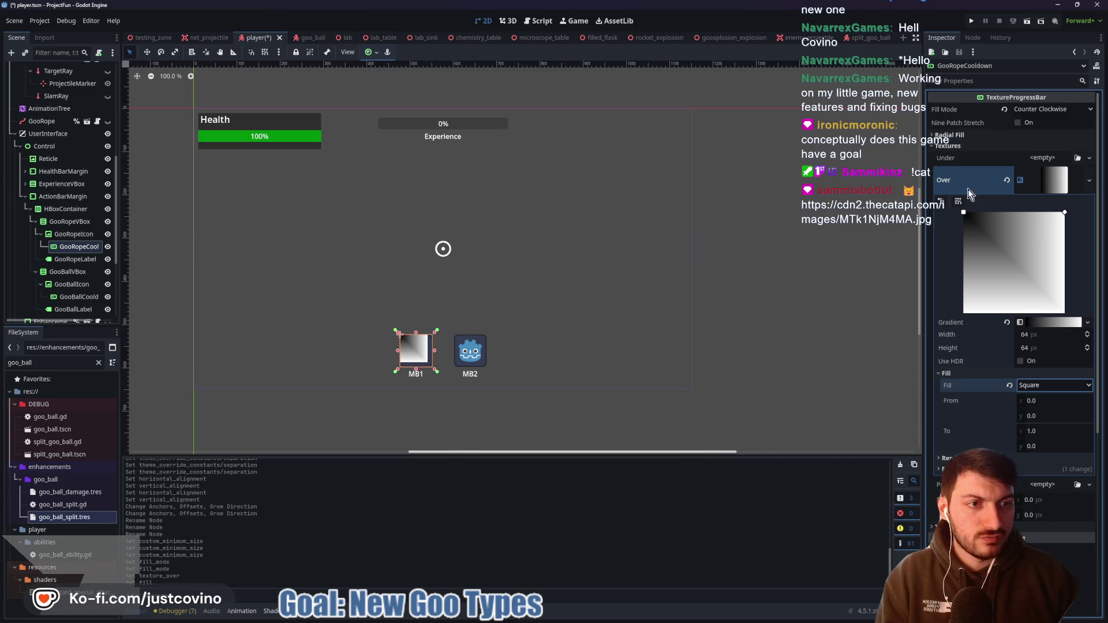
drag(963, 212, 1016, 263)
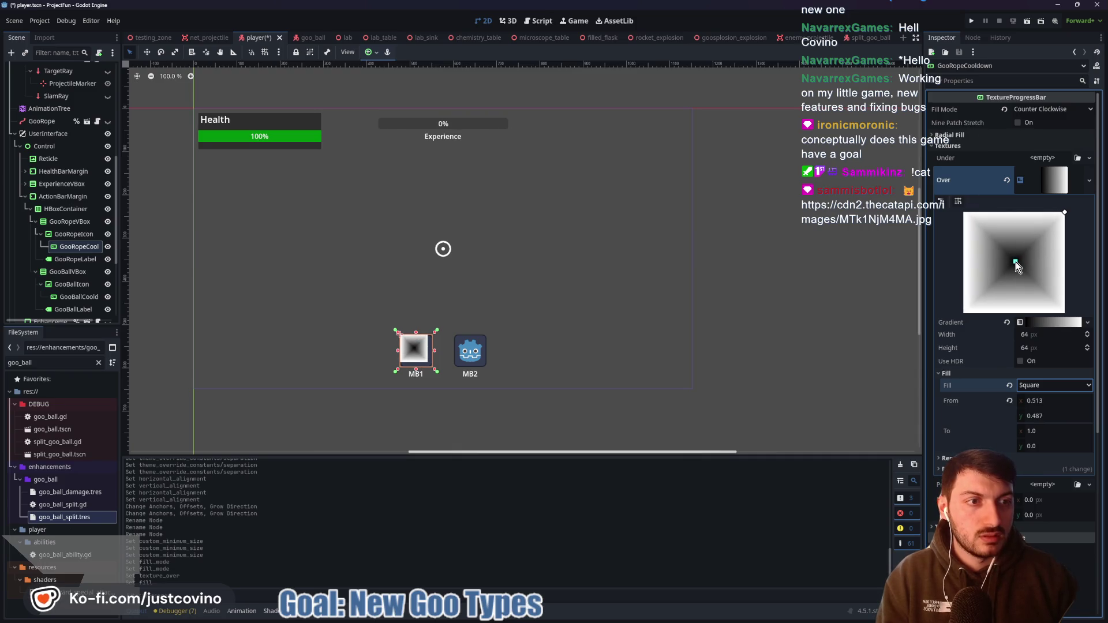
click(957, 202)
mouse_move(1064, 214)
mouse_down()
mouse_move(1028, 244)
mouse_move(1035, 236)
mouse_up()
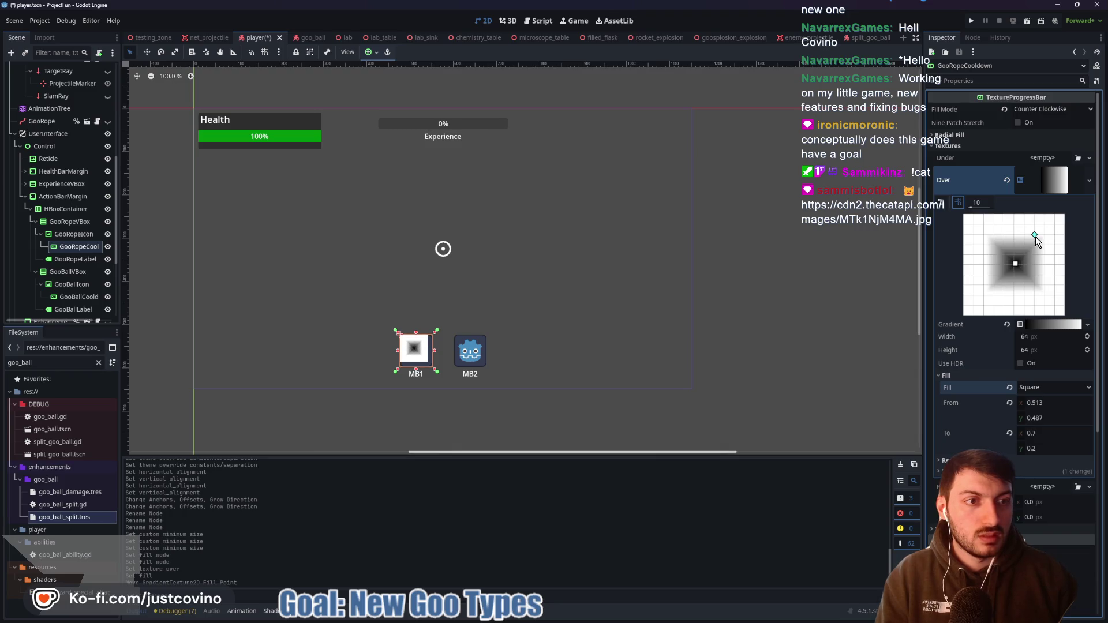
- Darken the gradient's colour stops, add a light grey stop, and try Constant interpolation
click(1039, 326)
drag(939, 360, 1092, 365)
click(1062, 362)
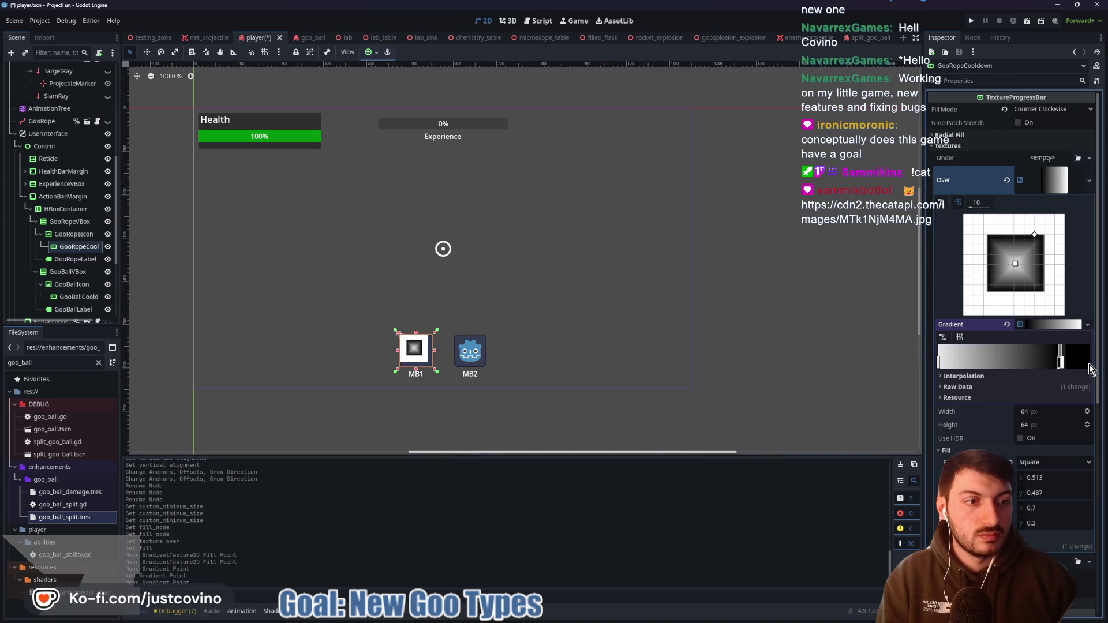
click(970, 376)
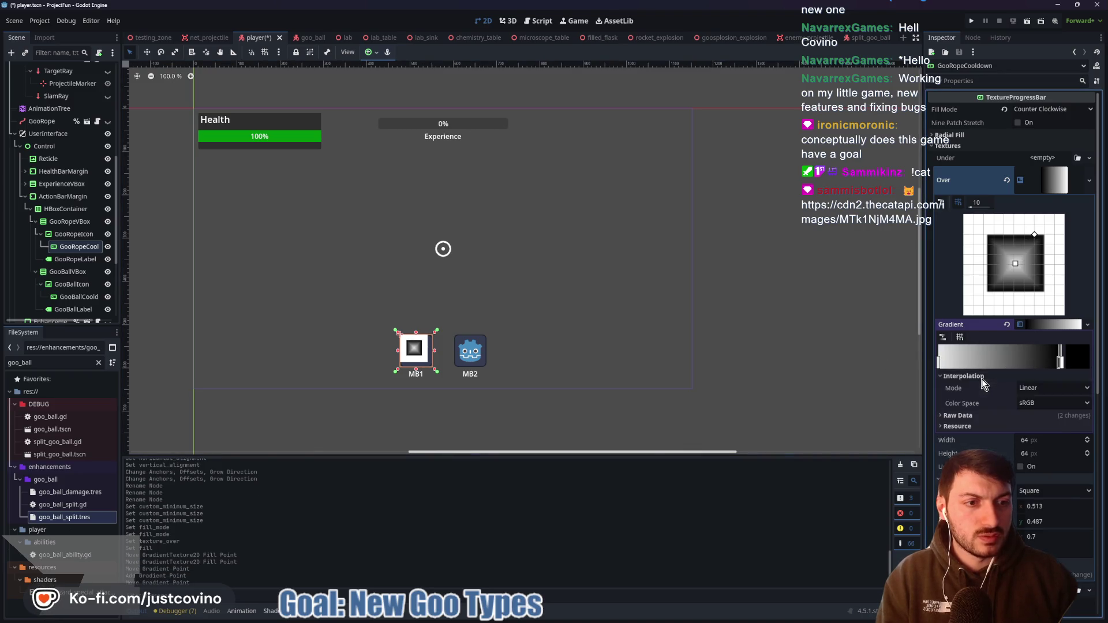
click(1030, 388)
click(1034, 414)
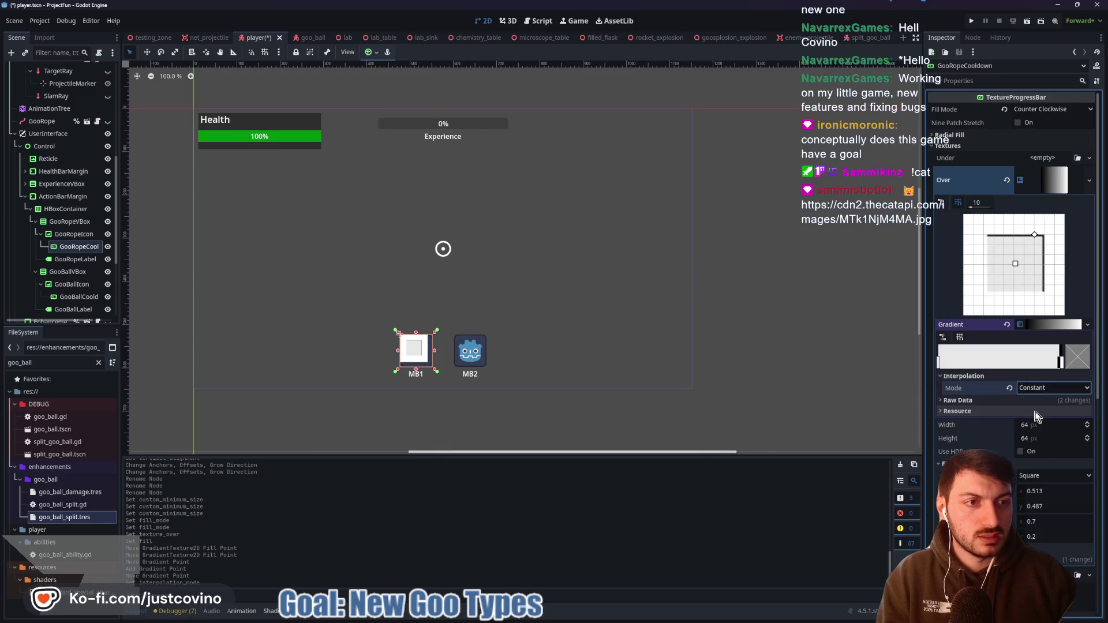
- Restore Linear interpolation, whiten the stops, and snap fill points to the centre and corner
mouse_move(1035, 235)
mouse_down()
mouse_move(1058, 213)
mouse_move(1055, 223)
mouse_up()
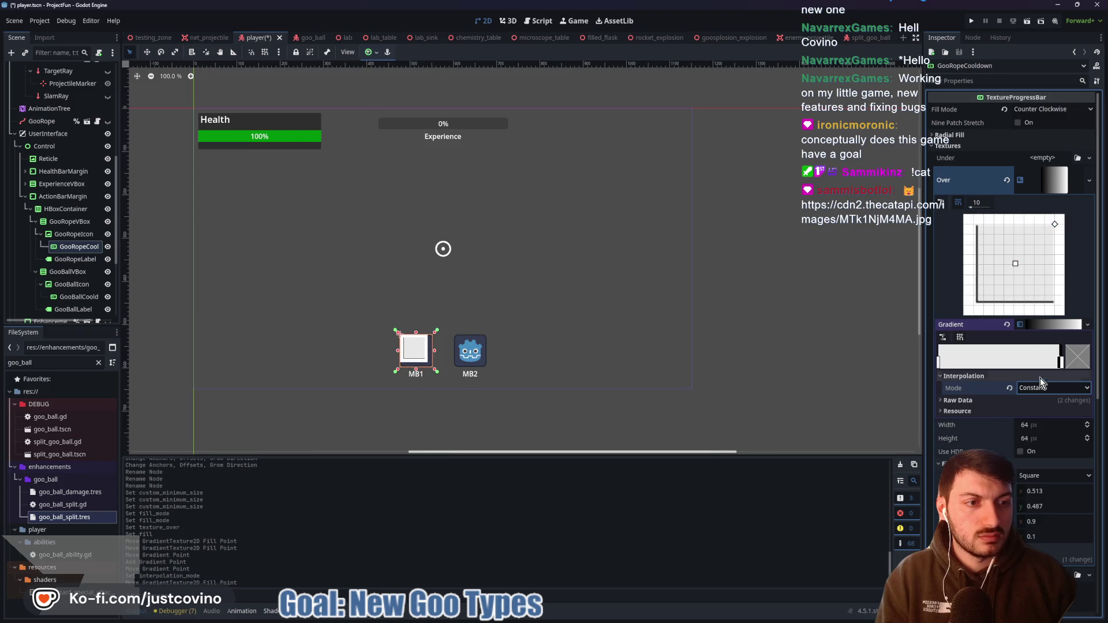
click(1009, 388)
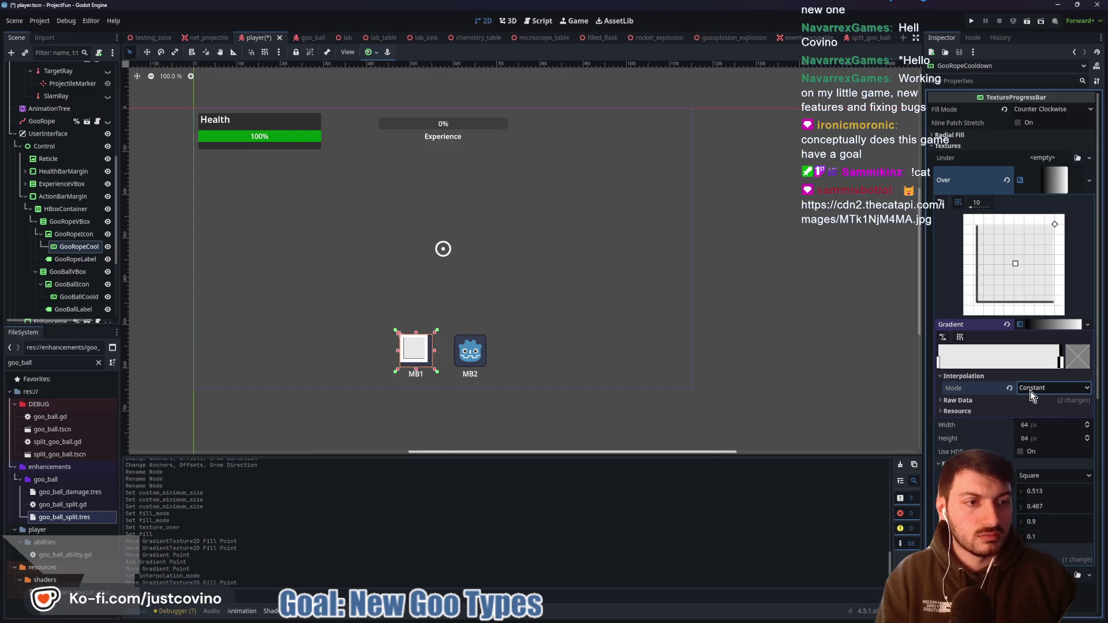
mouse_move(1064, 364)
mouse_down()
mouse_move(1024, 365)
mouse_move(1051, 363)
mouse_move(1042, 366)
mouse_up()
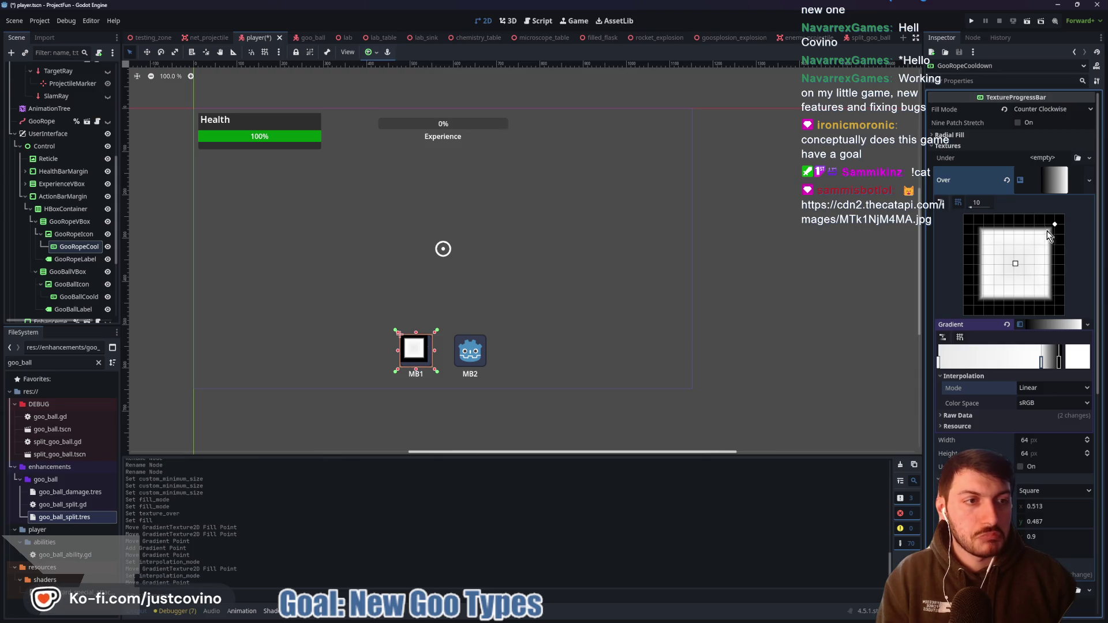
drag(1055, 223, 1065, 216)
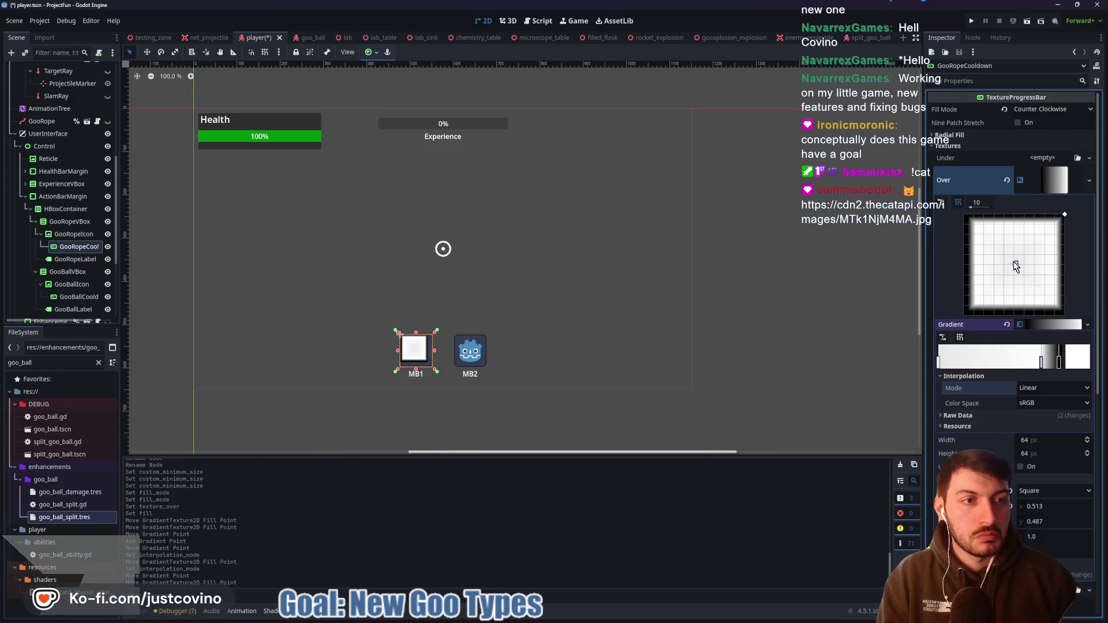
drag(1015, 265, 1014, 265)
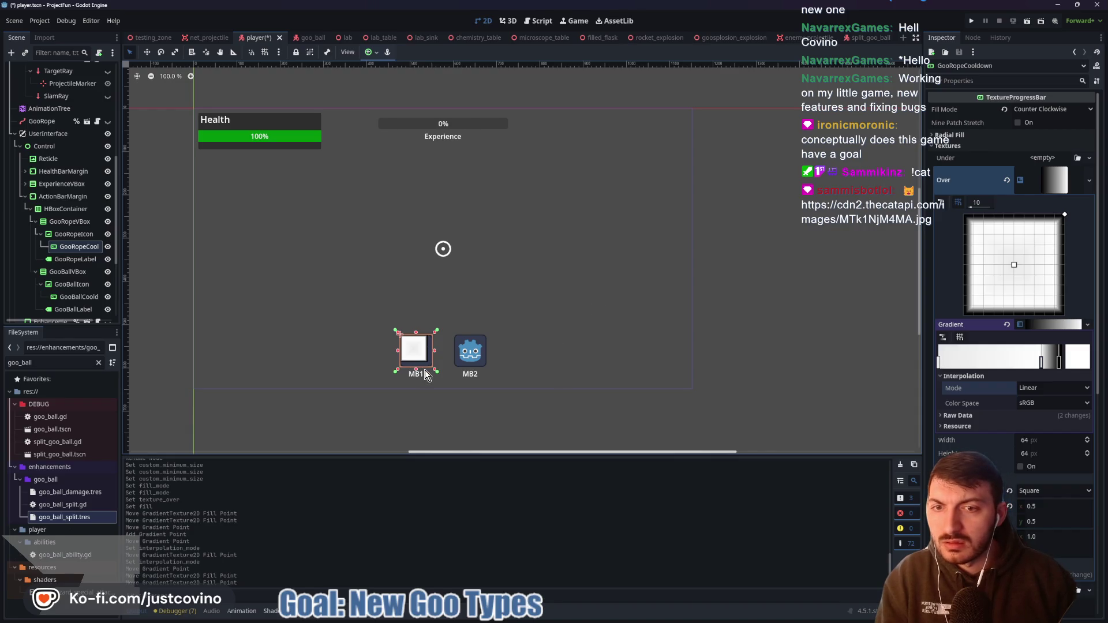
- Zoom the canvas and stretch GooRopeCooldown over its parent with the Full Rect preset
scroll(425, 375, up, 5)
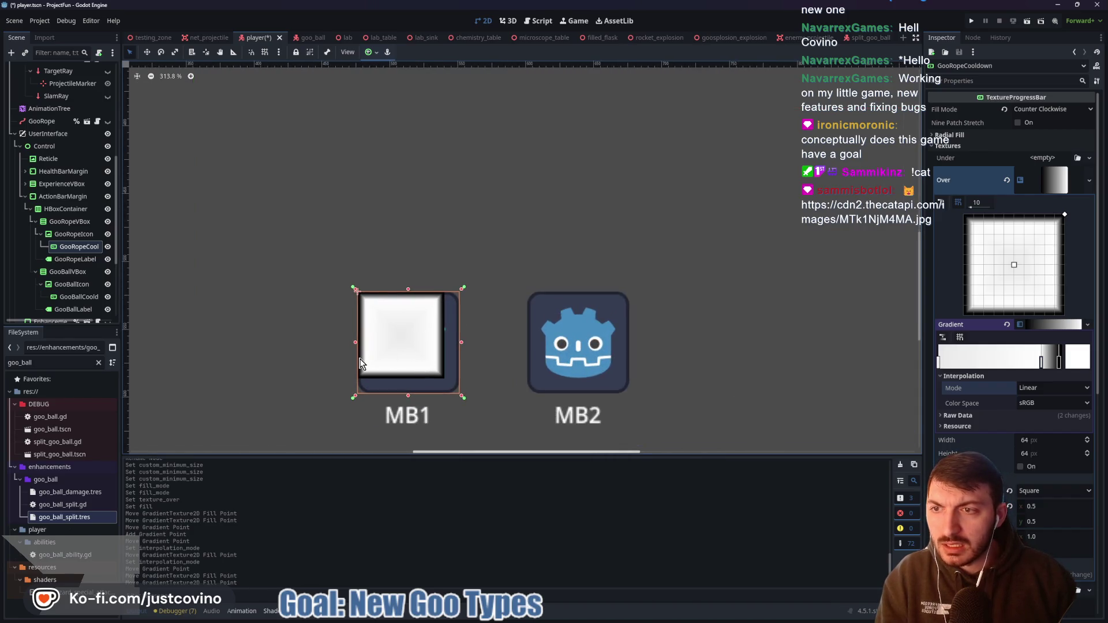
click(369, 52)
click(422, 133)
click(378, 58)
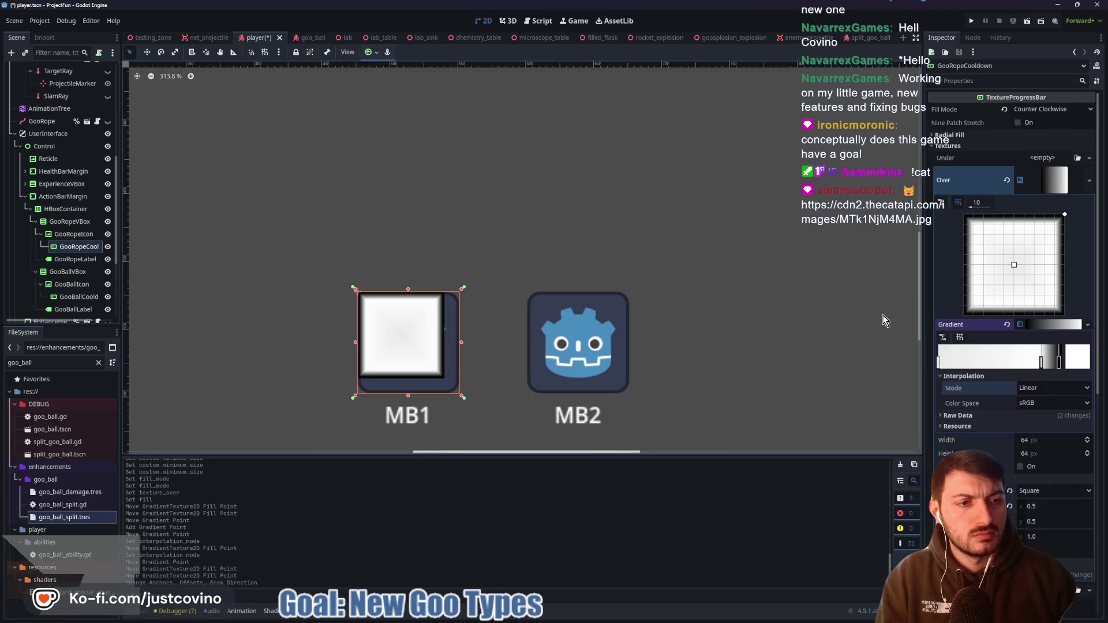
click(975, 375)
click(1043, 181)
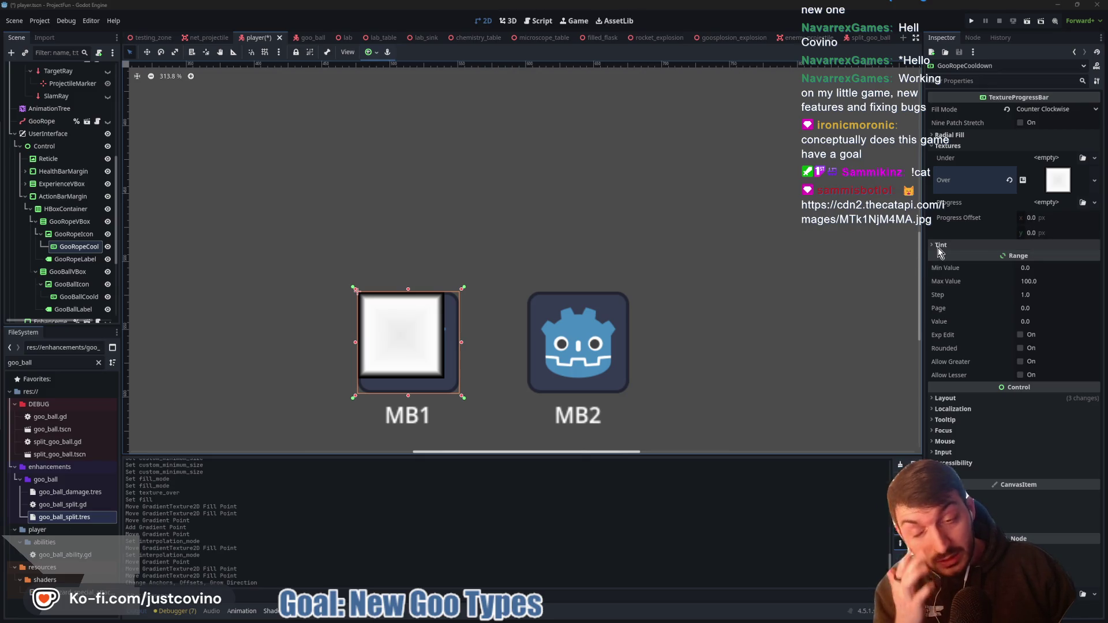
- Nudge the gradient's end point, then centre the bar and reapply Full Rect
click(1058, 184)
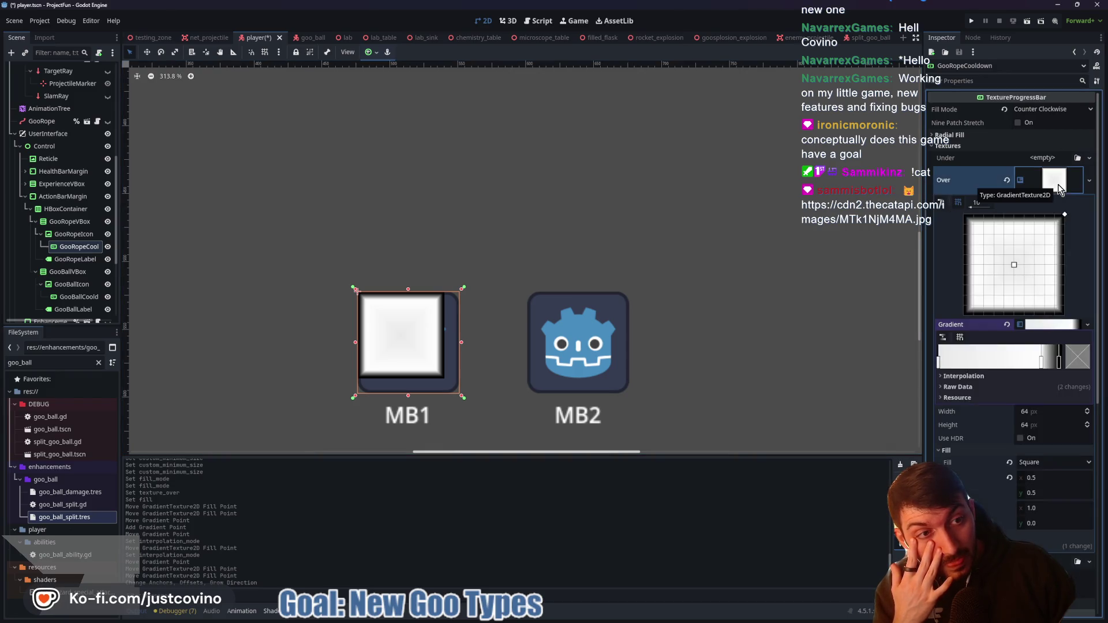
click(1053, 325)
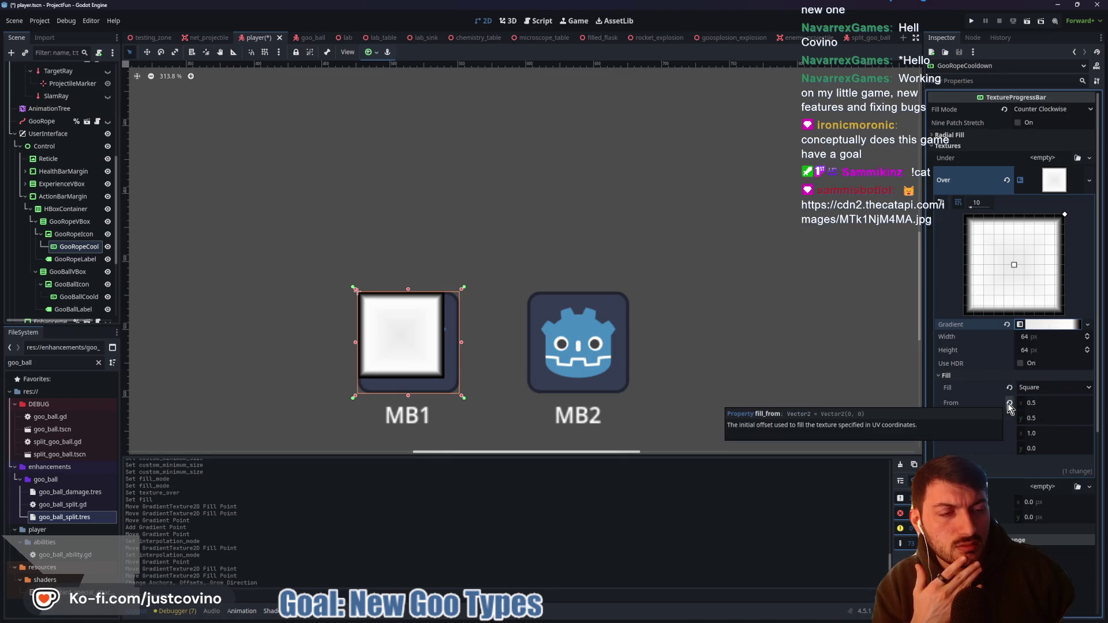
mouse_move(1064, 215)
mouse_down()
mouse_move(1059, 223)
mouse_move(1064, 214)
mouse_up()
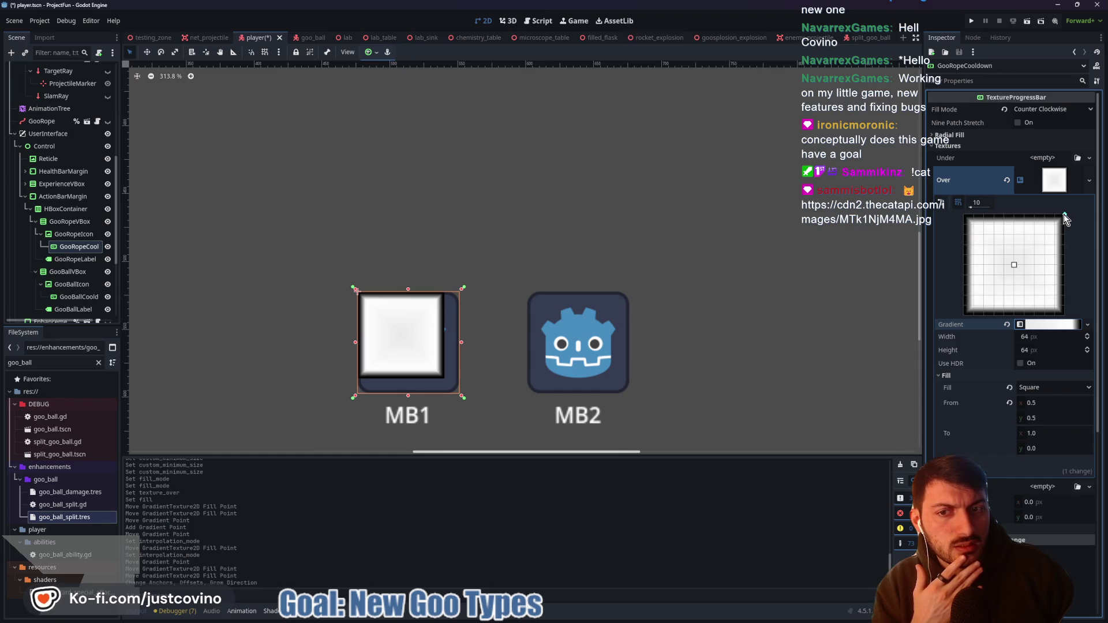
click(367, 52)
click(390, 101)
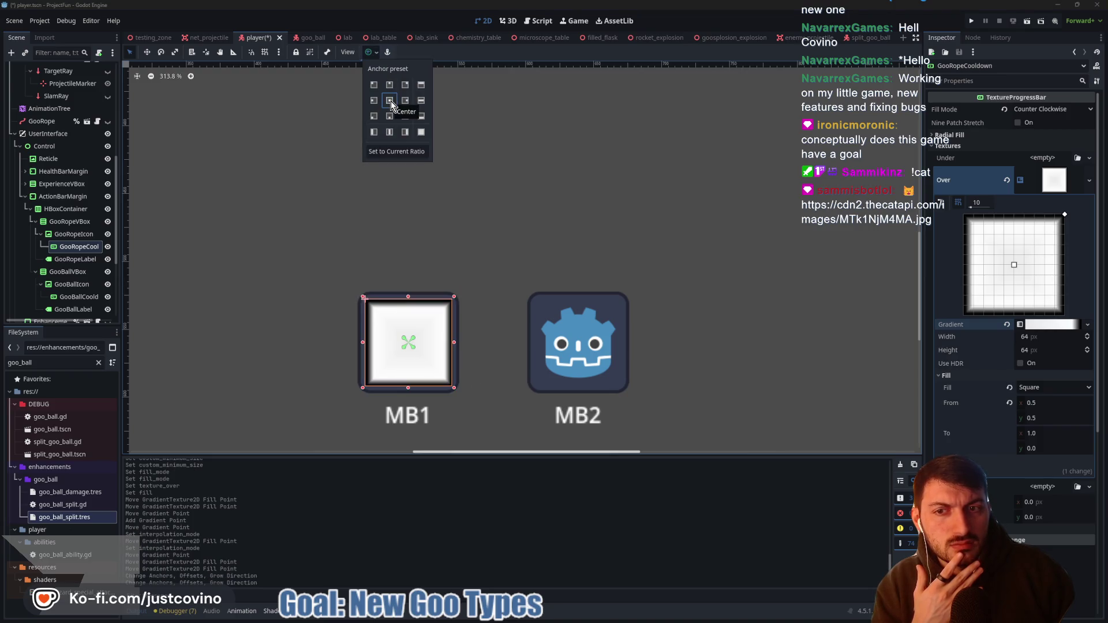
click(421, 133)
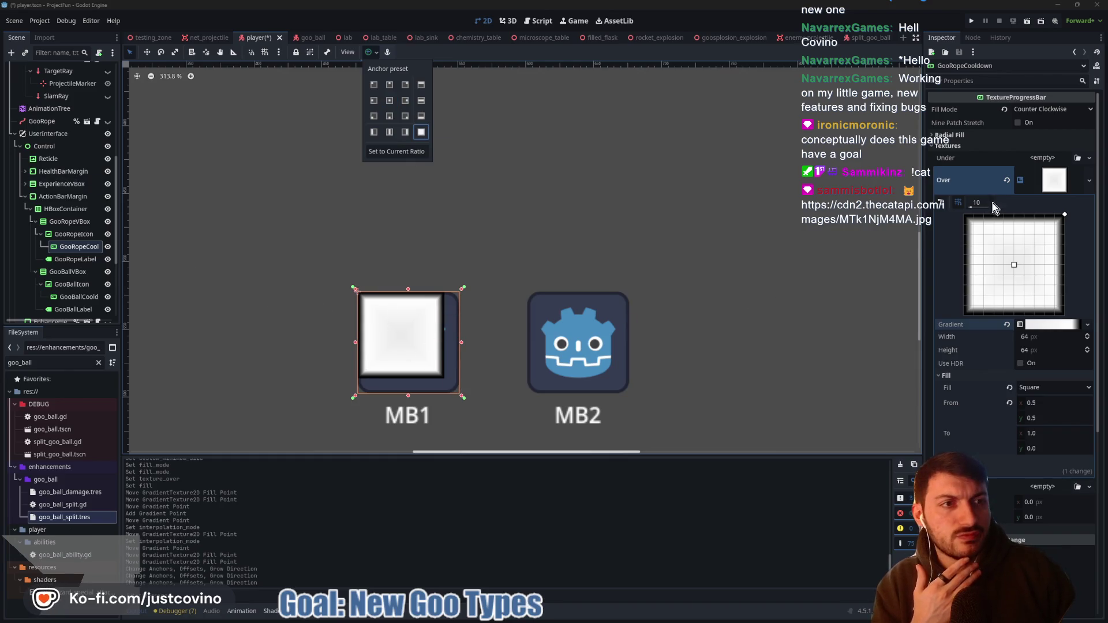
click(1006, 159)
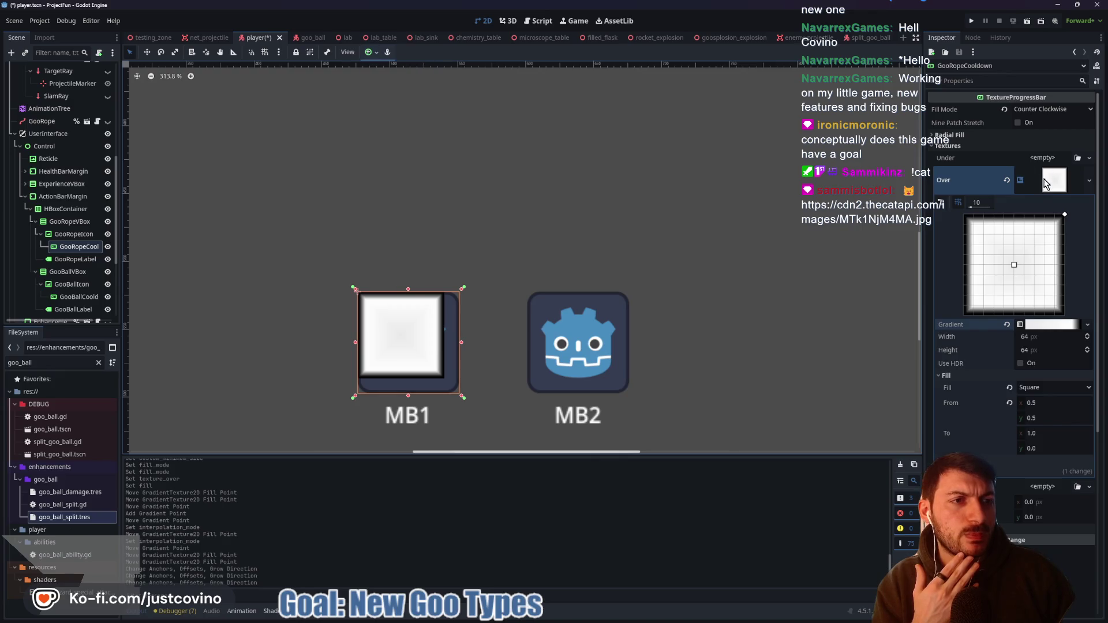
- Leave GooRopeCooldown's Value at 0.0 and expand its Layout settings
click(1053, 180)
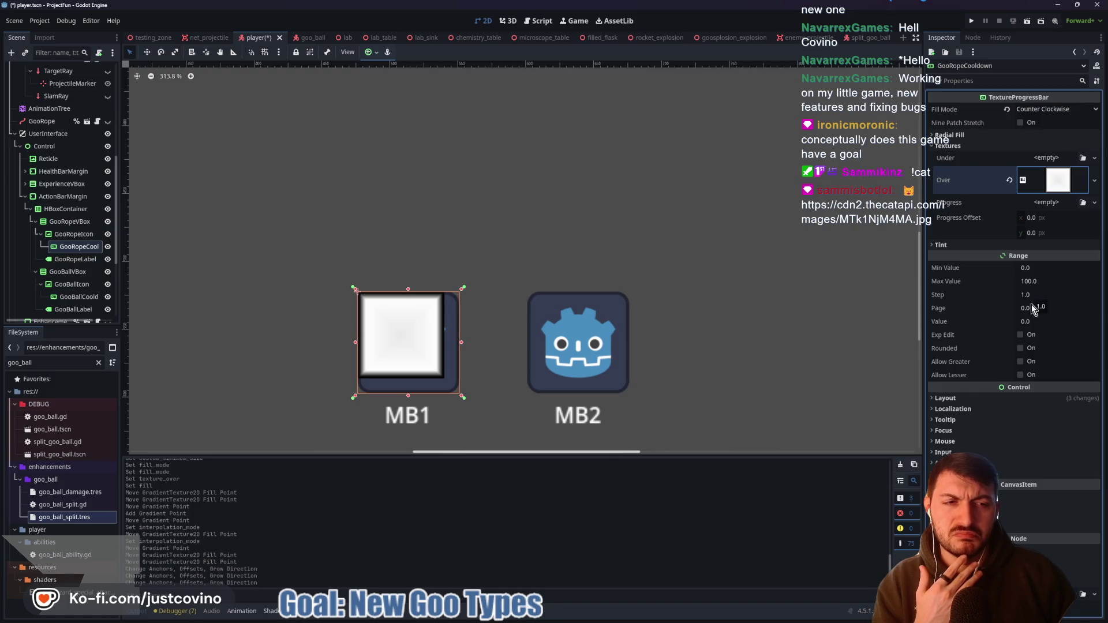
click(1031, 322)
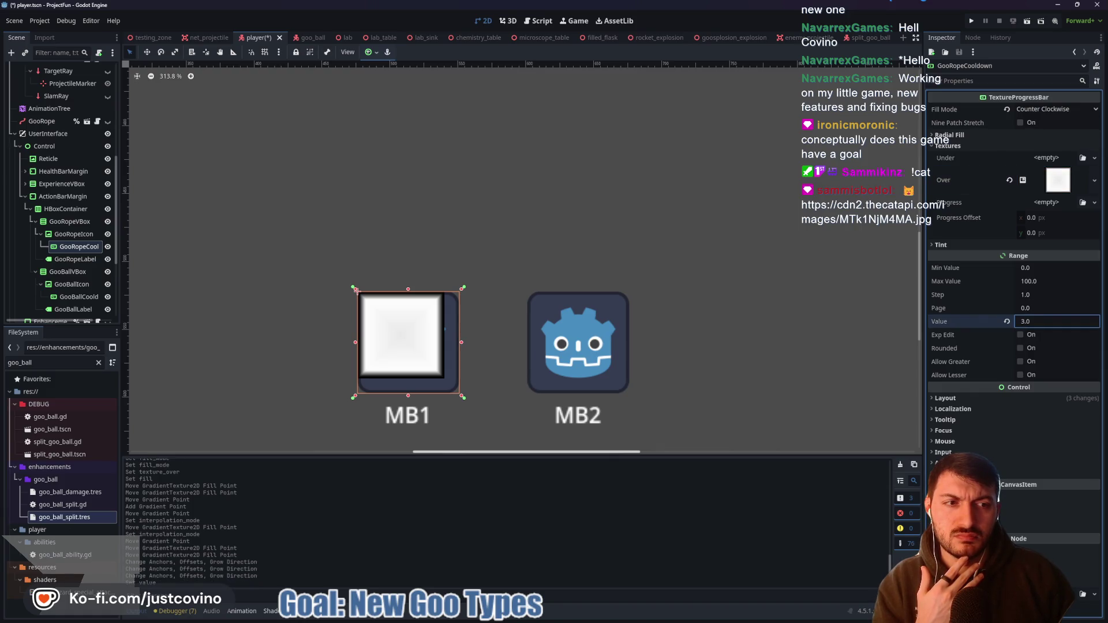
key(Return)
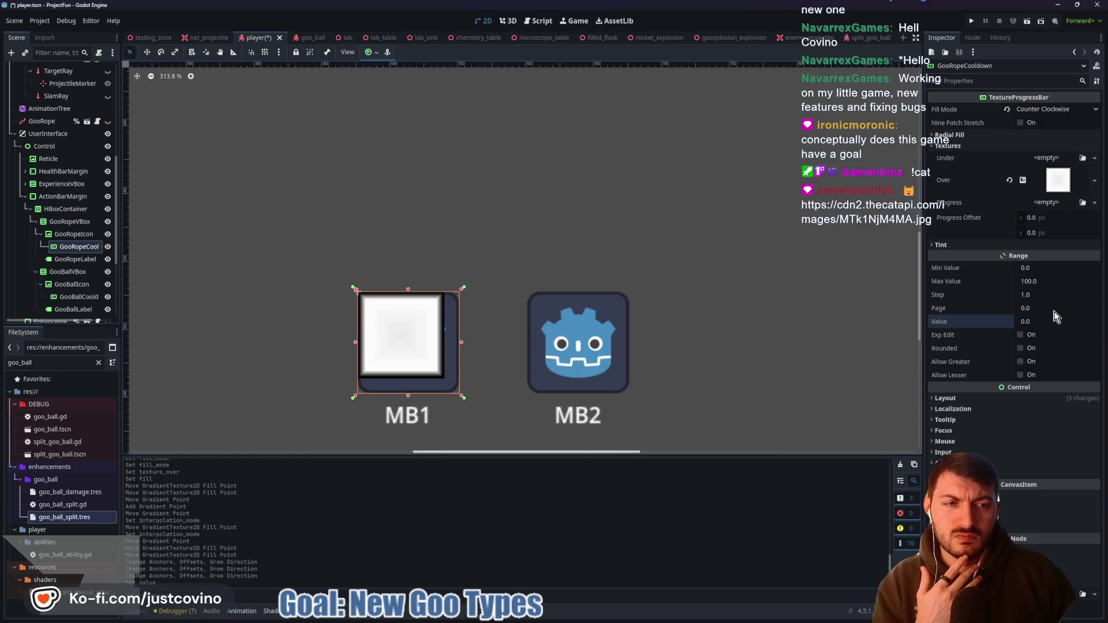
click(1050, 398)
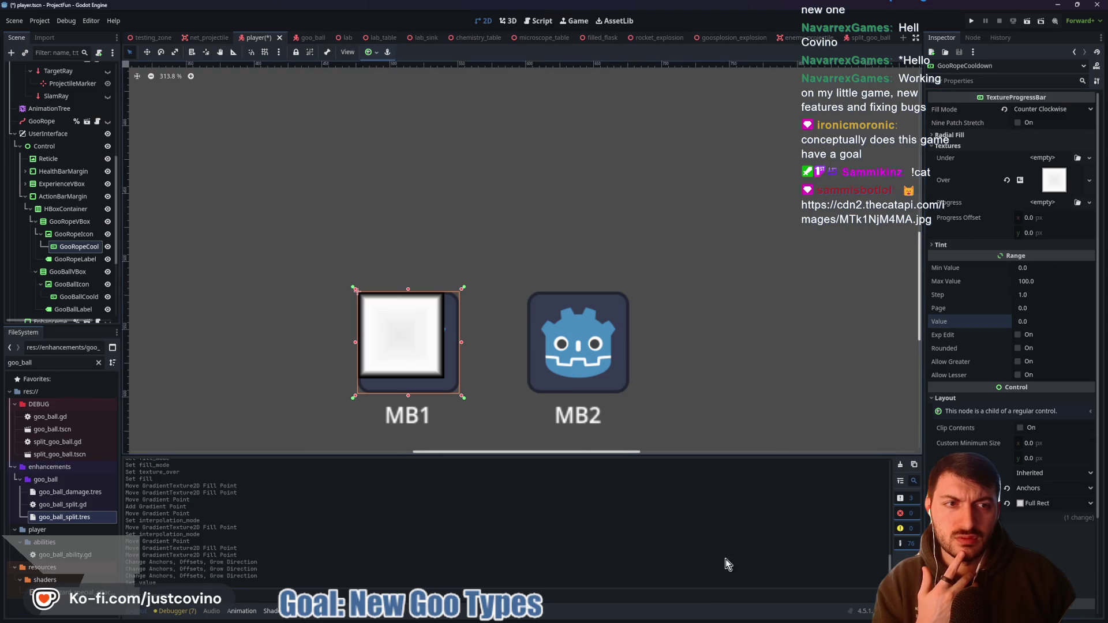
- Zoom in on the MB1 and MB2 icons and compare with Project Goo before returning to ProjectFun
key(3)
mouse_move(650, 617)
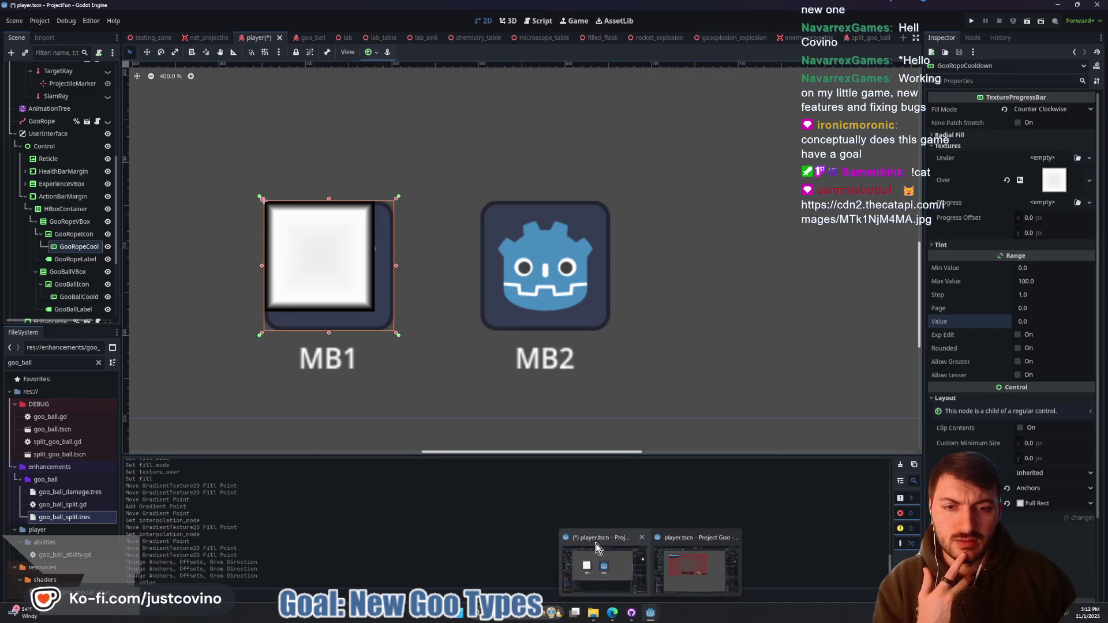
click(698, 557)
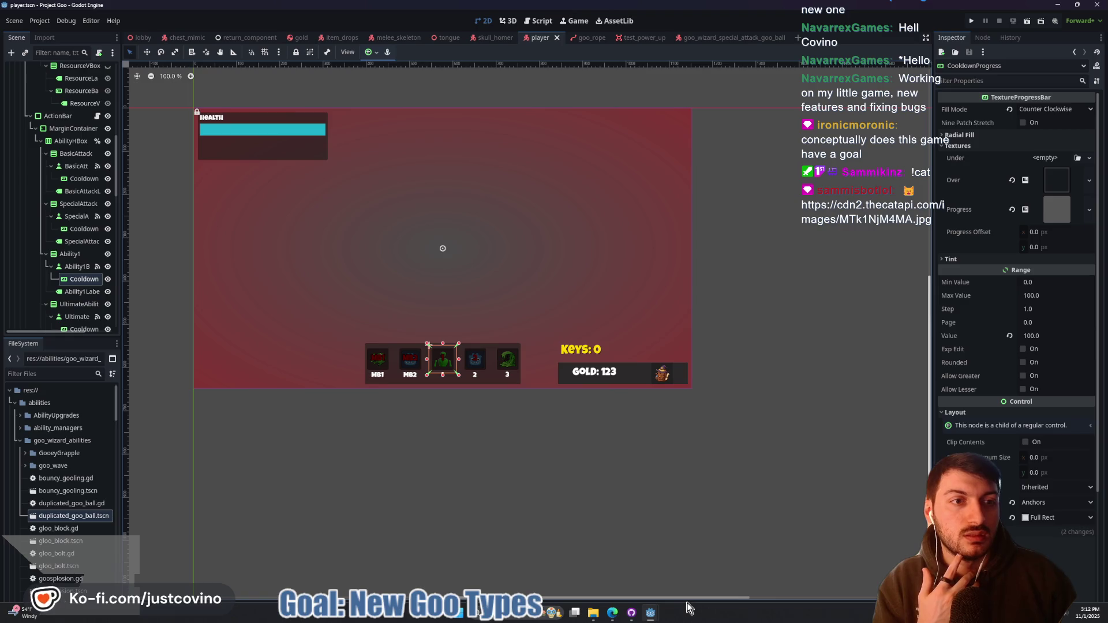
mouse_move(650, 612)
click(618, 583)
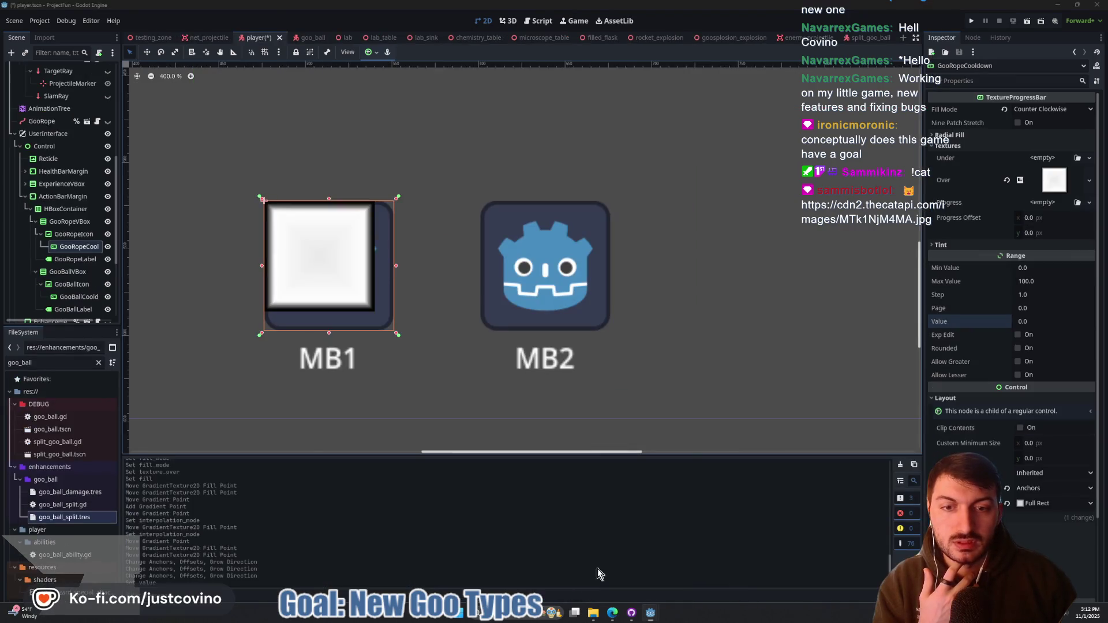
- Set both Over gradient colour points' alpha to 0 and shift one point right
click(1054, 180)
click(1054, 326)
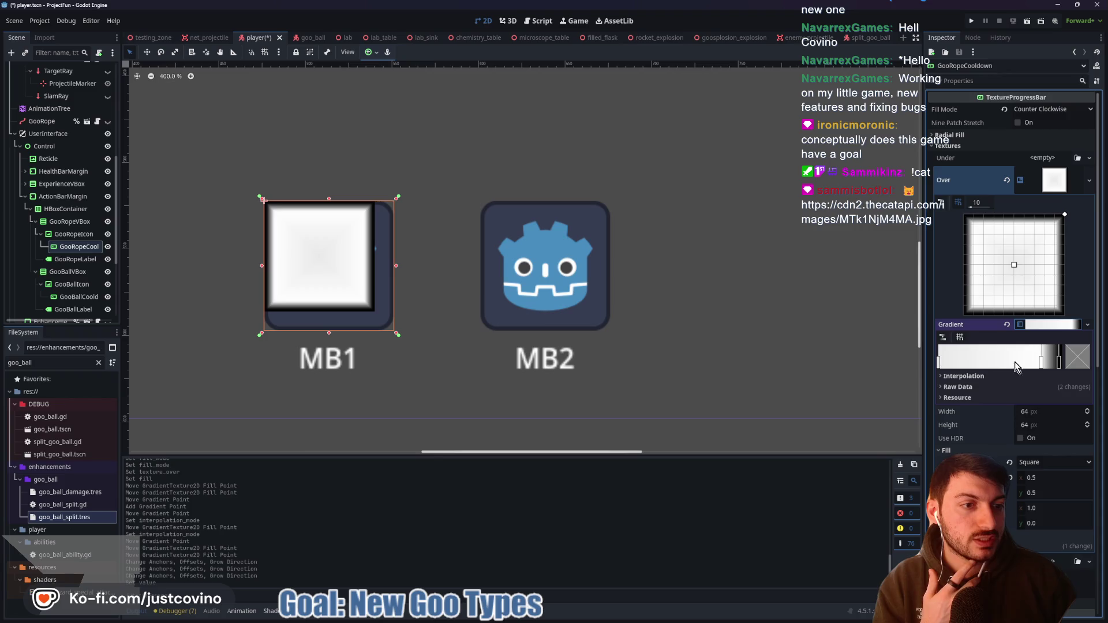
click(1042, 363)
click(1082, 364)
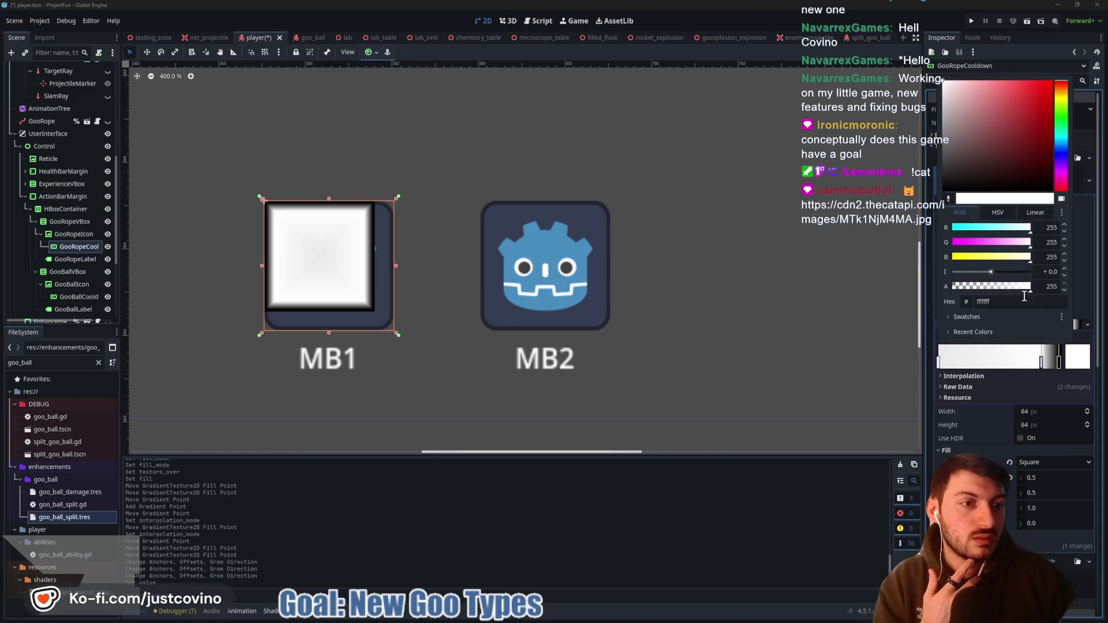
drag(1027, 286, 888, 293)
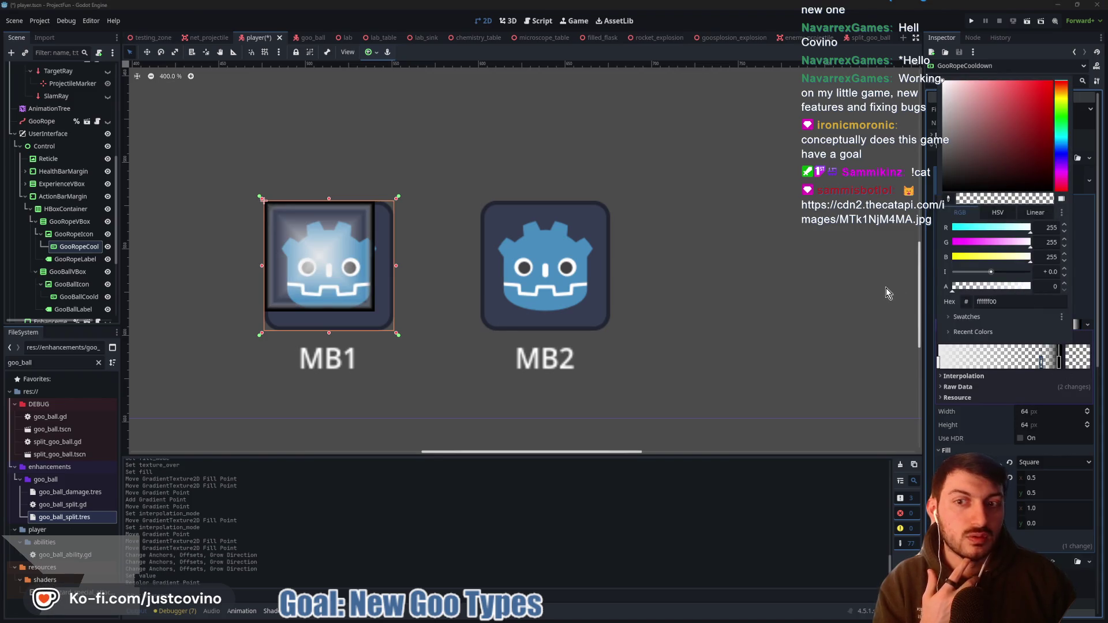
click(938, 368)
click(1074, 362)
drag(1027, 293, 879, 293)
click(1070, 360)
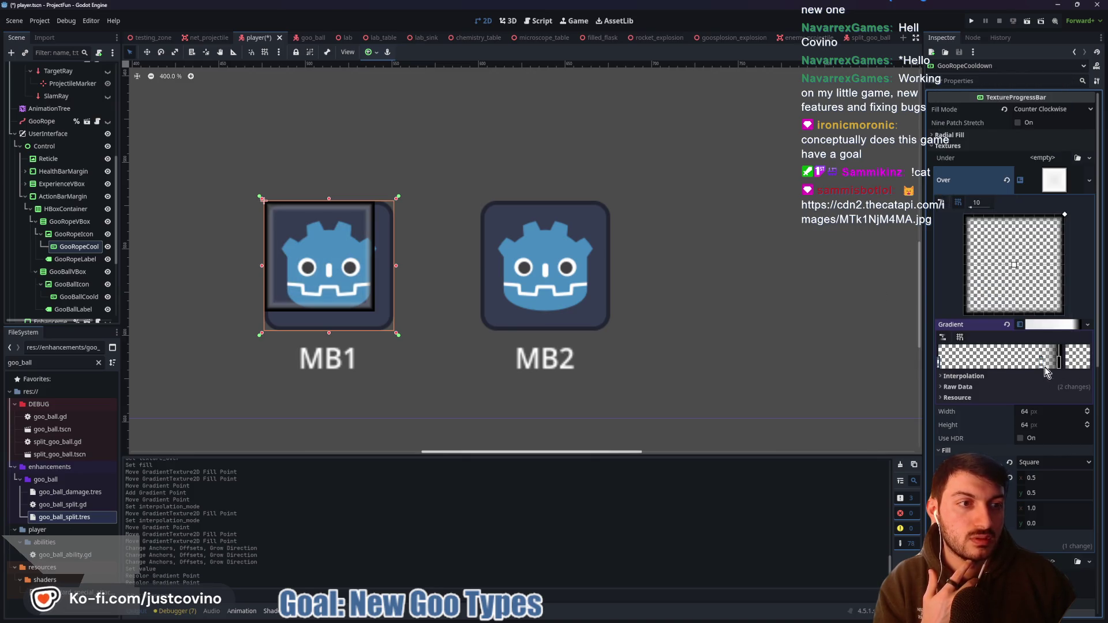
drag(1042, 366, 1053, 364)
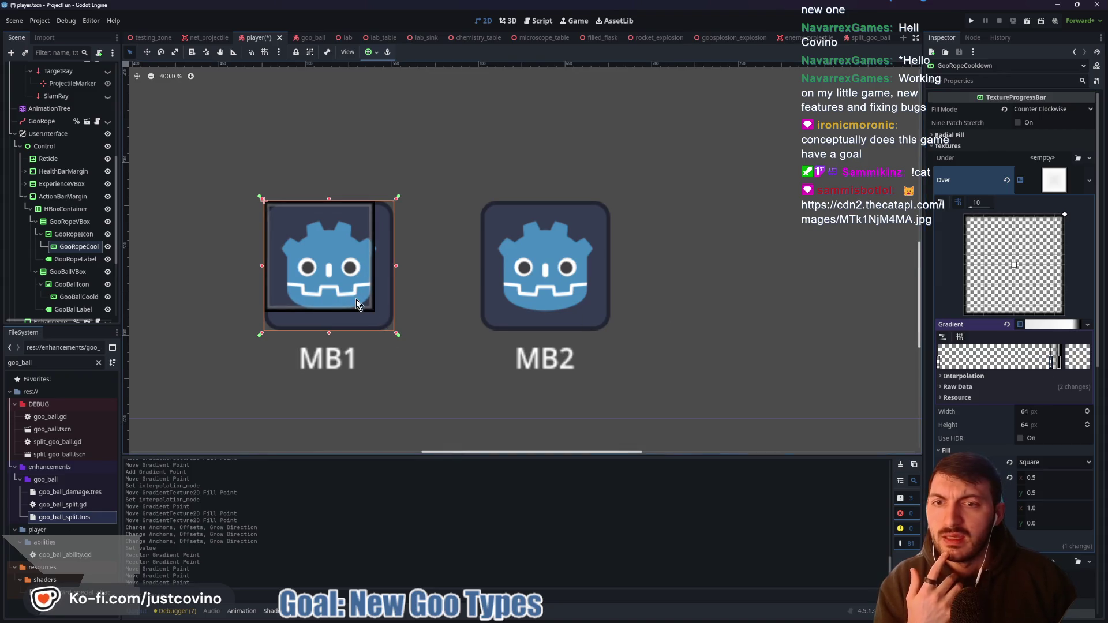
click(371, 52)
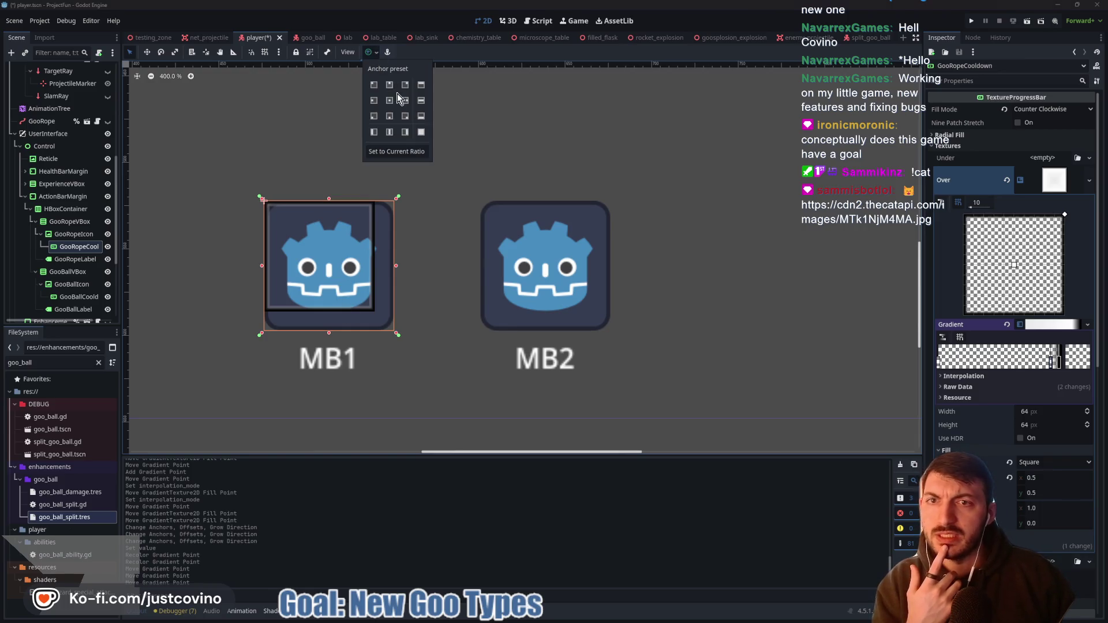
click(390, 102)
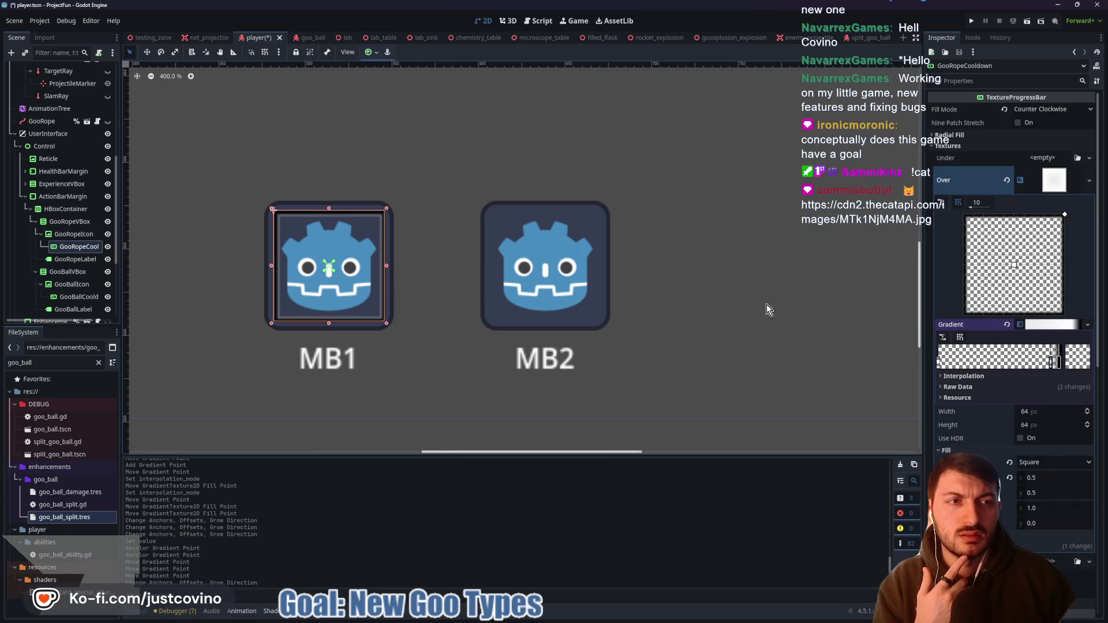
mouse_move(269, 207)
mouse_down()
mouse_move(257, 196)
mouse_move(268, 205)
mouse_up()
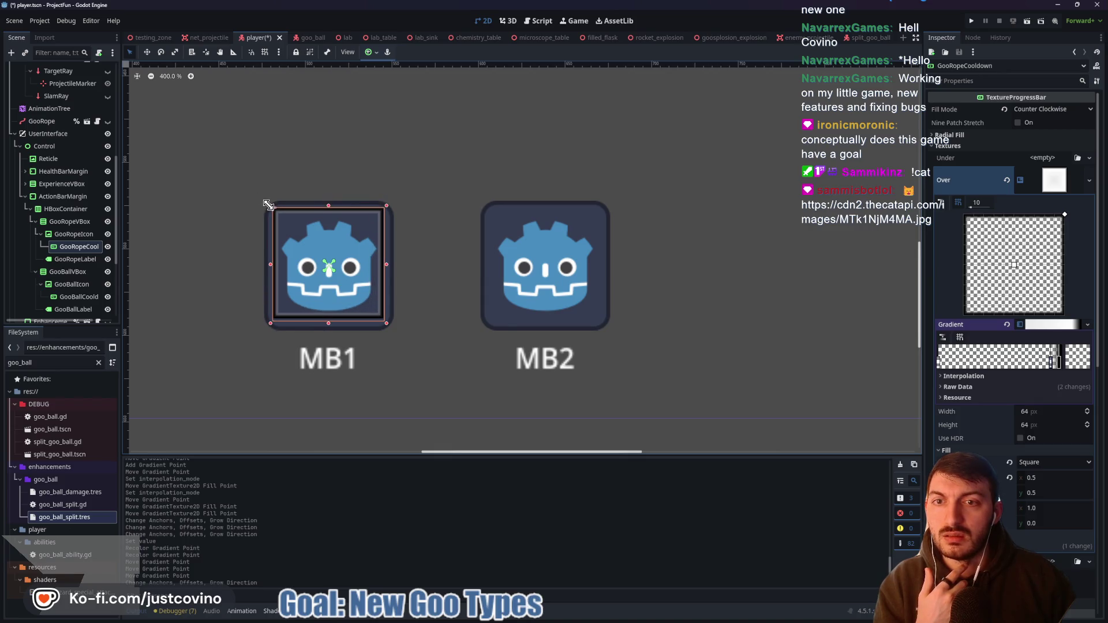
click(371, 52)
click(422, 132)
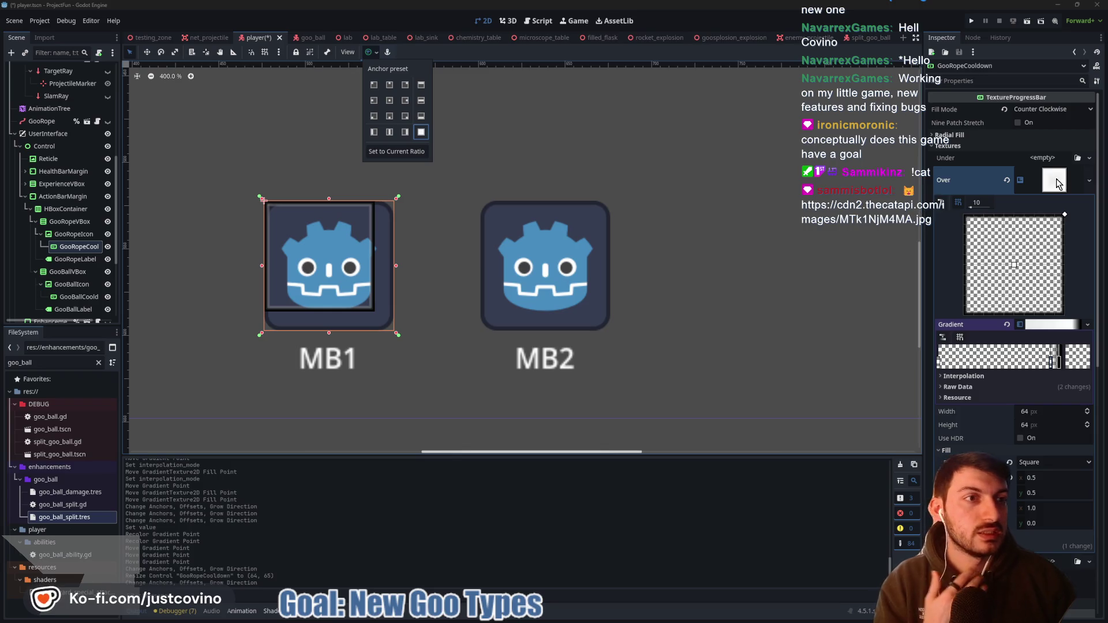
click(961, 137)
click(963, 138)
click(963, 137)
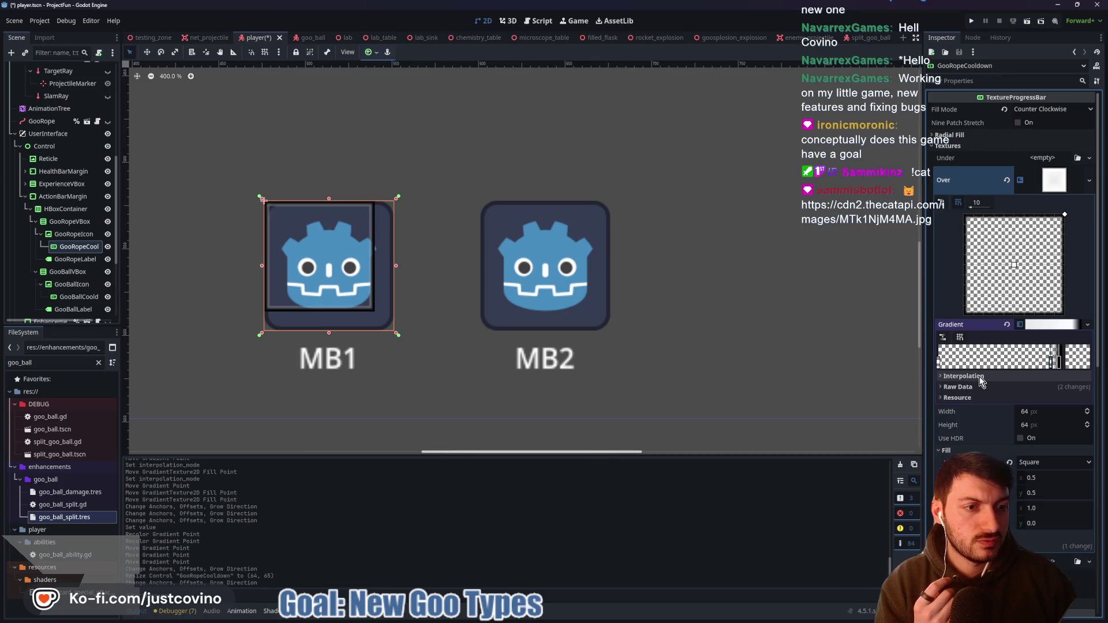
scroll(1007, 314, down, 5)
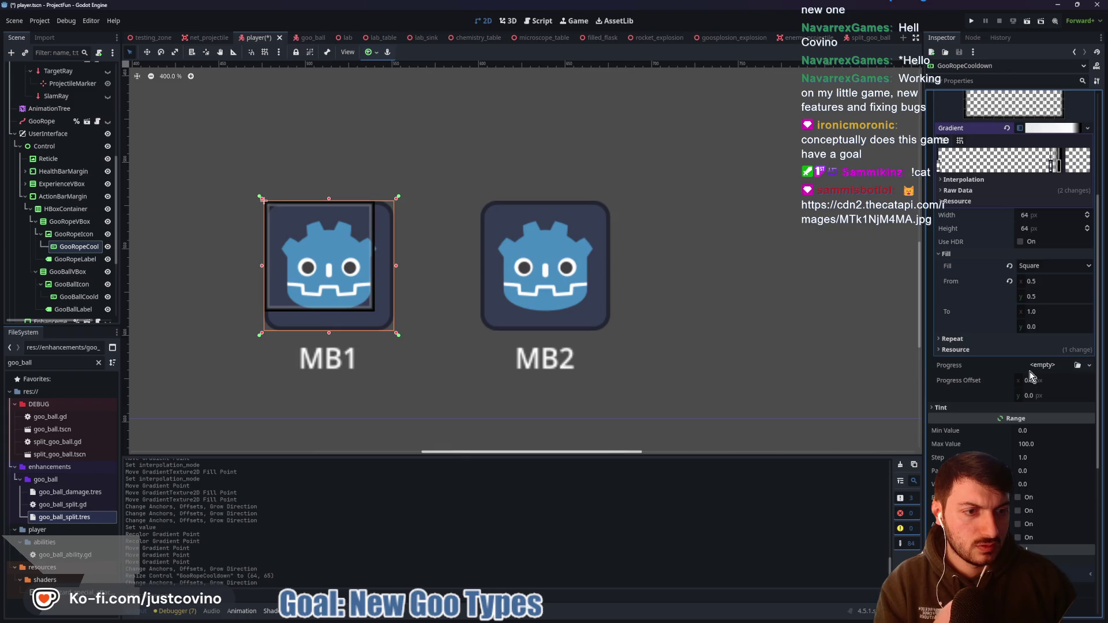
scroll(1031, 375, down, 6)
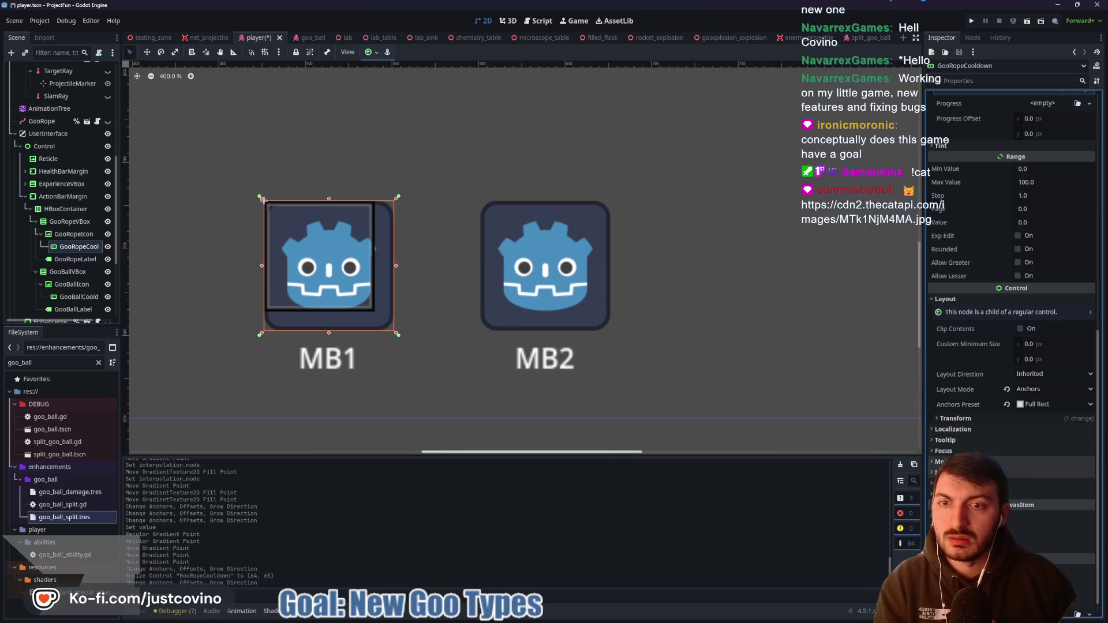
scroll(980, 329, up, 3)
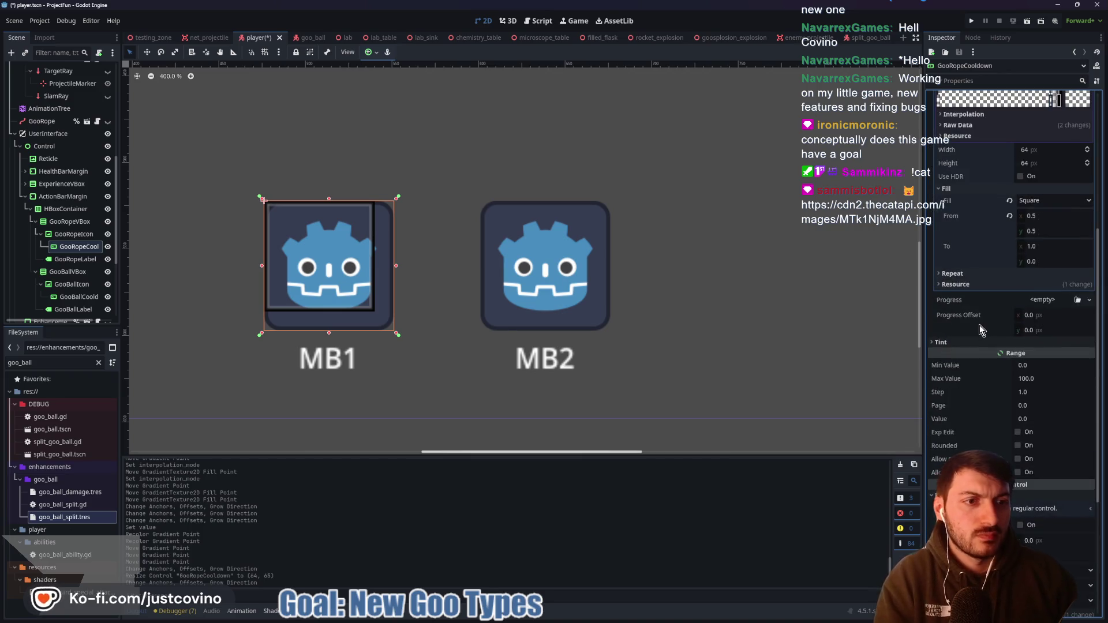
click(979, 275)
click(979, 275)
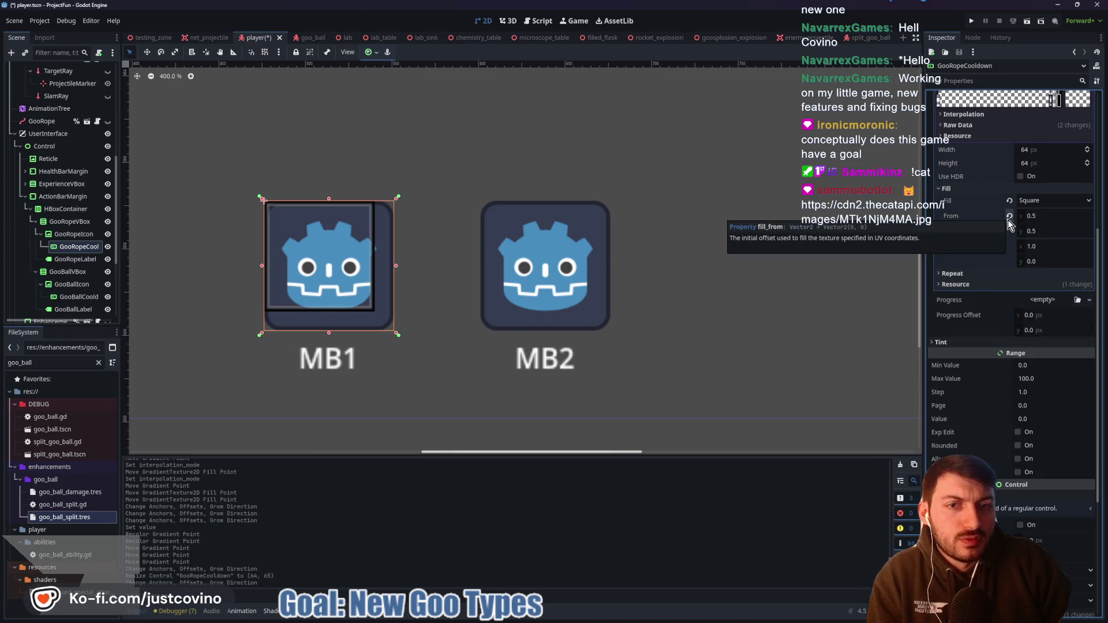
click(1009, 217)
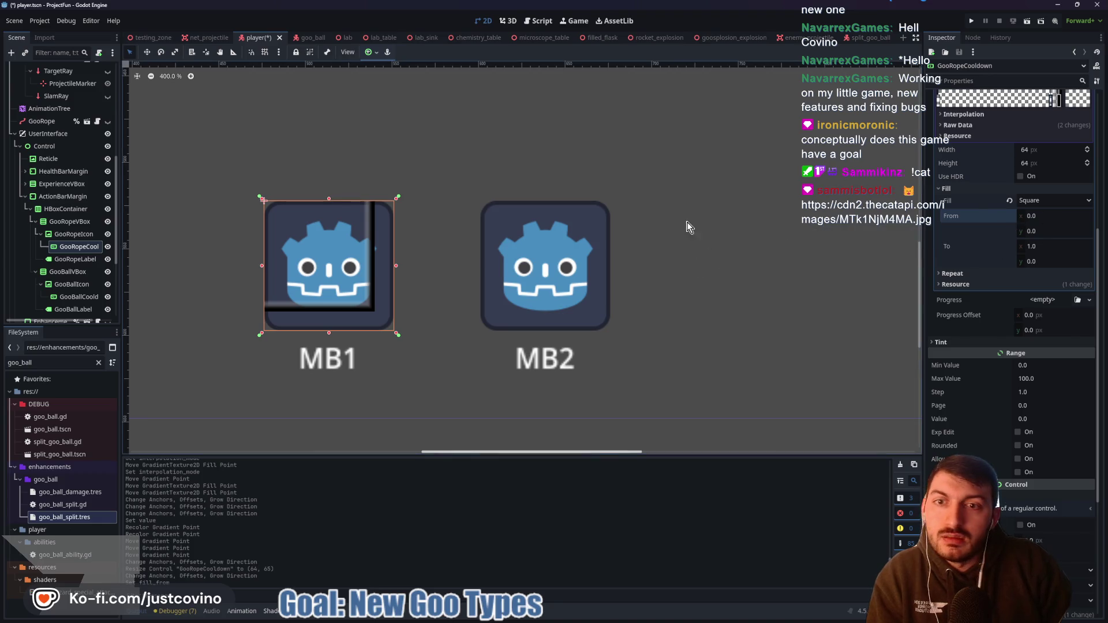
click(371, 53)
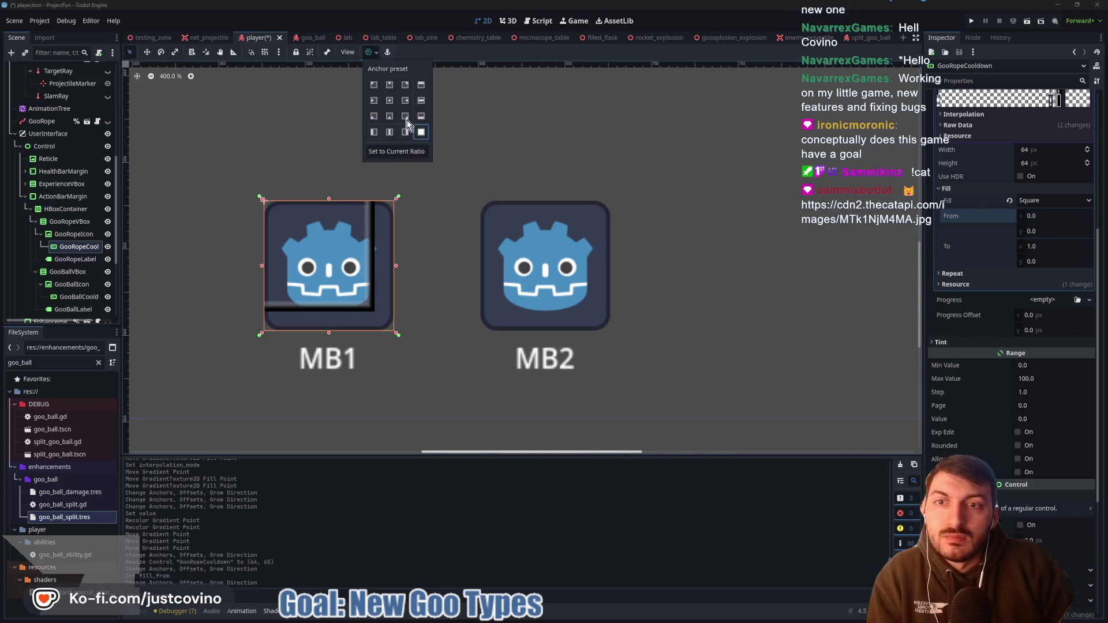
click(424, 136)
click(1045, 215)
text(0.)
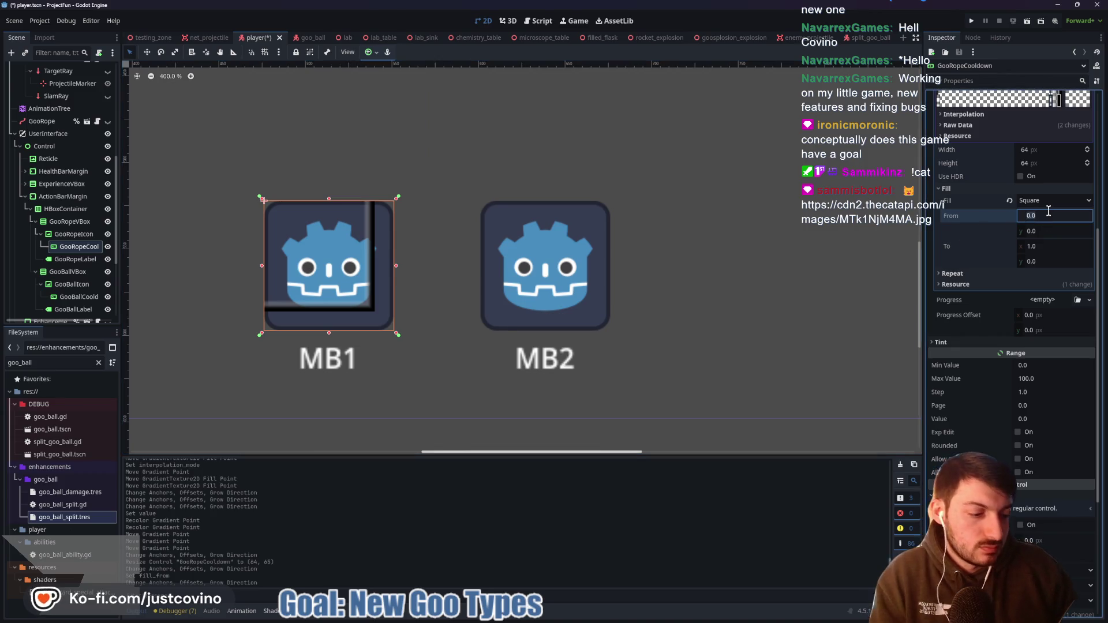
key(Tab)
text(0.5)
key(Return)
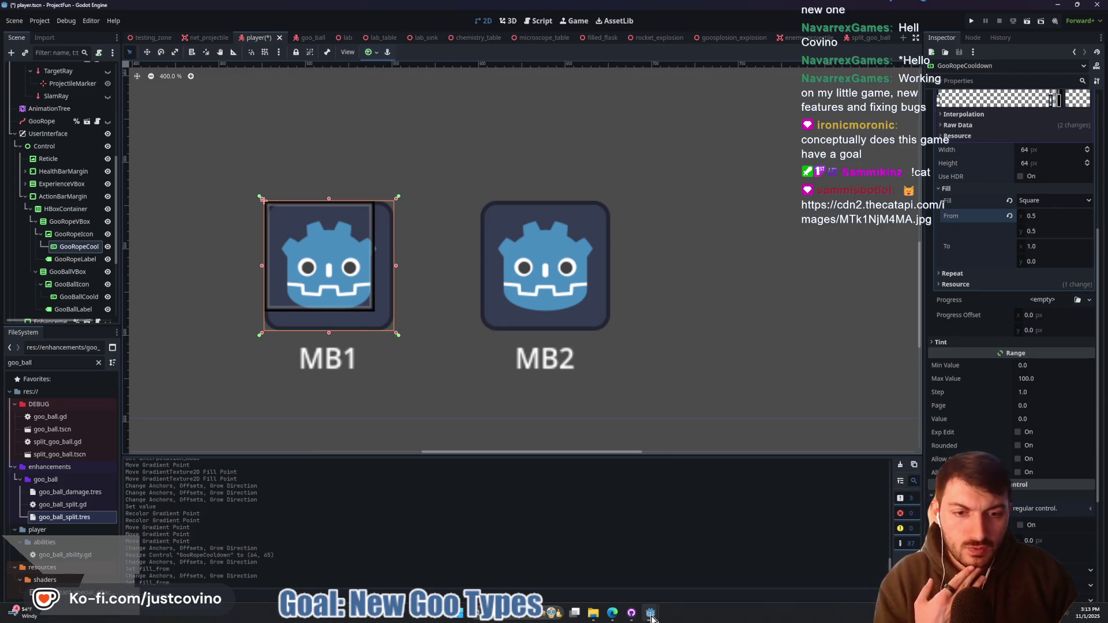
mouse_move(651, 613)
click(698, 577)
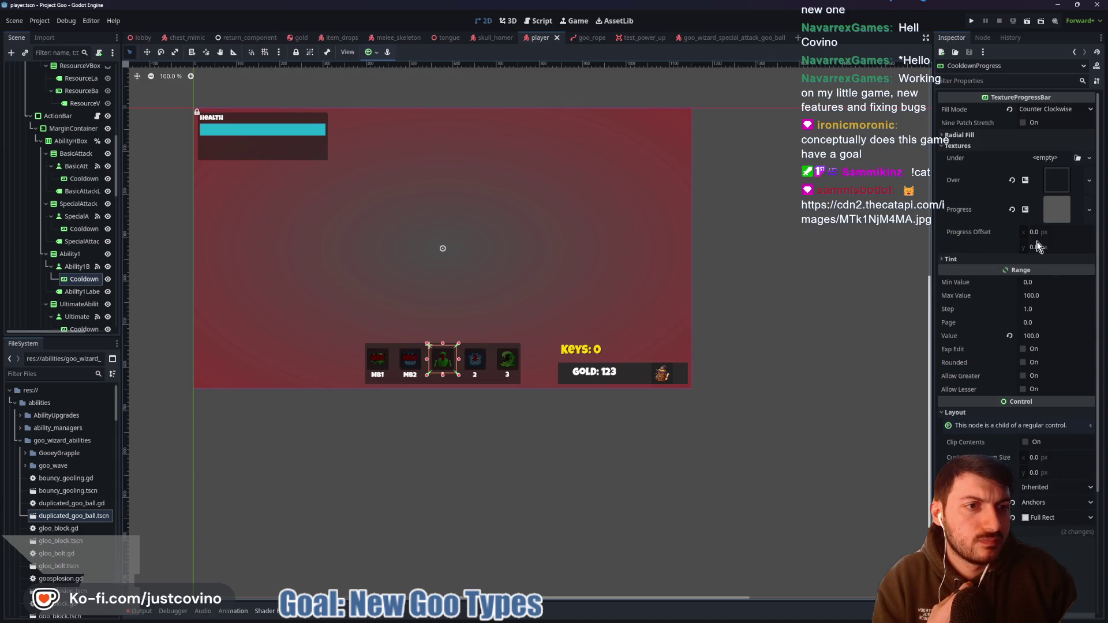
- Inspect the reference overlay gradient texture and its colours
click(1057, 183)
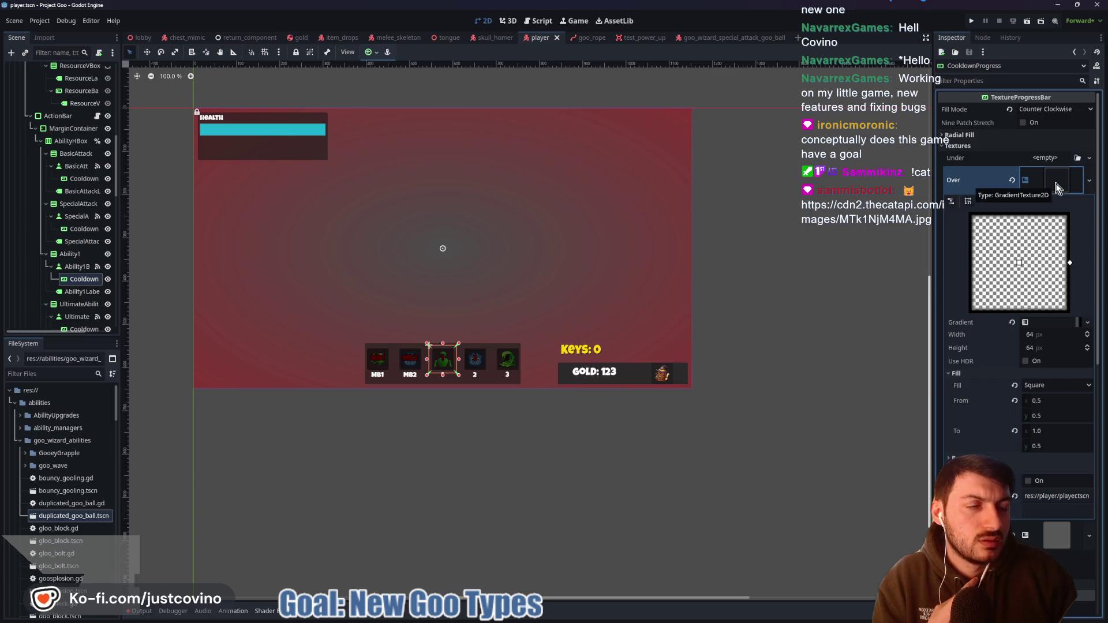
click(1048, 322)
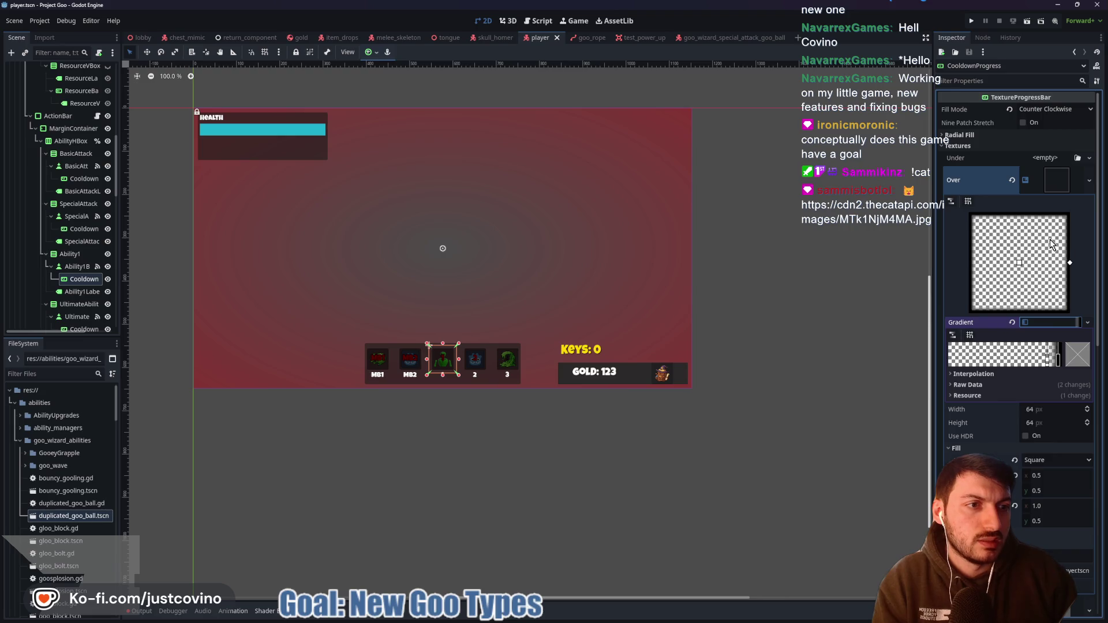
click(1061, 179)
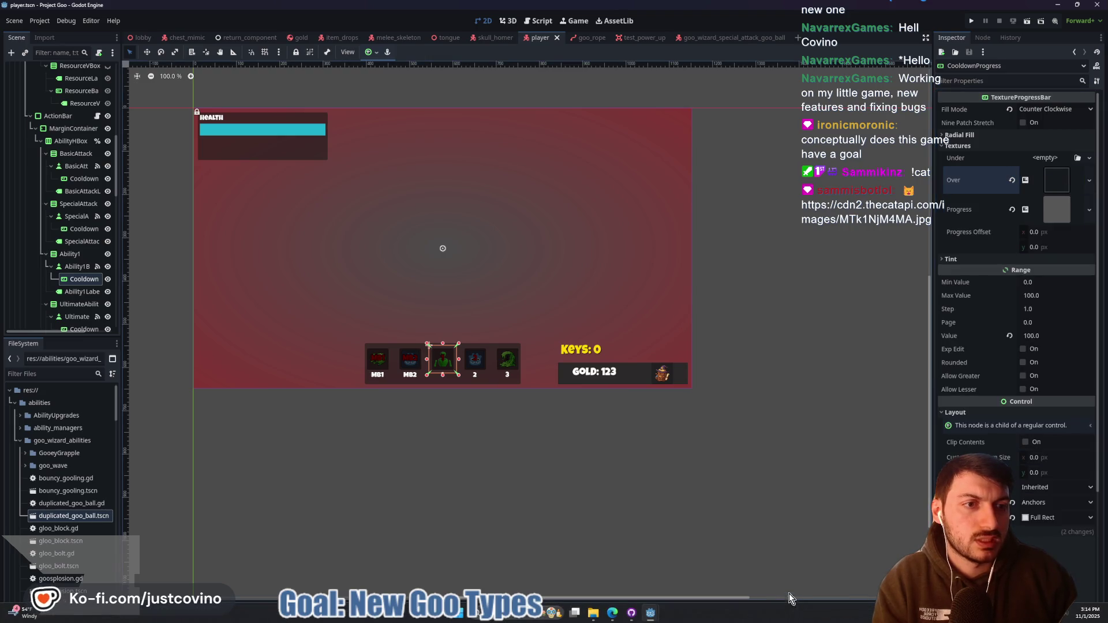
- In ProjectFun, move the gradient fill end to the right-edge middle (1.0, 0.5)
mouse_move(667, 613)
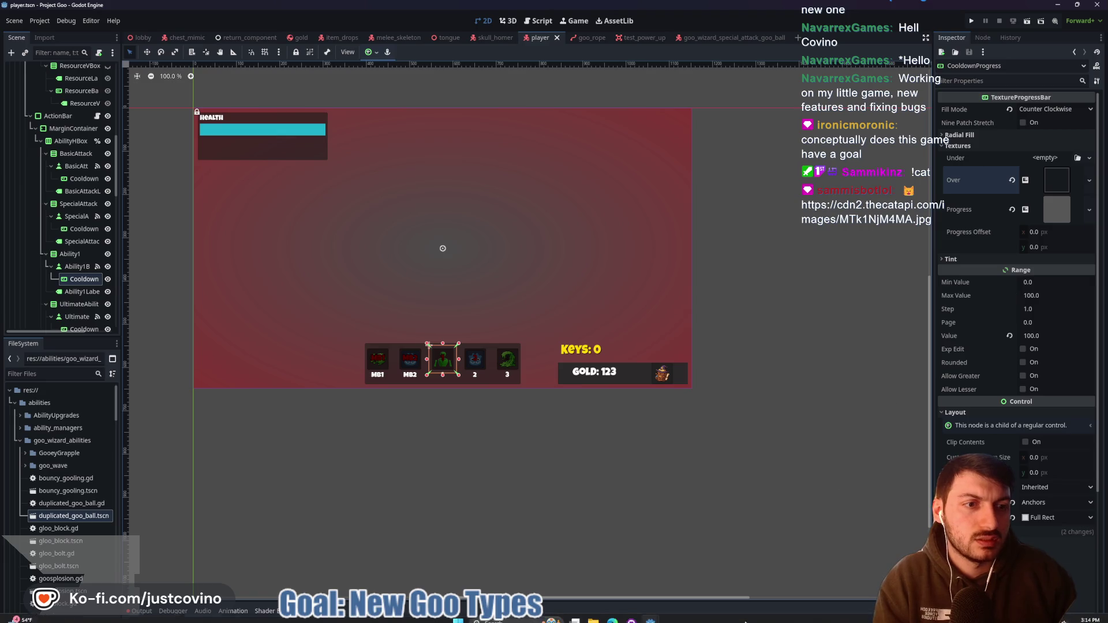
click(636, 554)
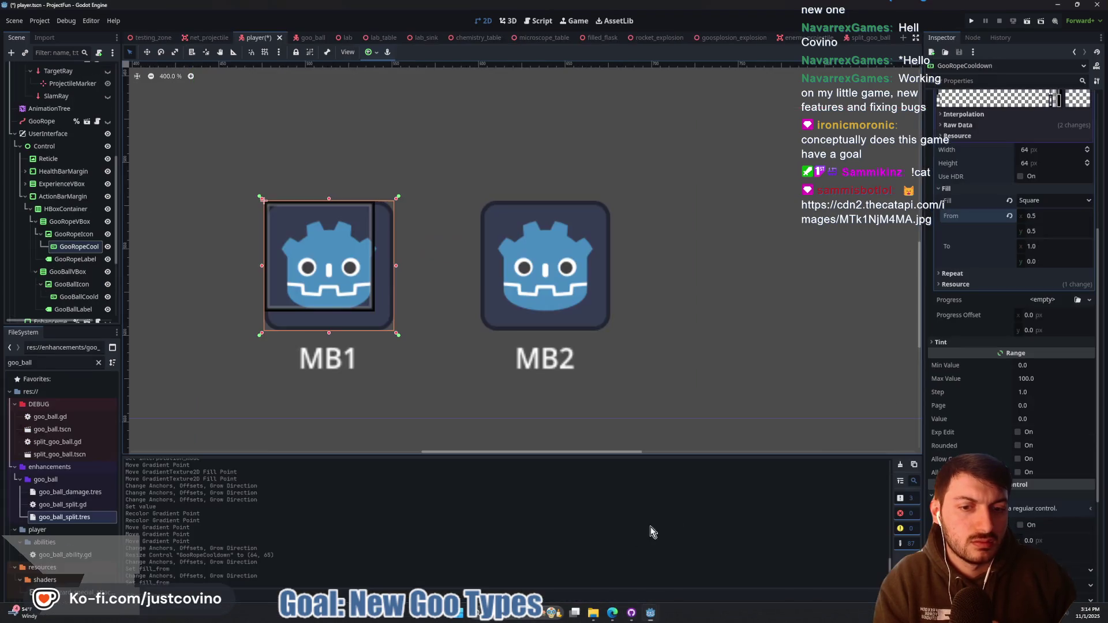
drag(1065, 148, 1075, 199)
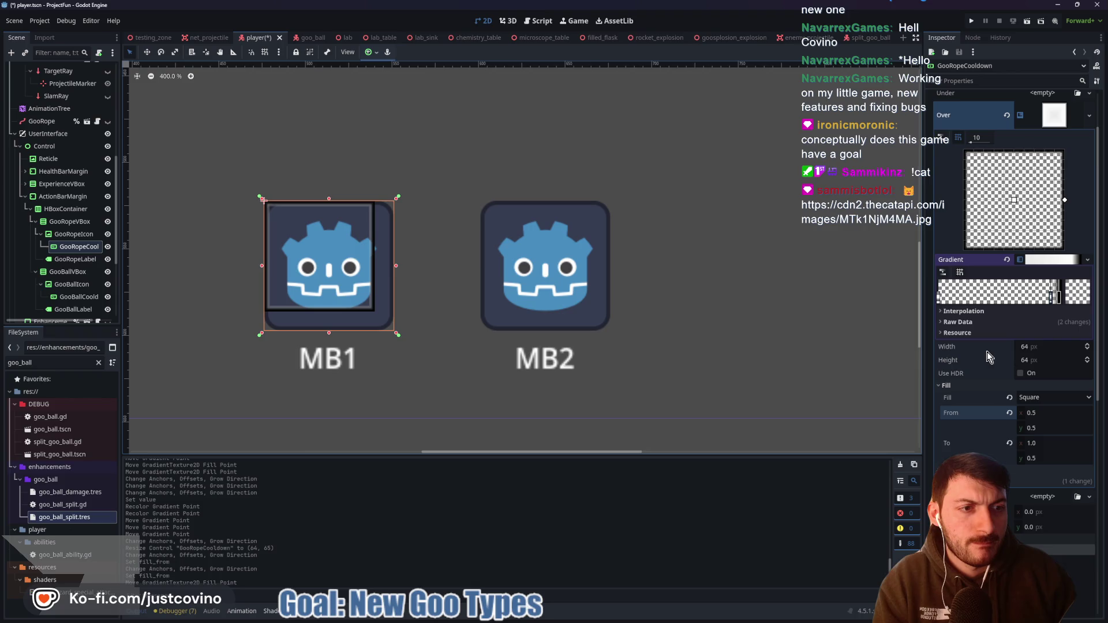
click(1030, 261)
scroll(1002, 277, up, 2)
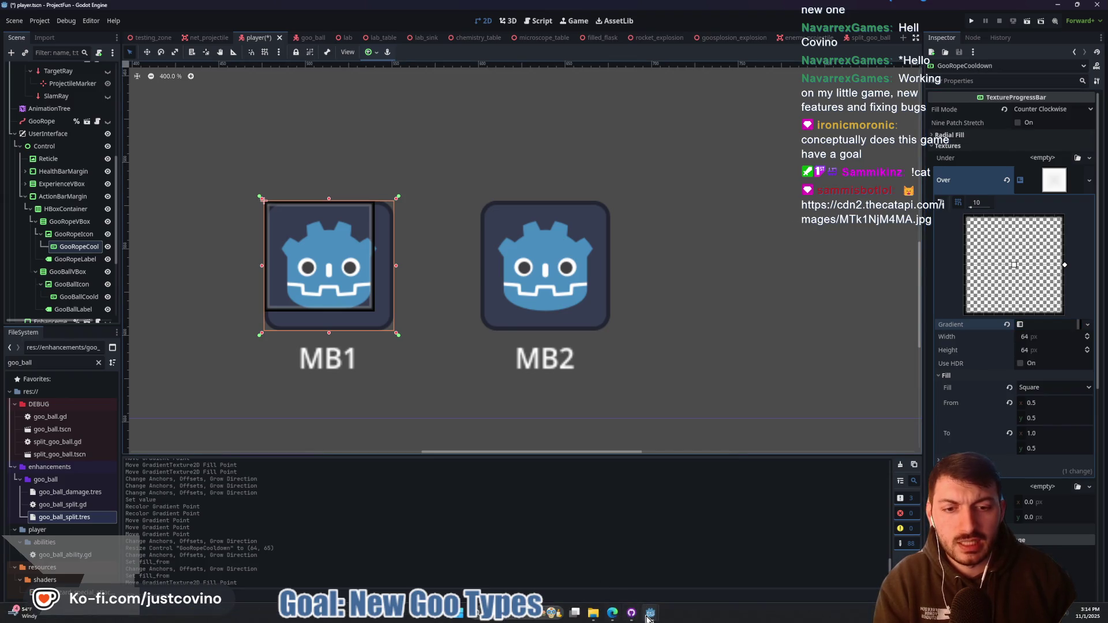
- Check Project Goo's radial fill settings, then go back to the ProjectFun window
mouse_move(651, 618)
click(606, 571)
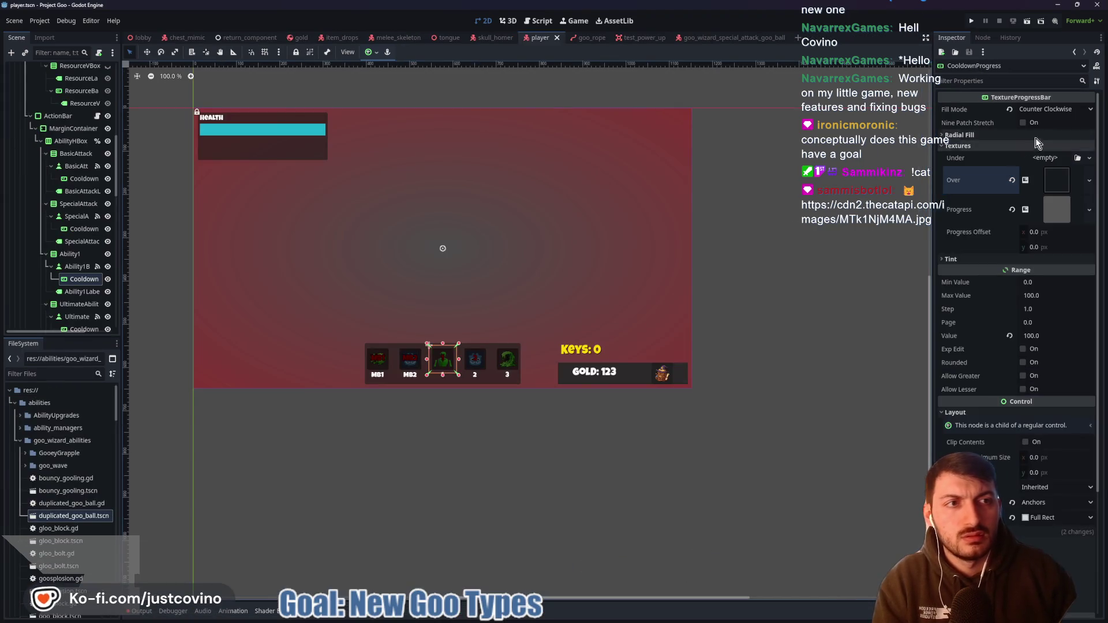
click(1012, 136)
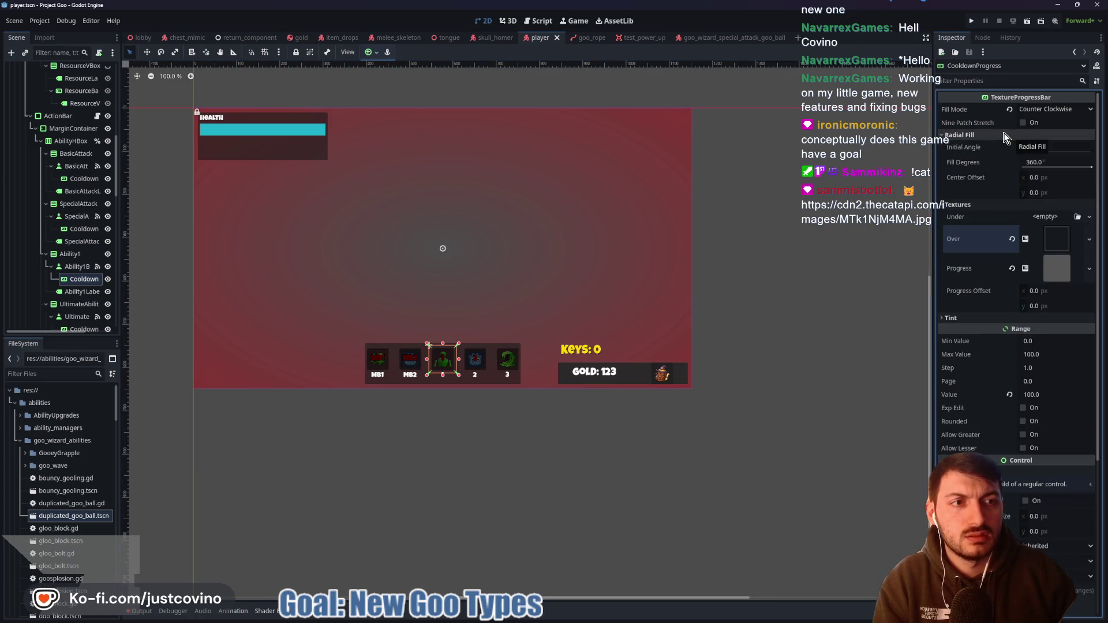
click(1012, 136)
scroll(450, 375, up, 14)
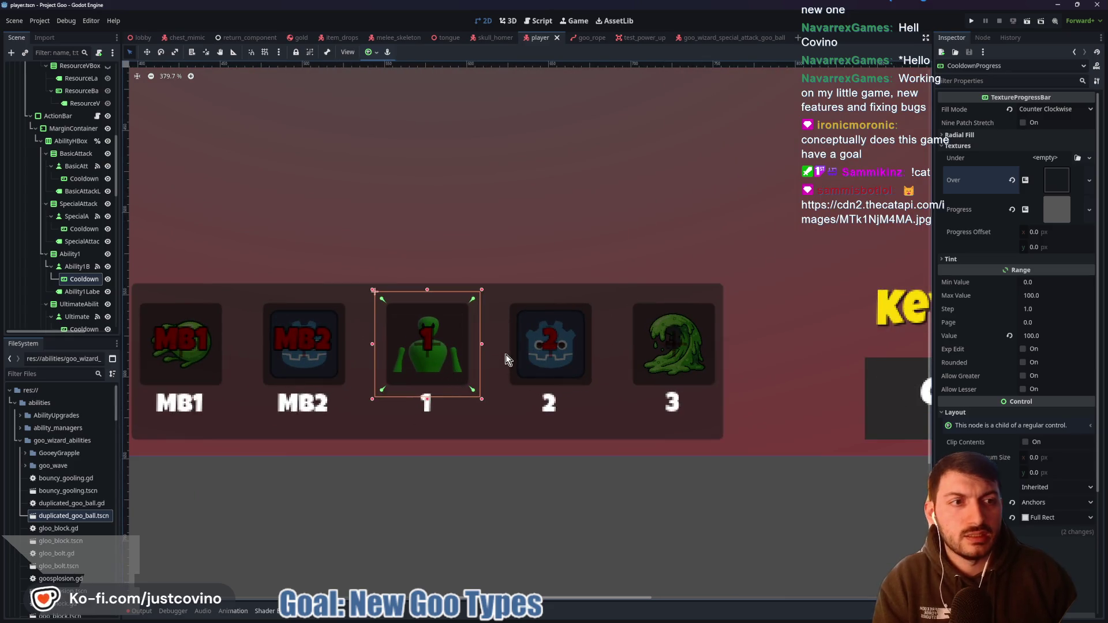
mouse_move(611, 616)
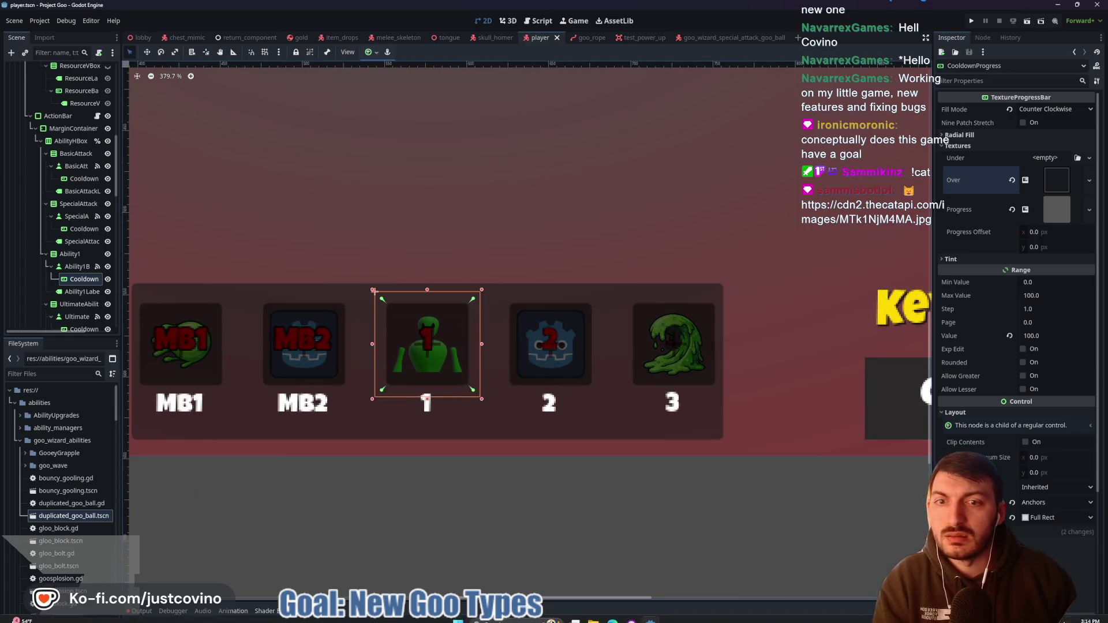
mouse_move(654, 616)
click(698, 571)
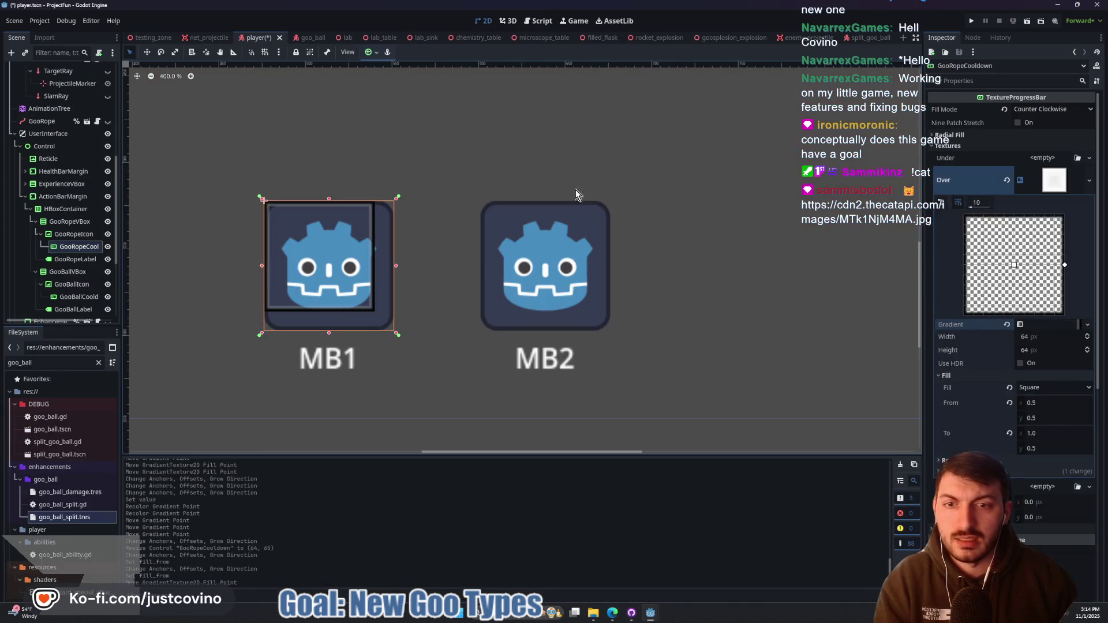
- Resize GooRopeCooldown with its corner handles until it covers the MB1 icon
mouse_move(396, 332)
mouse_down()
mouse_move(372, 313)
mouse_move(411, 354)
mouse_move(394, 335)
mouse_up()
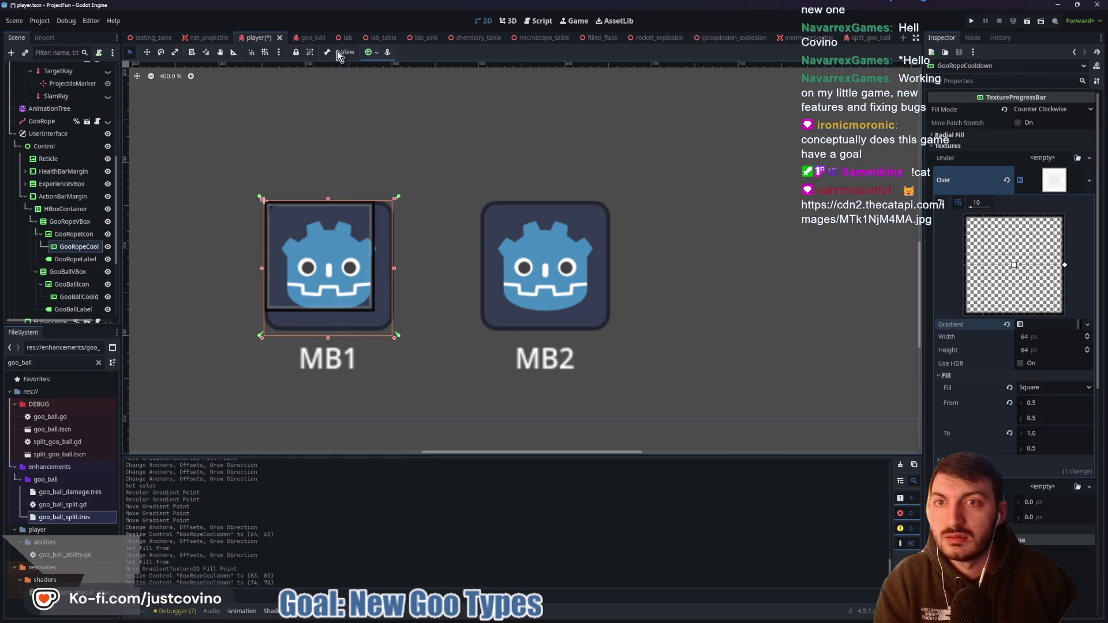
click(371, 53)
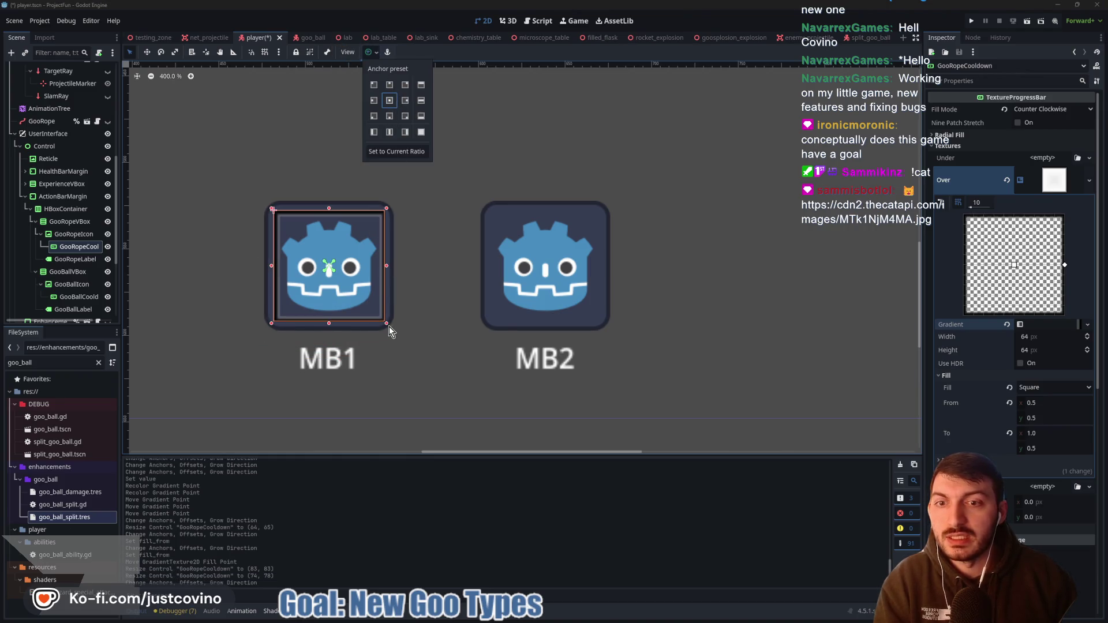
click(391, 332)
drag(390, 325, 395, 331)
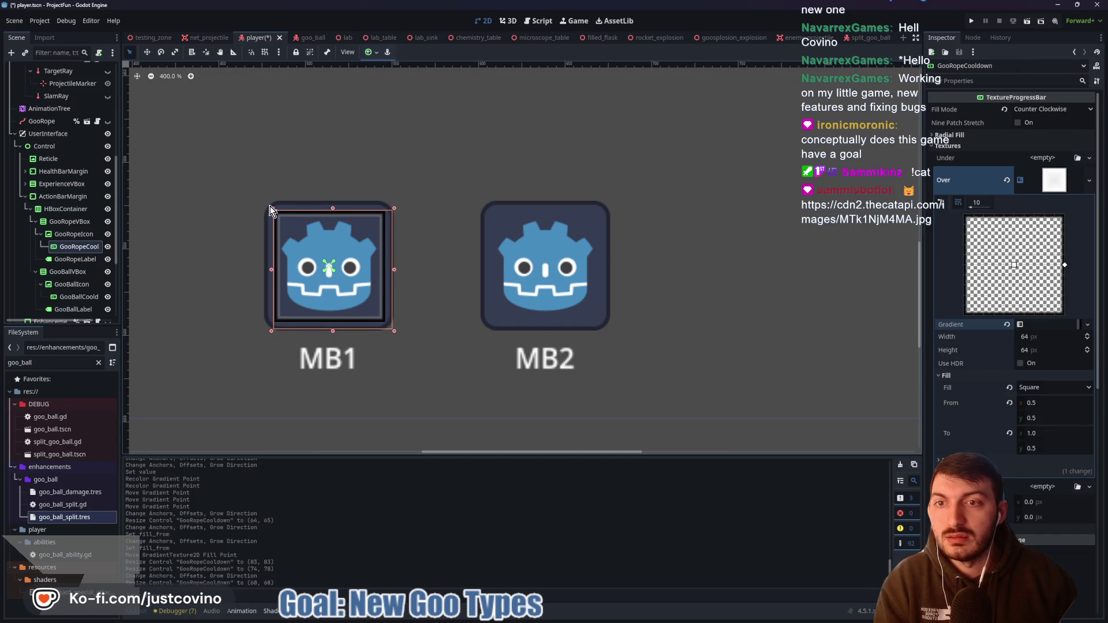
drag(270, 209, 260, 194)
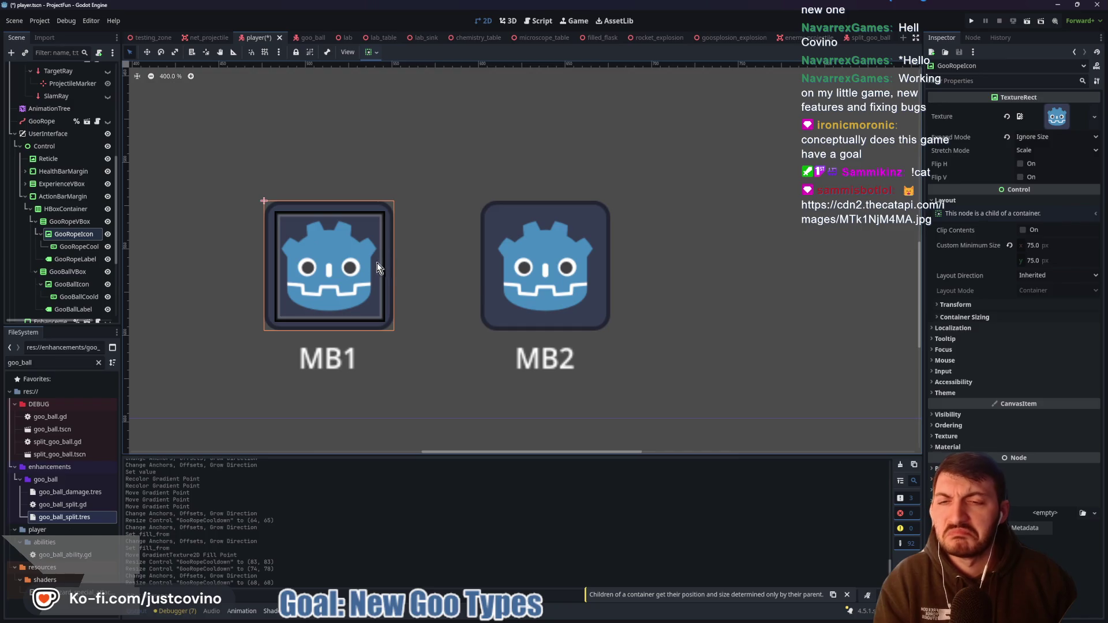
click(81, 246)
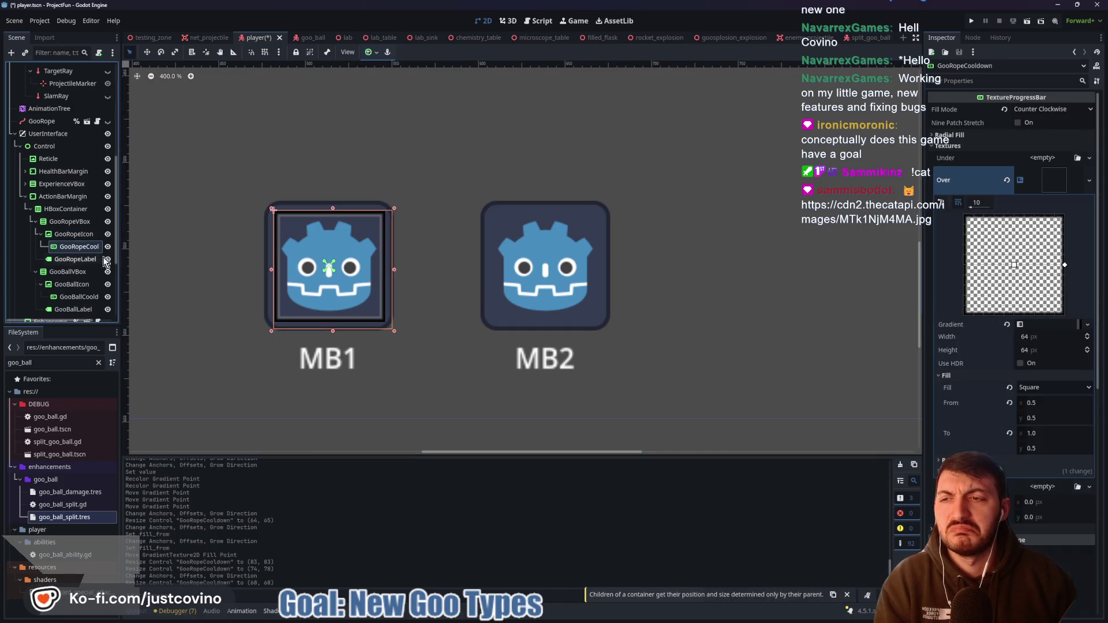
drag(271, 209, 263, 201)
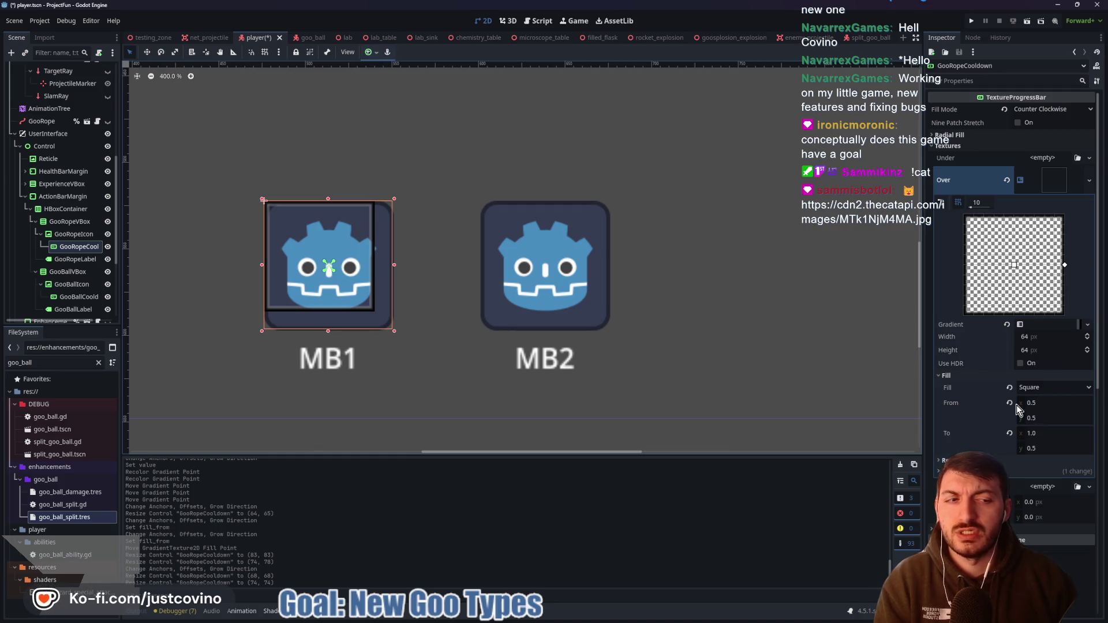
- Collapse the gradient Fill and Over editors, then switch to the Project Goo window
click(951, 376)
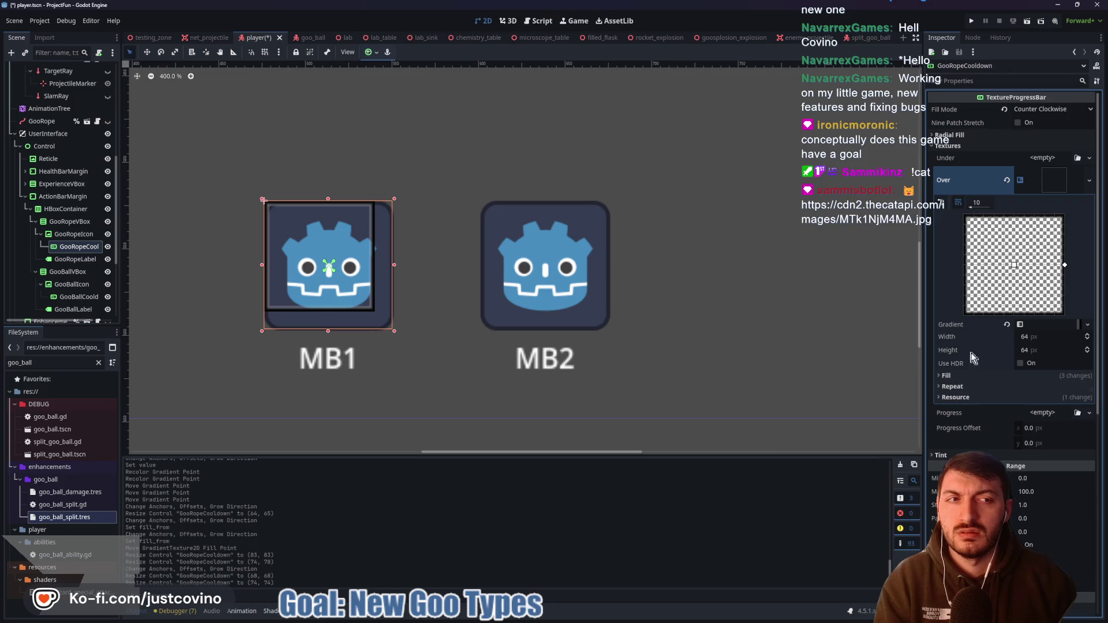
click(1051, 180)
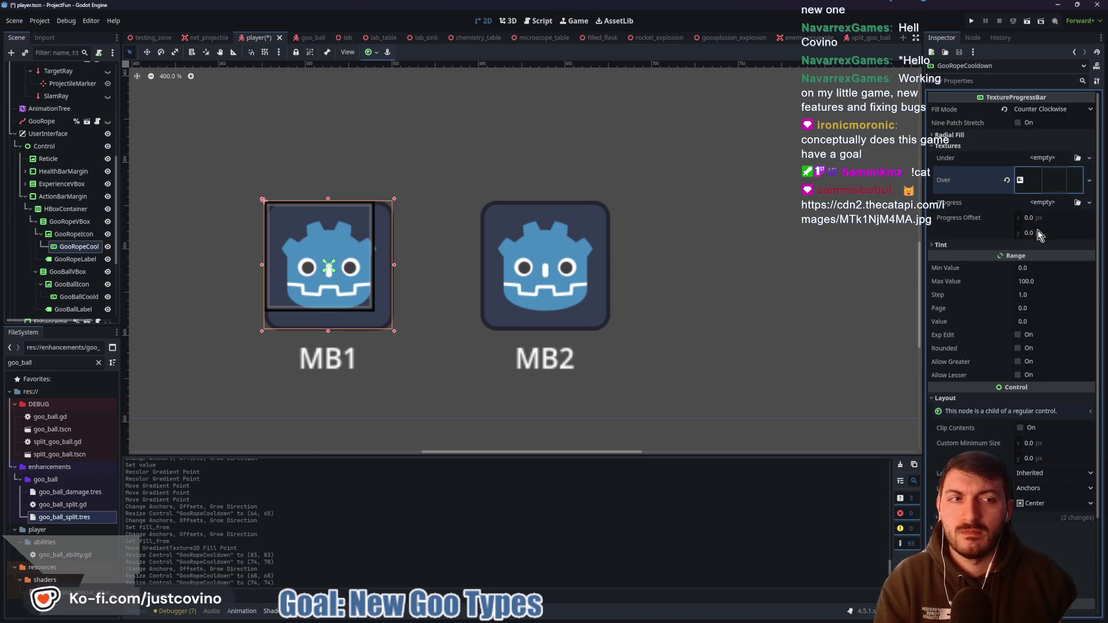
click(599, 529)
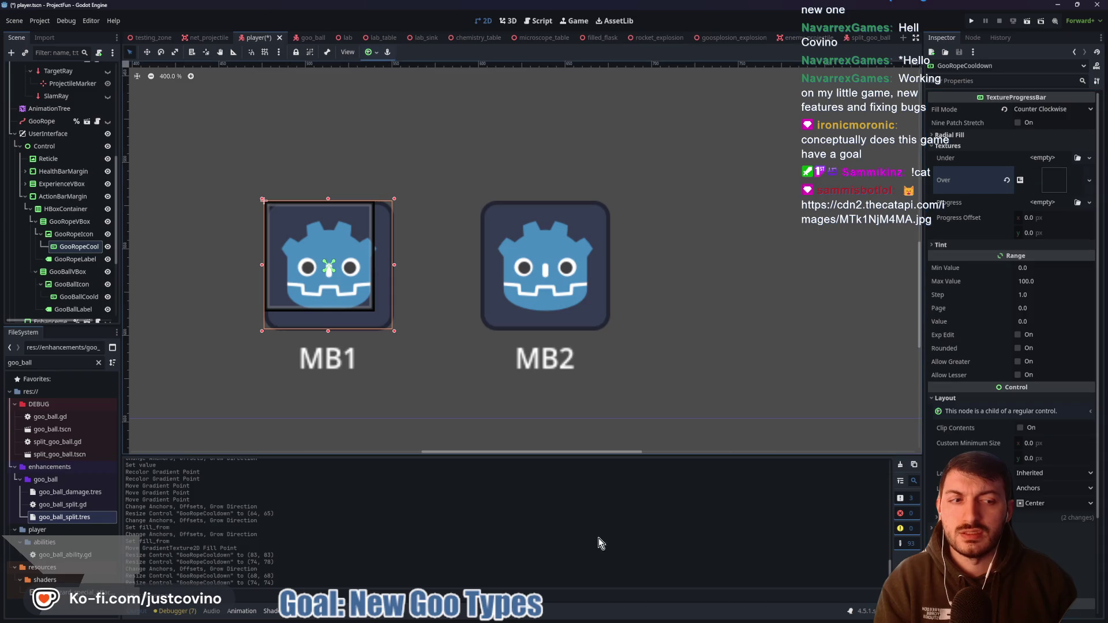
mouse_move(651, 612)
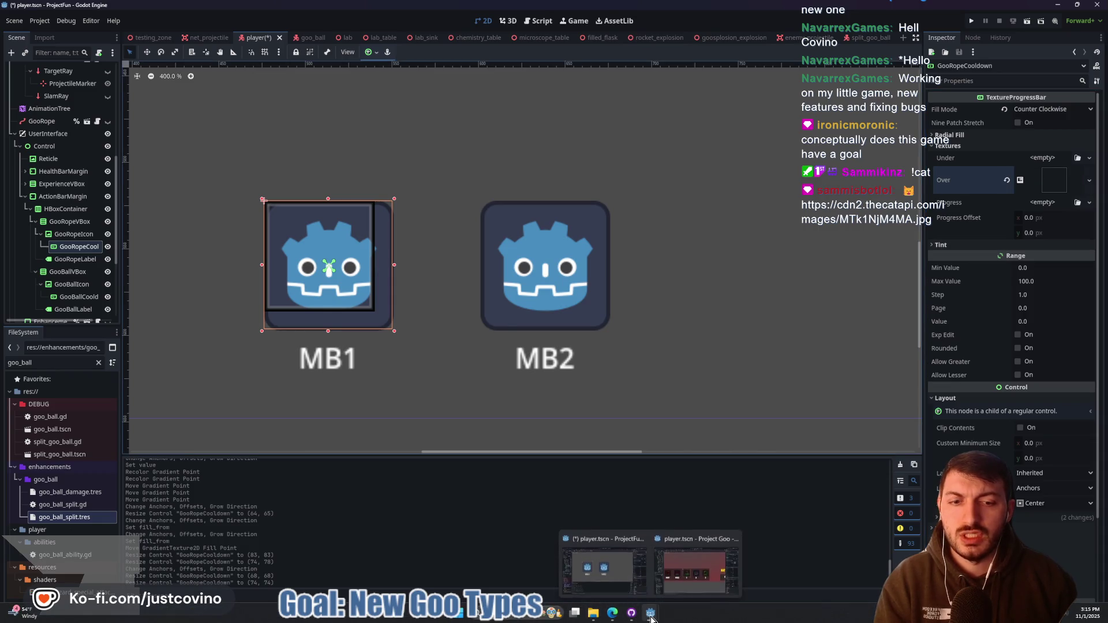
click(604, 571)
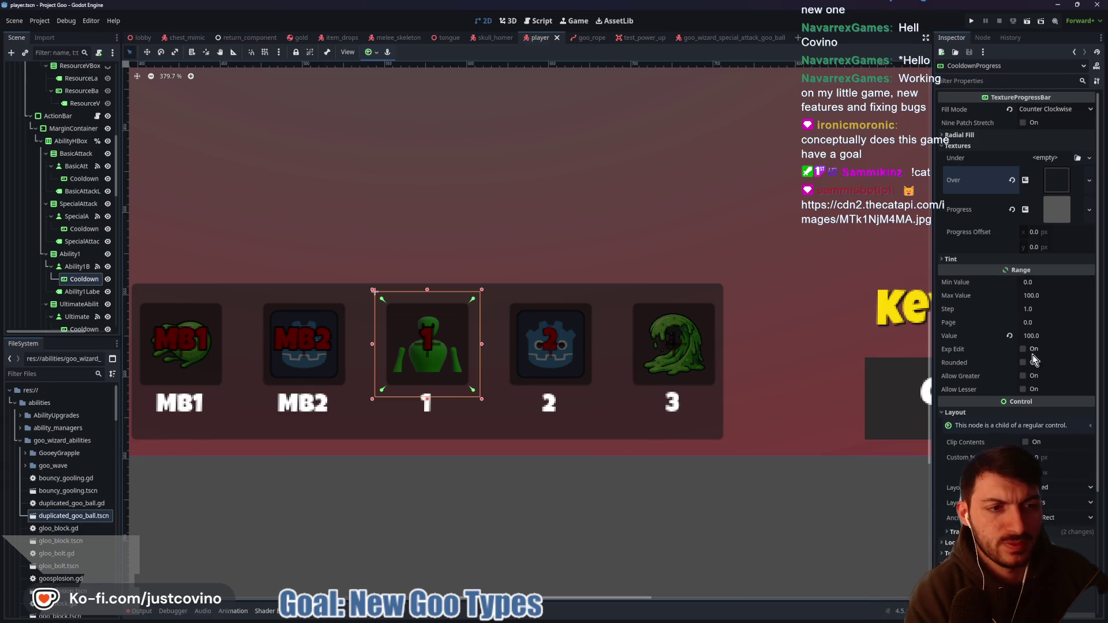
- Read CooldownProgress's 64 × 64 size, -7, -7 position, and Multiply-blend CanvasItemMaterial
scroll(1013, 430, down, 3)
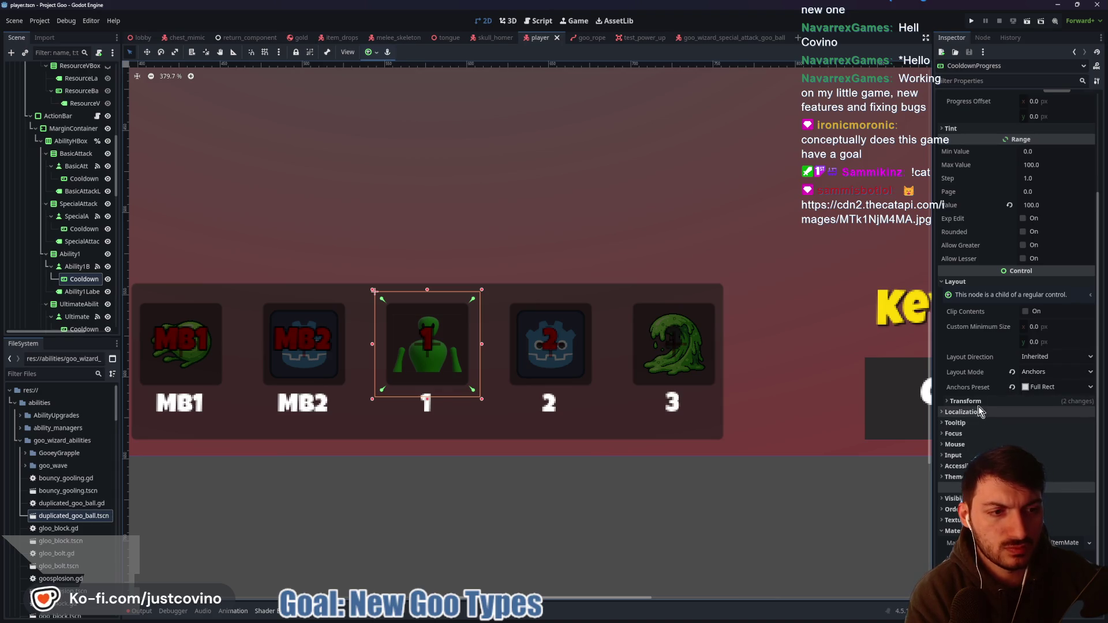
click(978, 404)
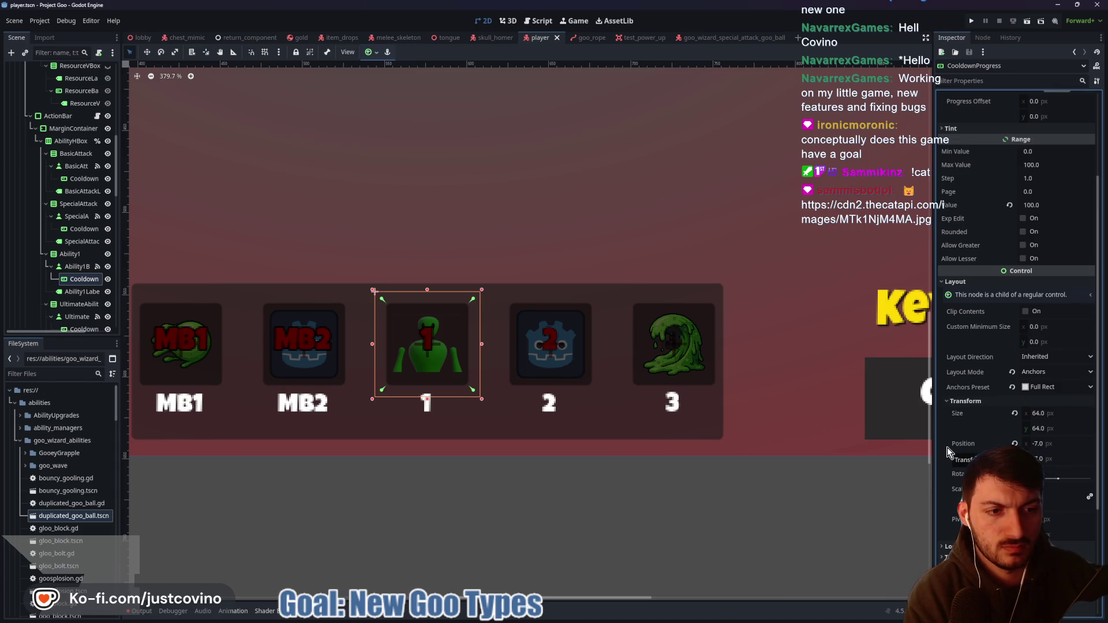
scroll(957, 450, down, 3)
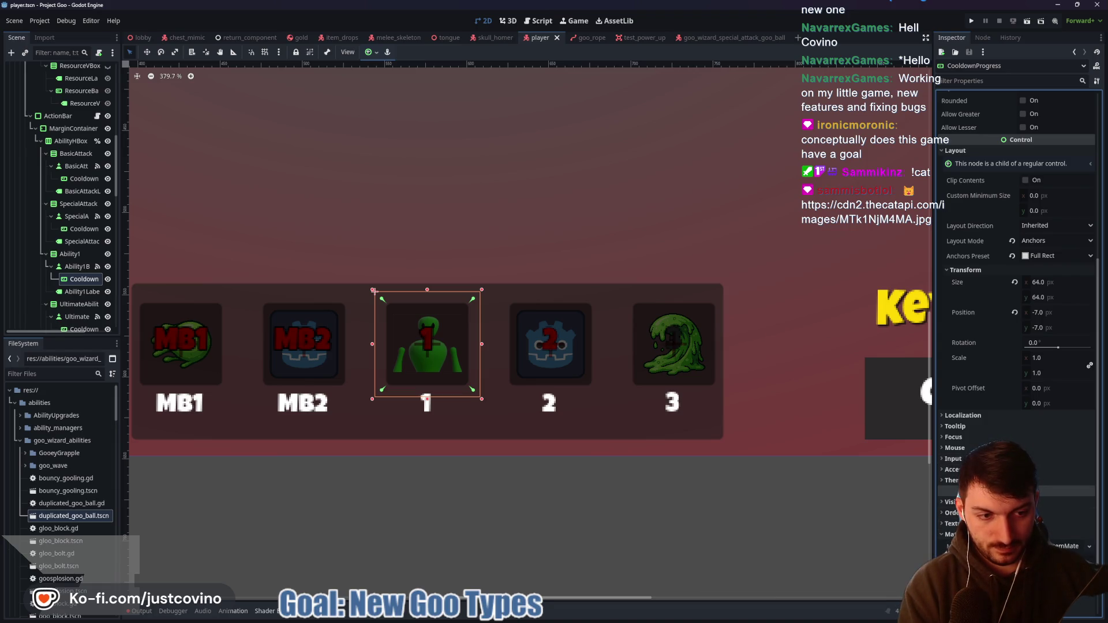
scroll(990, 439, down, 4)
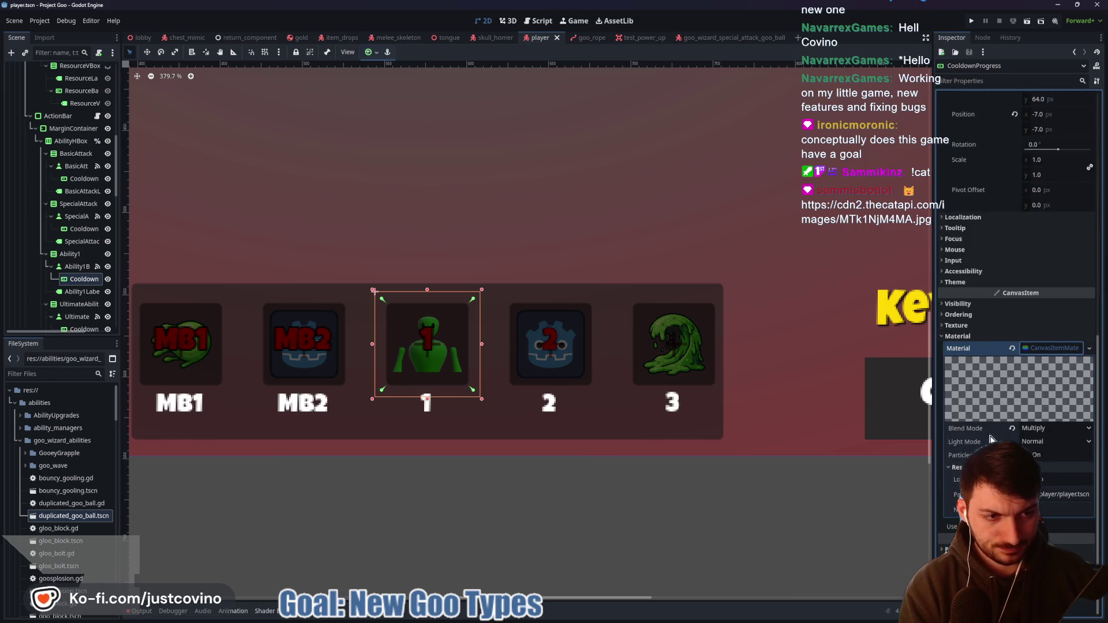
- In ProjectFun, anchor GooRopeCooldown to fill its parent with the Full Rect preset
mouse_move(583, 620)
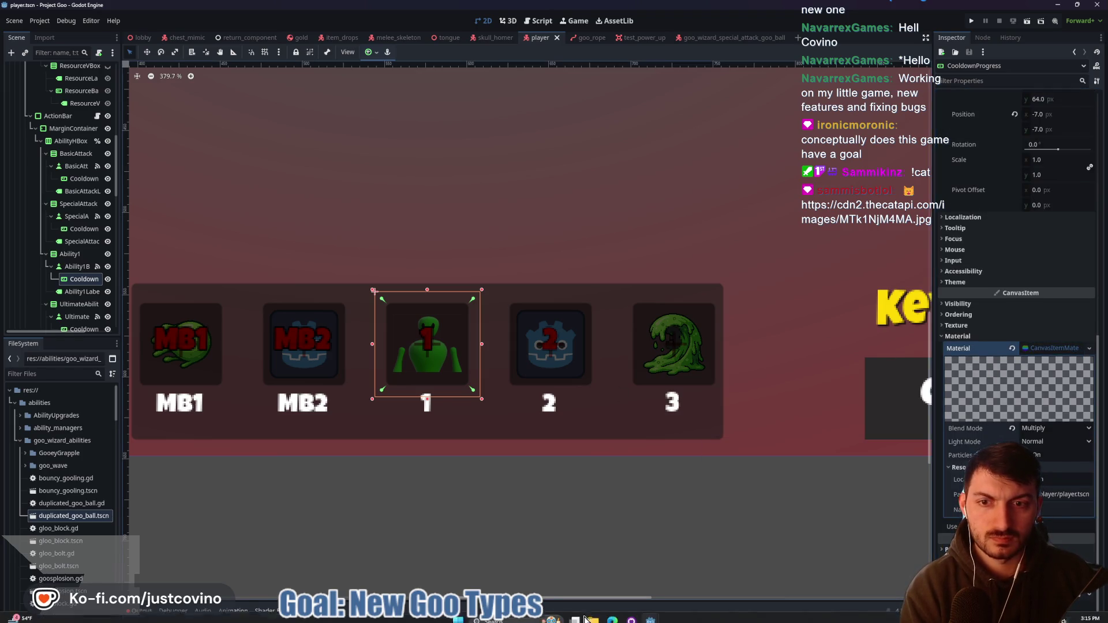
mouse_move(651, 612)
click(616, 570)
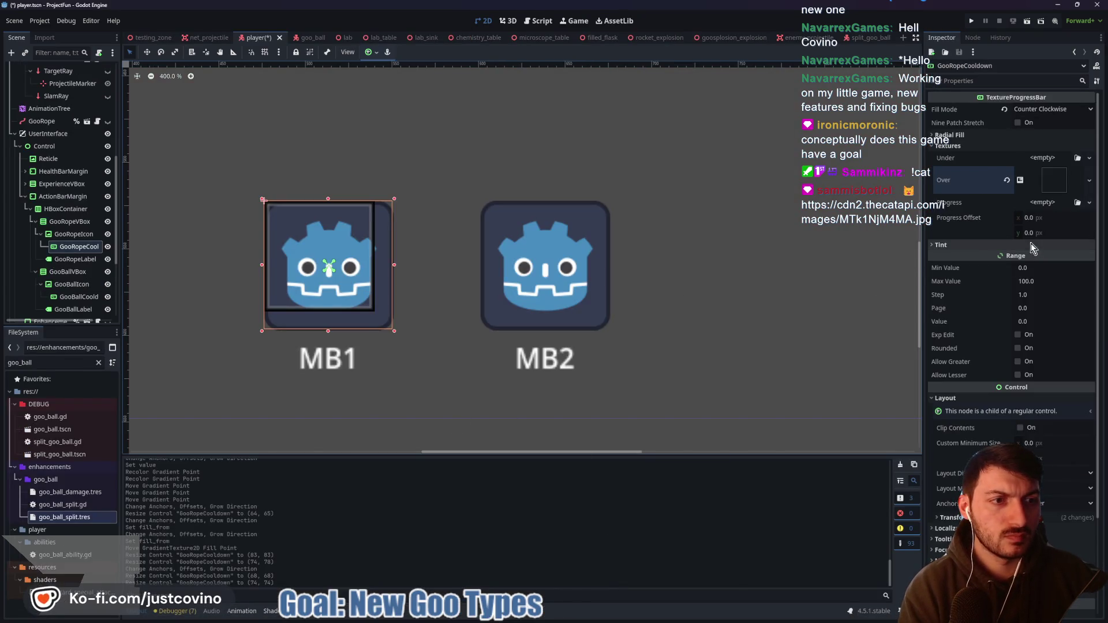
click(371, 52)
click(423, 133)
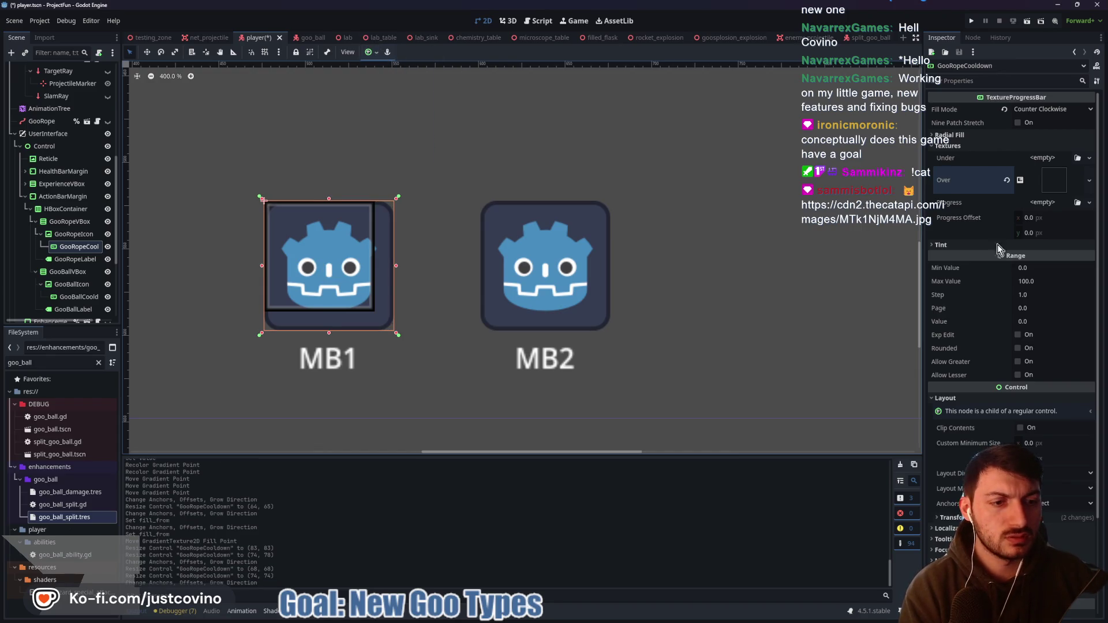
- Give GooRopeCooldown a new CanvasItemMaterial
scroll(1000, 323, down, 4)
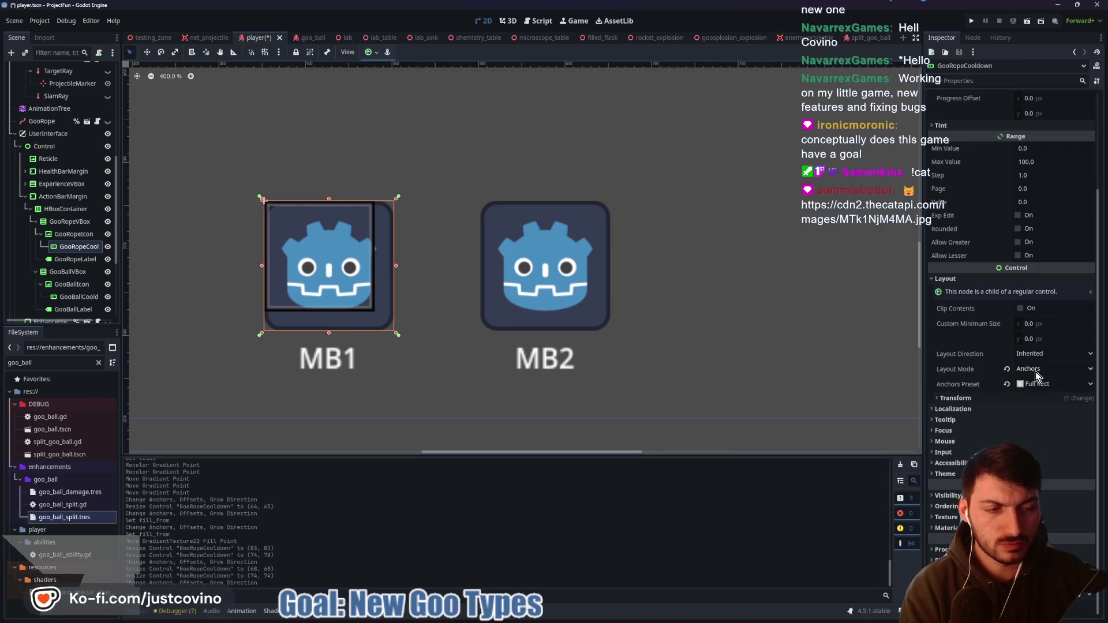
click(946, 474)
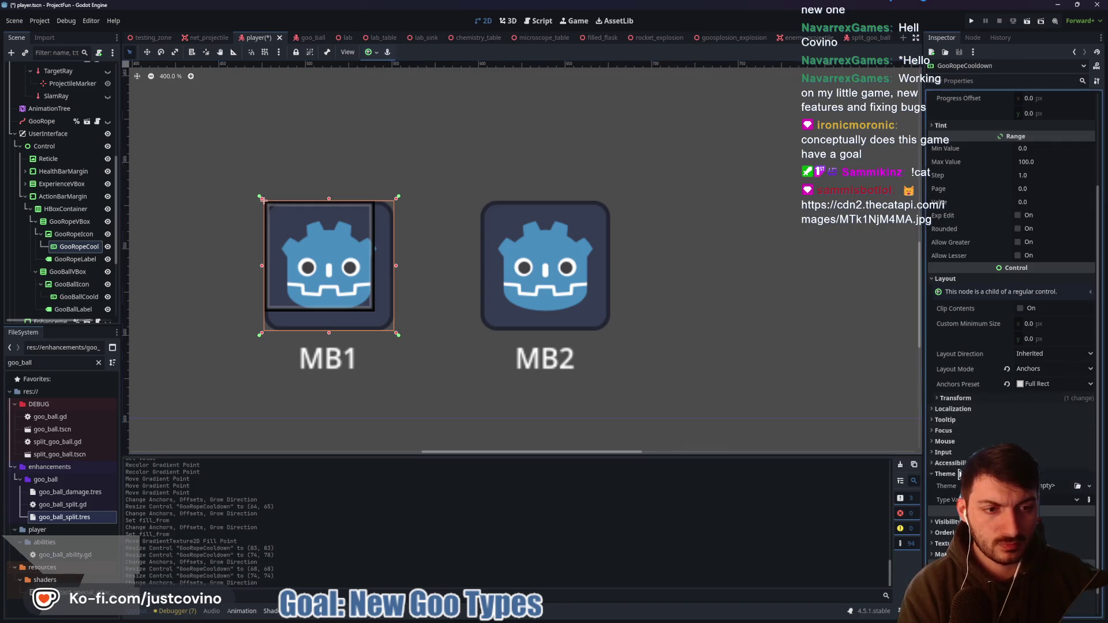
click(1042, 486)
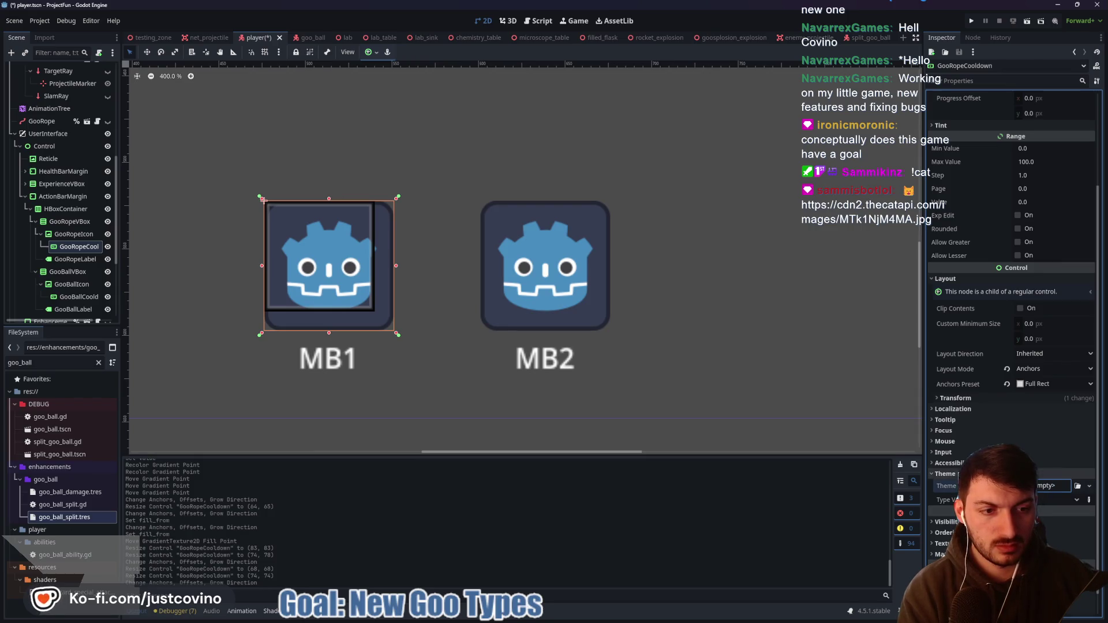
click(946, 474)
click(945, 528)
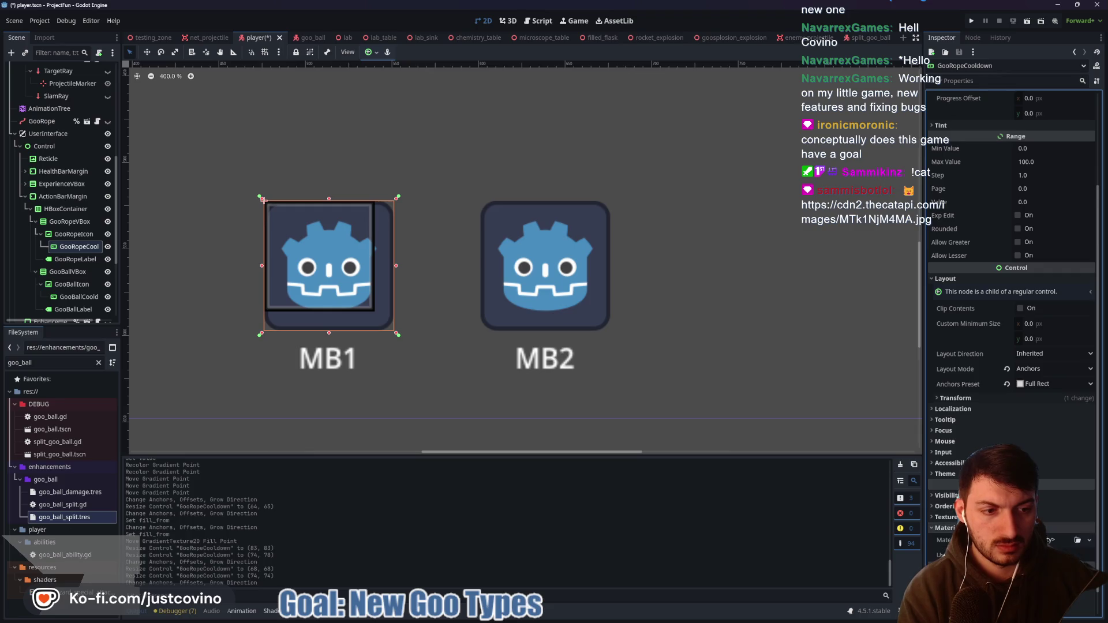
click(1056, 539)
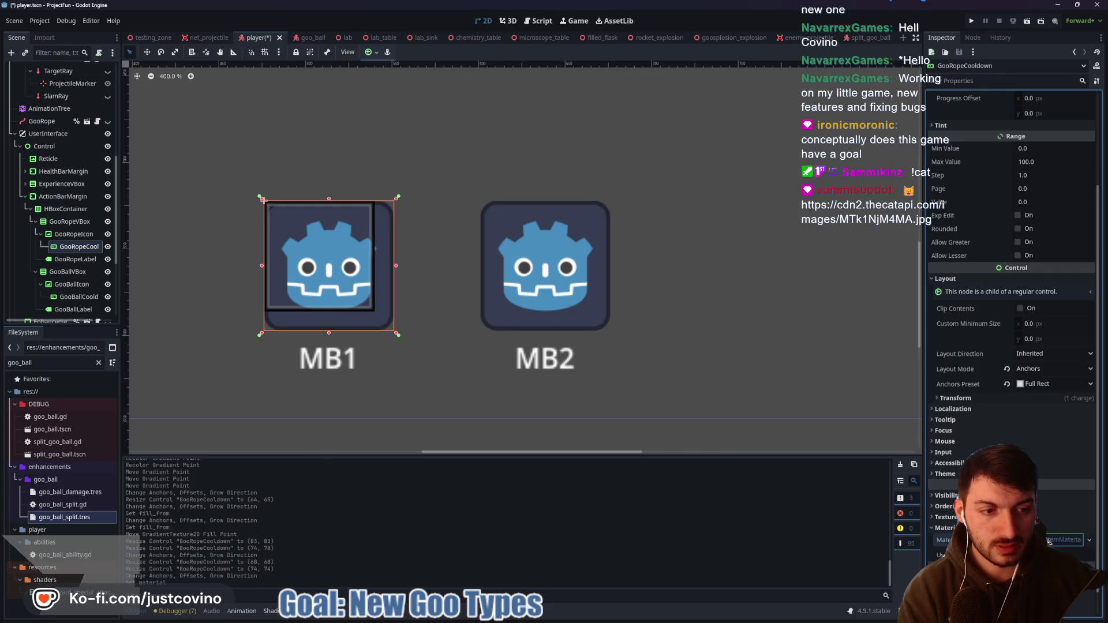
click(1056, 556)
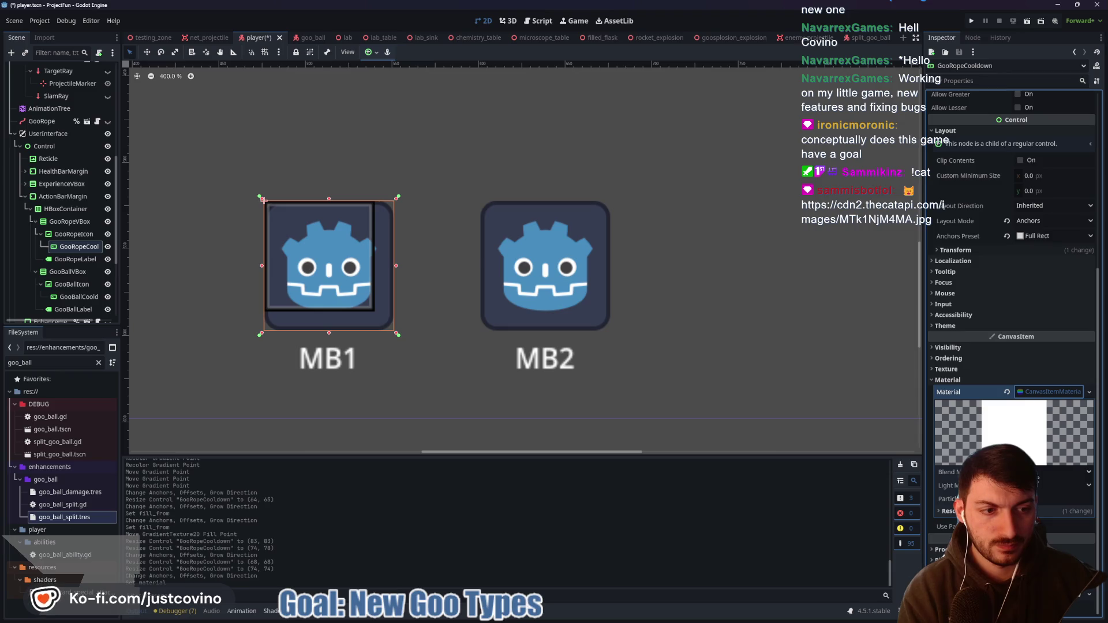
- Set the material's blend mode to Multiply, checking Project Goo, and open Progress texture types
click(1044, 473)
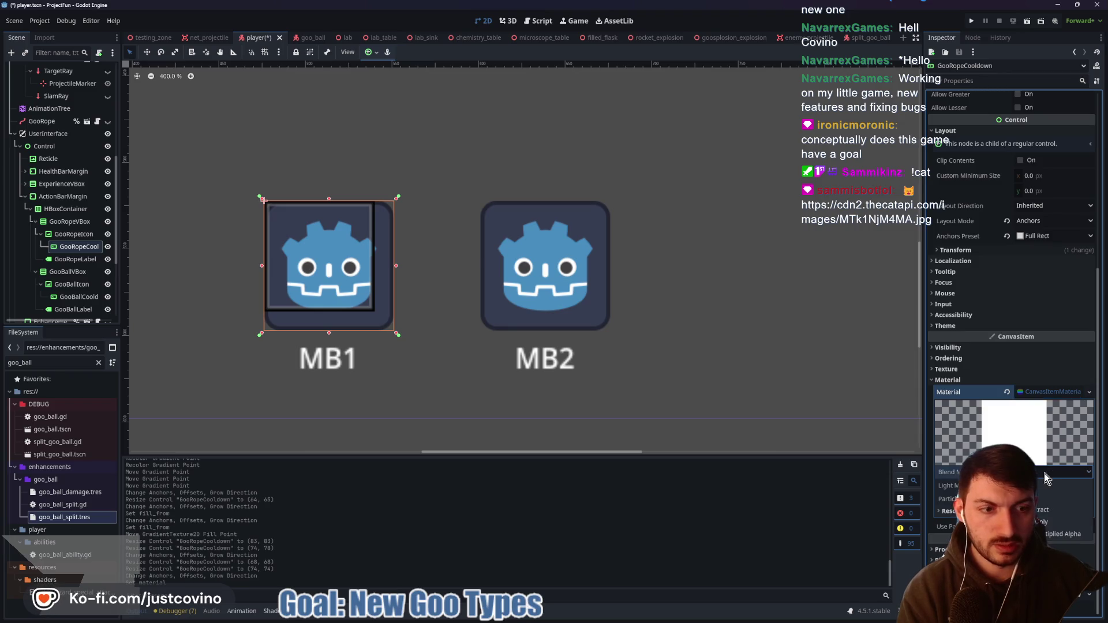
click(1039, 505)
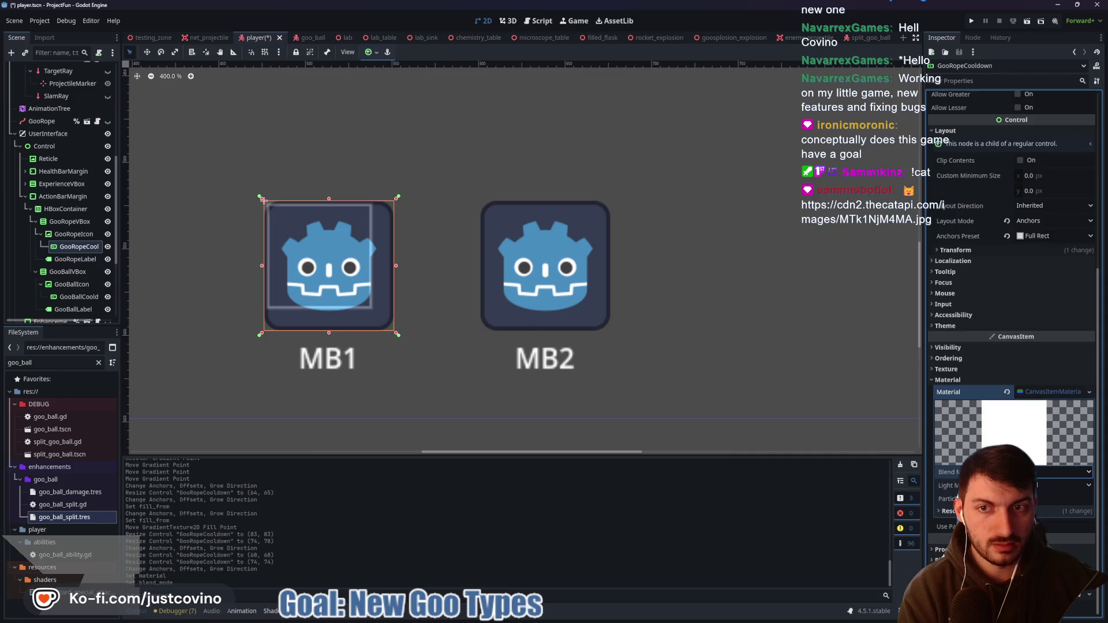
click(1038, 519)
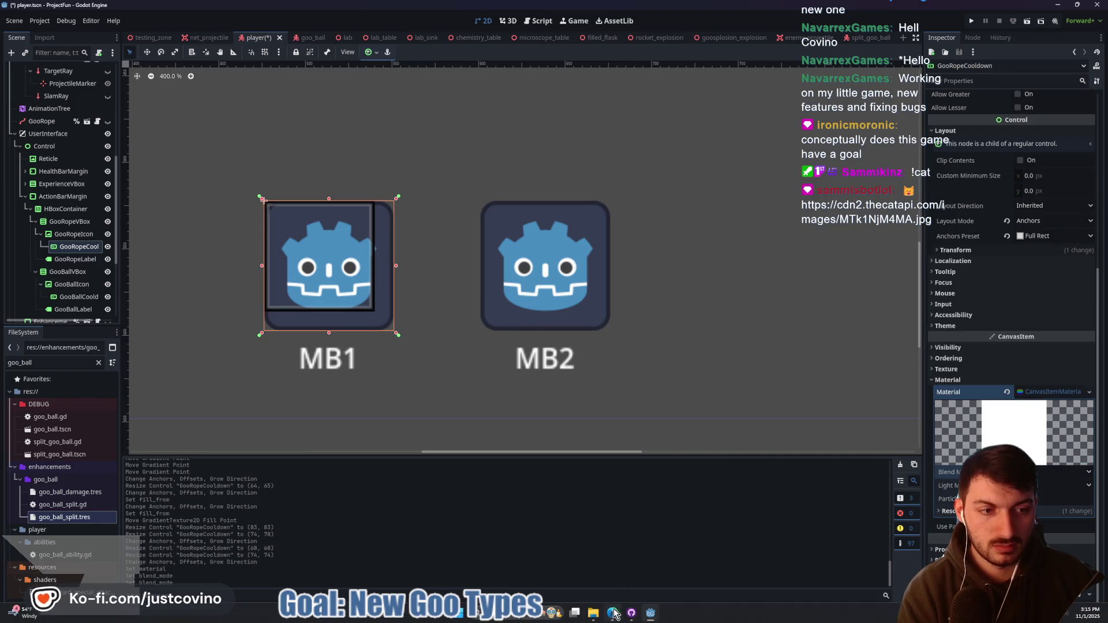
mouse_move(630, 615)
click(695, 562)
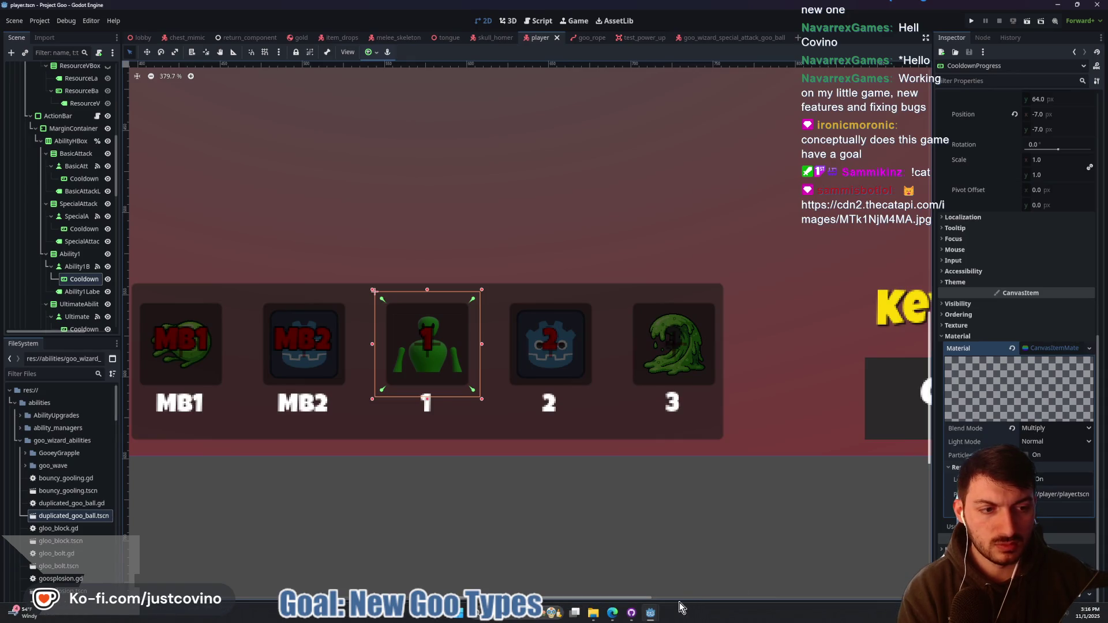
mouse_move(646, 615)
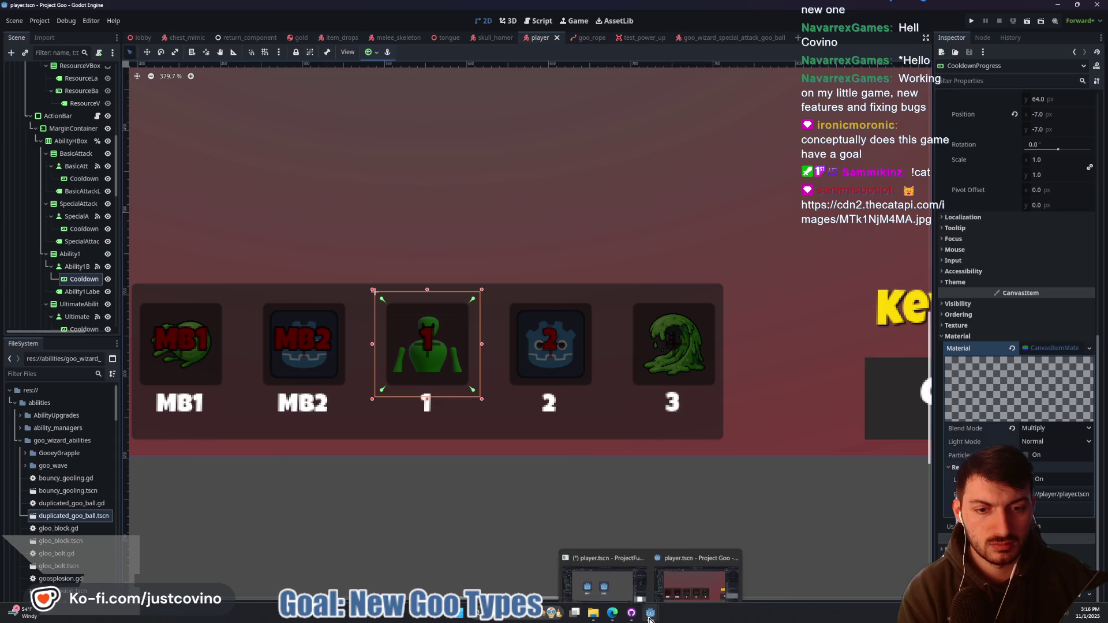
click(600, 565)
click(1036, 477)
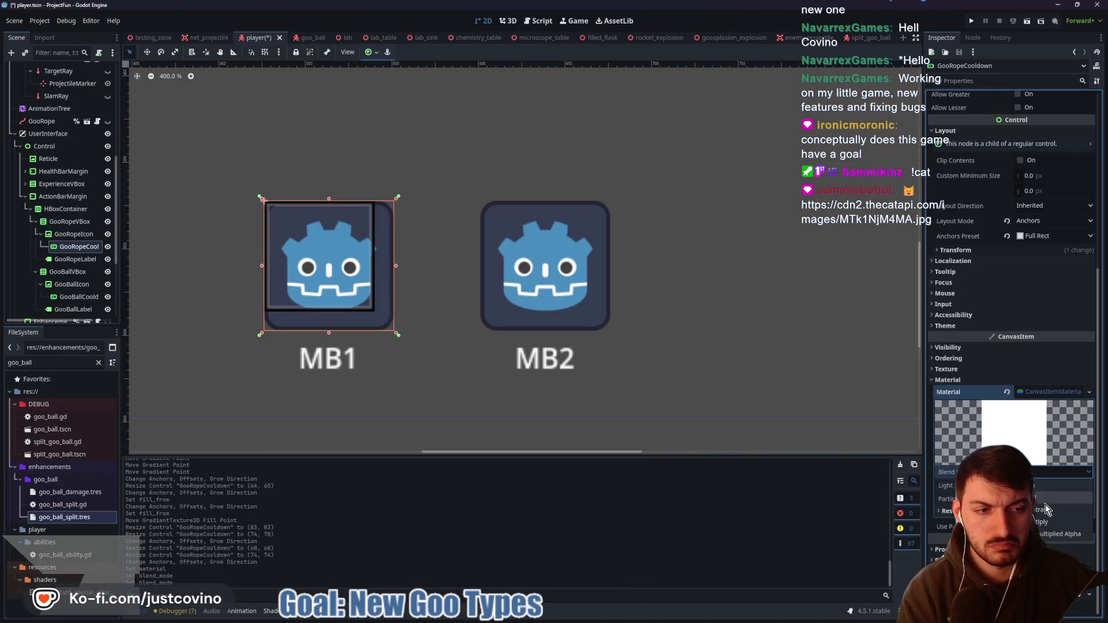
click(1043, 524)
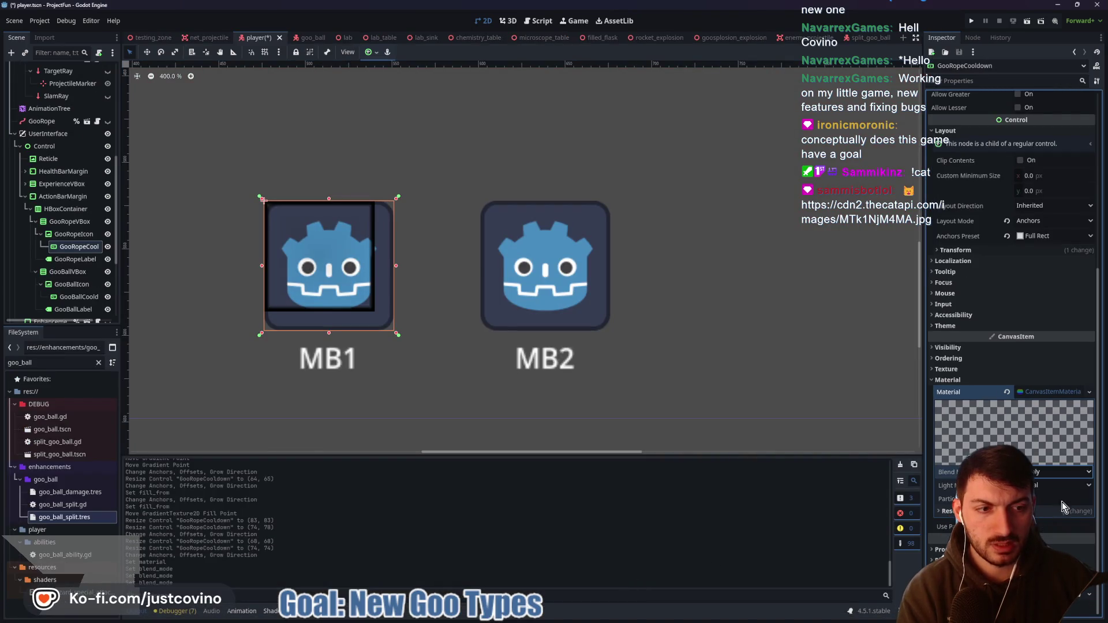
scroll(1050, 392, up, 5)
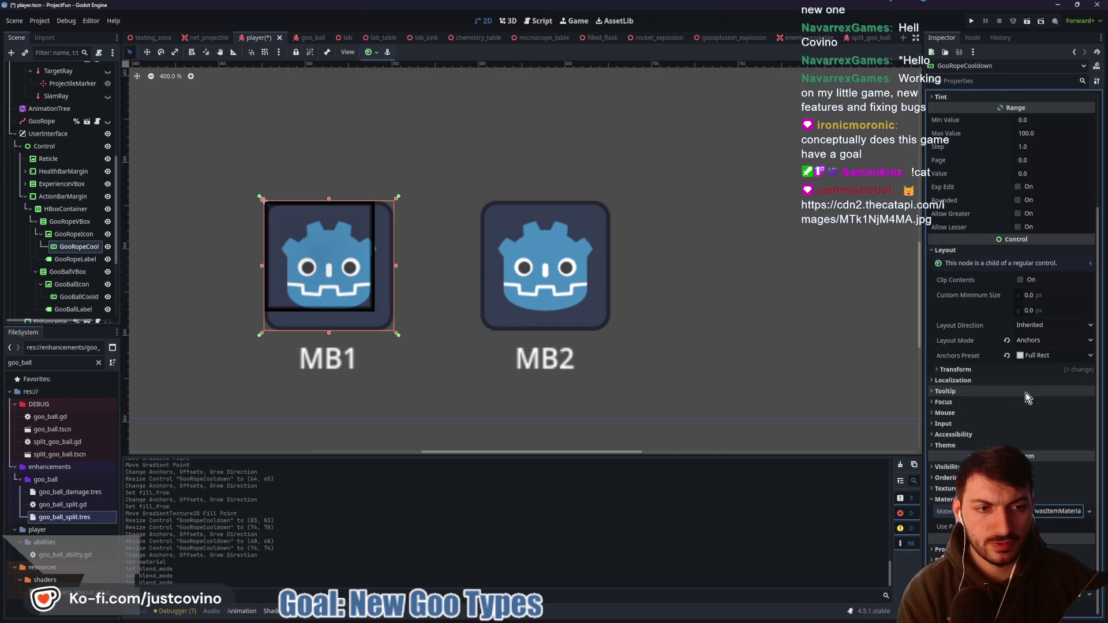
click(1047, 201)
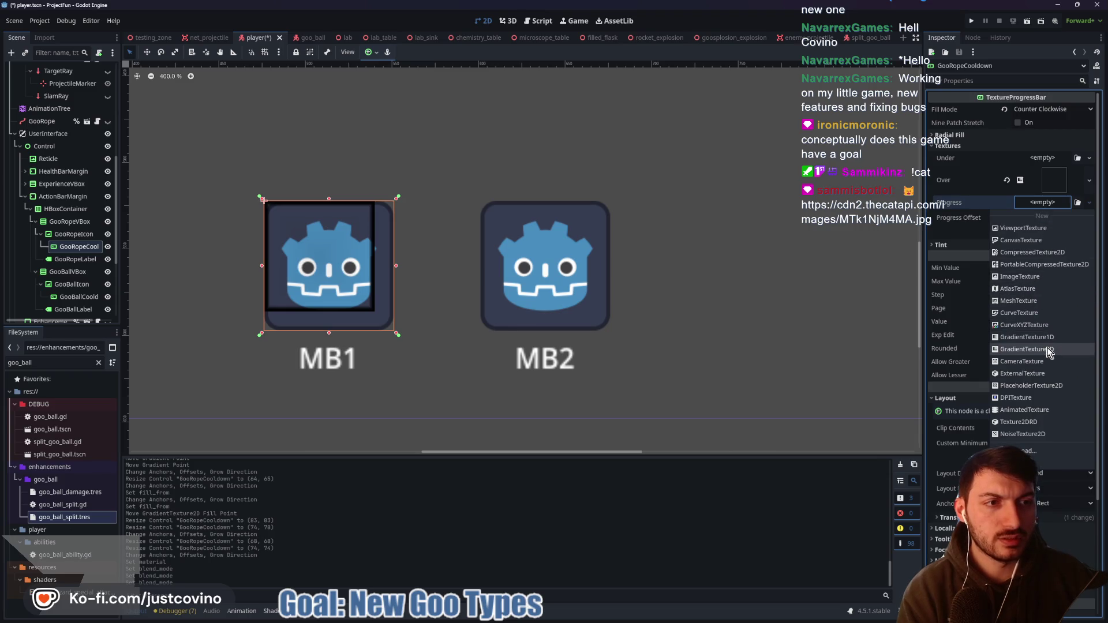
- Assign a new GradientTexture2D to Progress and enable Nine Patch Stretch
click(1027, 349)
mouse_move(689, 621)
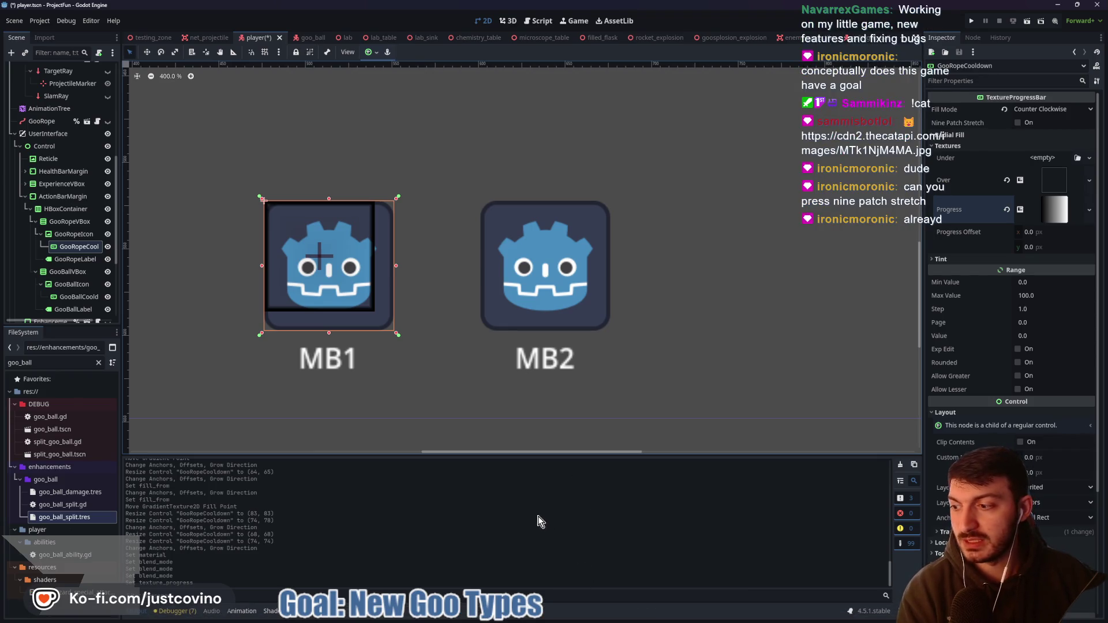
click(1019, 124)
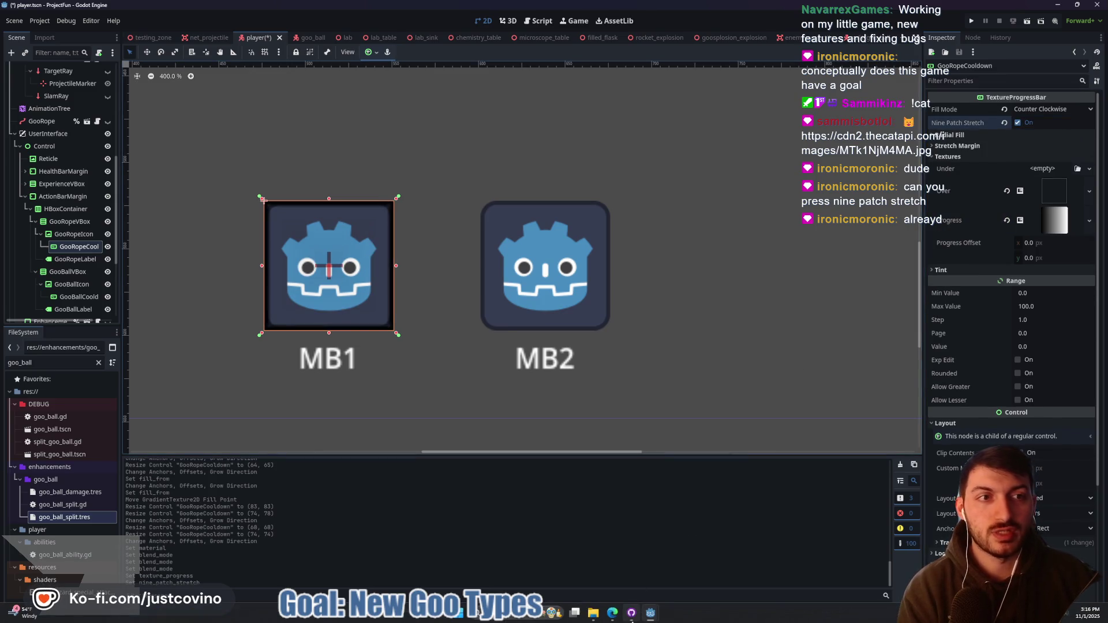
- Inspect the Project Goo cooldown bar's 64 × 64 gradient Progress texture for reference
mouse_move(632, 613)
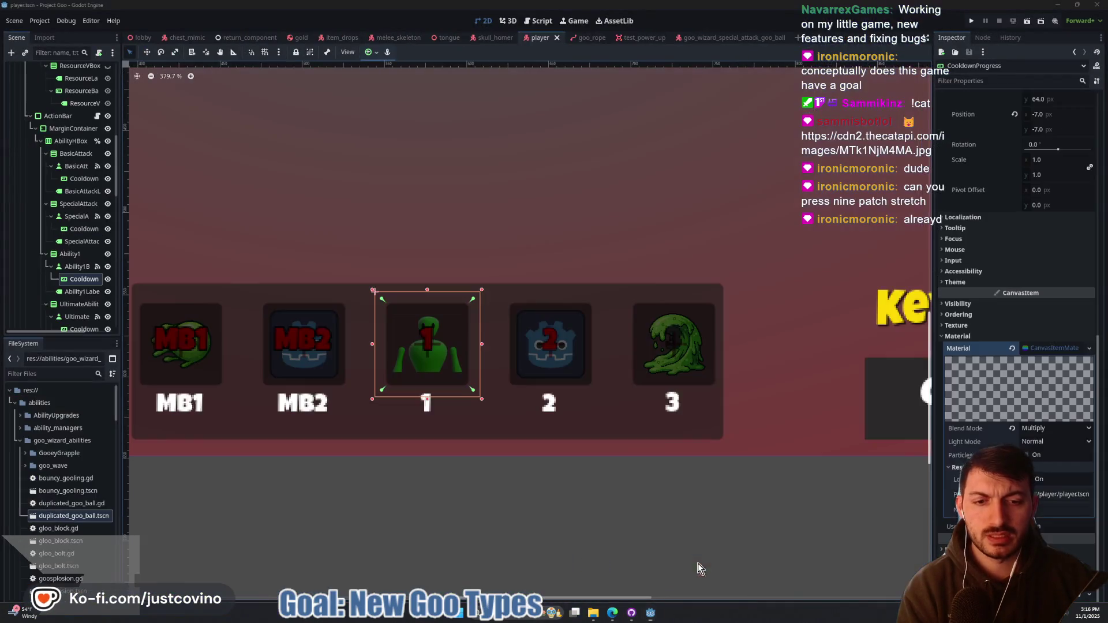
click(697, 563)
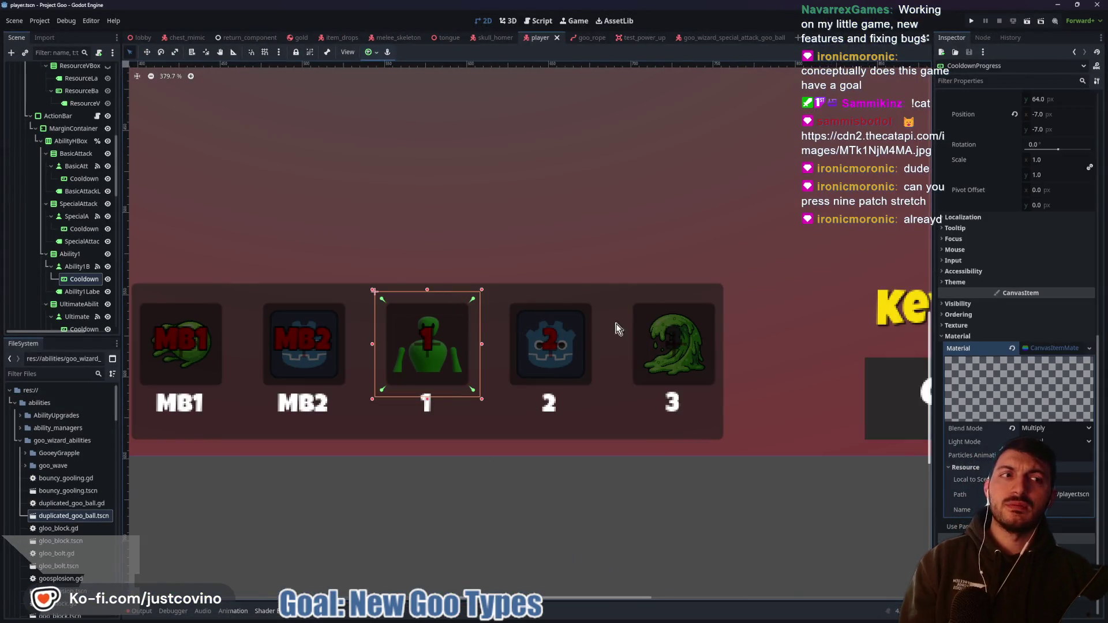
scroll(993, 300, up, 8)
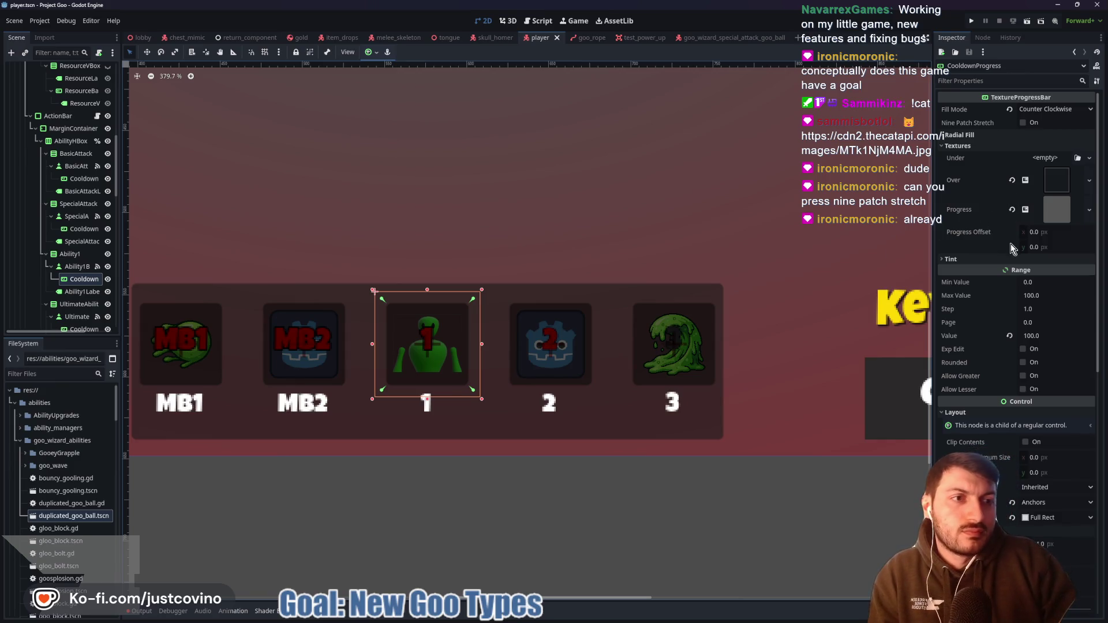
click(1052, 216)
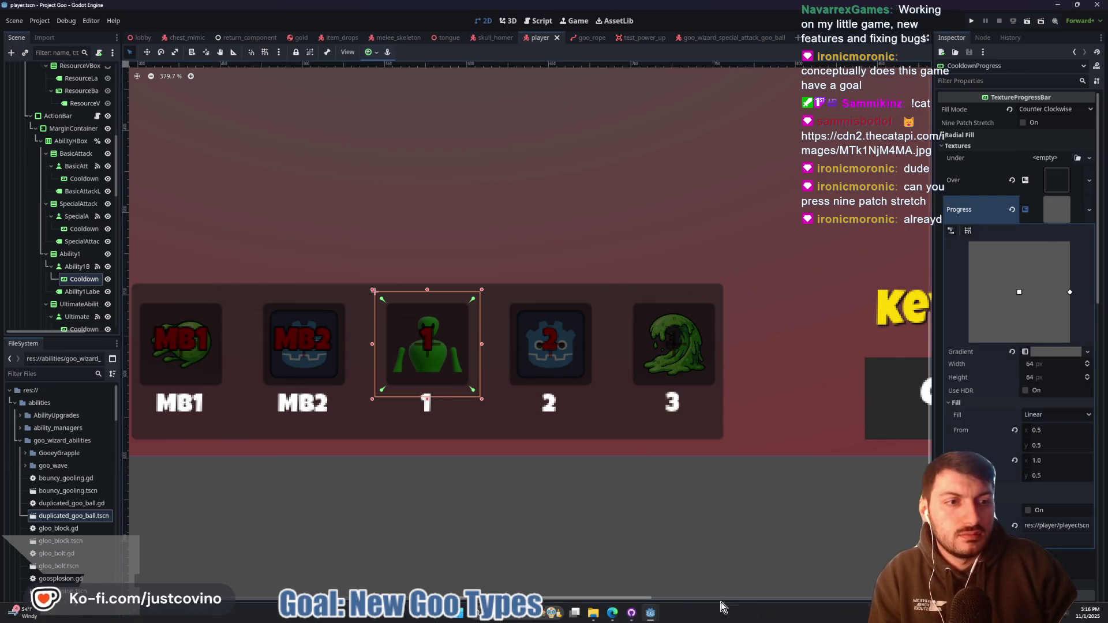
mouse_move(649, 617)
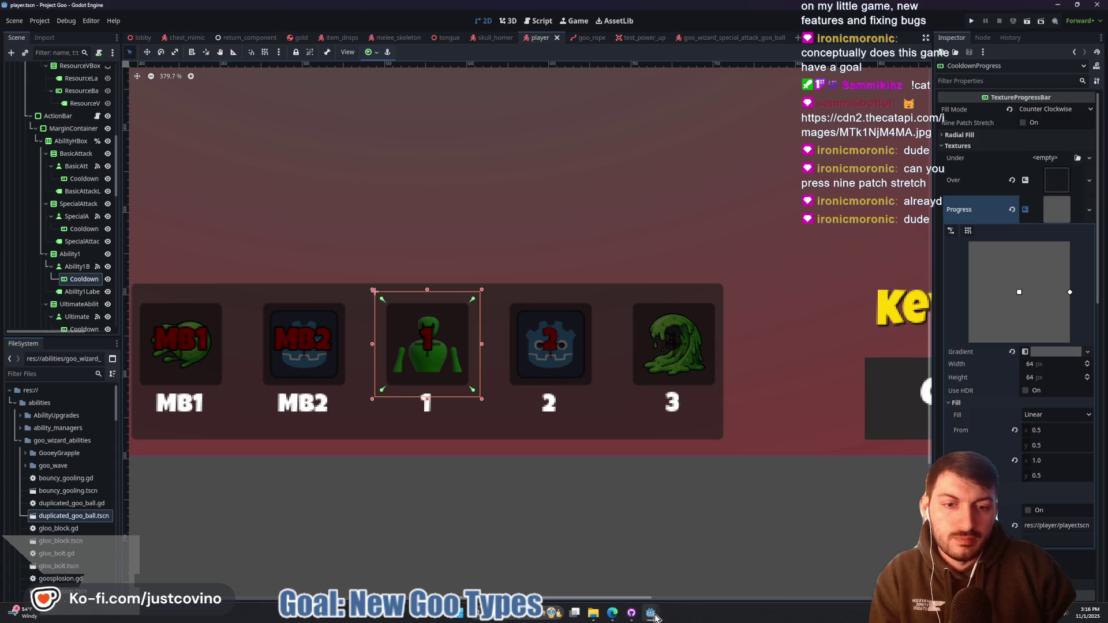
- Set the left stop of the Progress gradient to dark grey 313131
click(606, 568)
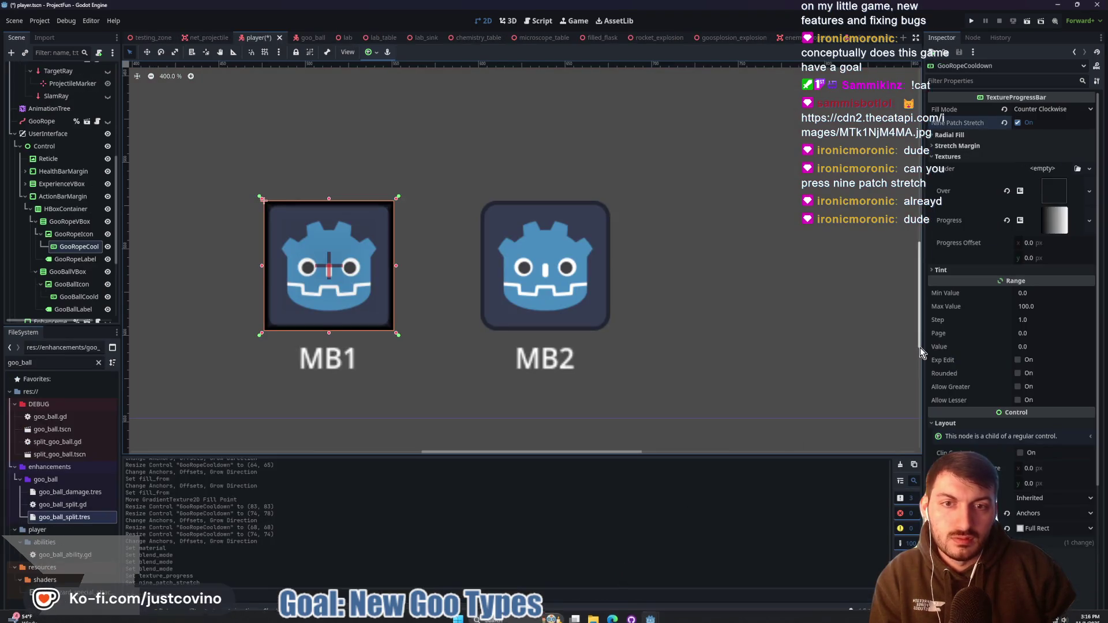
click(1059, 222)
click(1045, 366)
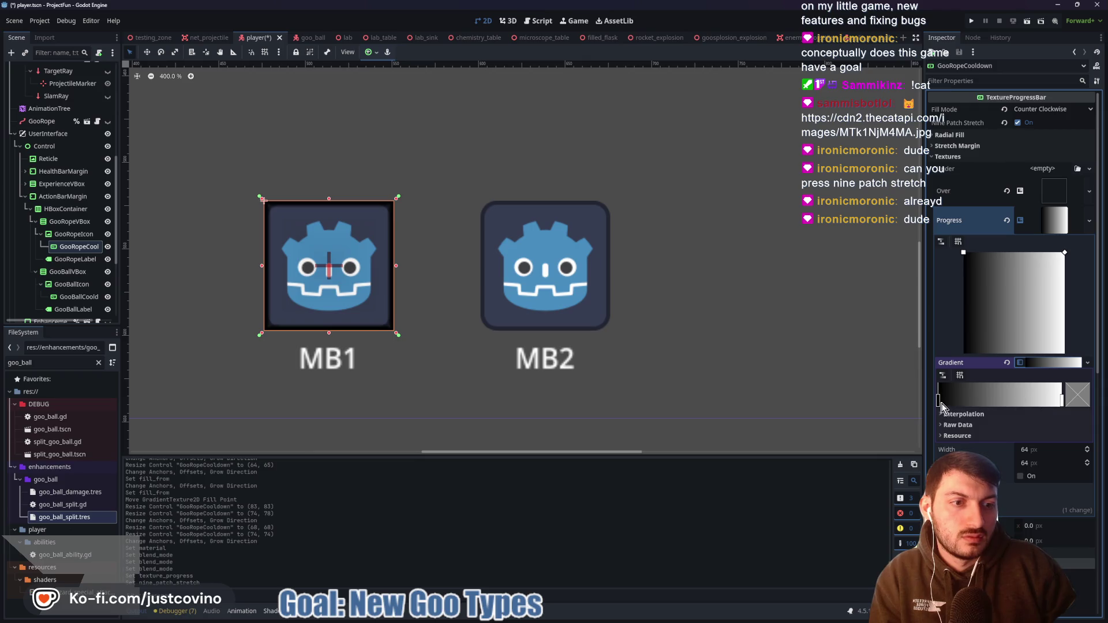
click(1079, 398)
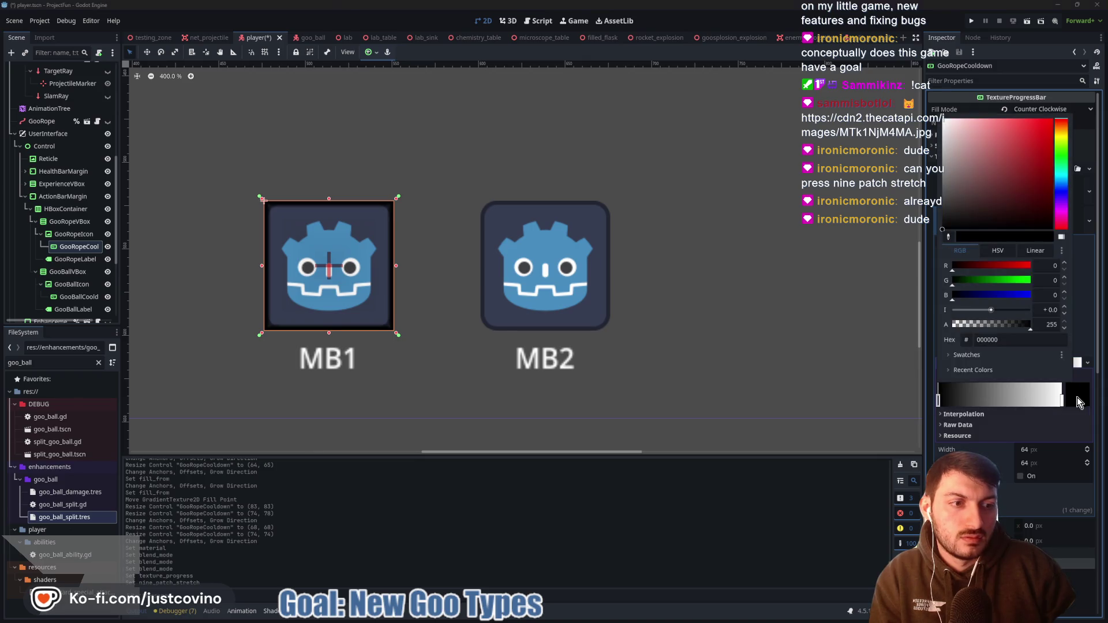
click(944, 209)
drag(939, 213, 938, 213)
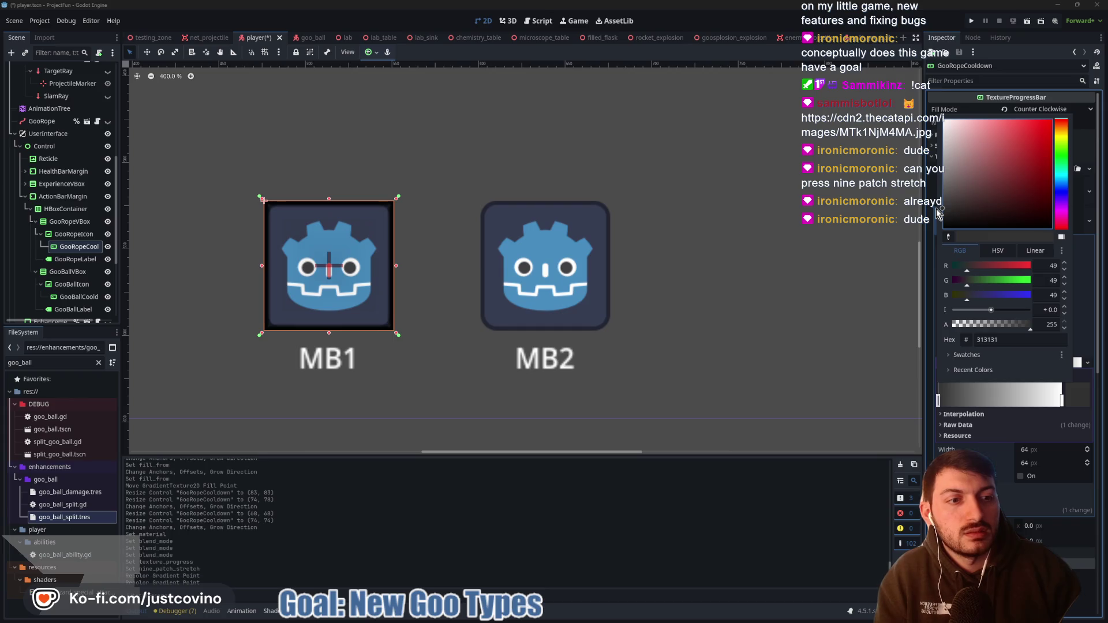
click(1010, 340)
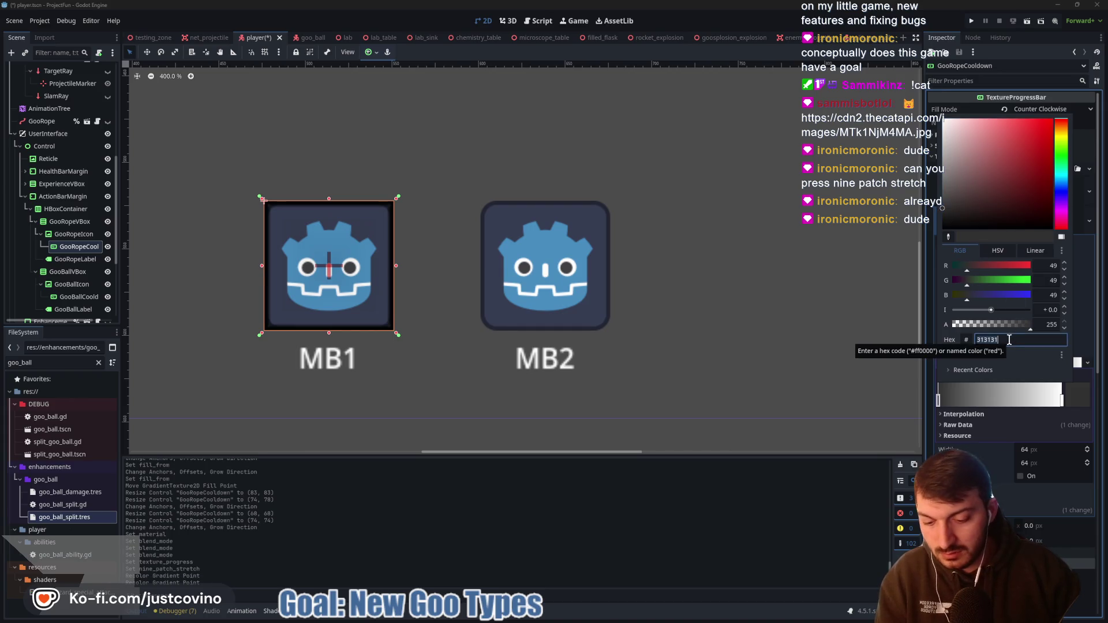
click(1062, 398)
- Set the right gradient stop to 313131 too and collapse the gradient
click(1061, 398)
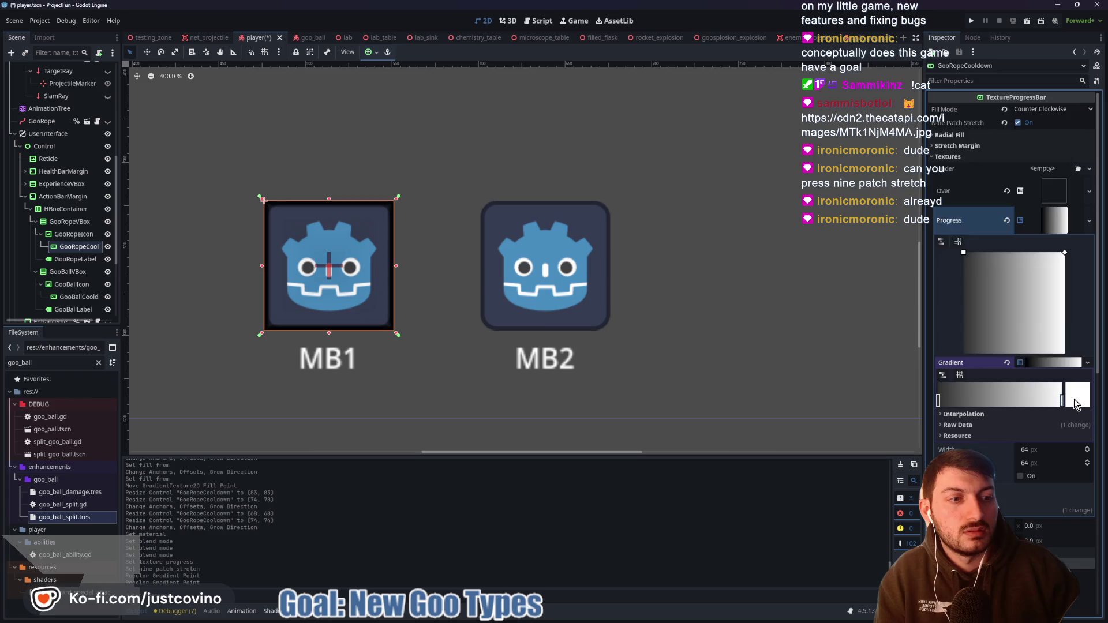
click(1077, 394)
text(313131)
click(1066, 405)
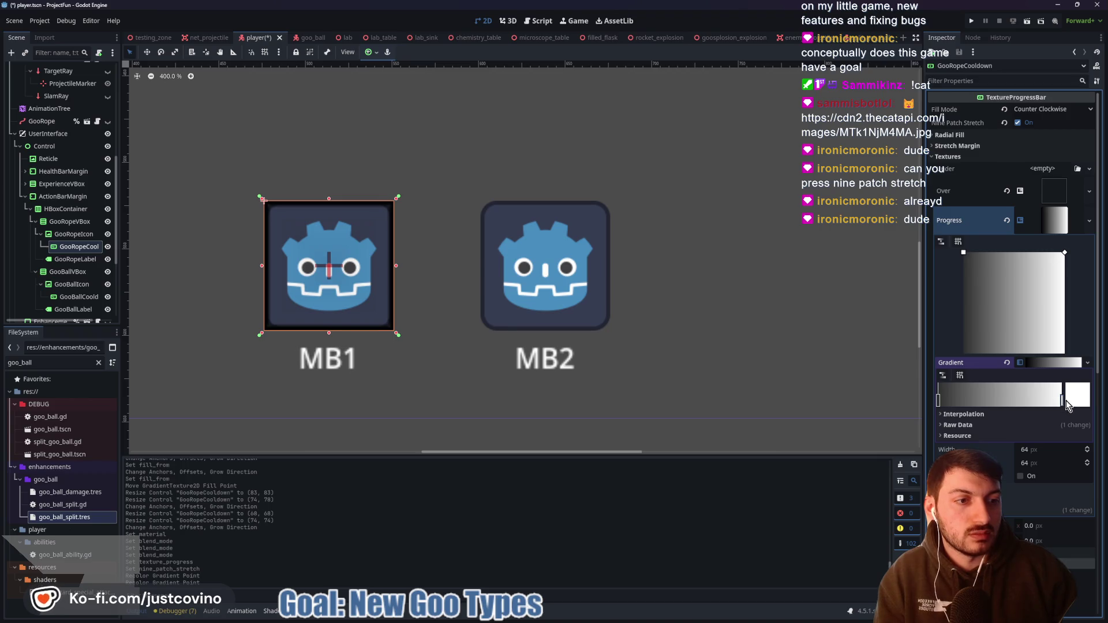
click(1071, 402)
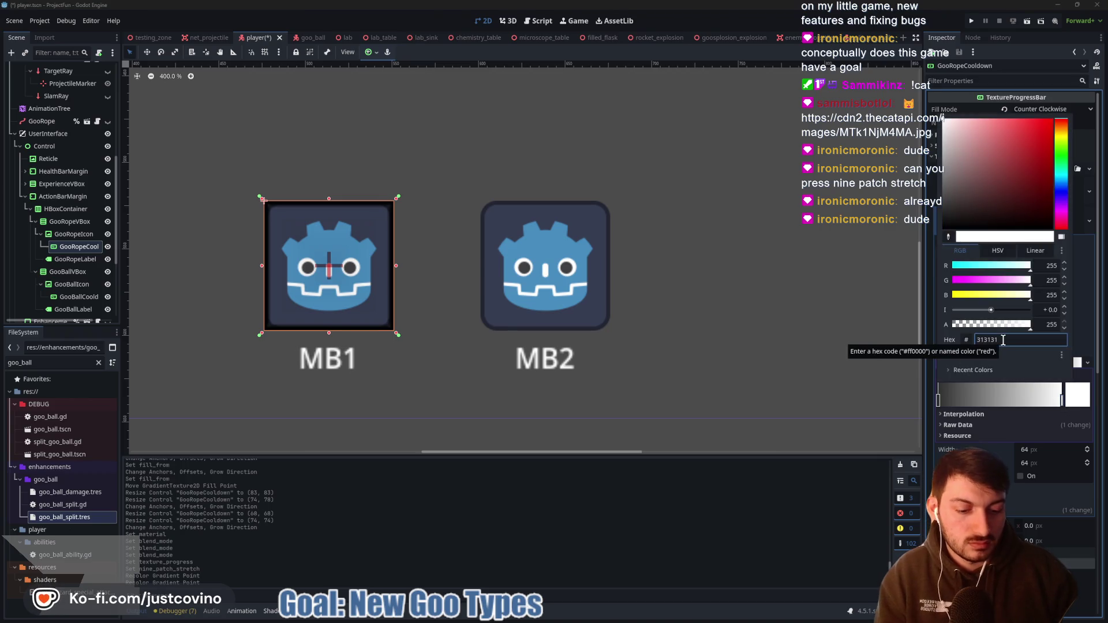
key(Return)
click(1009, 421)
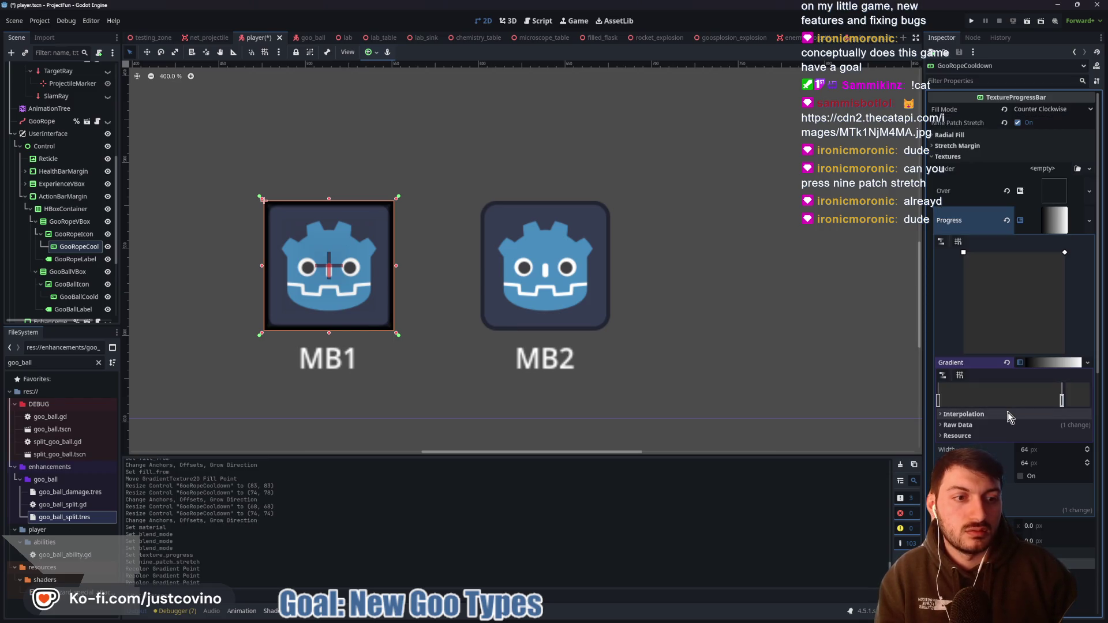
click(1057, 225)
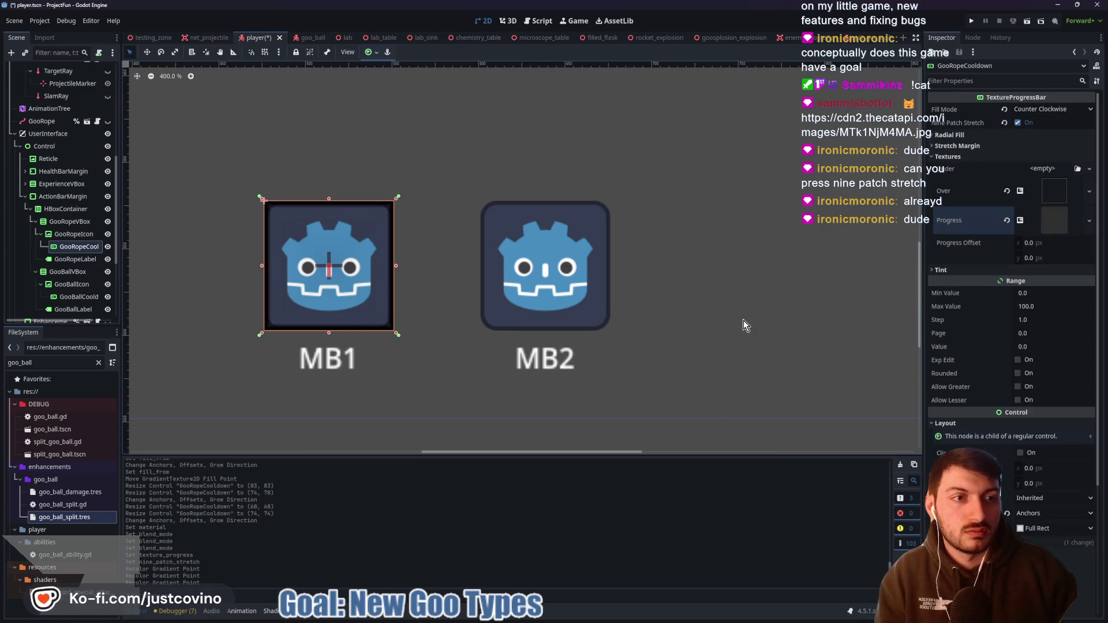
- Save the scene and set the progress Value to 50, previewing the radial wedge
key(ctrl+s)
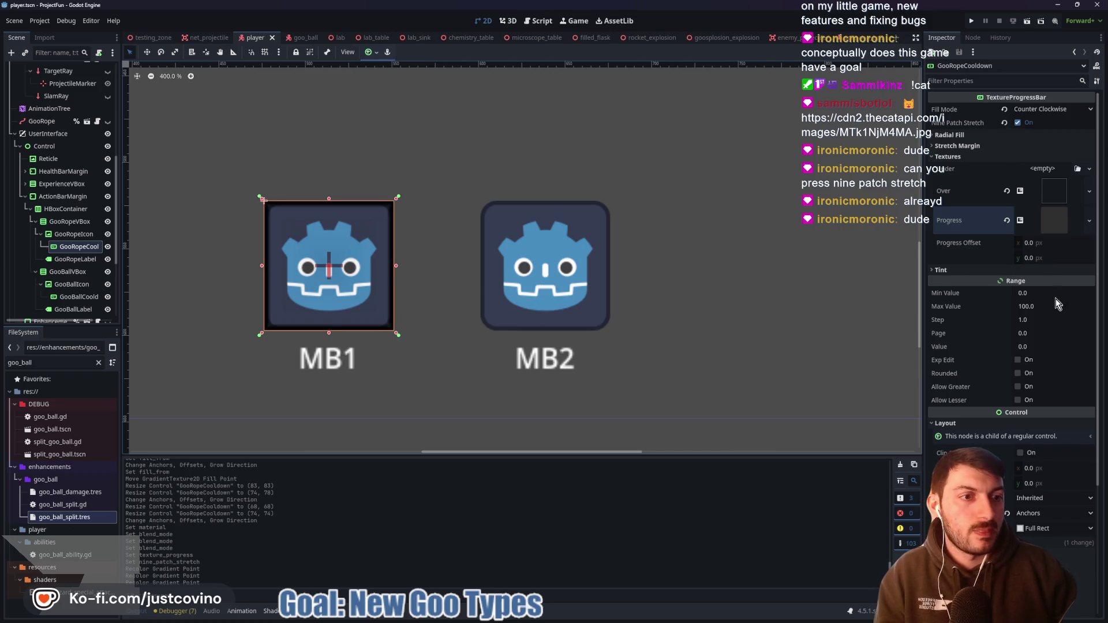
click(1028, 347)
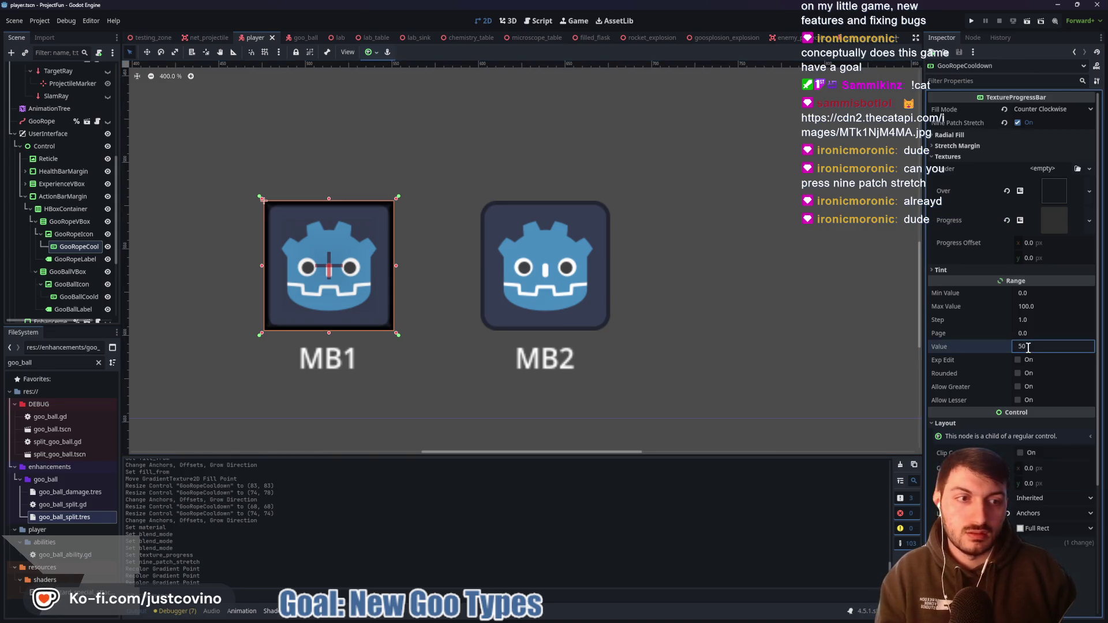
key(Return)
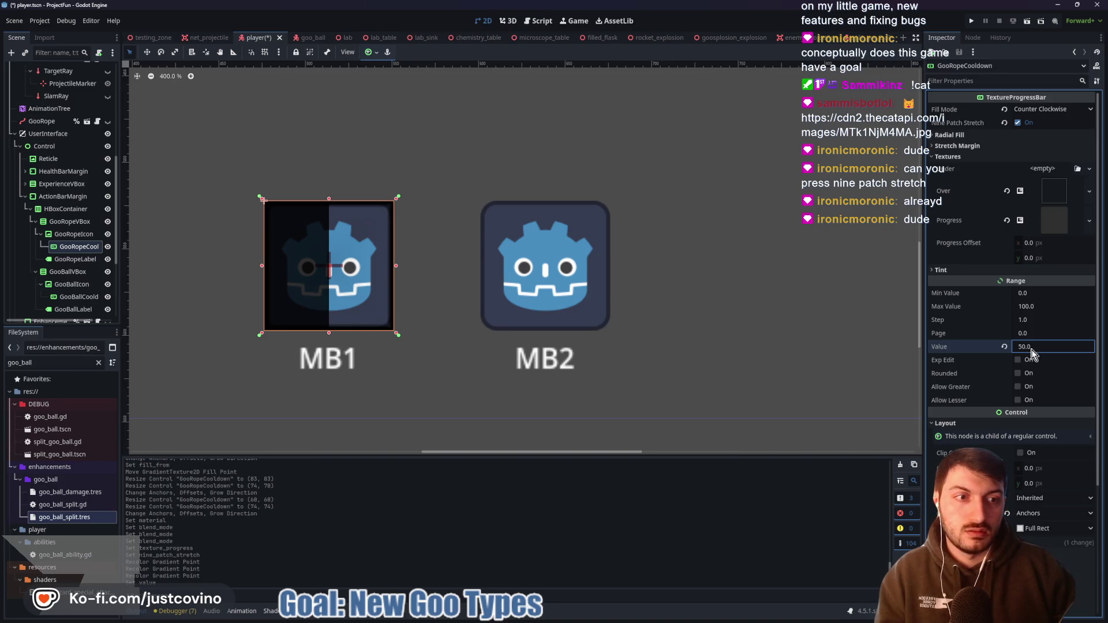
click(1030, 347)
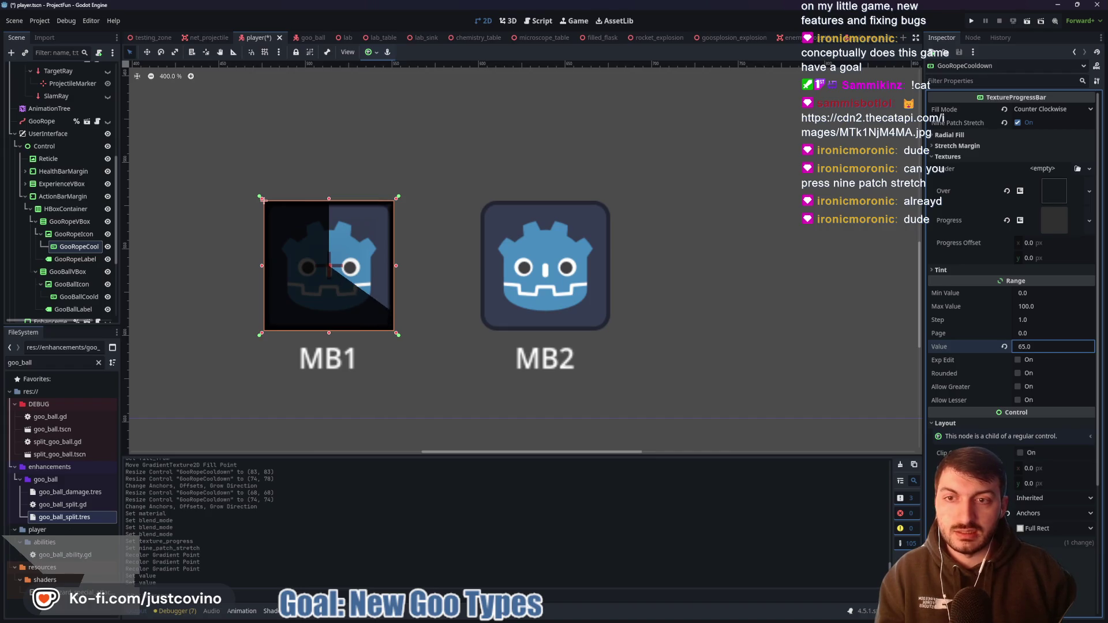
drag(1030, 347, 1033, 347)
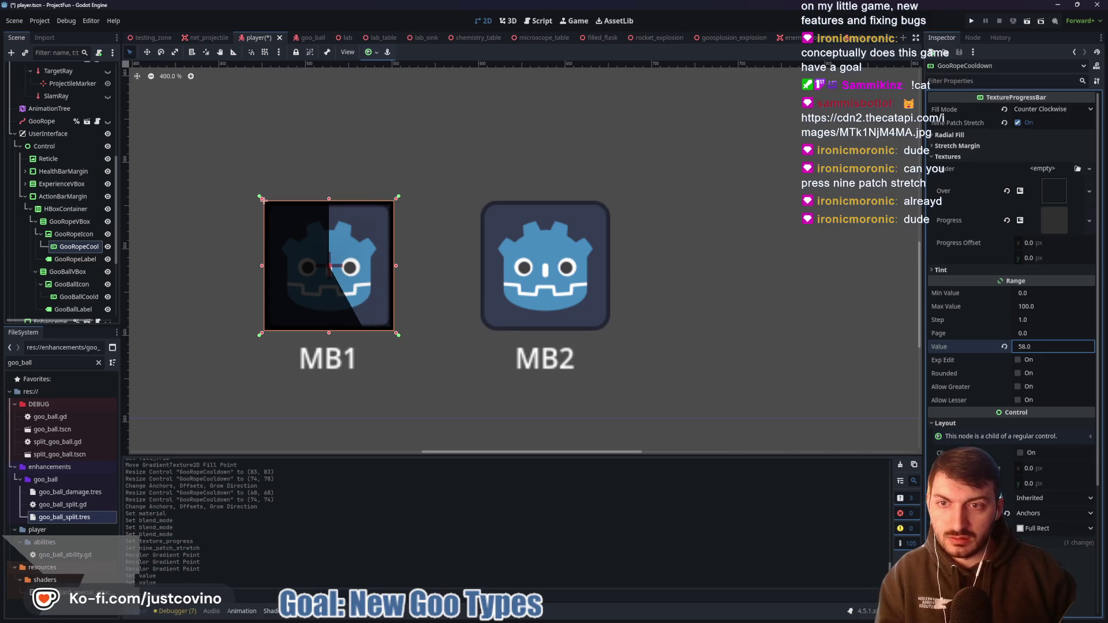
- Lighten the gradient's right stop toward grey 666666
click(1054, 219)
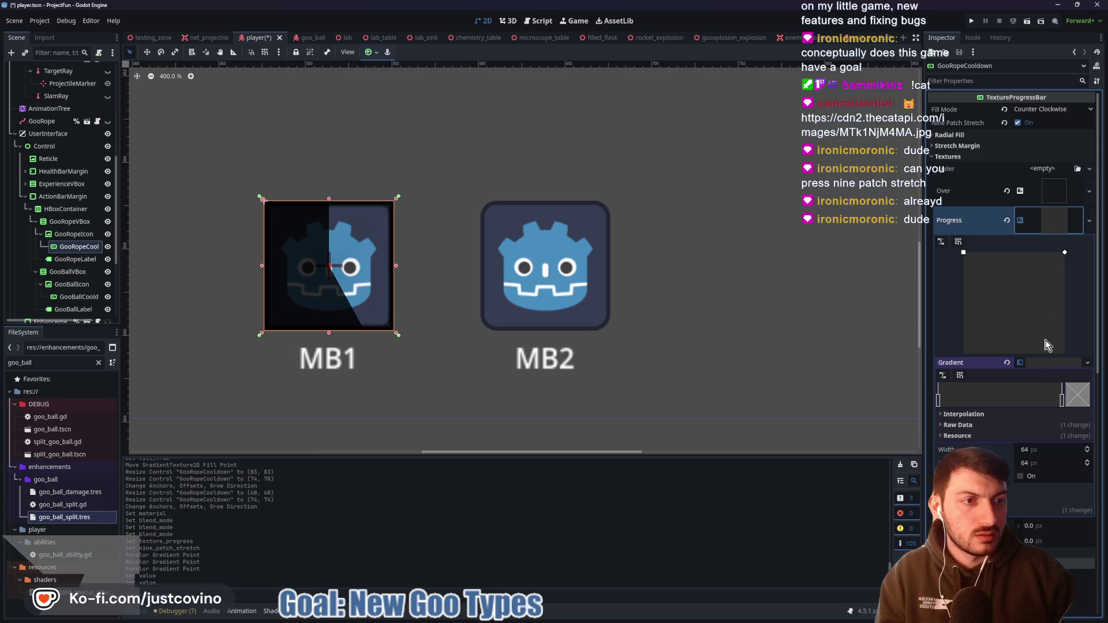
click(1063, 401)
double_click(1062, 400)
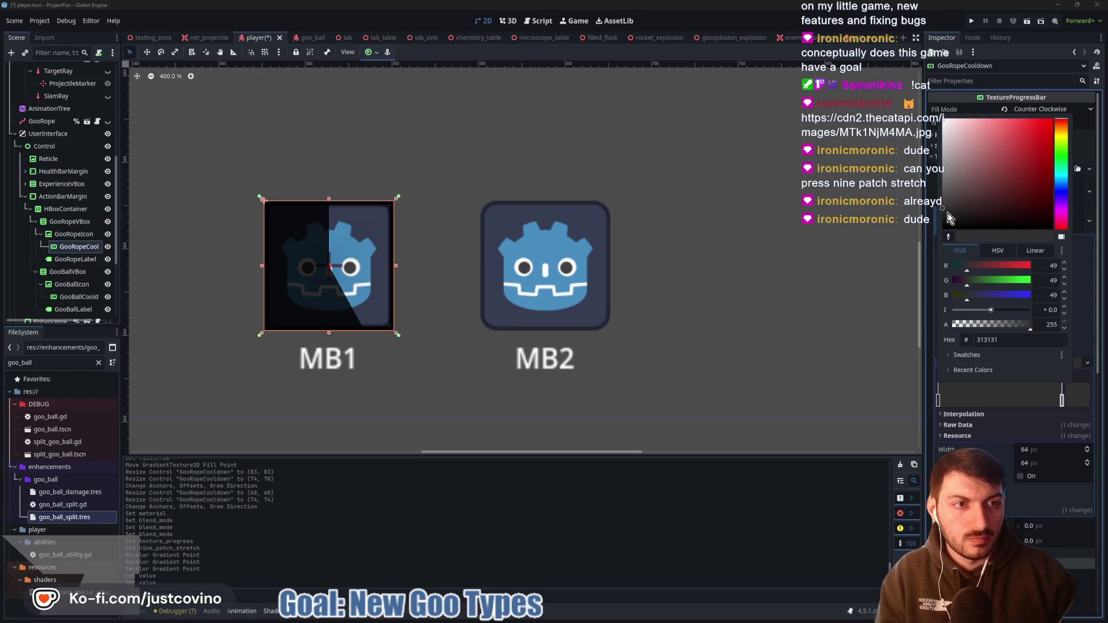
drag(943, 209, 923, 175)
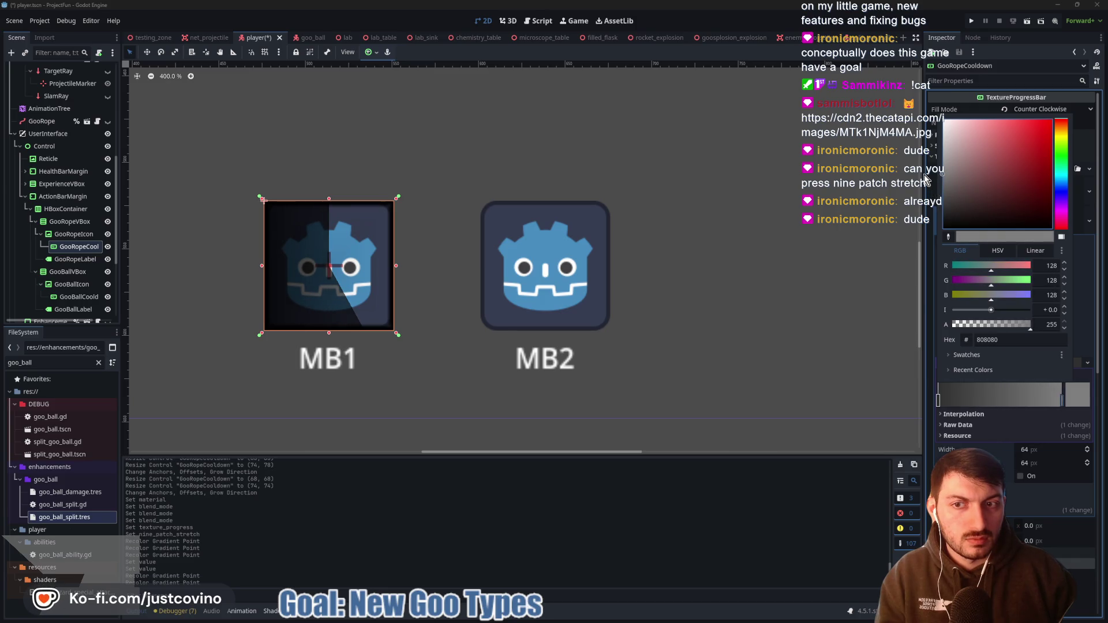
- Set the gradient's left point to hex 808080 and collapse the gradient
click(1014, 341)
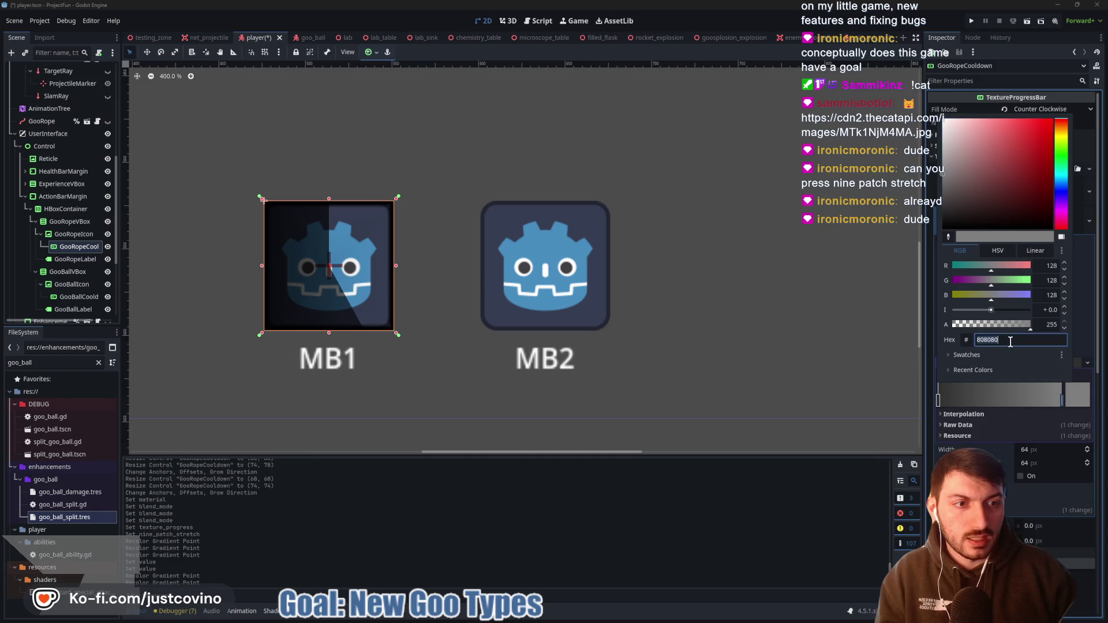
click(939, 406)
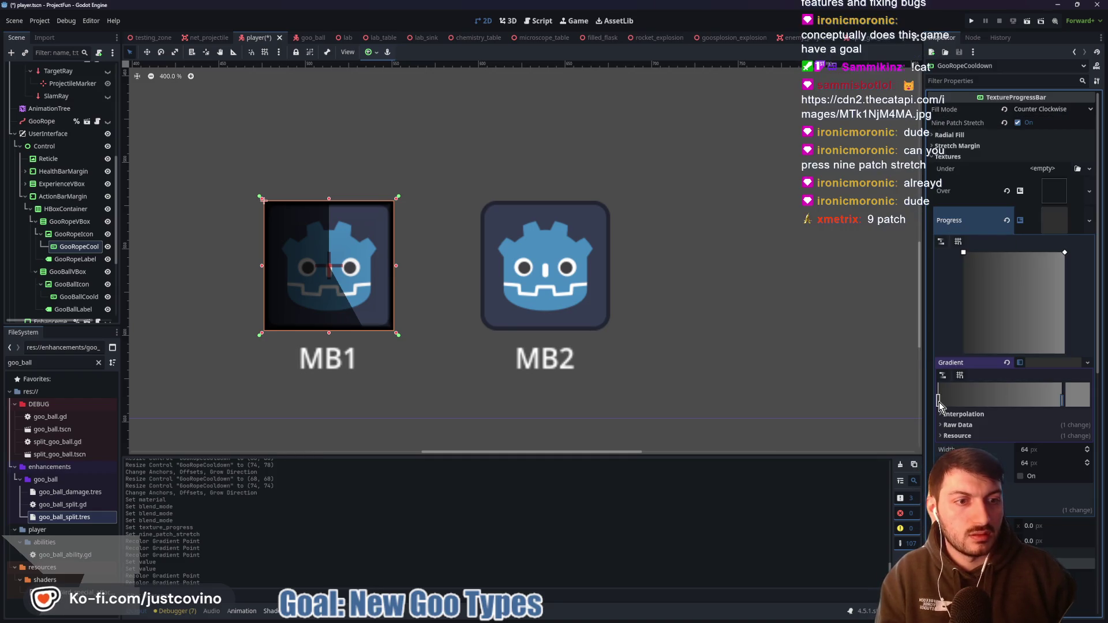
click(1012, 340)
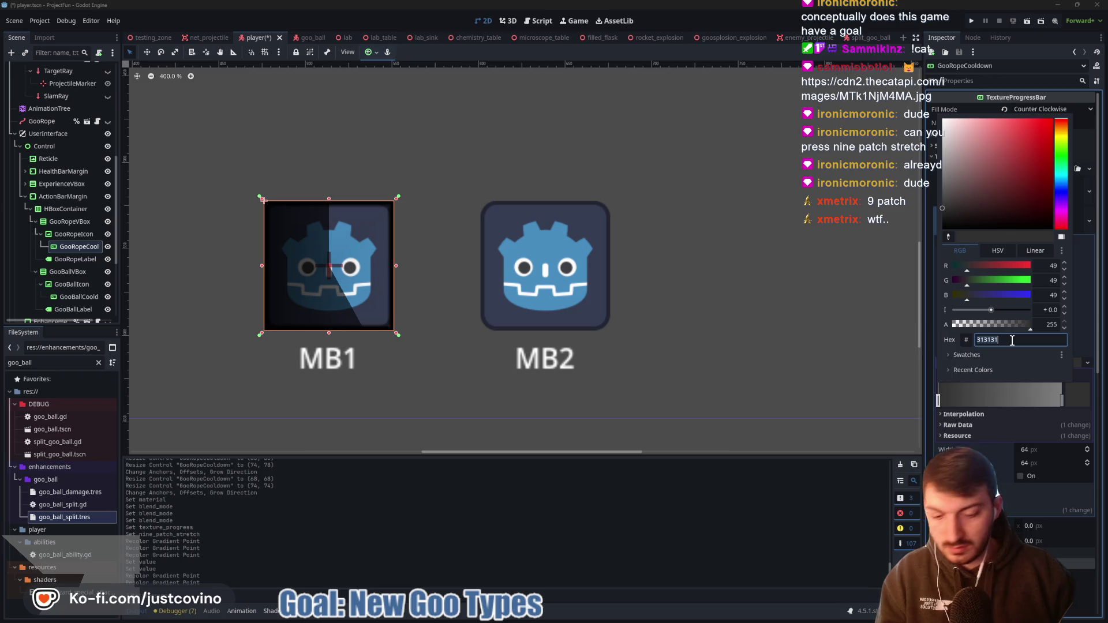
text(808080)
key(Return)
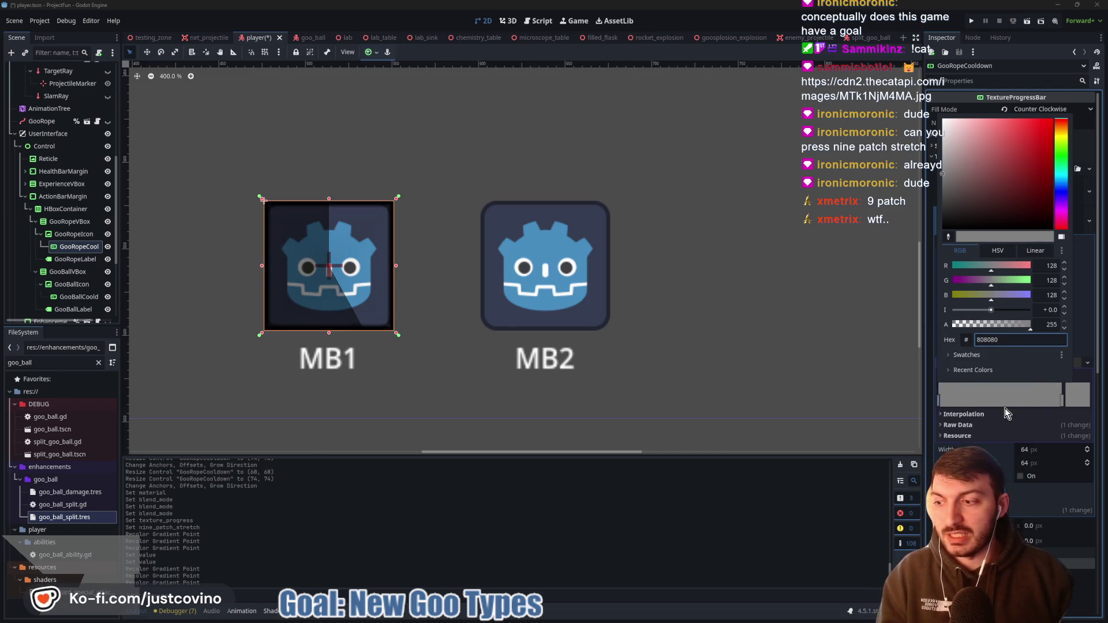
click(1082, 394)
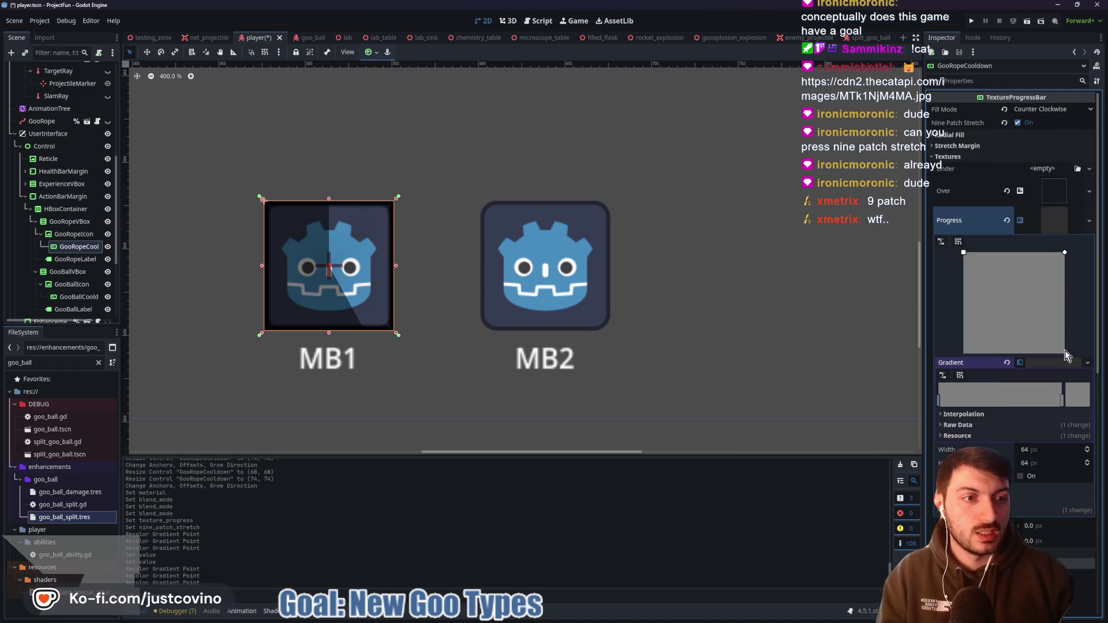
click(1055, 220)
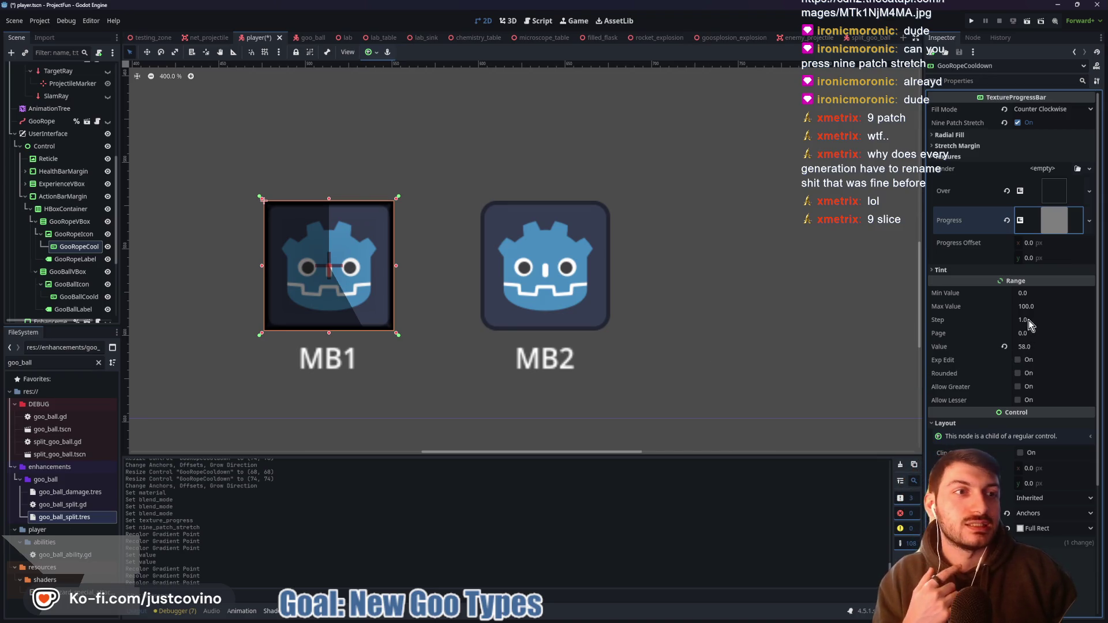
- Reset the progress Value from 58 to 0 and save the player scene
click(967, 139)
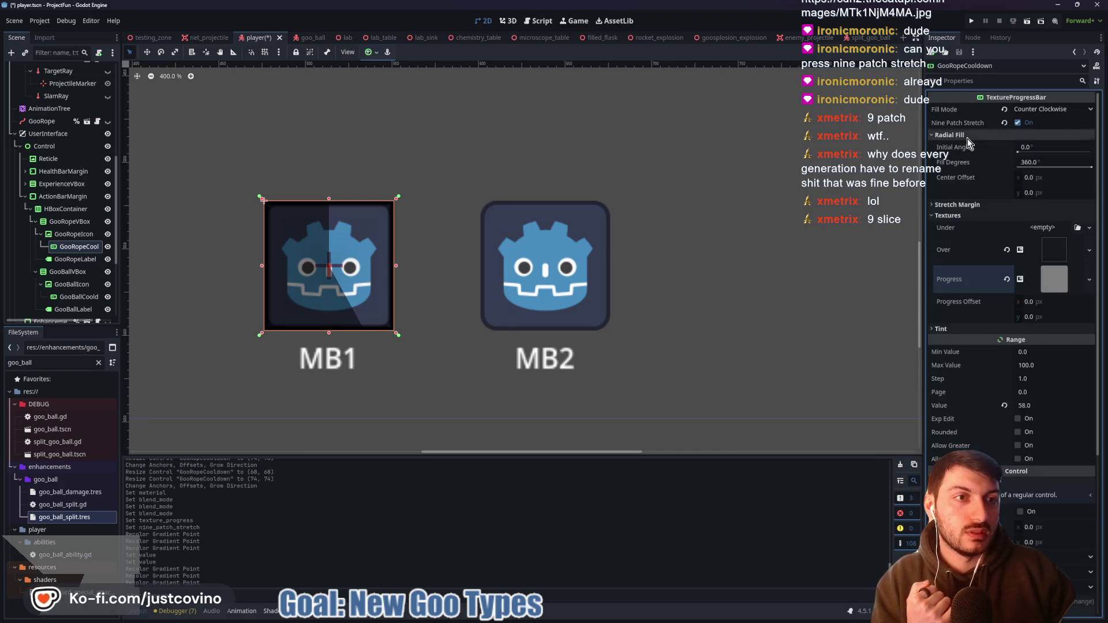
click(967, 138)
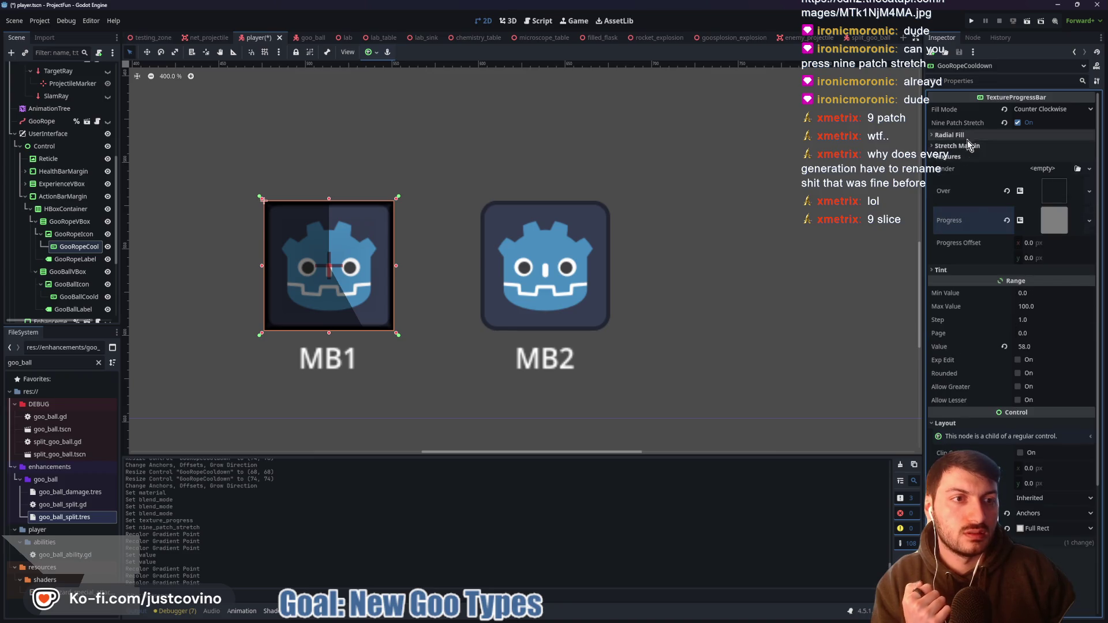
click(1034, 344)
text(0)
key(Return)
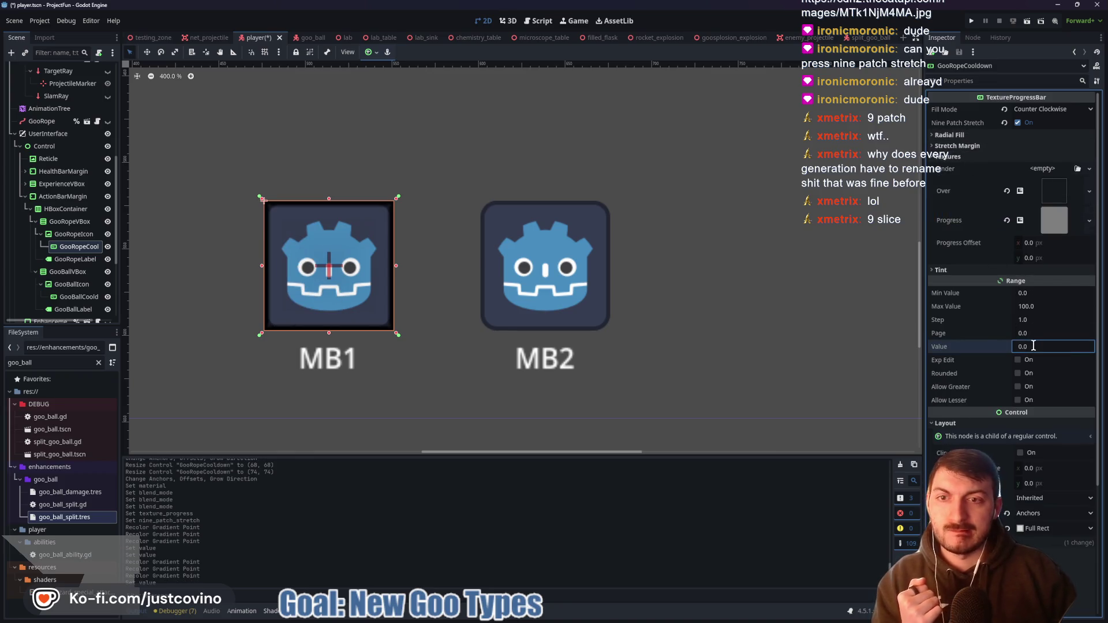
key(ctrl+s)
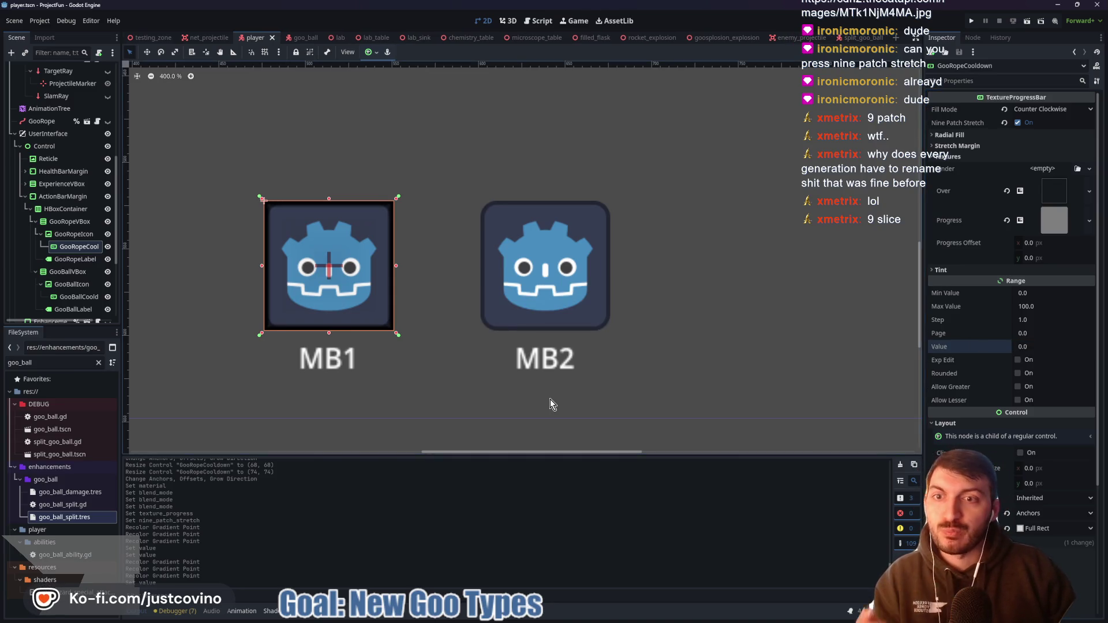
mouse_move(663, 618)
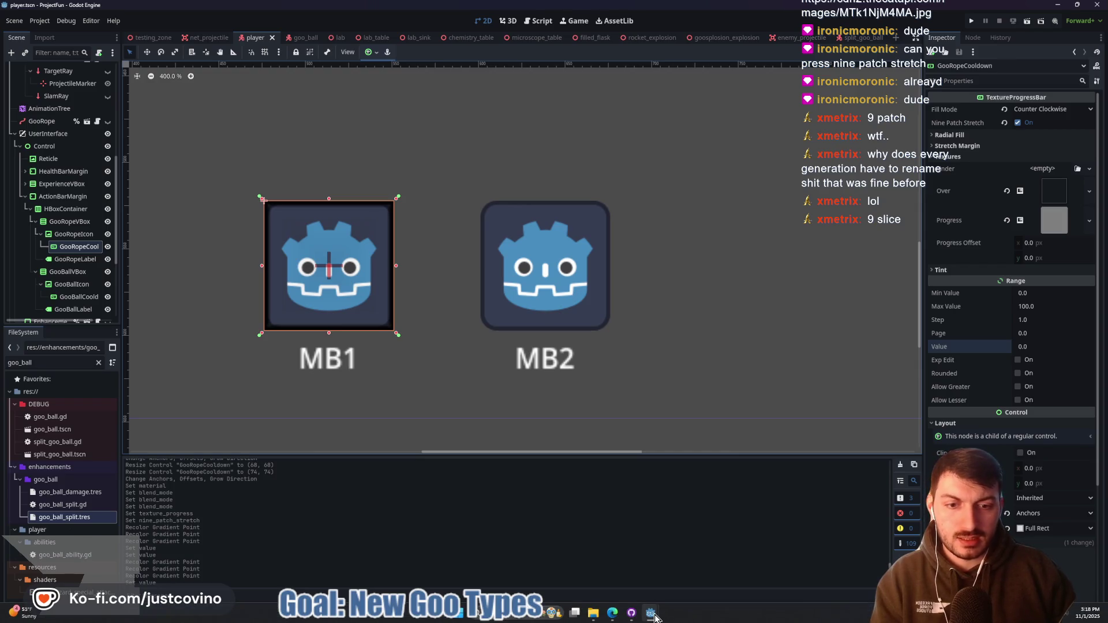
click(687, 566)
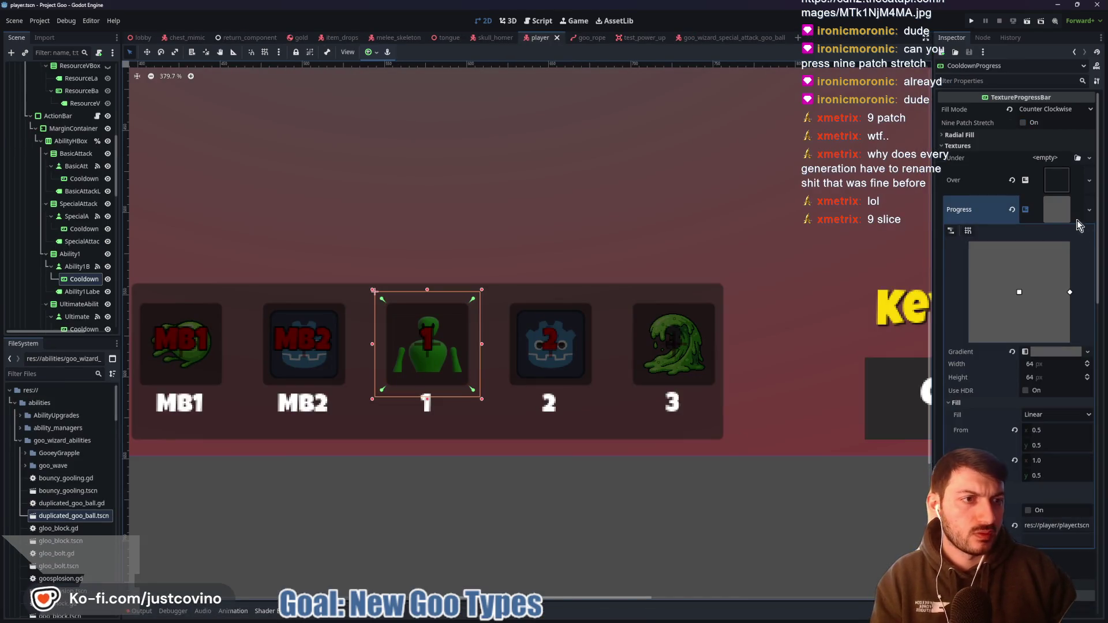
click(1043, 209)
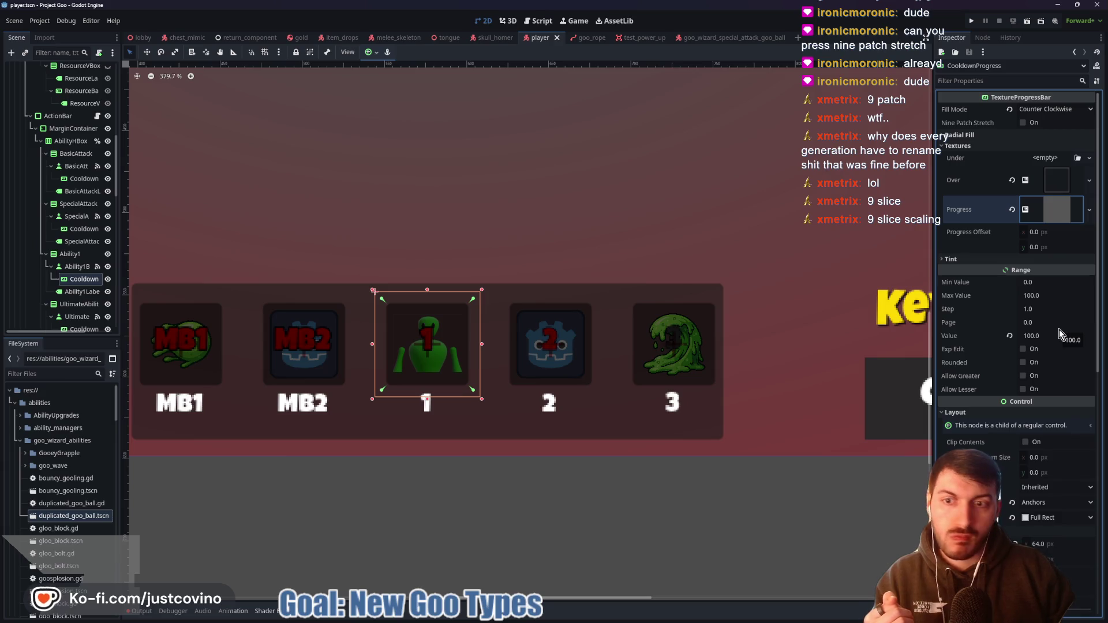
scroll(1059, 334, down, 2)
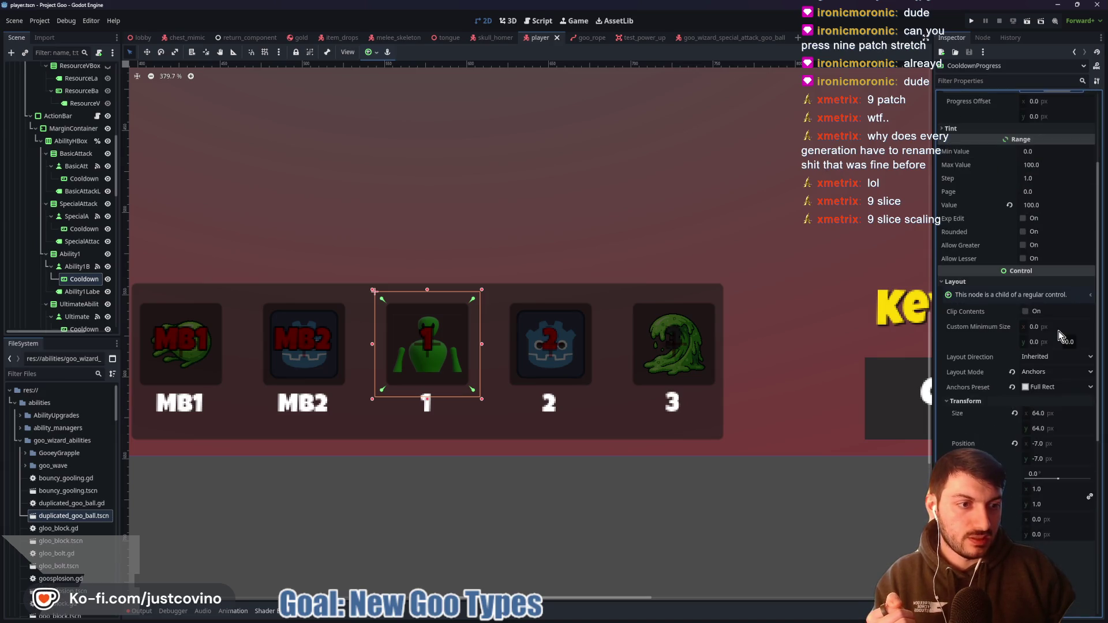
scroll(1058, 331, down, 3)
scroll(1050, 332, up, 3)
scroll(1050, 331, up, 3)
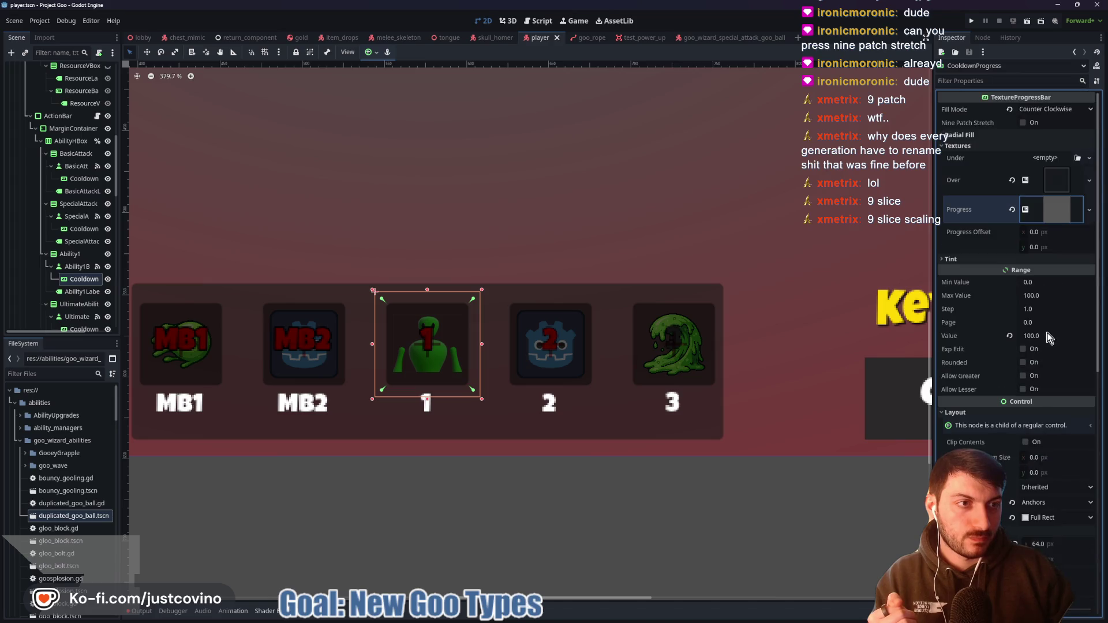
click(980, 131)
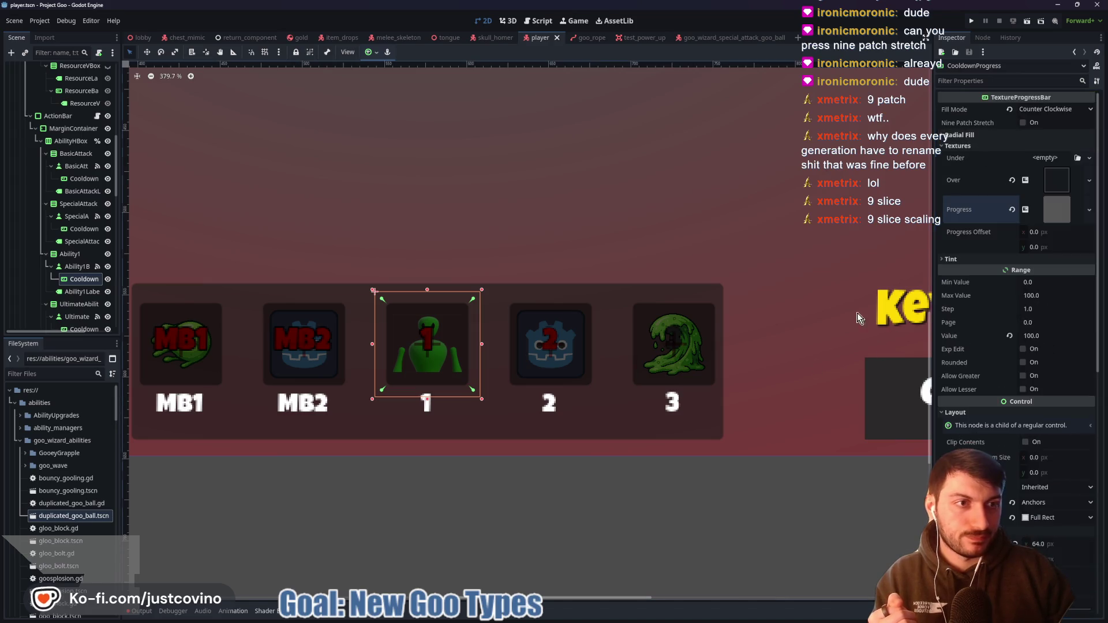
mouse_move(629, 611)
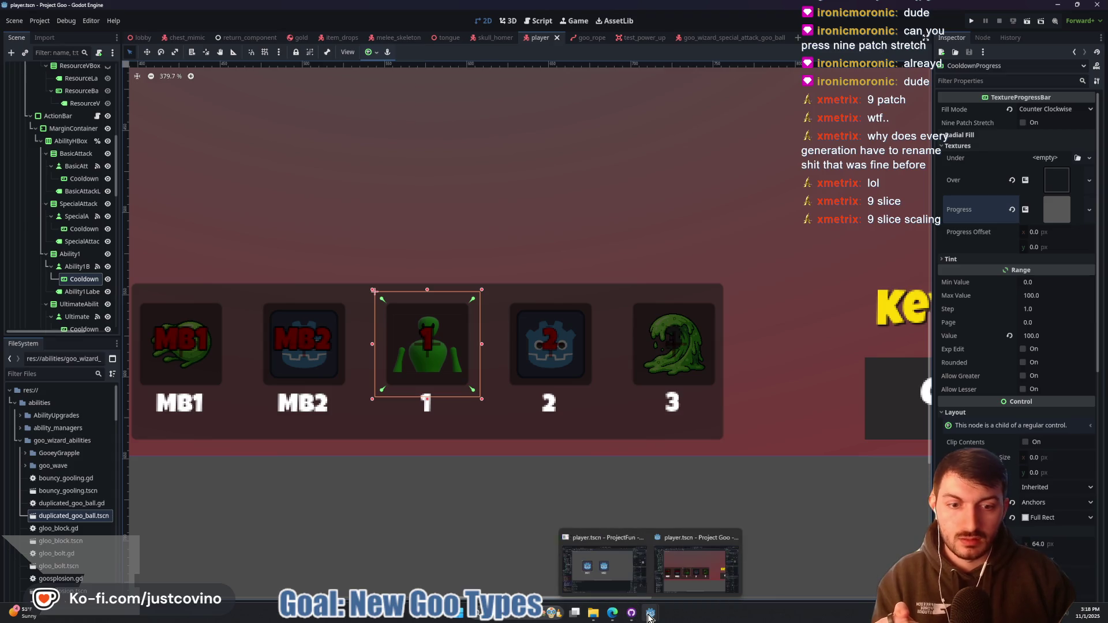
click(608, 577)
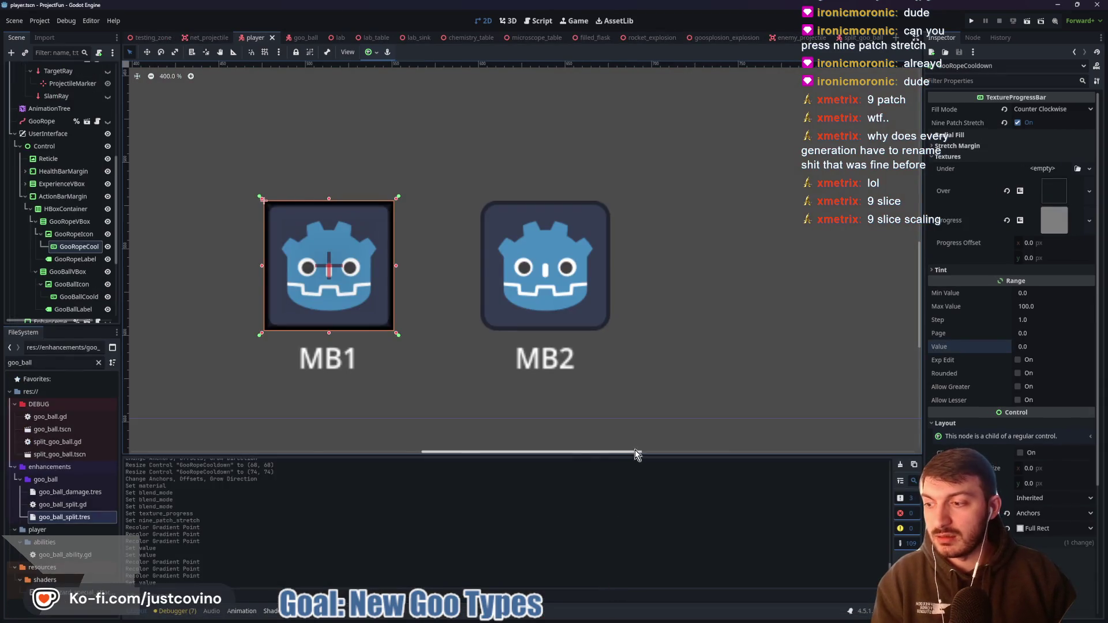
- Save, then set GooBallCooldown to fill Counter Clockwise with Nine Patch Stretch on
key(ctrl+s)
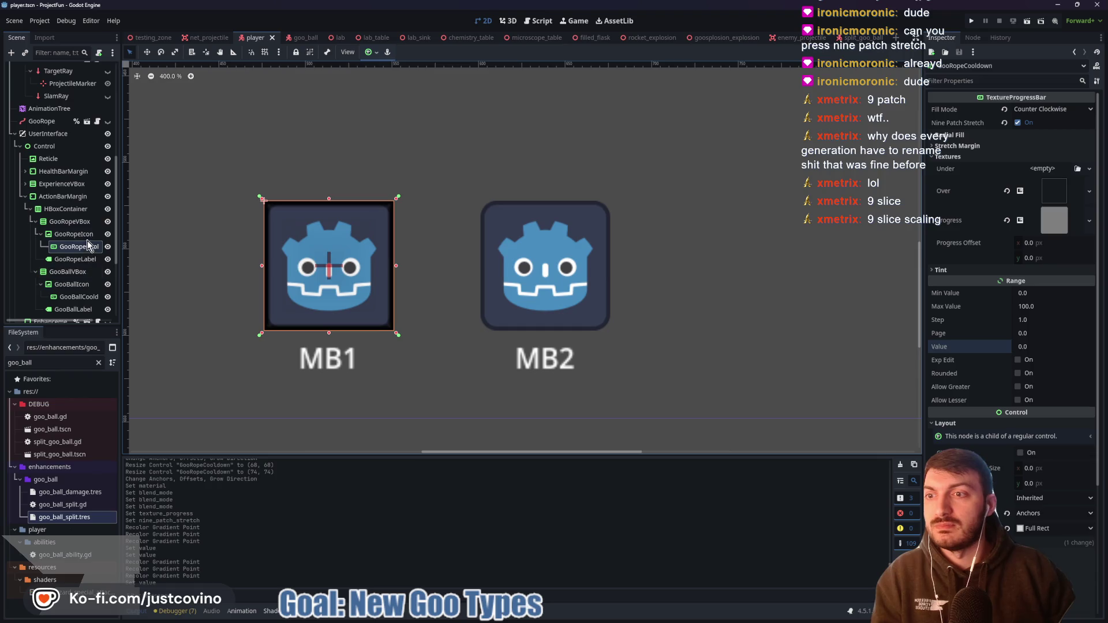
click(79, 297)
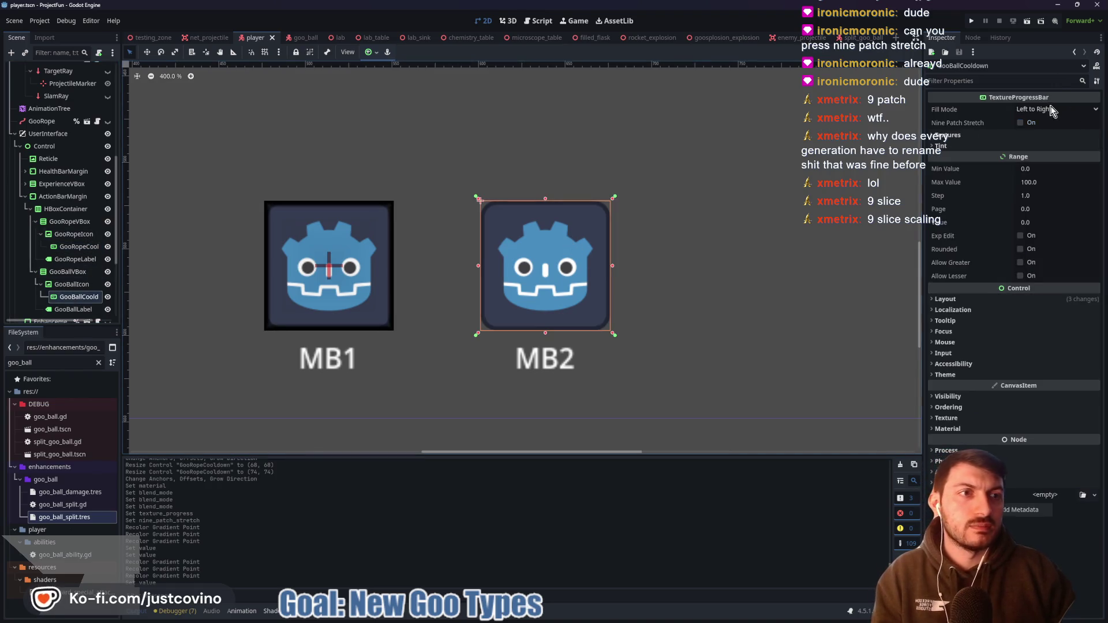
click(1053, 110)
click(1062, 189)
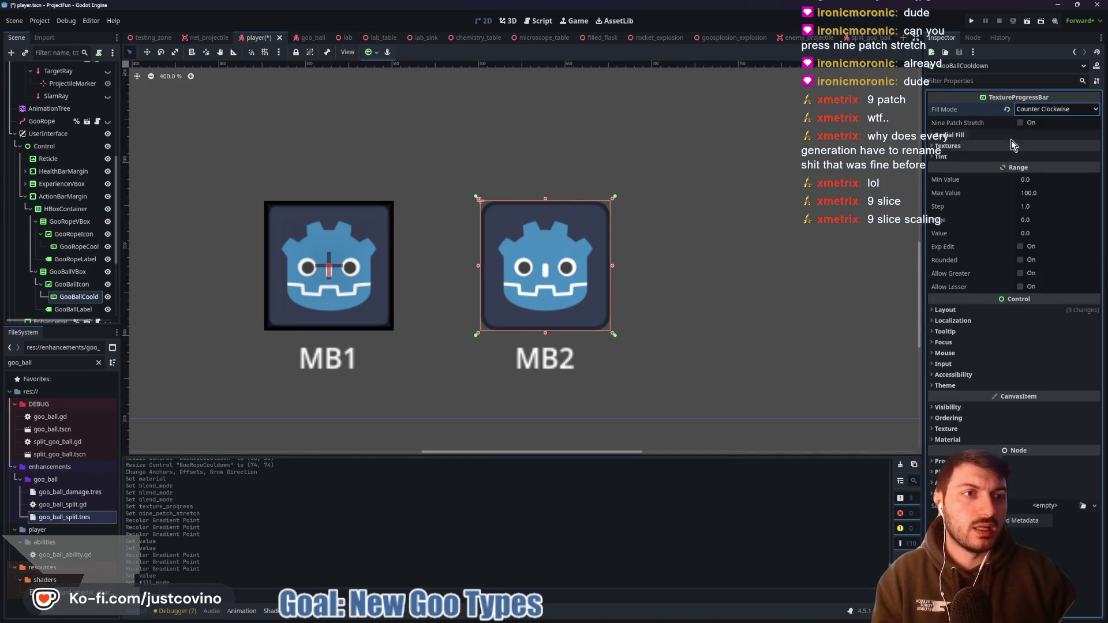
click(1020, 122)
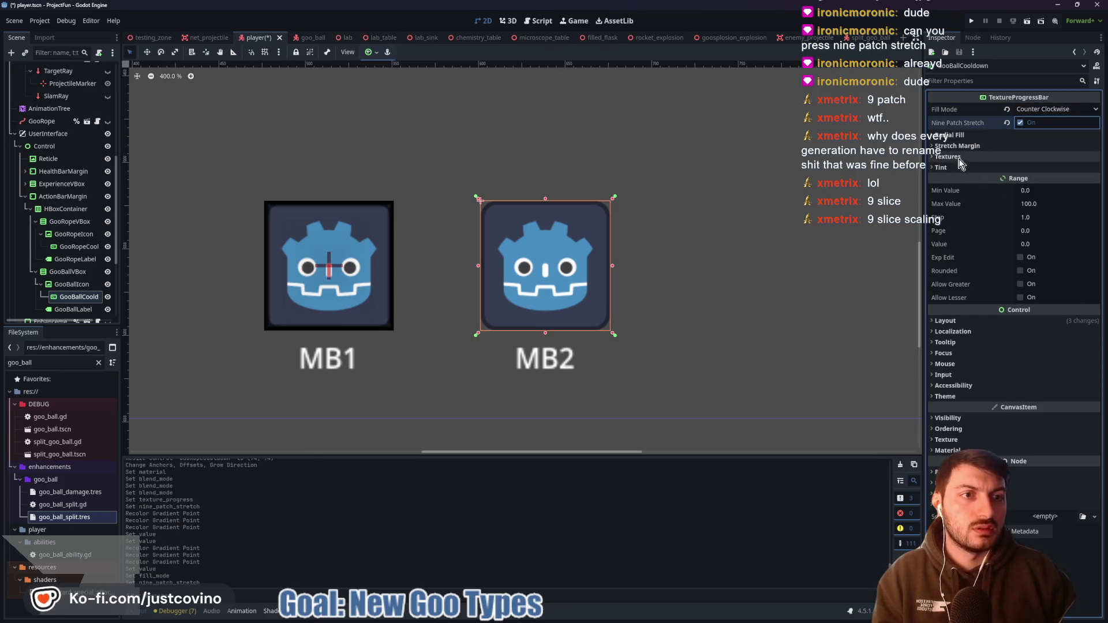
click(975, 156)
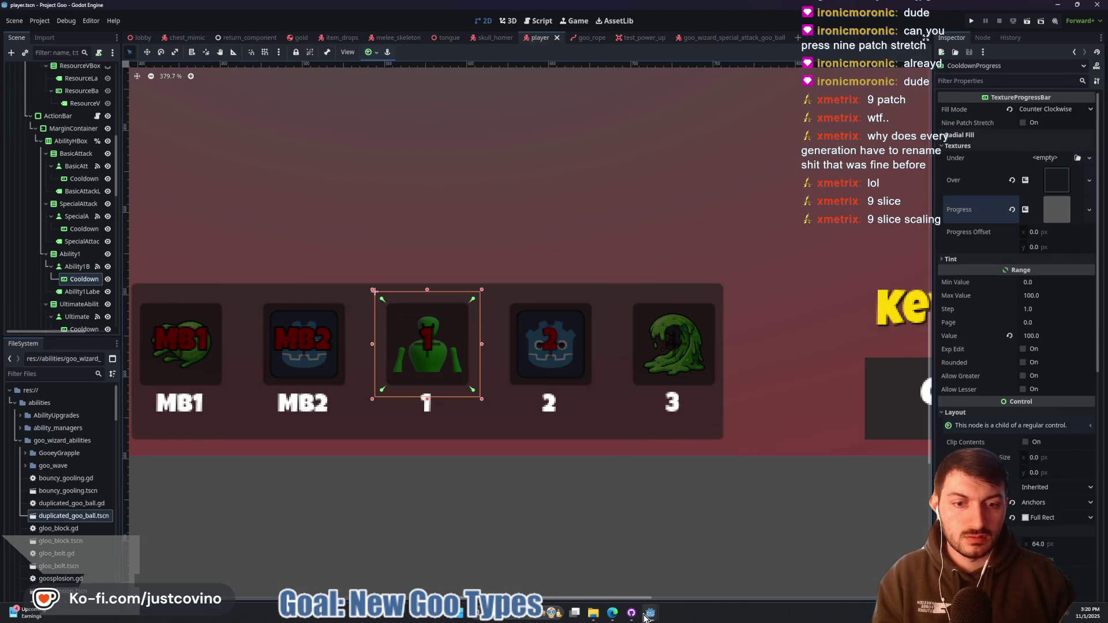
mouse_move(646, 616)
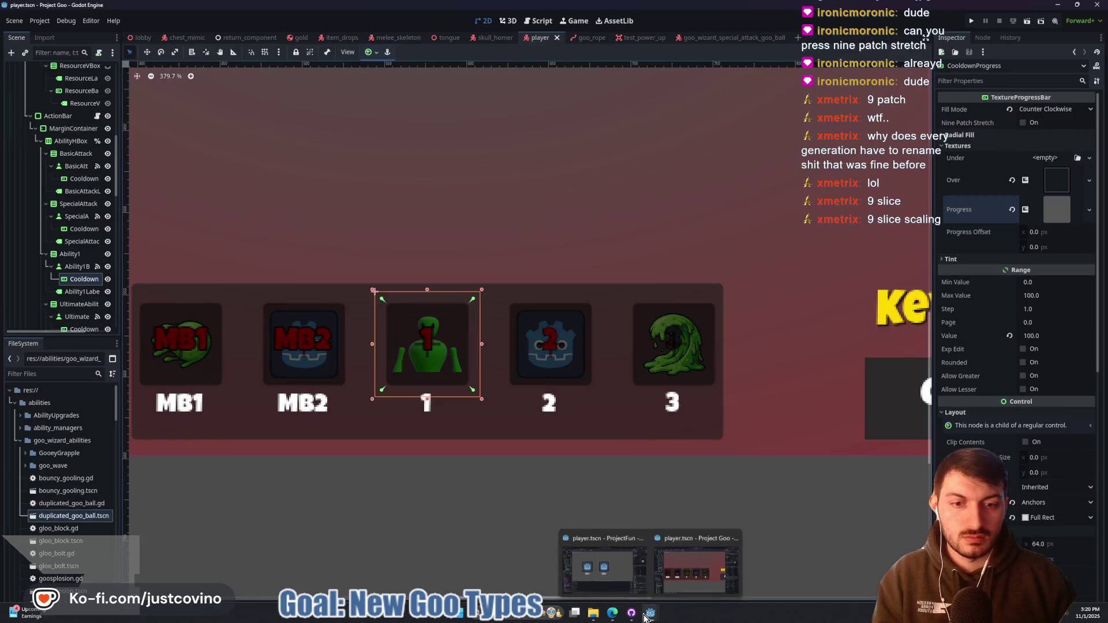
- Set both GooBallCooldown and GooRopeCooldown Values to 100 and save the scene
click(626, 574)
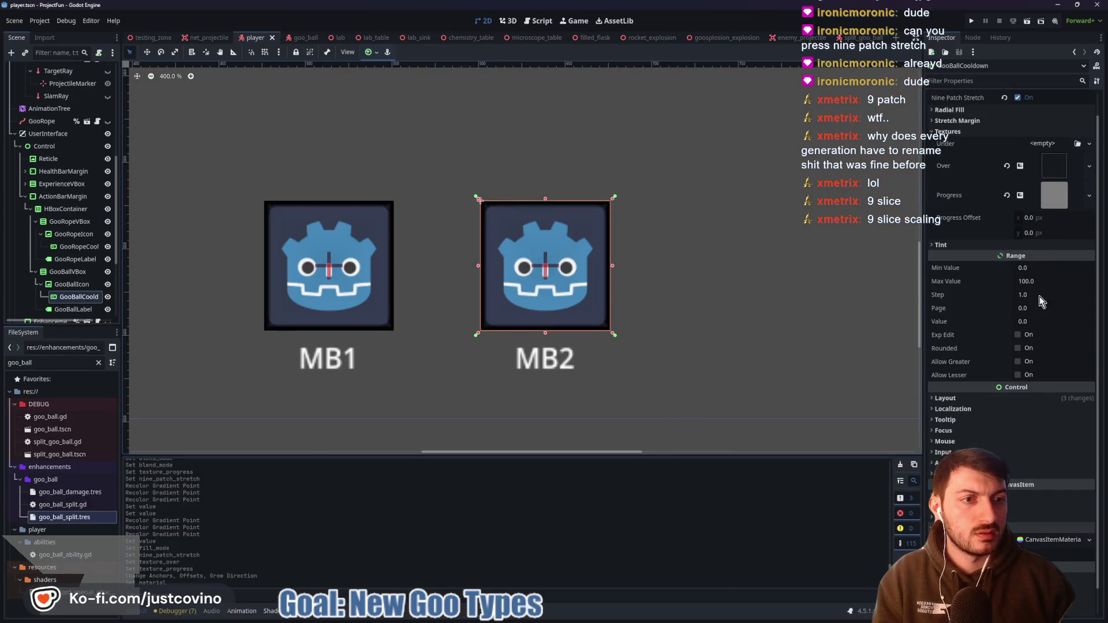
click(1034, 323)
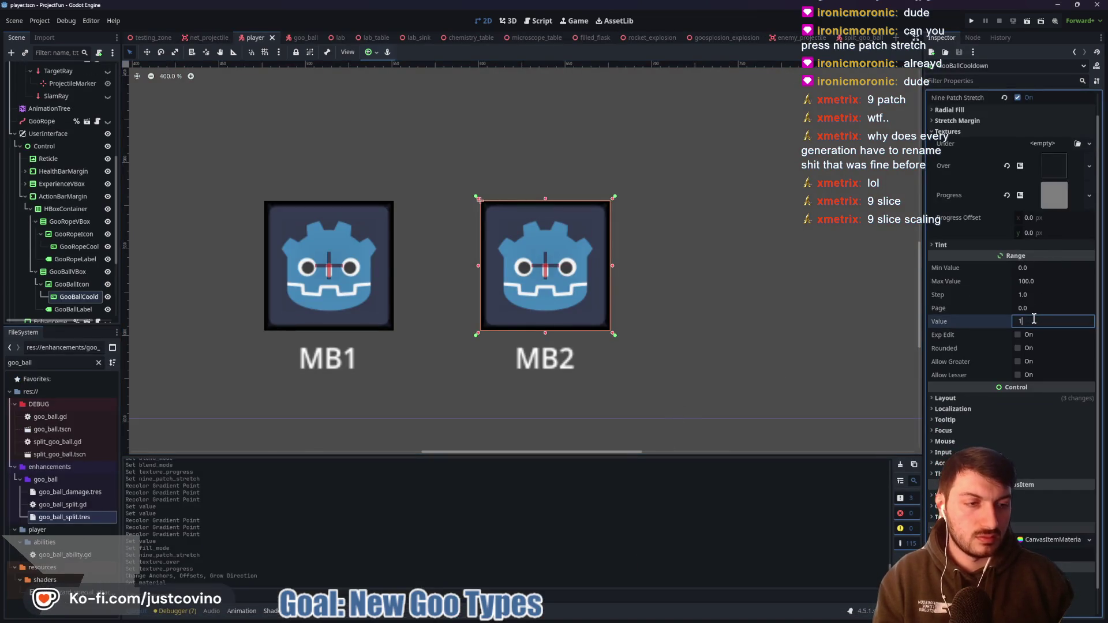
key(Return)
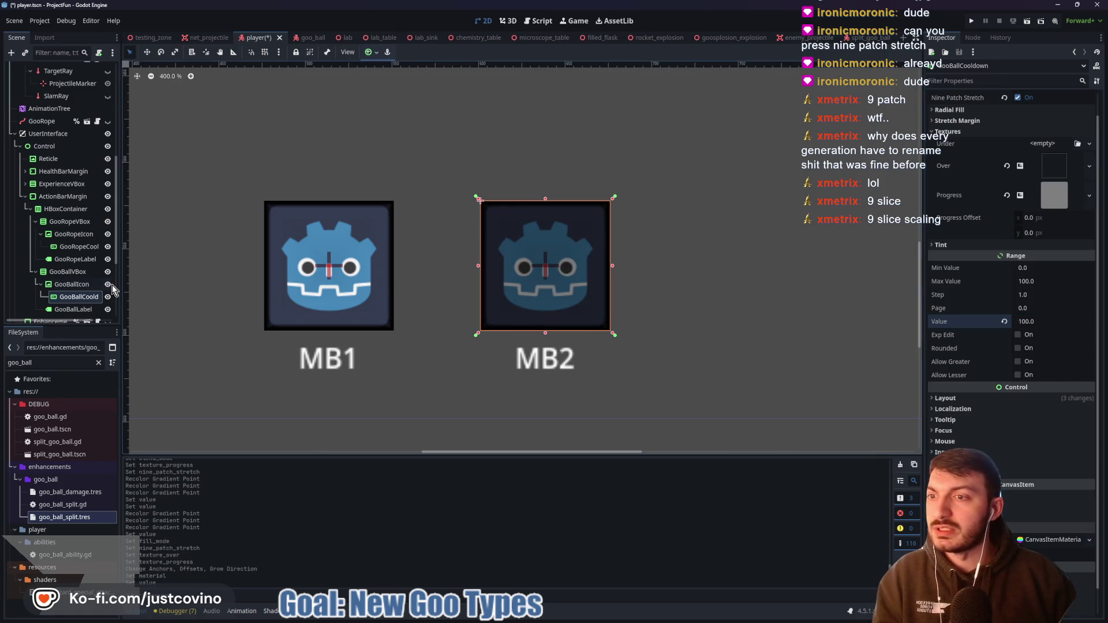
click(79, 247)
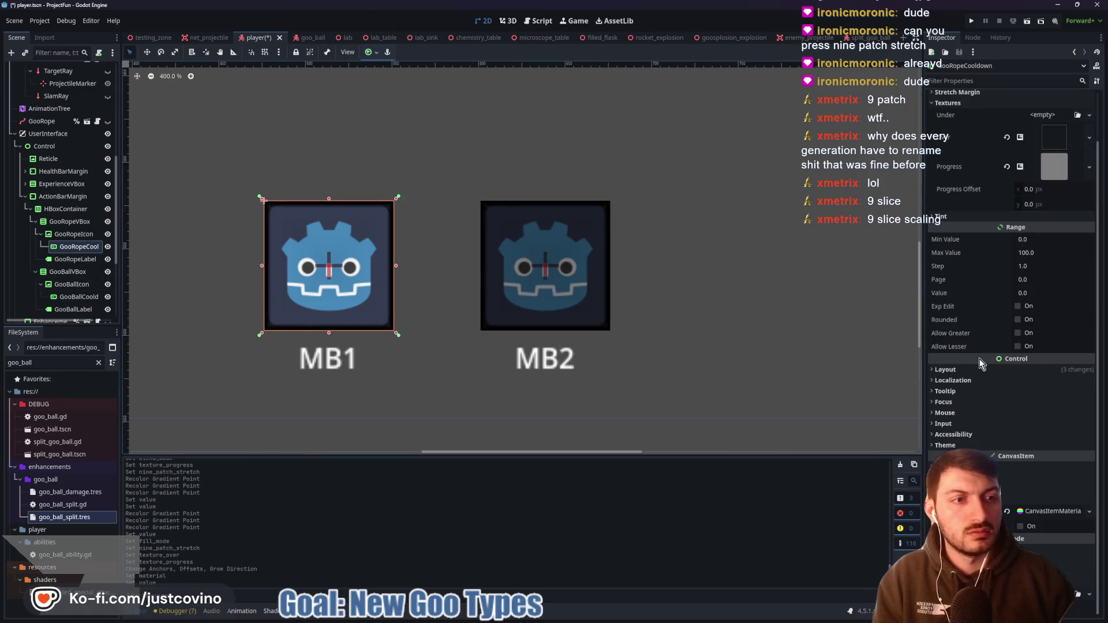
click(1036, 293)
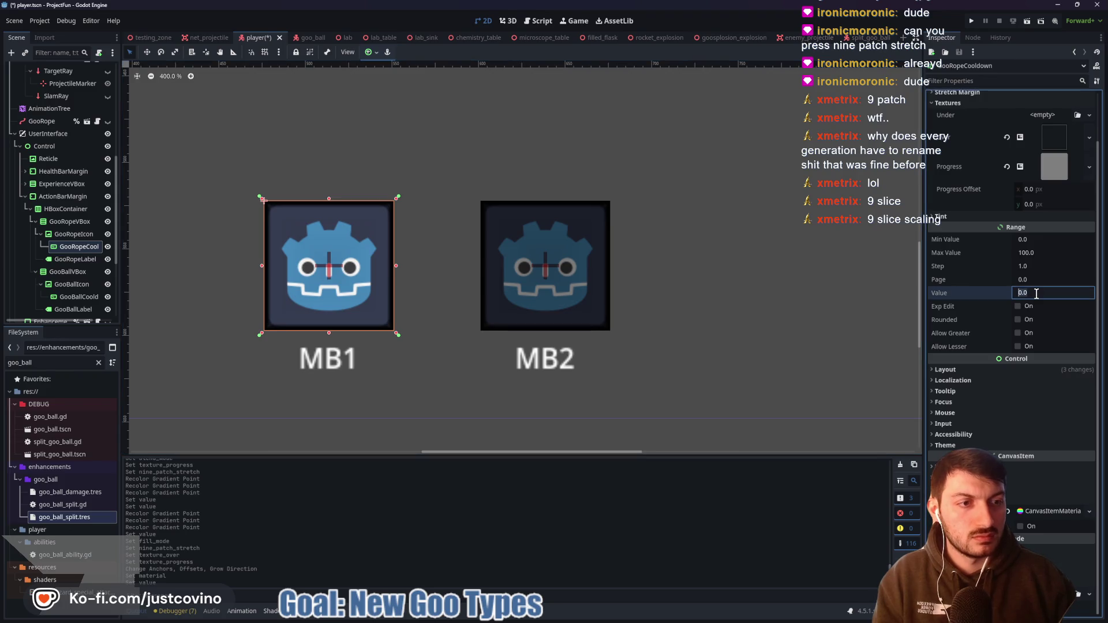
key(Return)
key(ctrl+s)
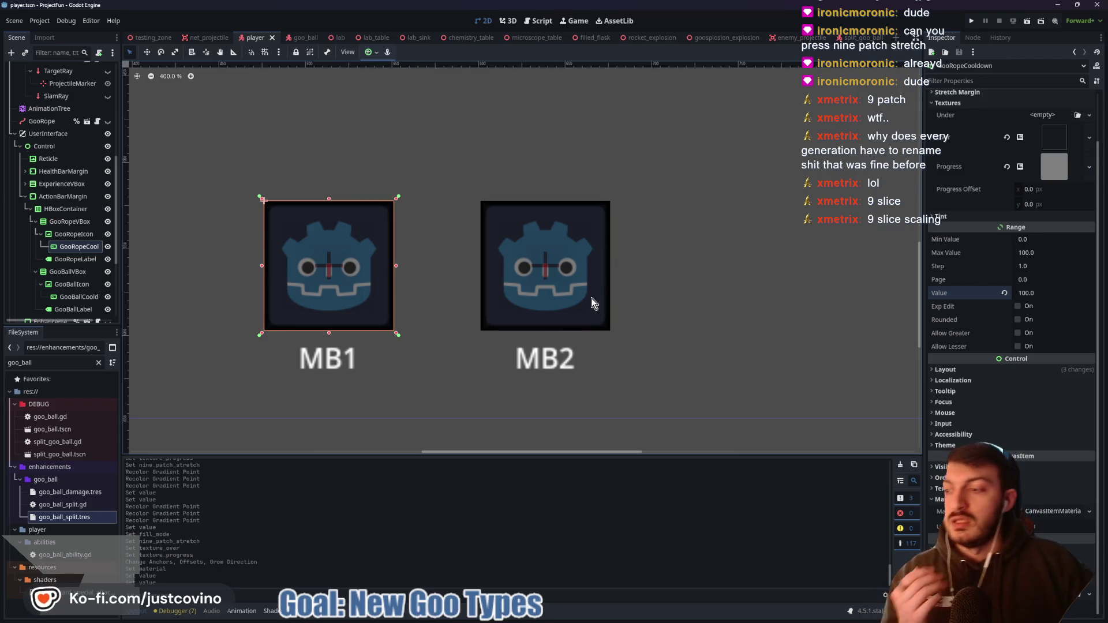
scroll(508, 321, down, 10)
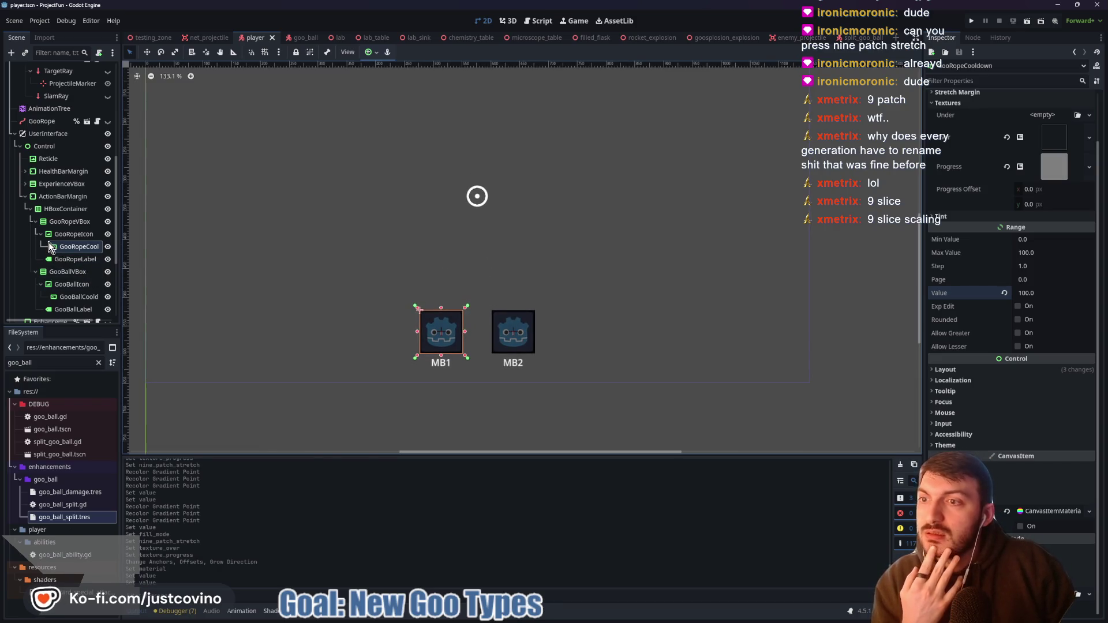
- Set ActionBarMargin's custom minimum width to 300 px and save
click(64, 197)
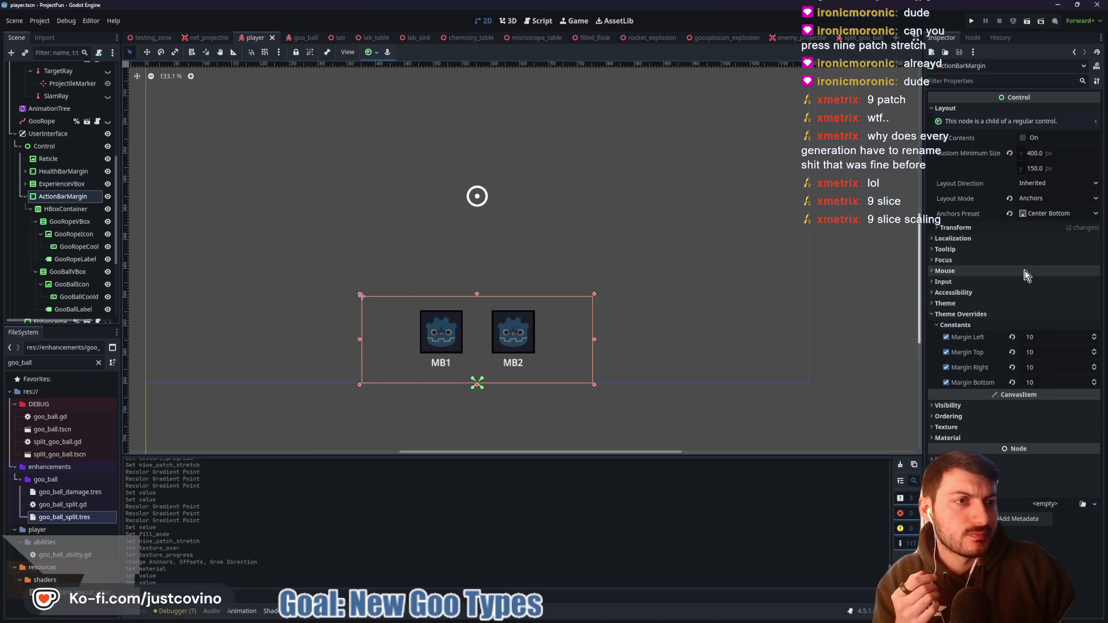
click(1061, 152)
text(0)
key(Return)
key(ctrl+s)
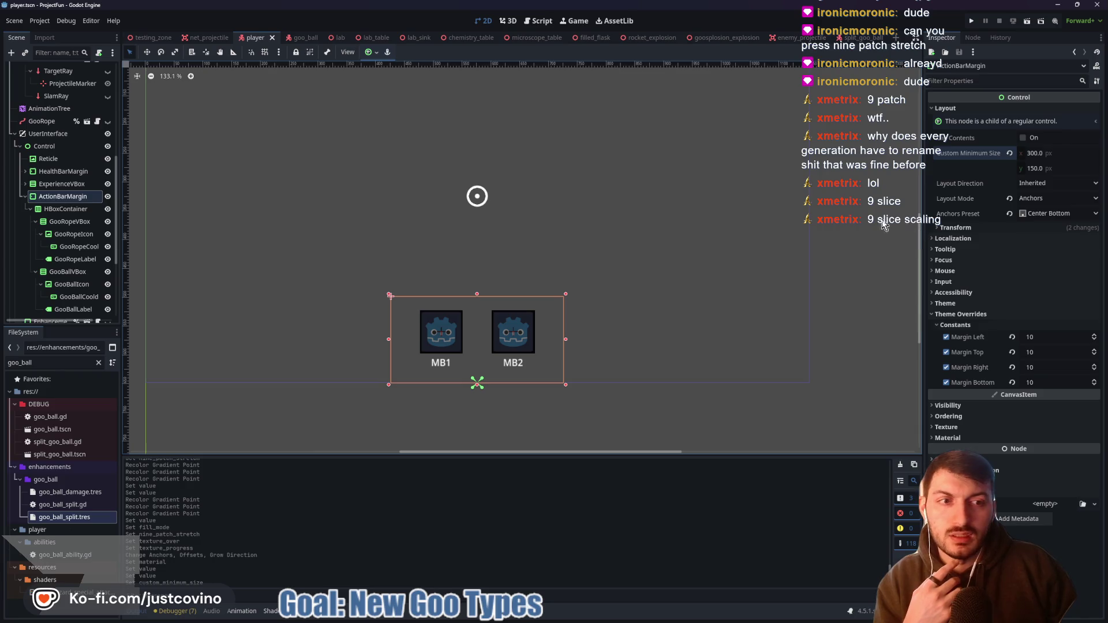
- Set ActionBarMargin's Mouse Filter to Ignore and Behavior Recursive to Enabled, then save
click(951, 272)
click(1056, 283)
click(1027, 316)
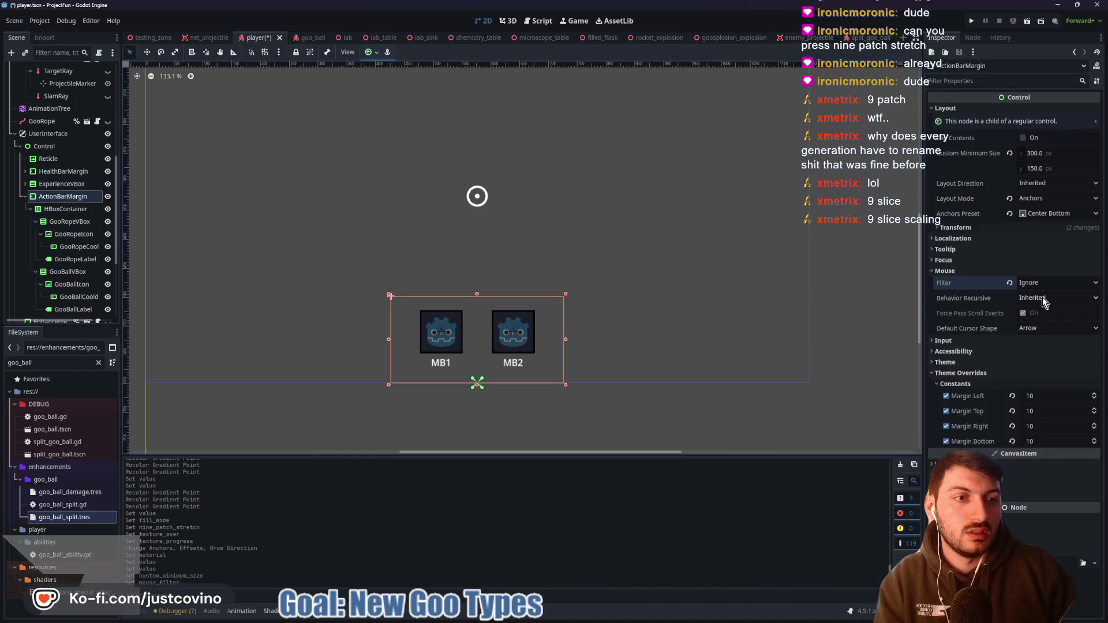
click(1042, 296)
click(1048, 340)
key(ctrl+s)
click(68, 209)
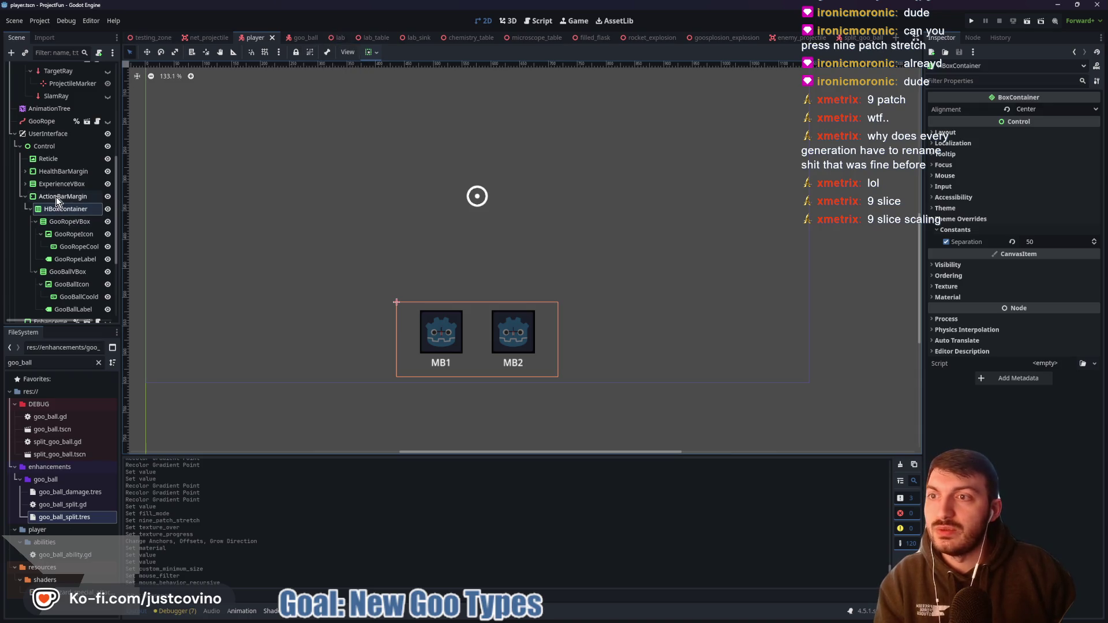
click(80, 297)
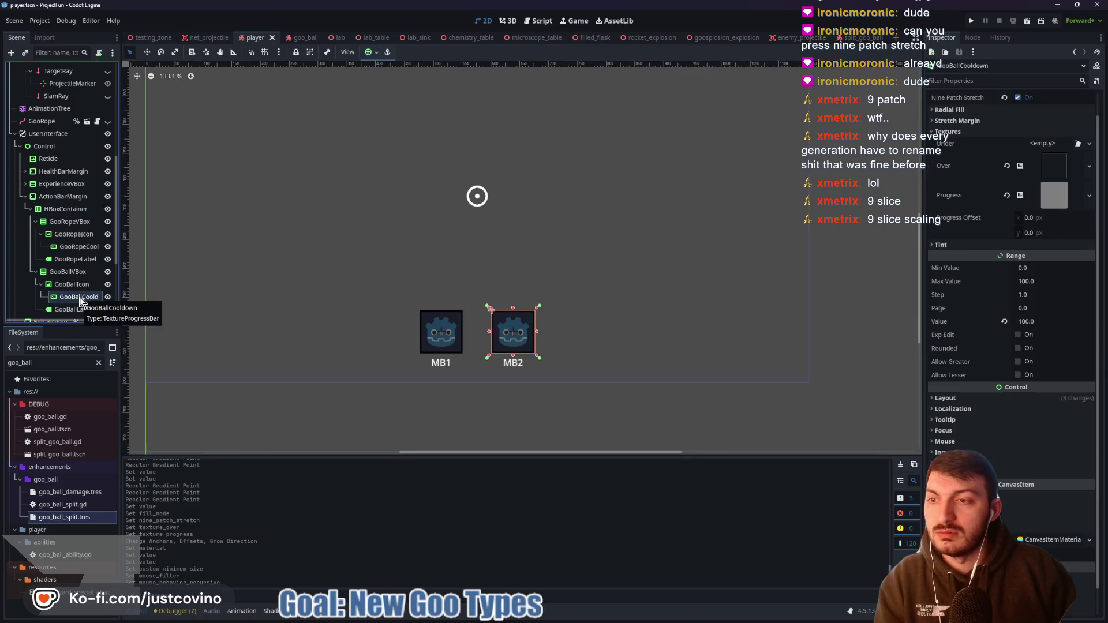
- Turn on Access as Unique Name for GooBallCooldown and GooRopeCooldown
right_click(80, 296)
click(154, 532)
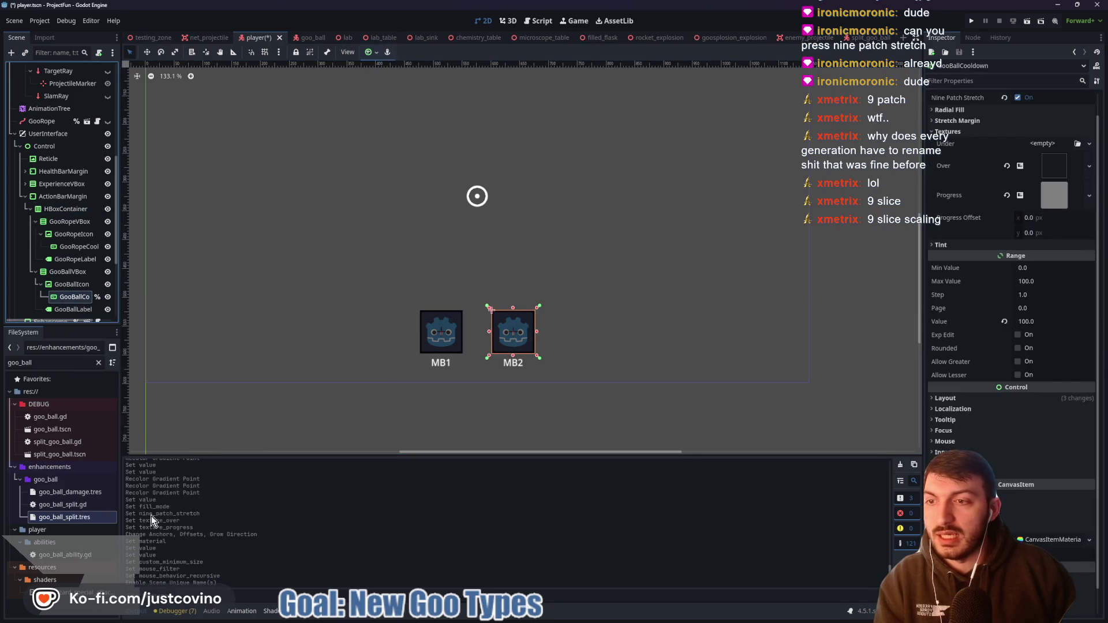
click(68, 246)
right_click(66, 248)
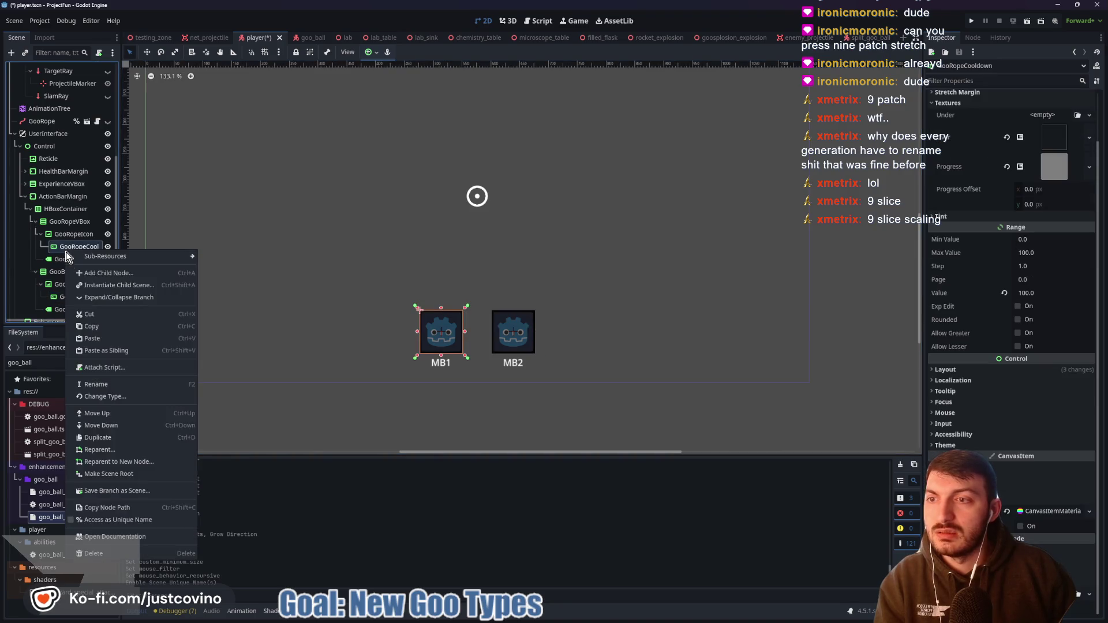
click(124, 522)
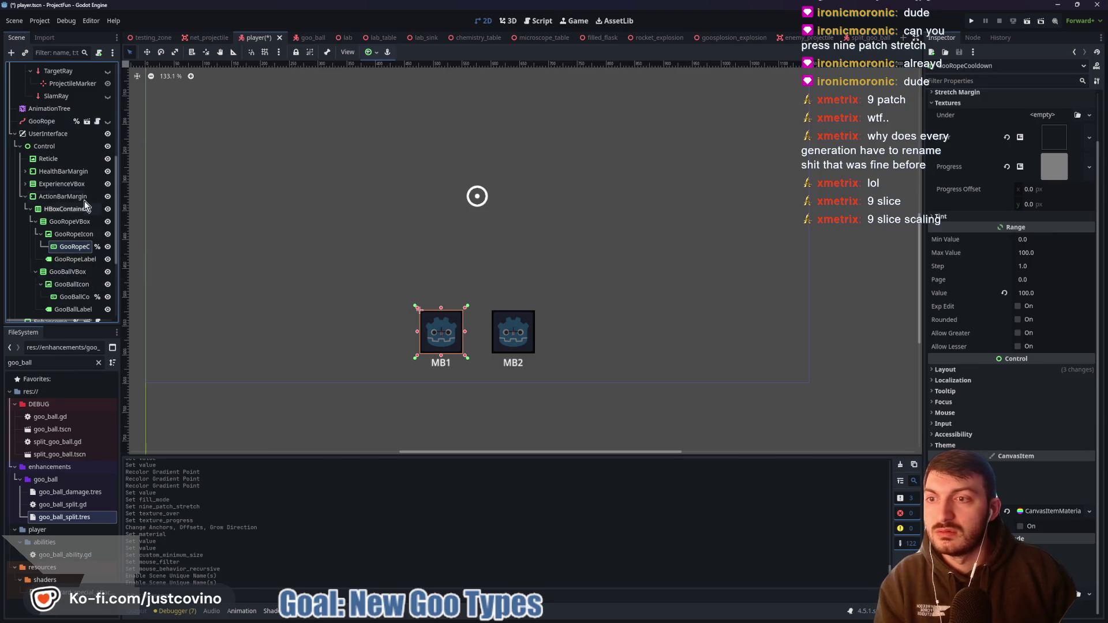
click(98, 122)
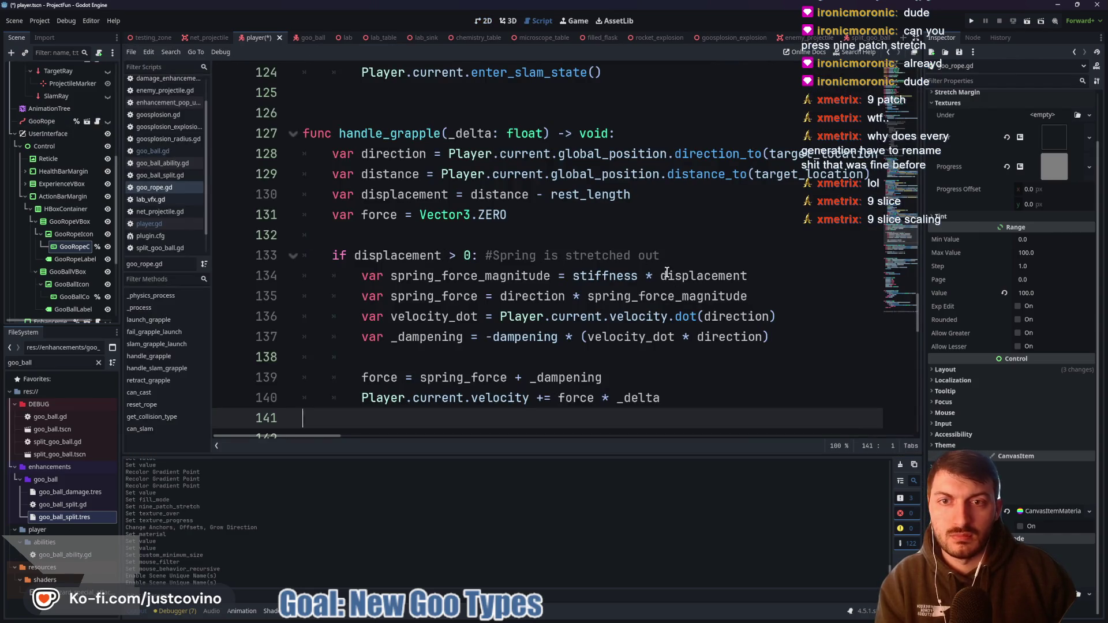
- Scroll through goo_rope.gd, then switch to ability_manager.gd in the script list
scroll(658, 274, down, 3)
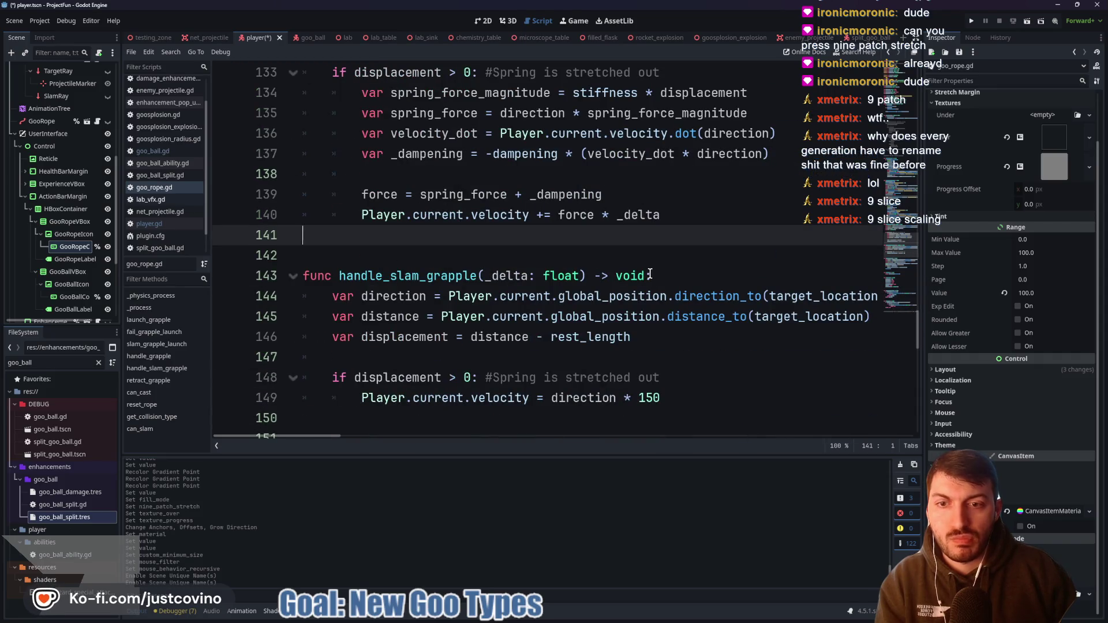
scroll(649, 274, up, 15)
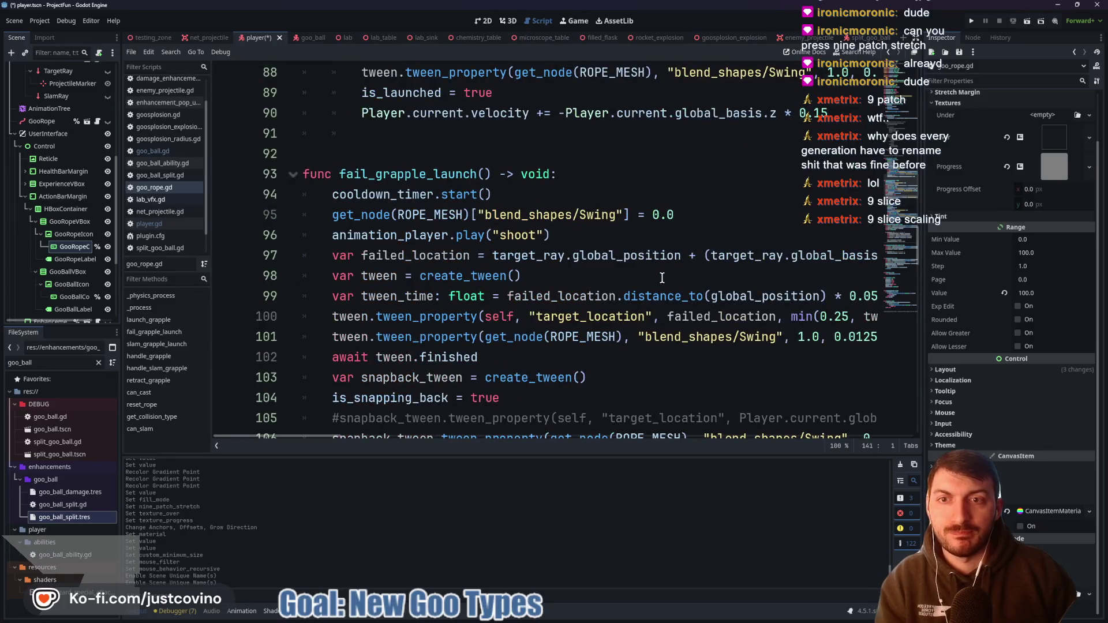
scroll(658, 277, up, 5)
scroll(658, 277, down, 2)
scroll(635, 281, up, 11)
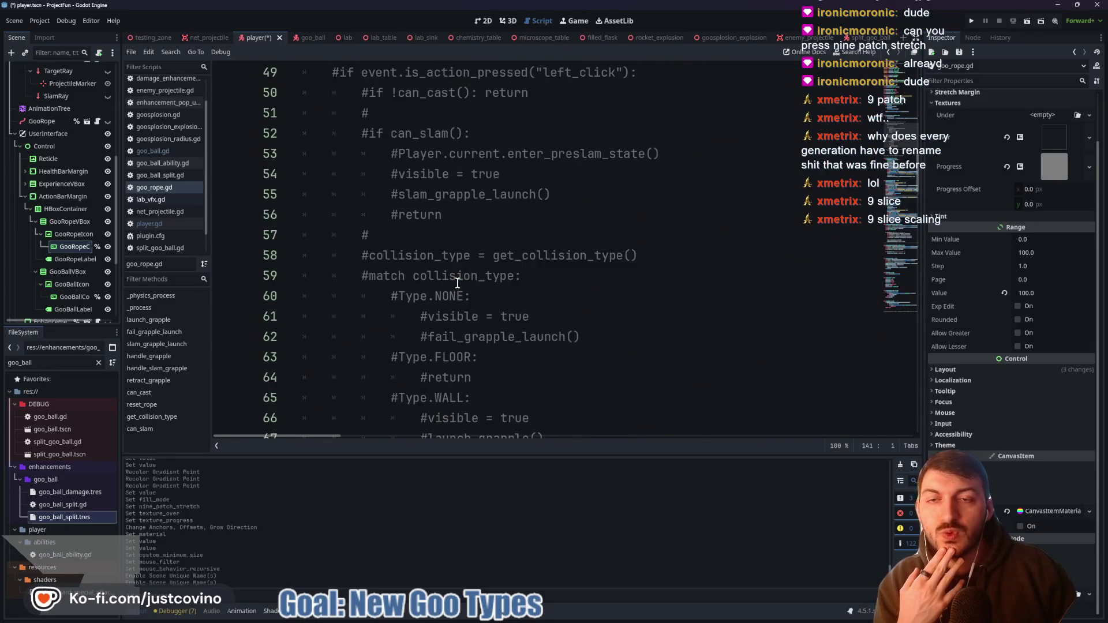
scroll(457, 282, up, 6)
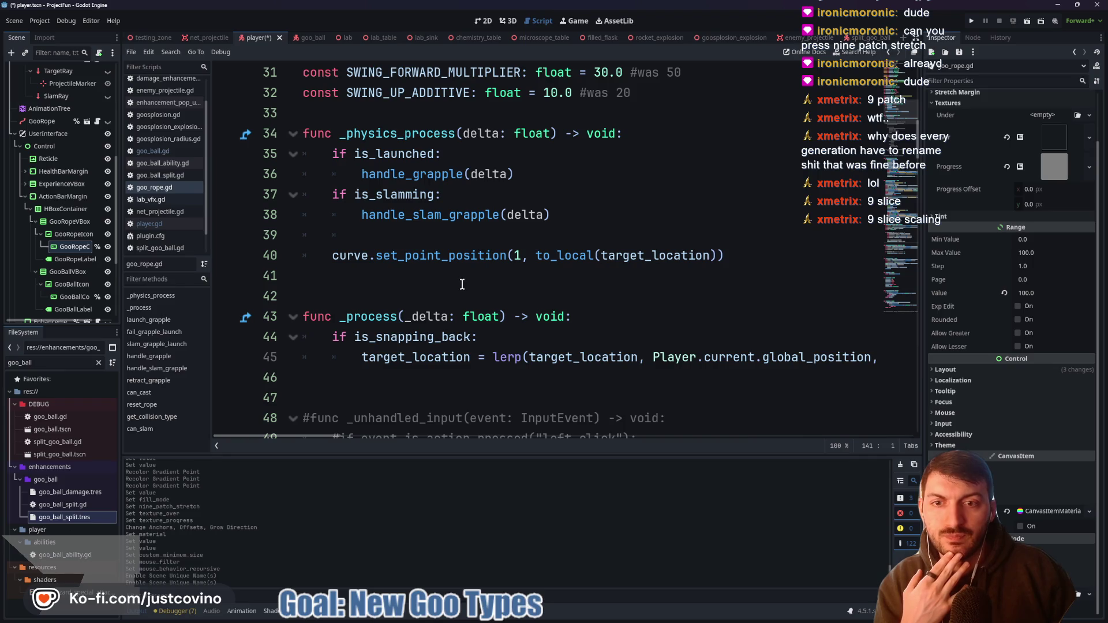
scroll(433, 290, up, 2)
scroll(68, 271, down, 5)
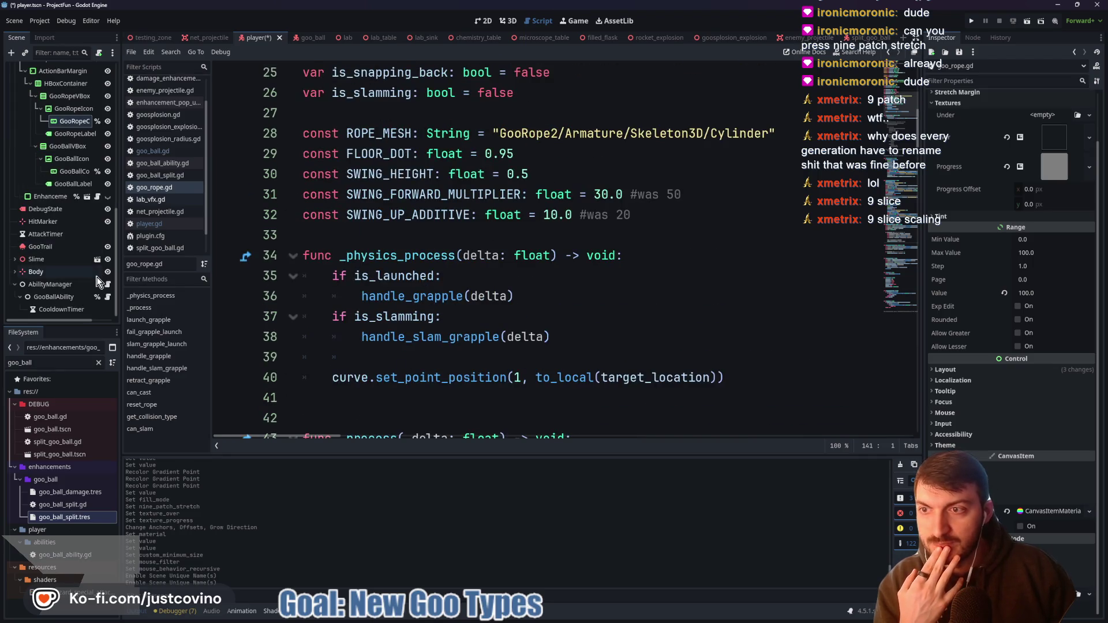
click(108, 285)
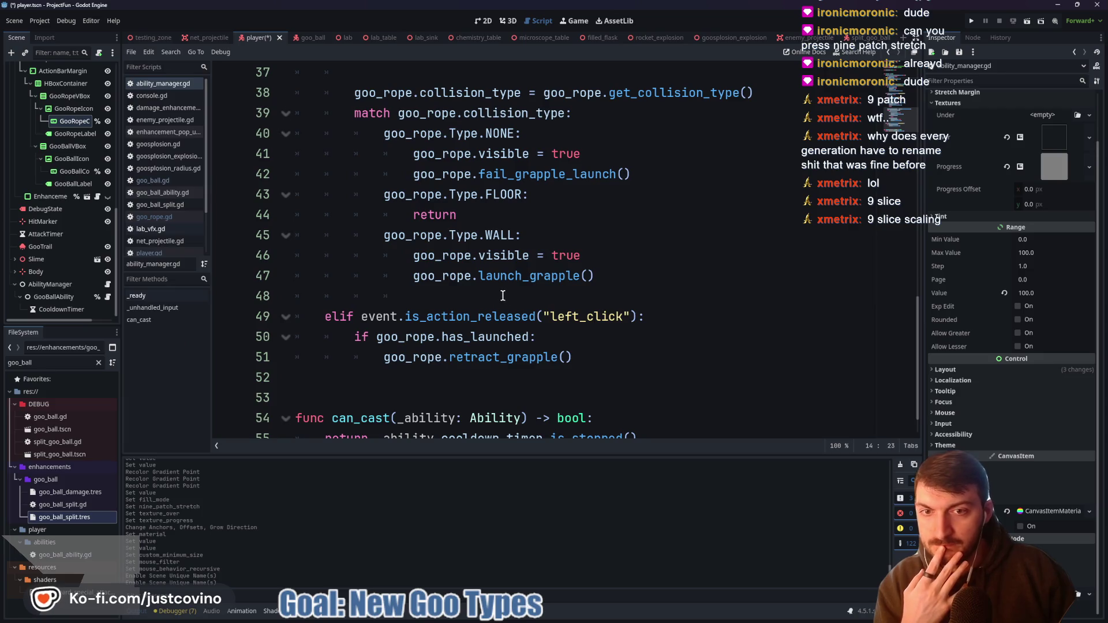
- Enlarge the script editor and add an empty line after _ready() in ability_manager.gd
scroll(579, 344, up, 5)
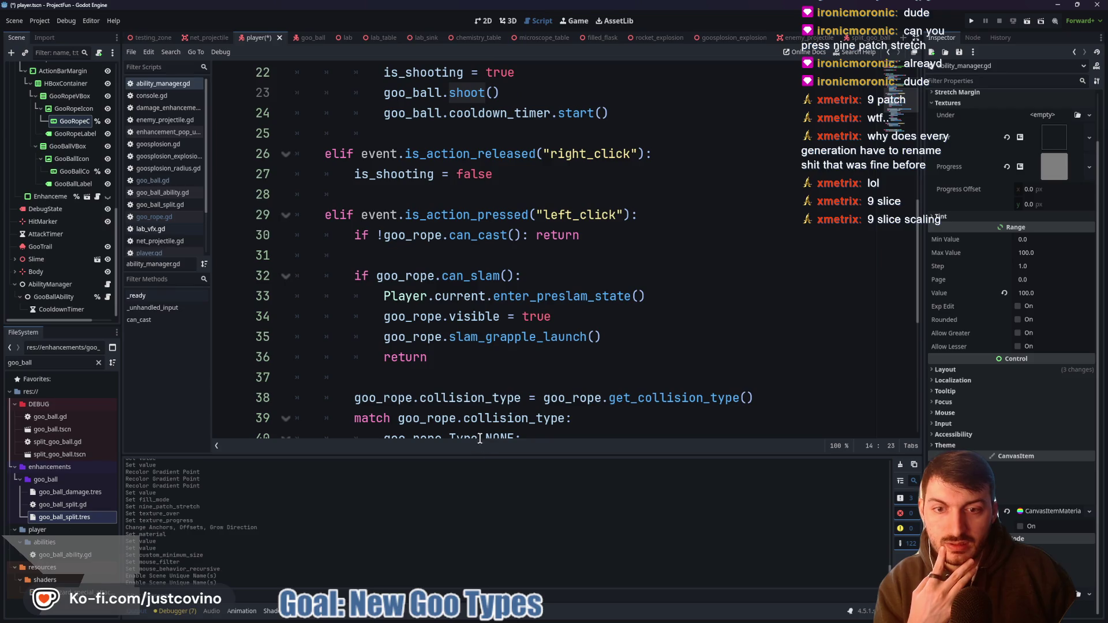
drag(483, 455, 483, 507)
scroll(490, 380, up, 5)
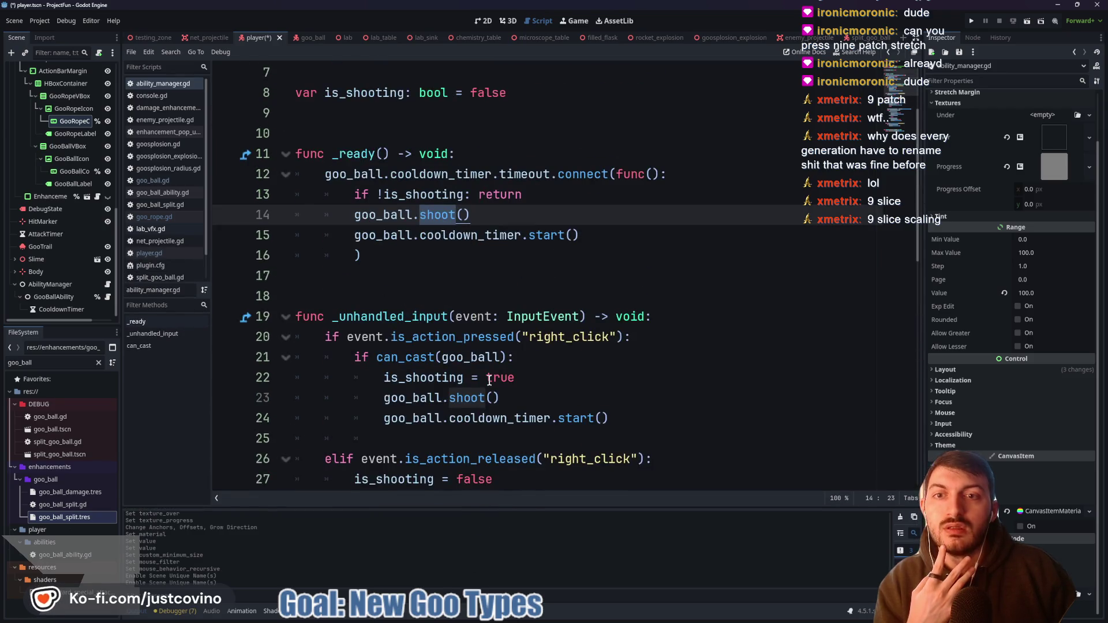
click(545, 161)
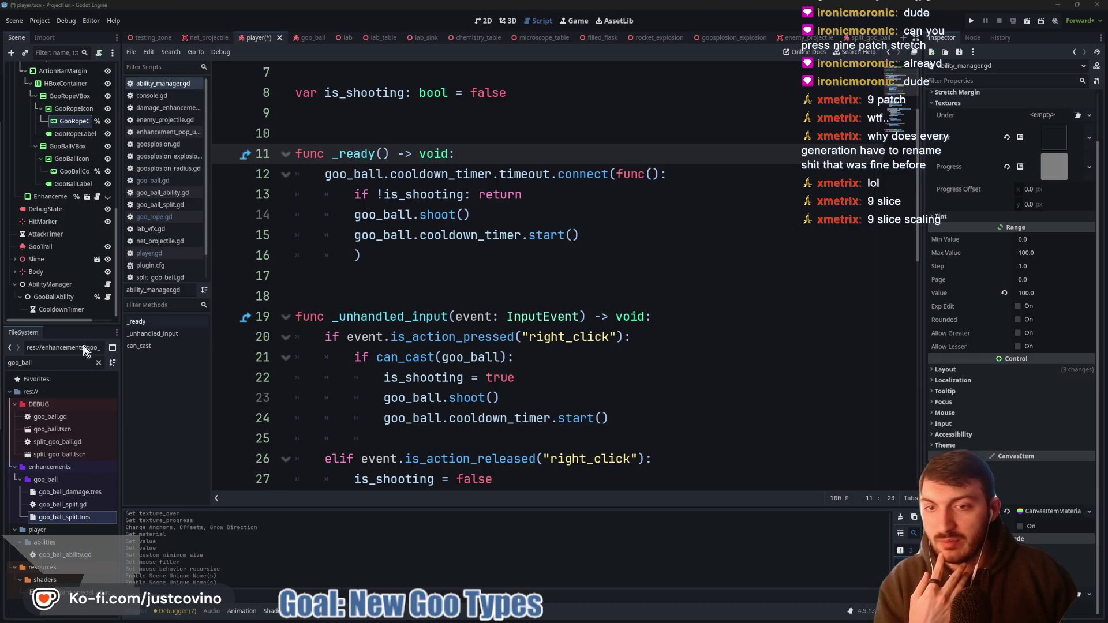
click(421, 361)
scroll(606, 268, down, 10)
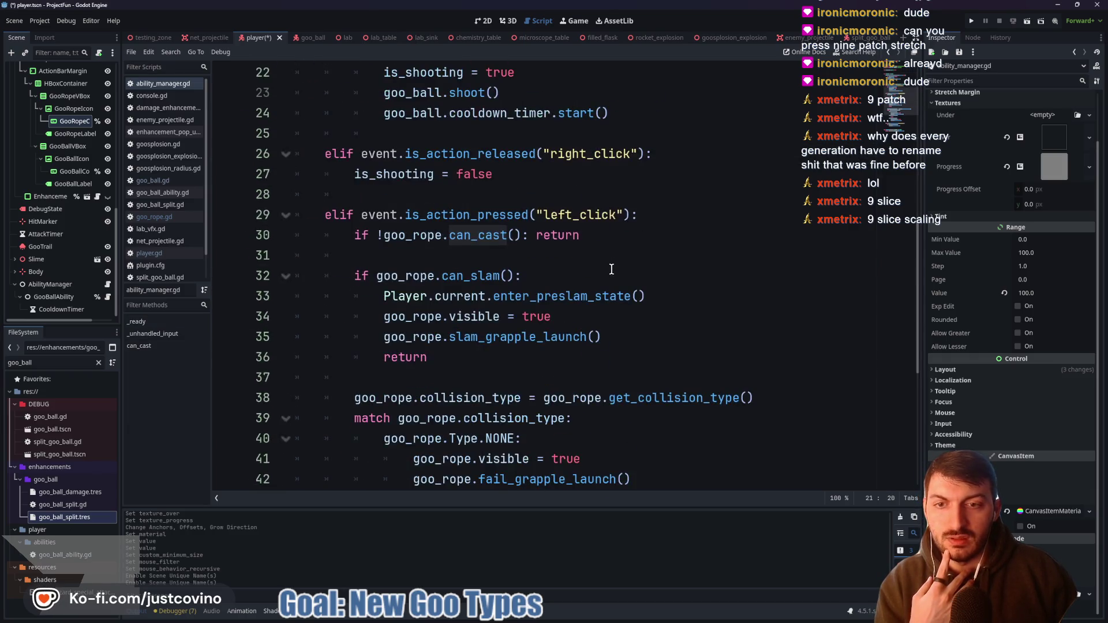
scroll(606, 268, up, 12)
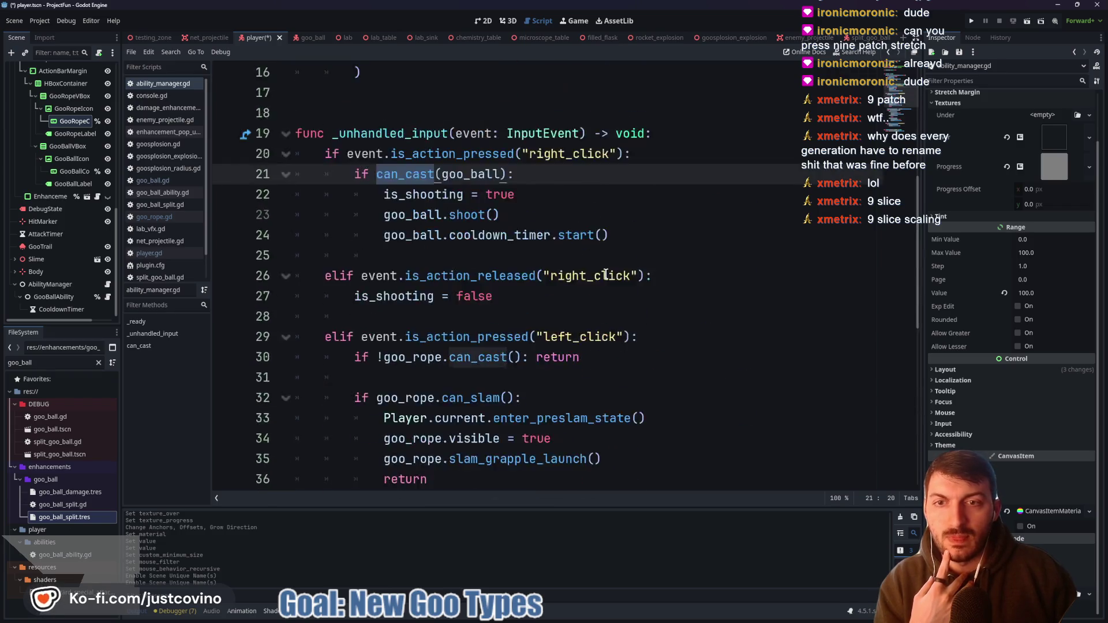
scroll(606, 274, down, 2)
click(560, 278)
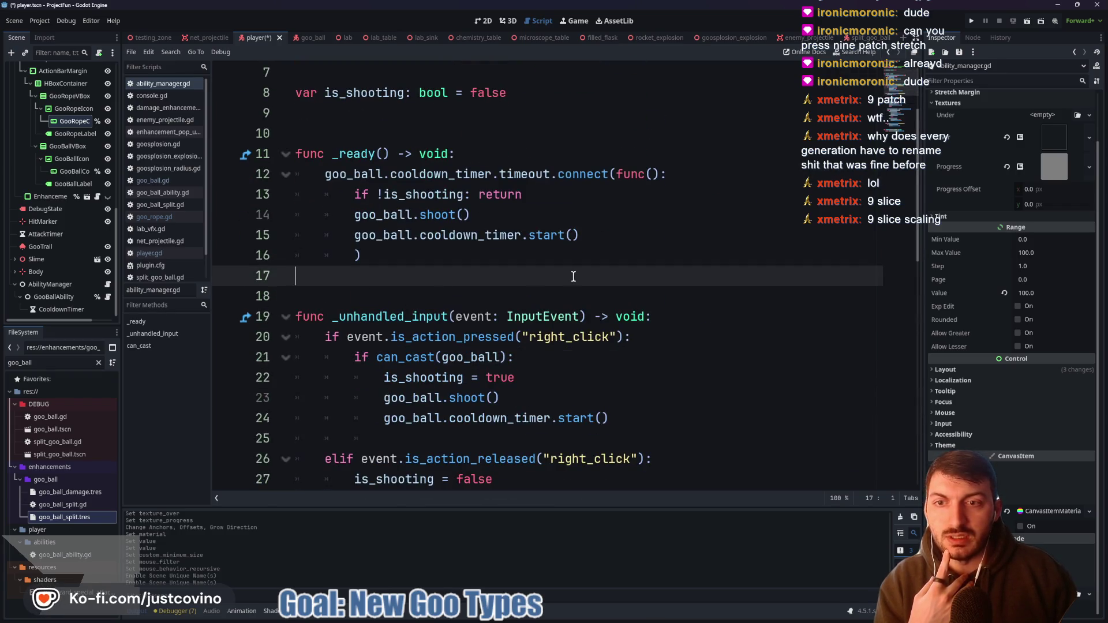
key(Return)
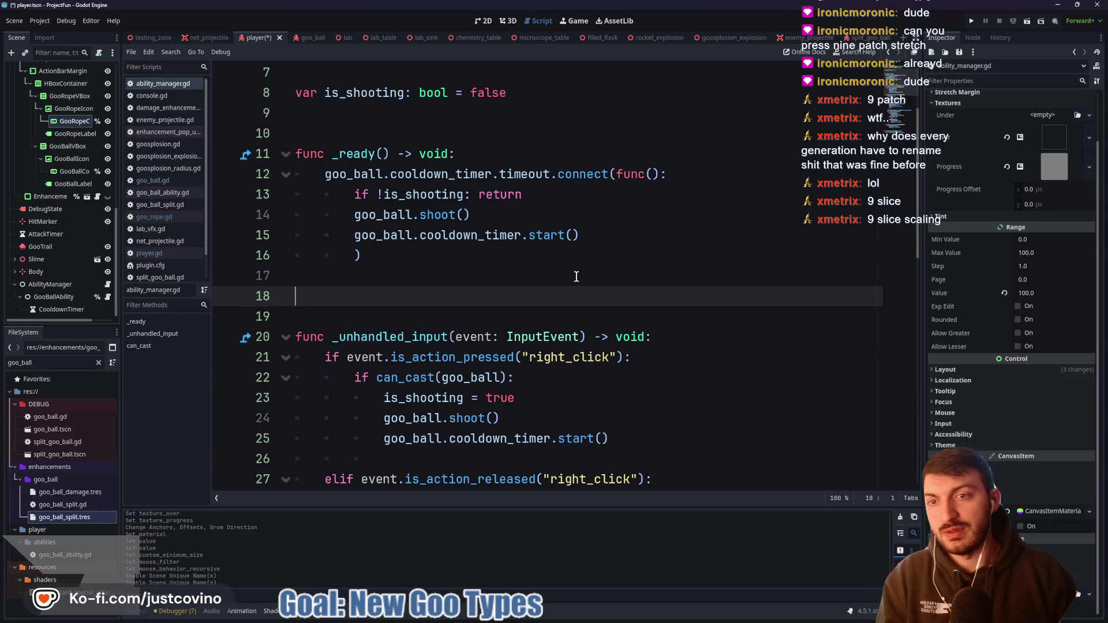
- Add a _process function whose first line begins %GooRopeCooldown.value = goo_rope.cooldown_timer
text(unc _pr)
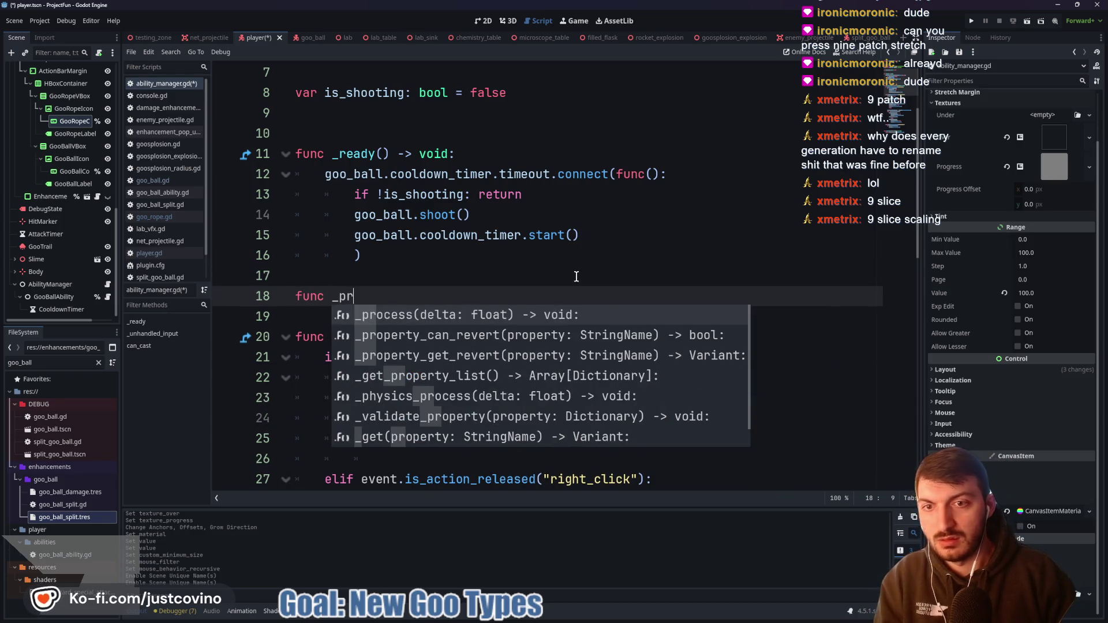
key(Return)
key(Return)
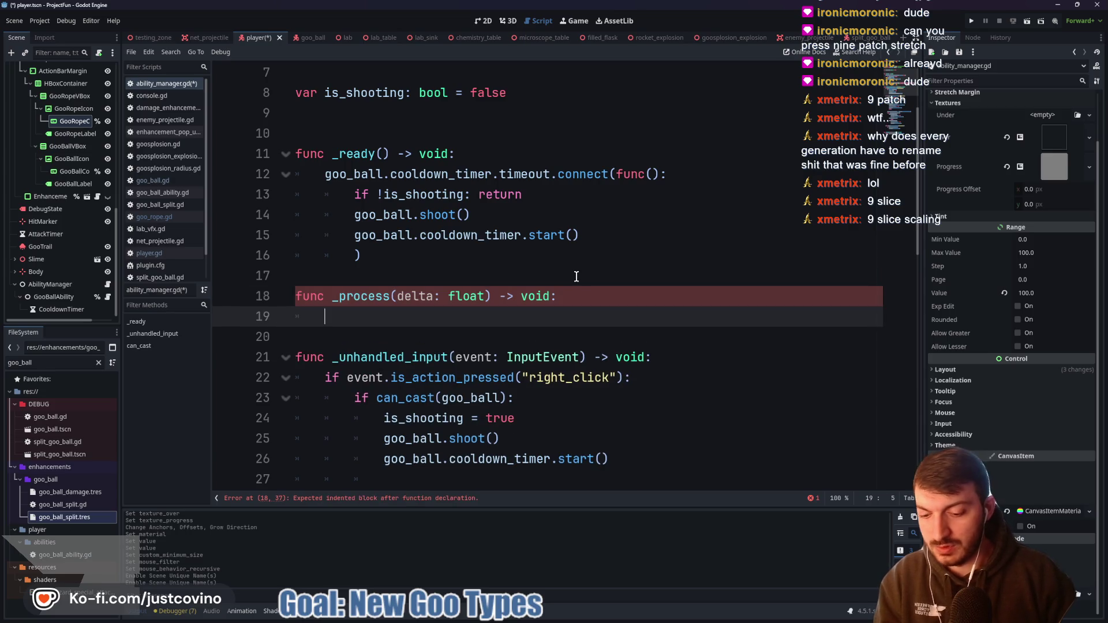
text(GooRopeCooldown)
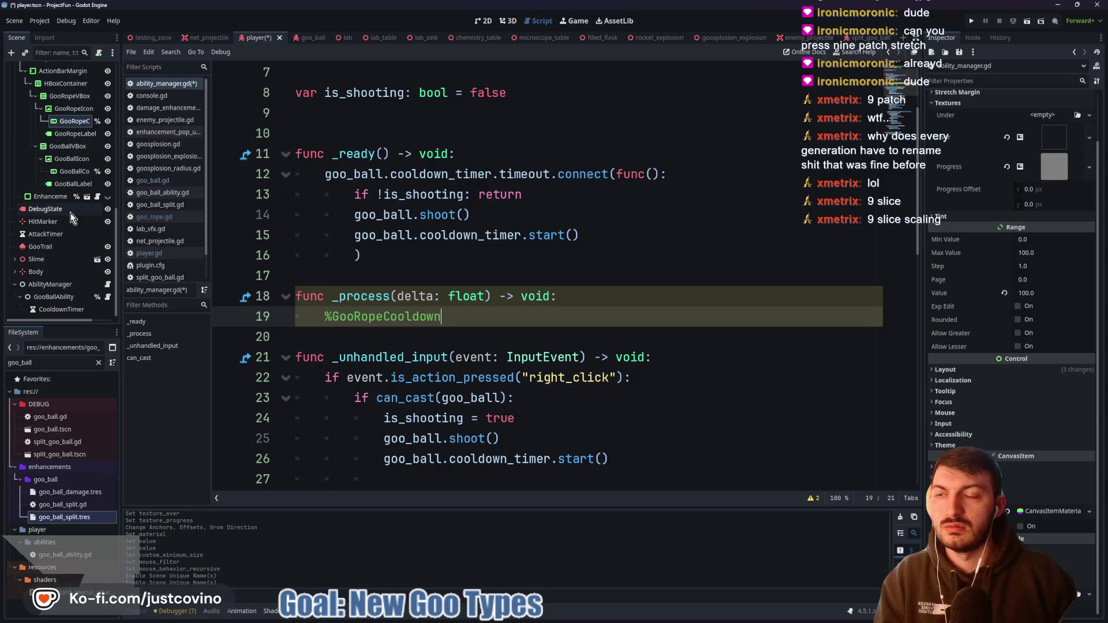
scroll(74, 216, up, 3)
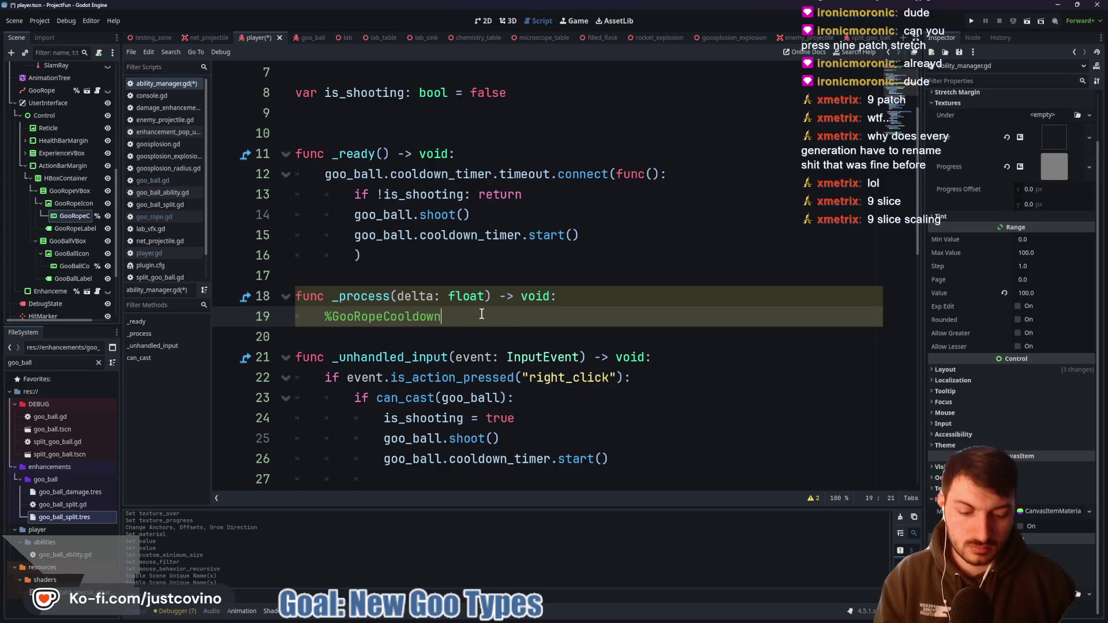
text(.value)
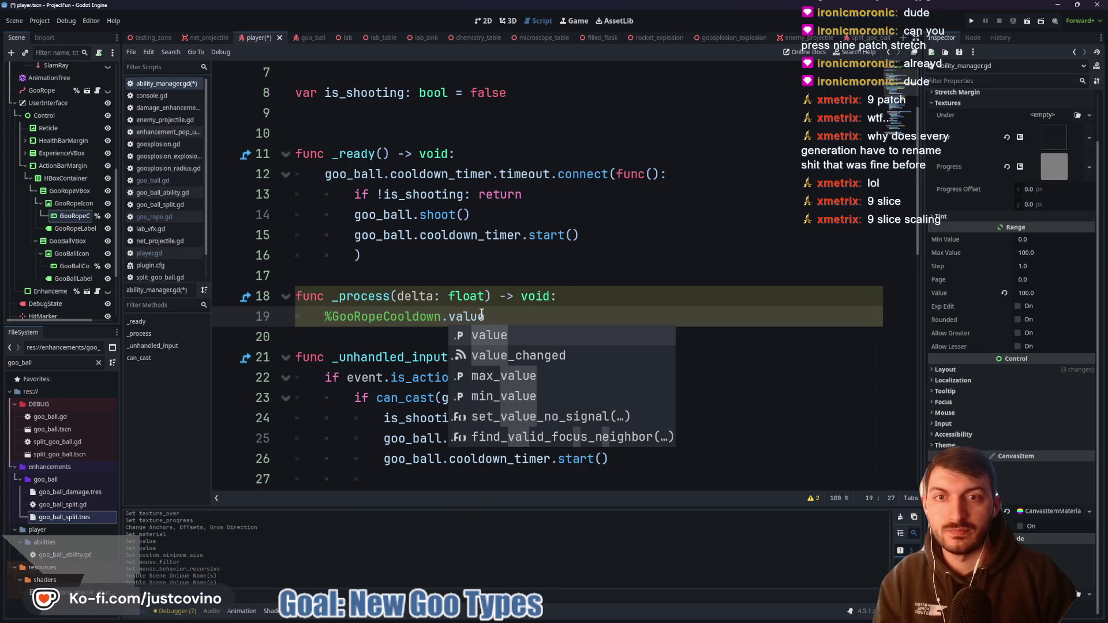
text( = )
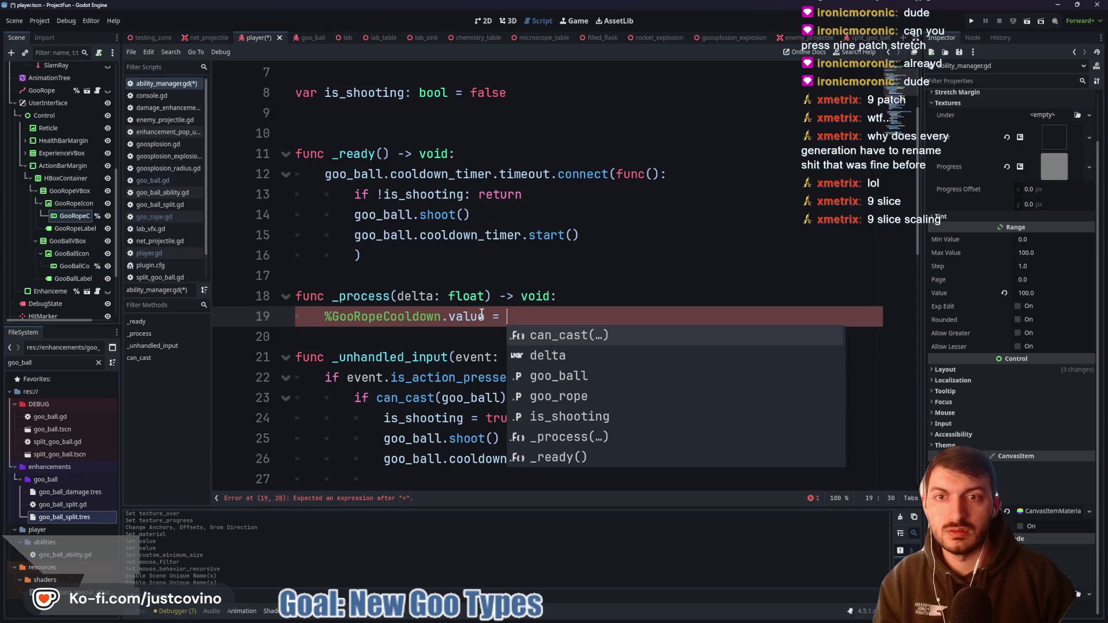
text(goo)
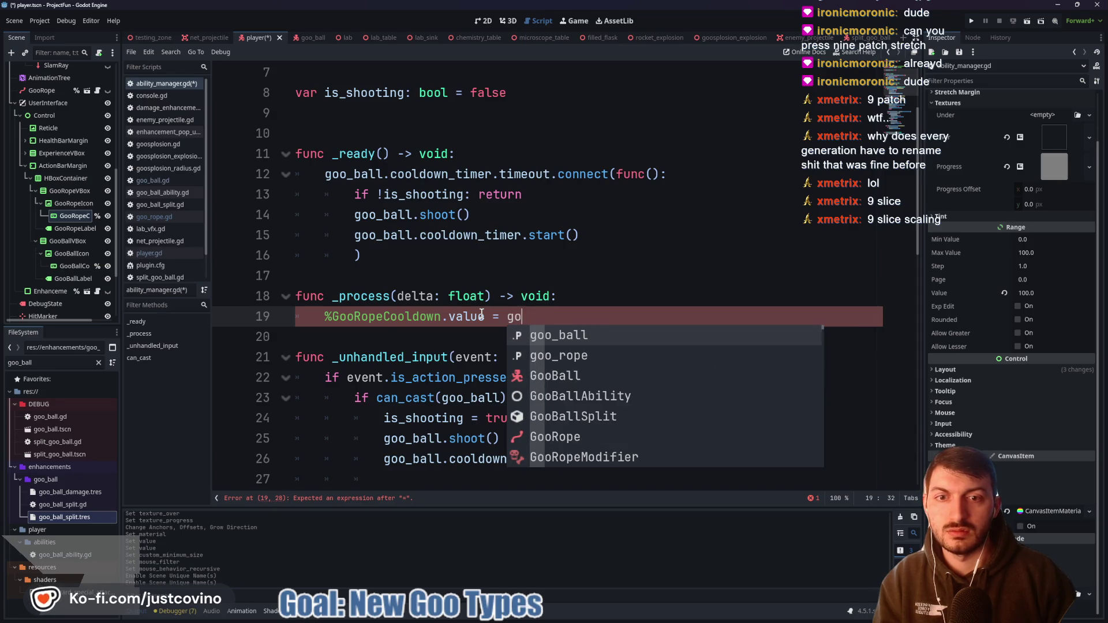
key(Down)
key(Return)
text(.cool)
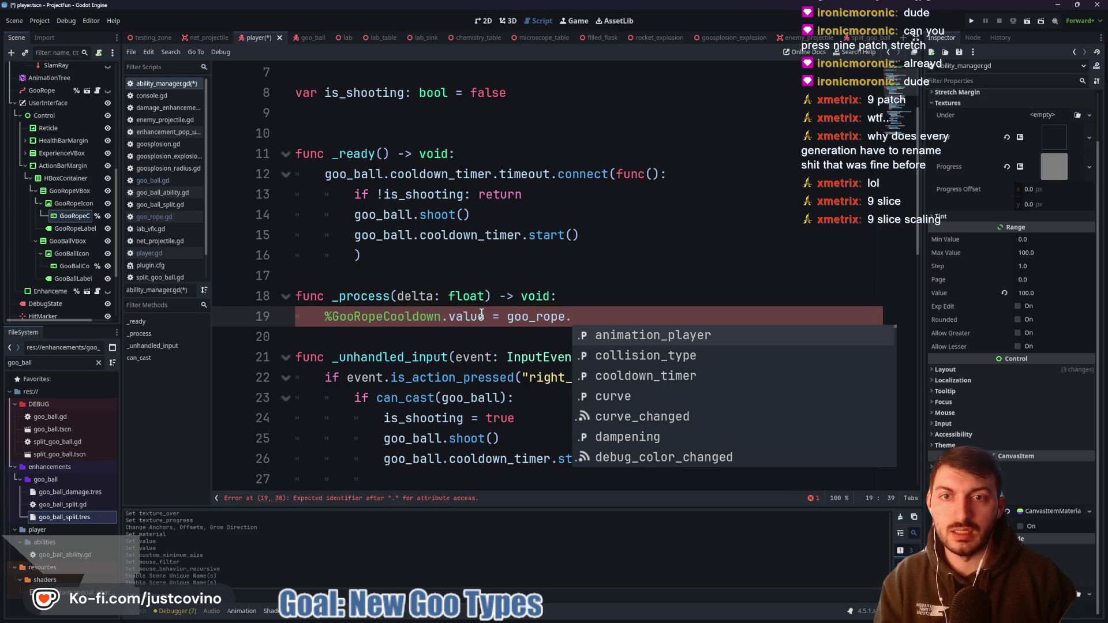
key(Return)
- Complete the ratio goo_rope.cooldown_timer.time_left / goo_rope.cooldown_timer.wait_time
text(.)
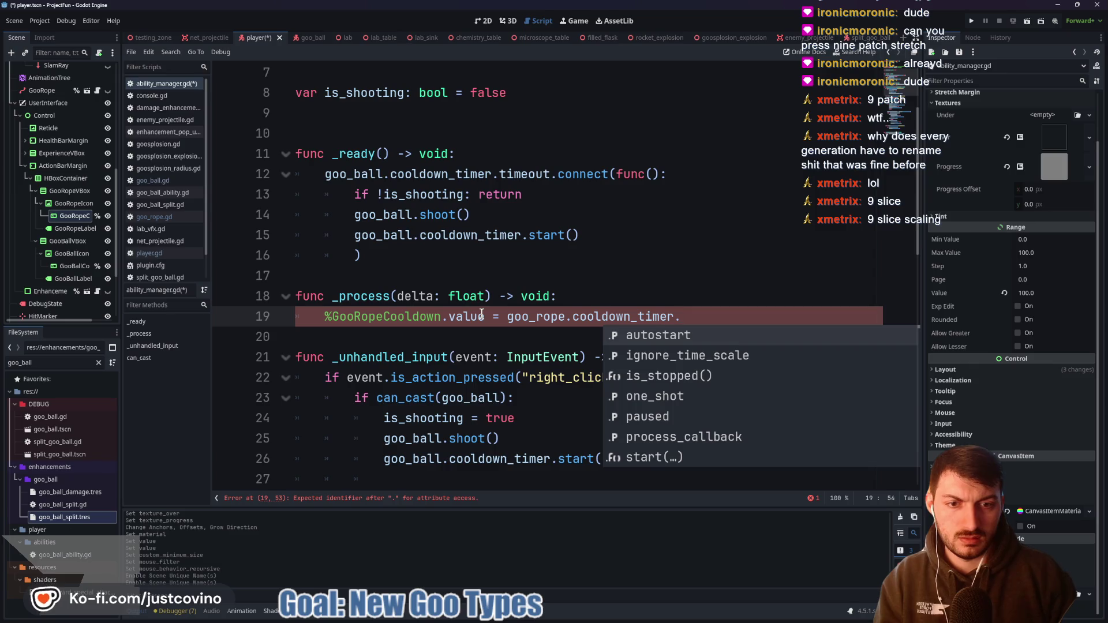
key(Down)
key(Down)
key(Down)
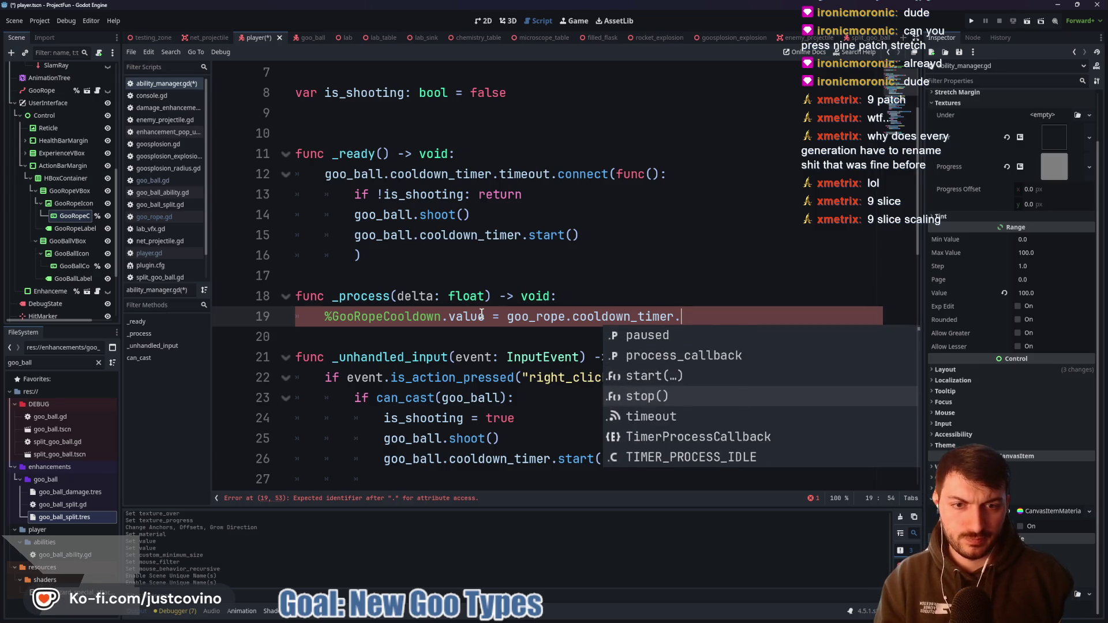
key(Down)
key(Down)
key(Down)
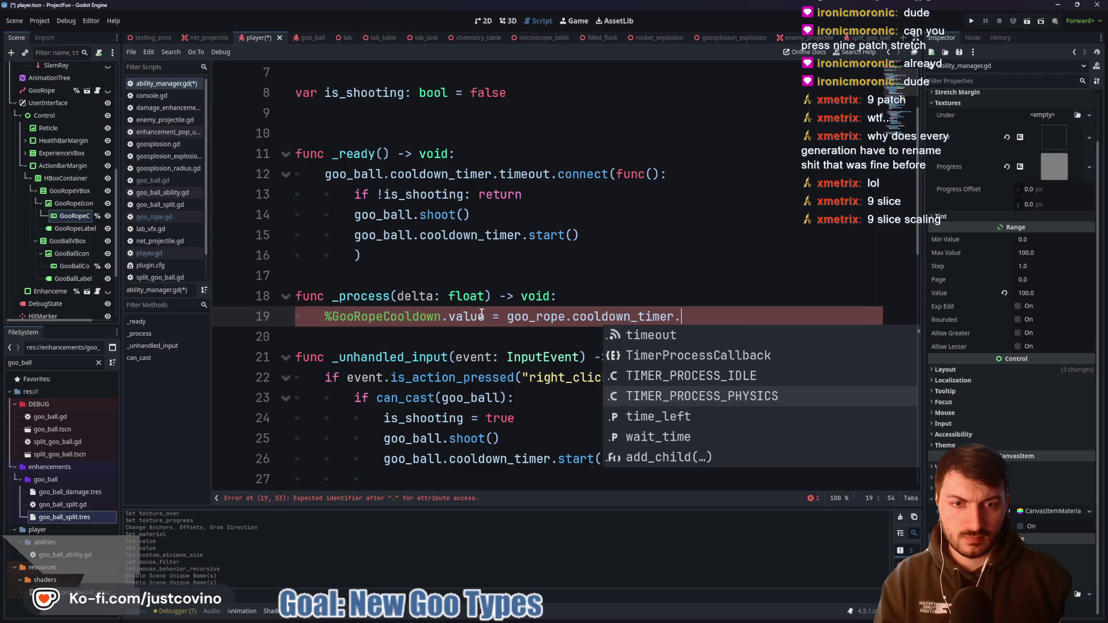
key(Return)
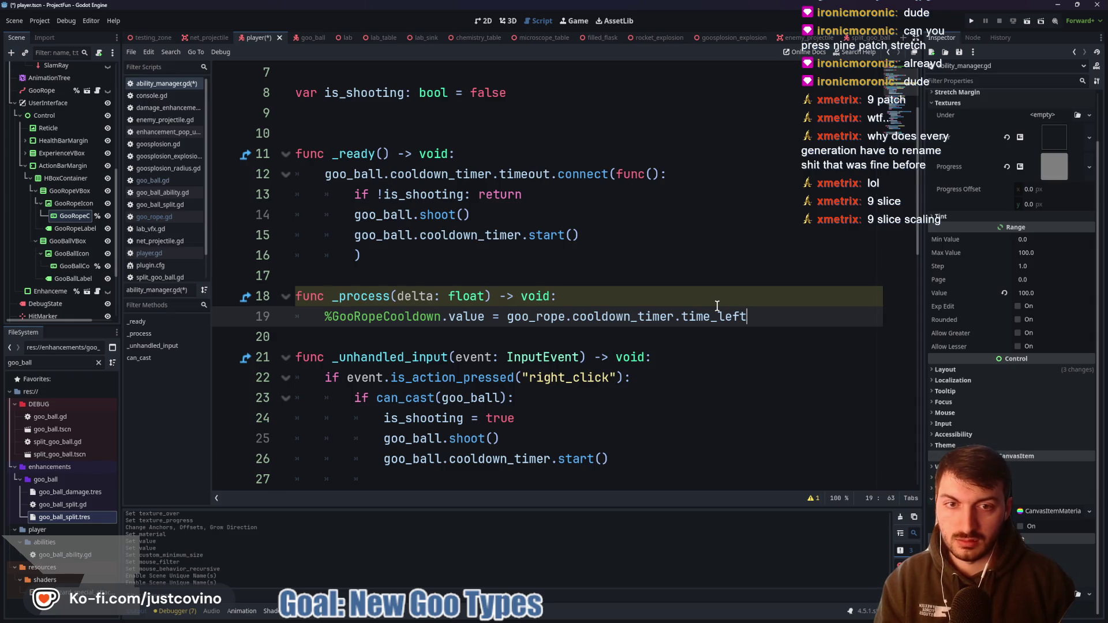
key(BackSpace)
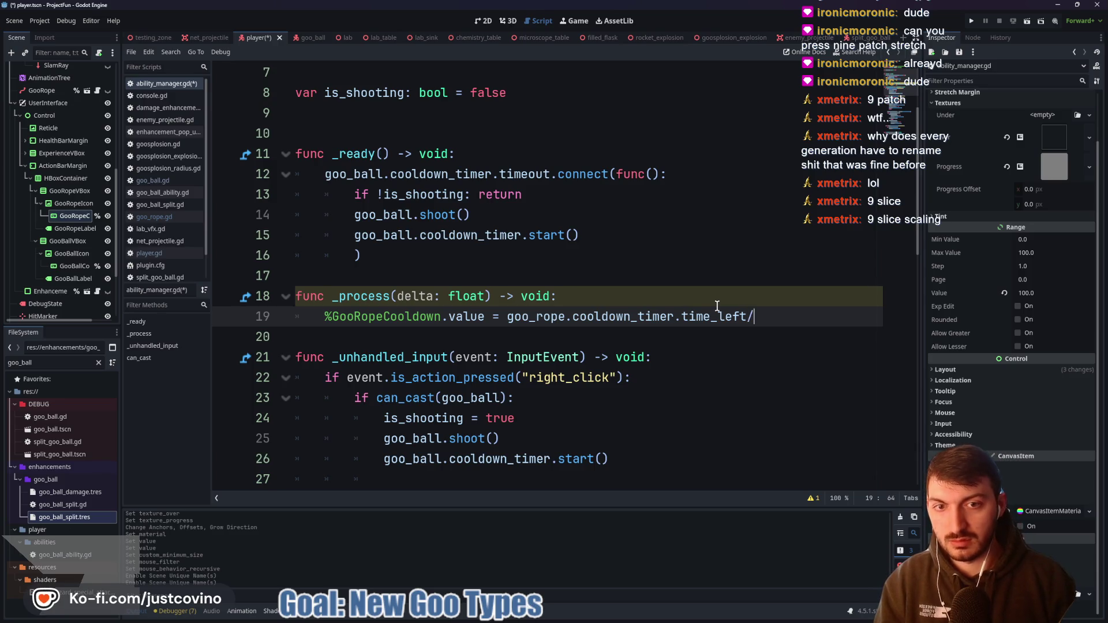
text(o_rop)
key(BackSpace)
key(BackSpace)
key(BackSpace)
text(_rope.)
key(Return)
text(.)
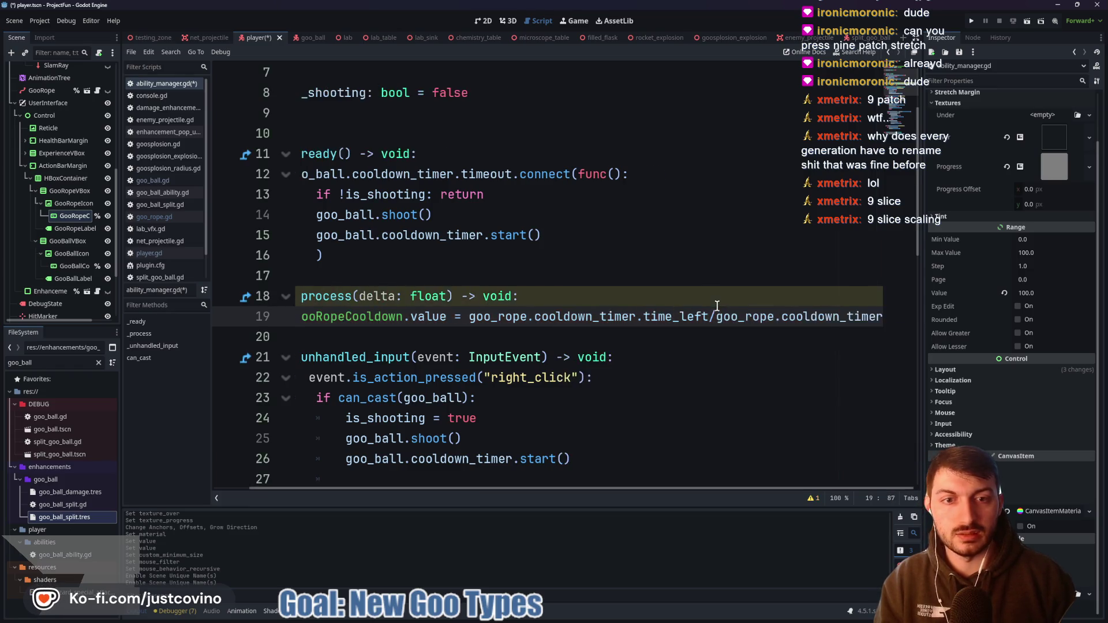
text(wait)
key(Return)
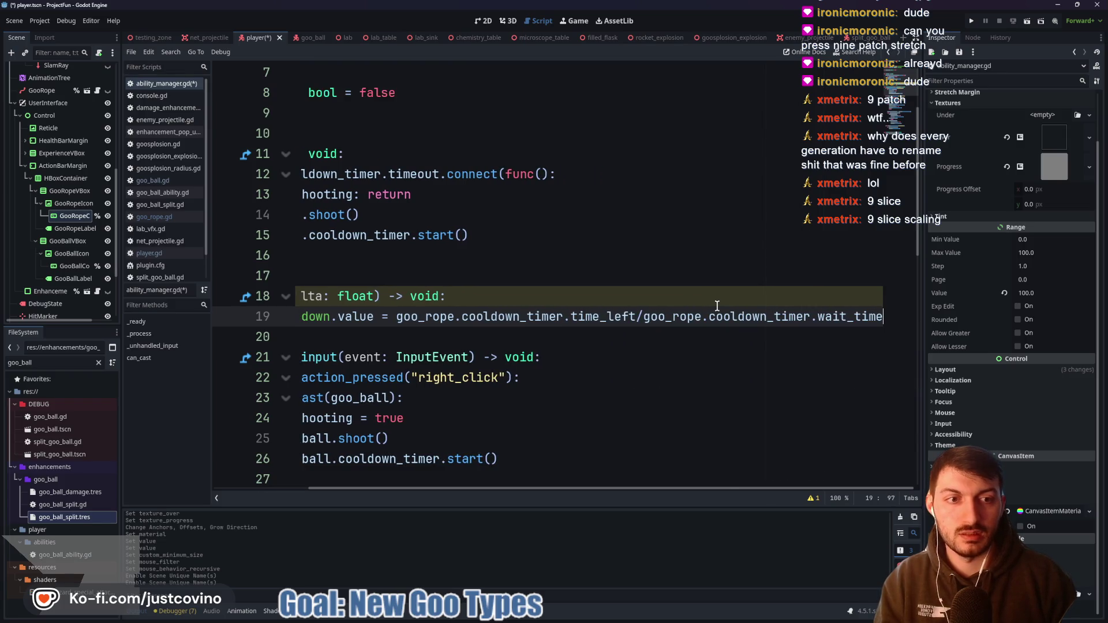
text())
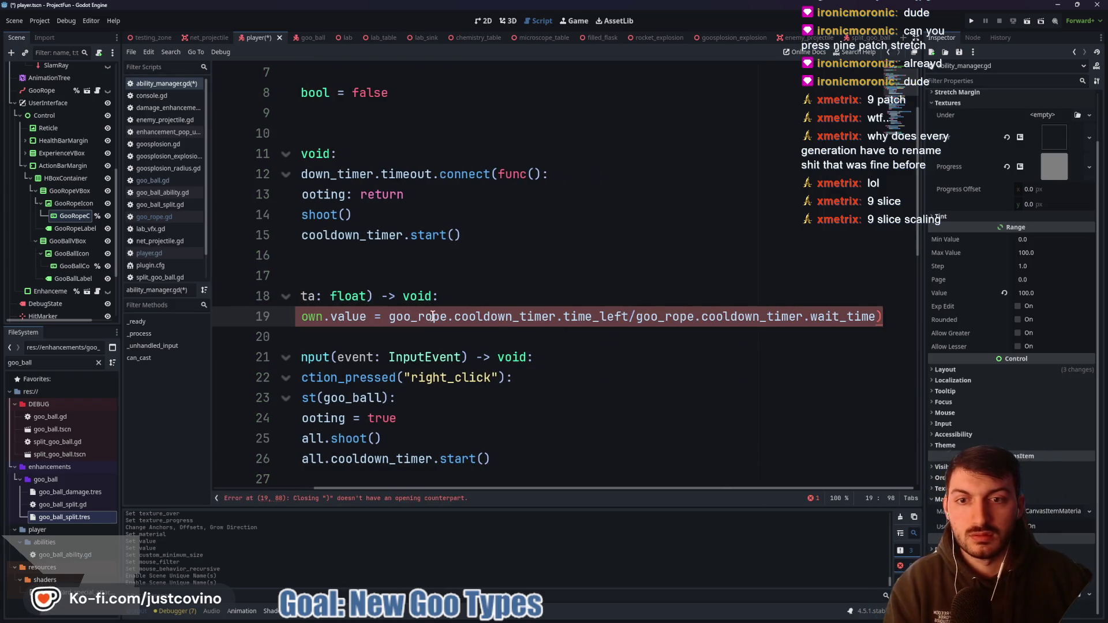
- Wrap the ratio in parentheses, multiply it by 100, save, and add an empty line
click(388, 316)
text(()
click(876, 316)
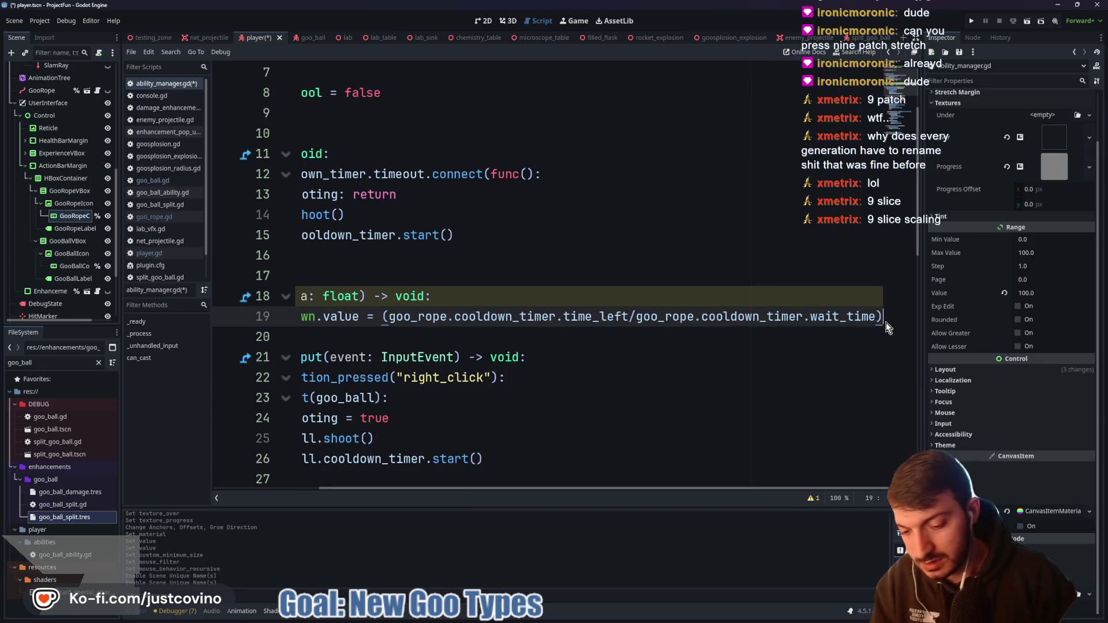
text(* 100)
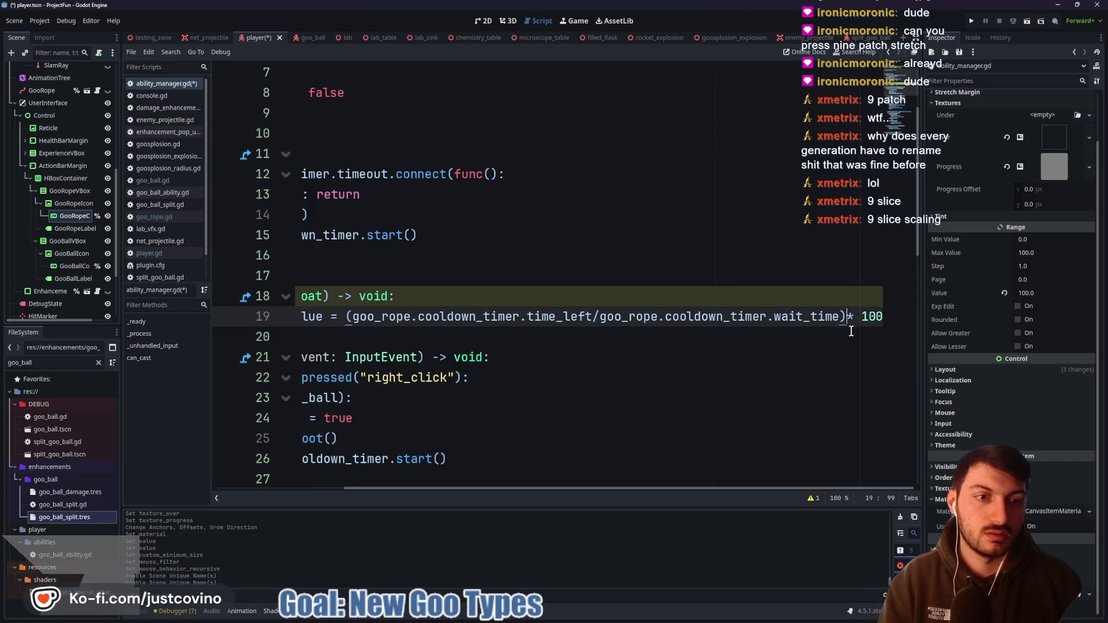
click(607, 338)
key(ctrl+s)
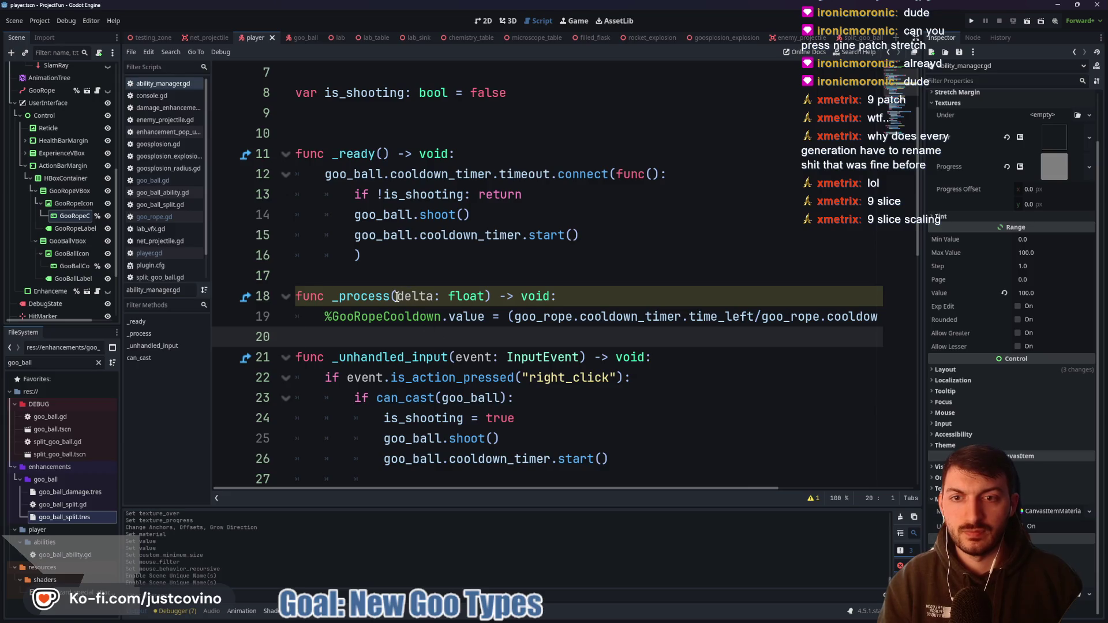
key(Return)
- On line 20, begin %GooBallCooldown.value = (goo_ball.cooldown_timer.time_left
click(397, 337)
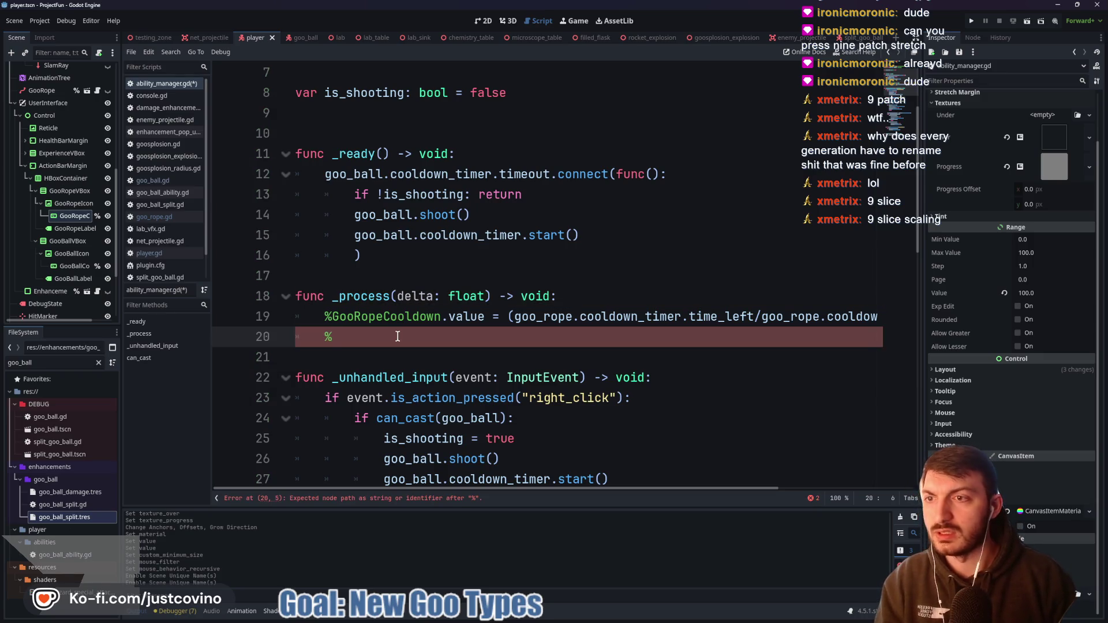
text(GooBallCooldow)
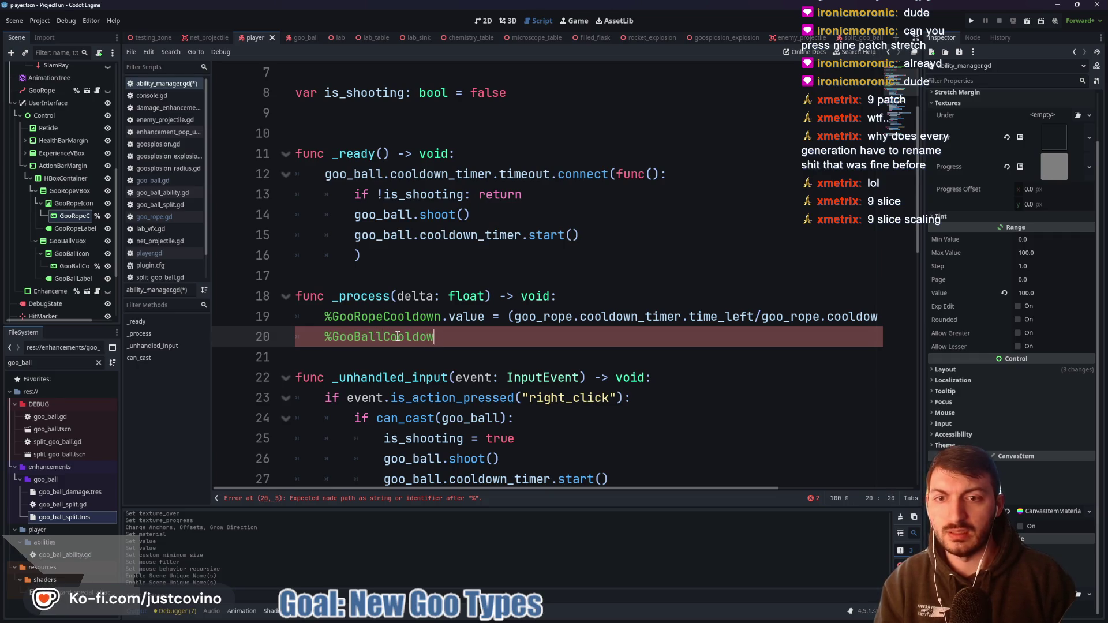
text(.value = )
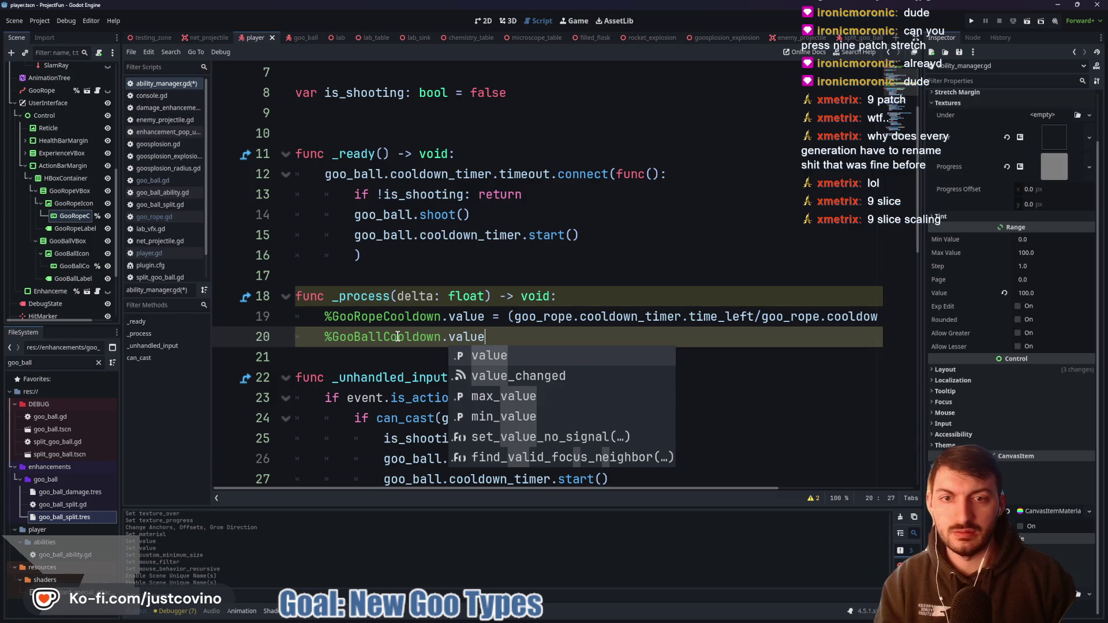
text(())
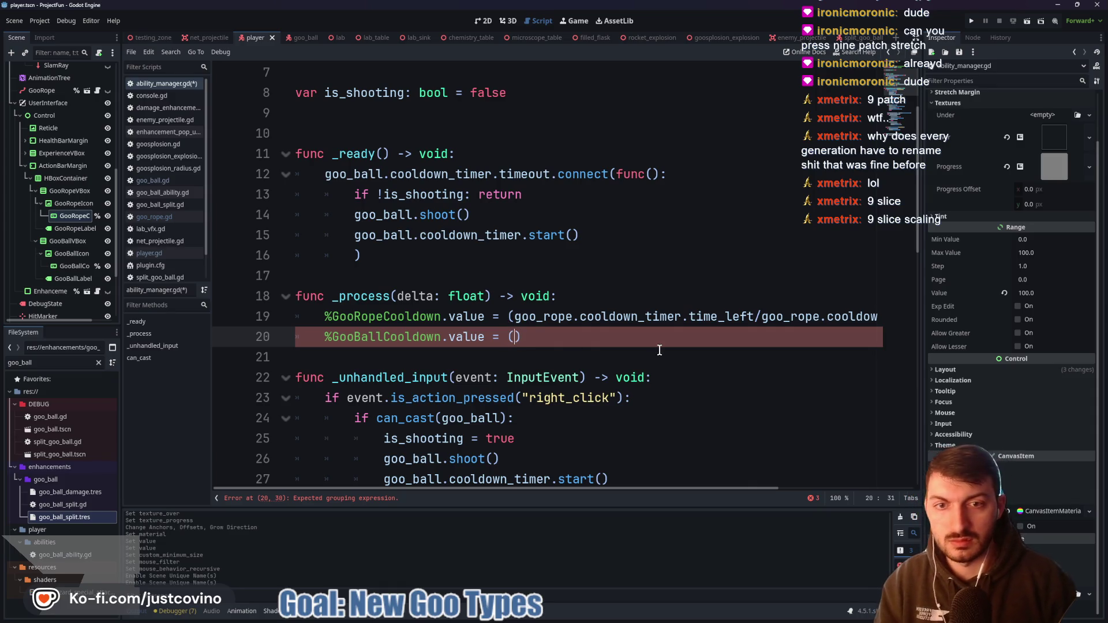
text(goo_ball.cool)
key(Return)
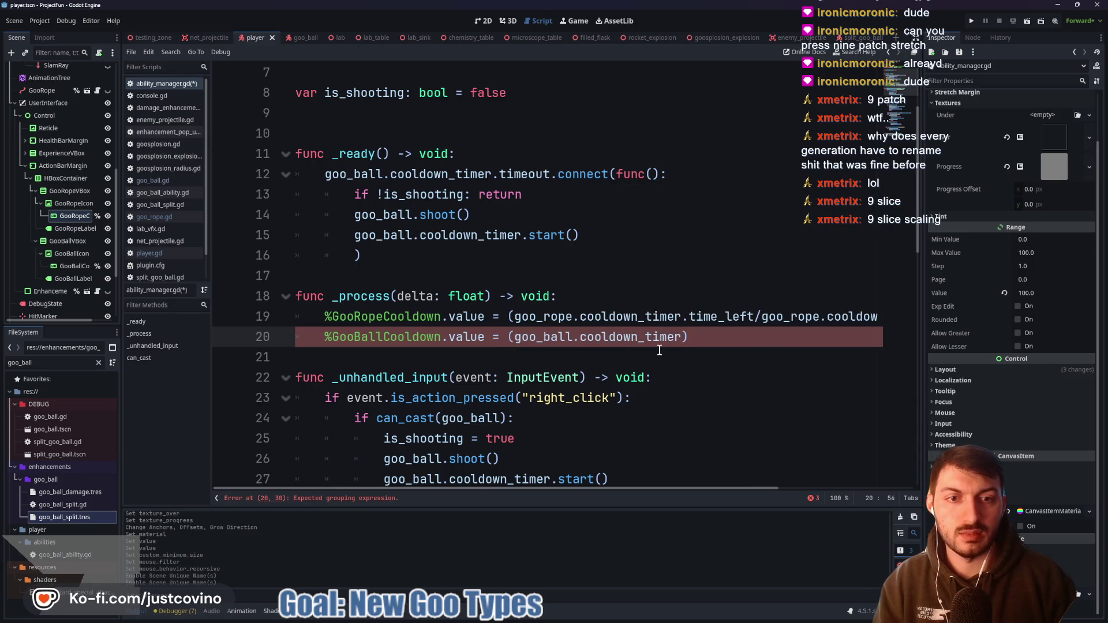
text(.time)
key(Return)
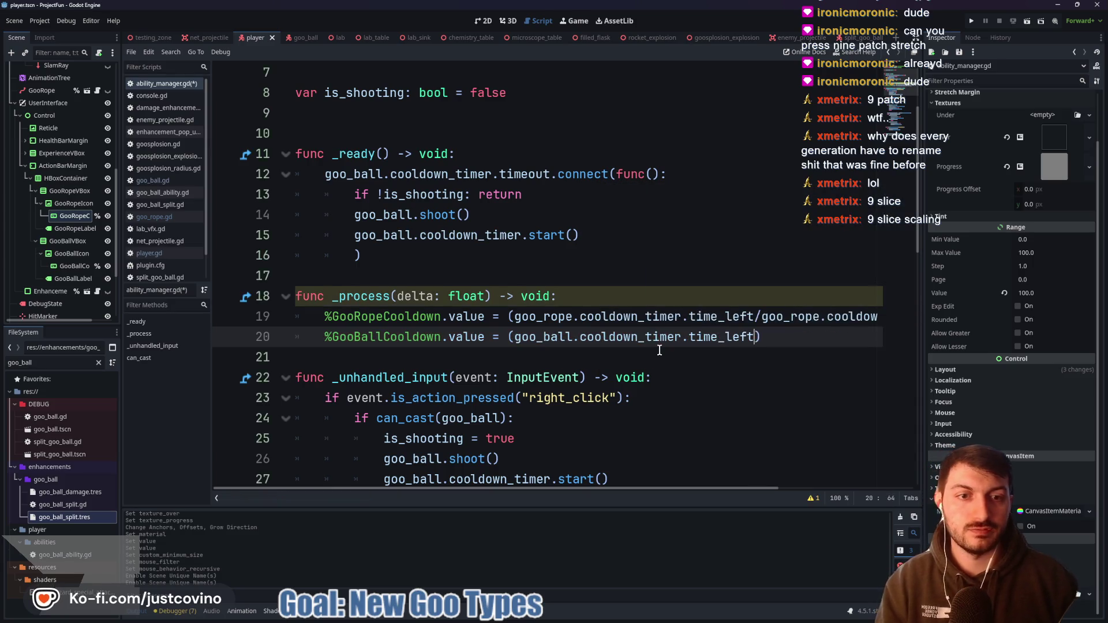
- Divide by goo_ball.cooldown_timer.wait_time, multiply by 100, and save the script
text(/goo_ball.)
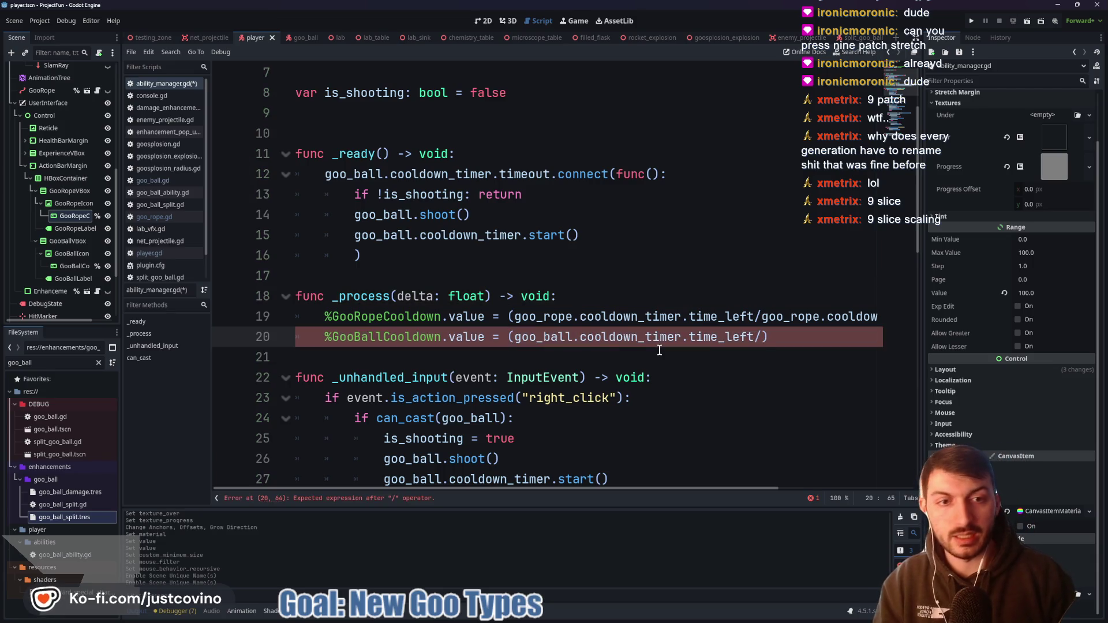
text(cool)
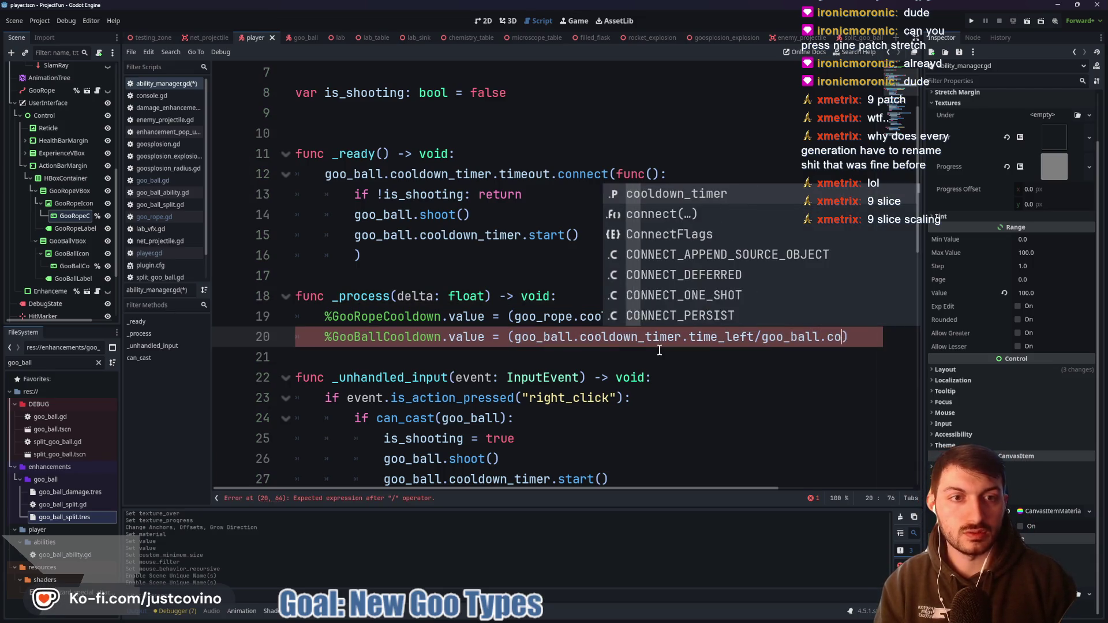
key(Return)
text(.wait)
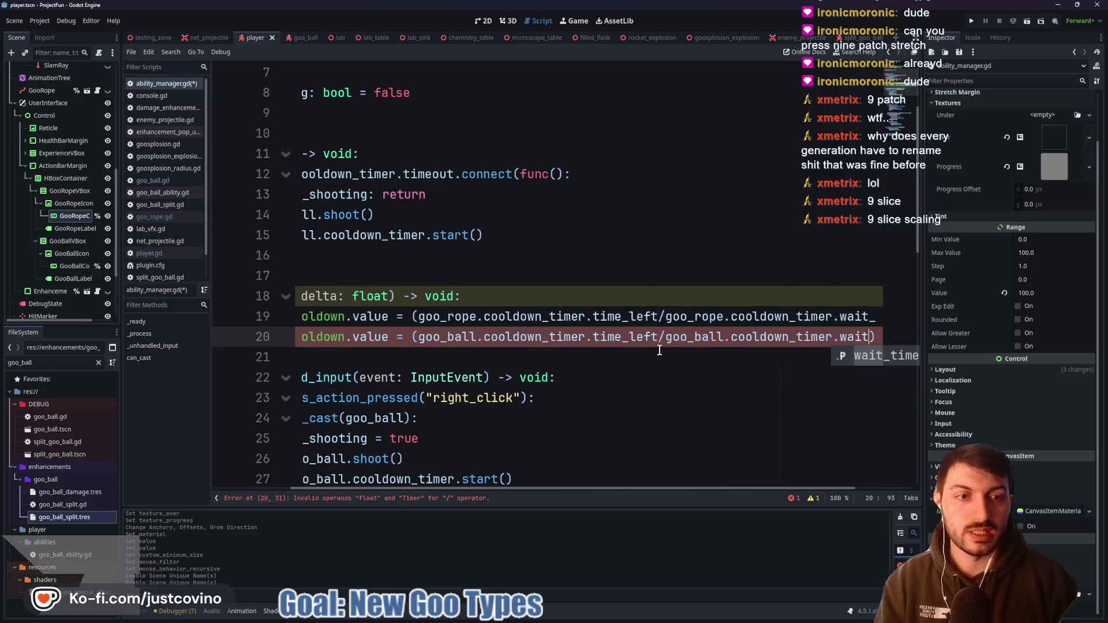
key(Return)
key(End)
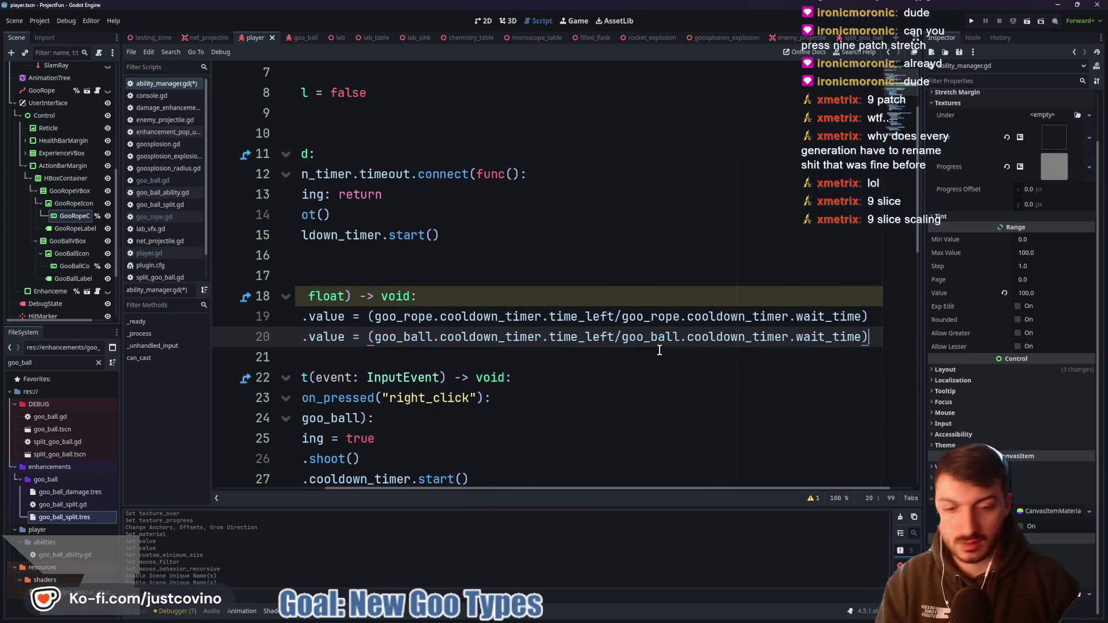
text(* 100)
key(ctrl+s)
scroll(532, 489, left, 3)
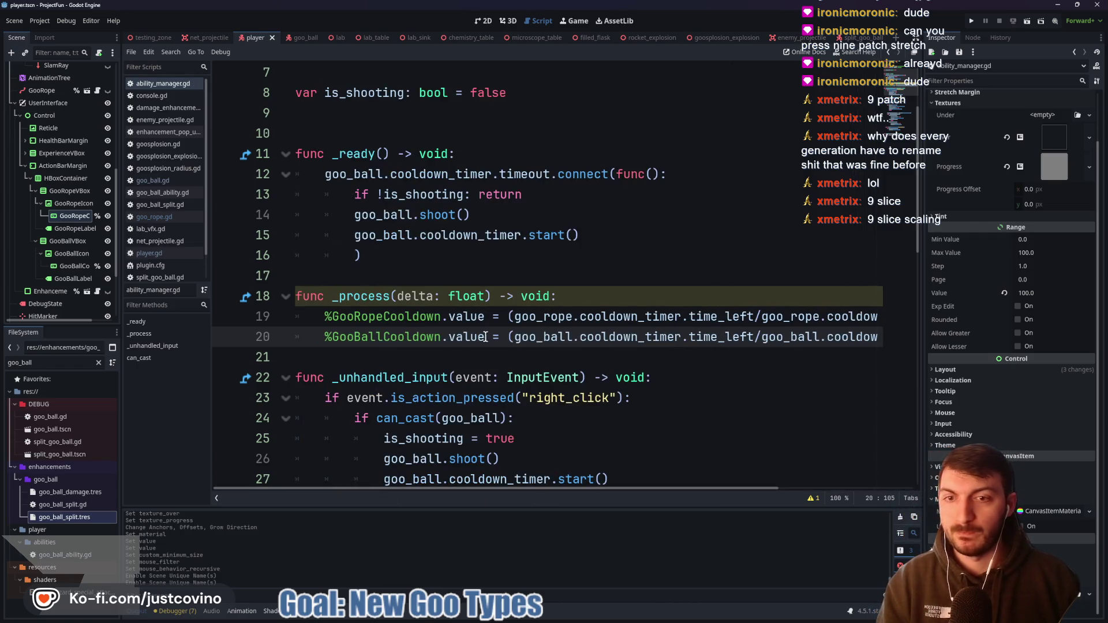